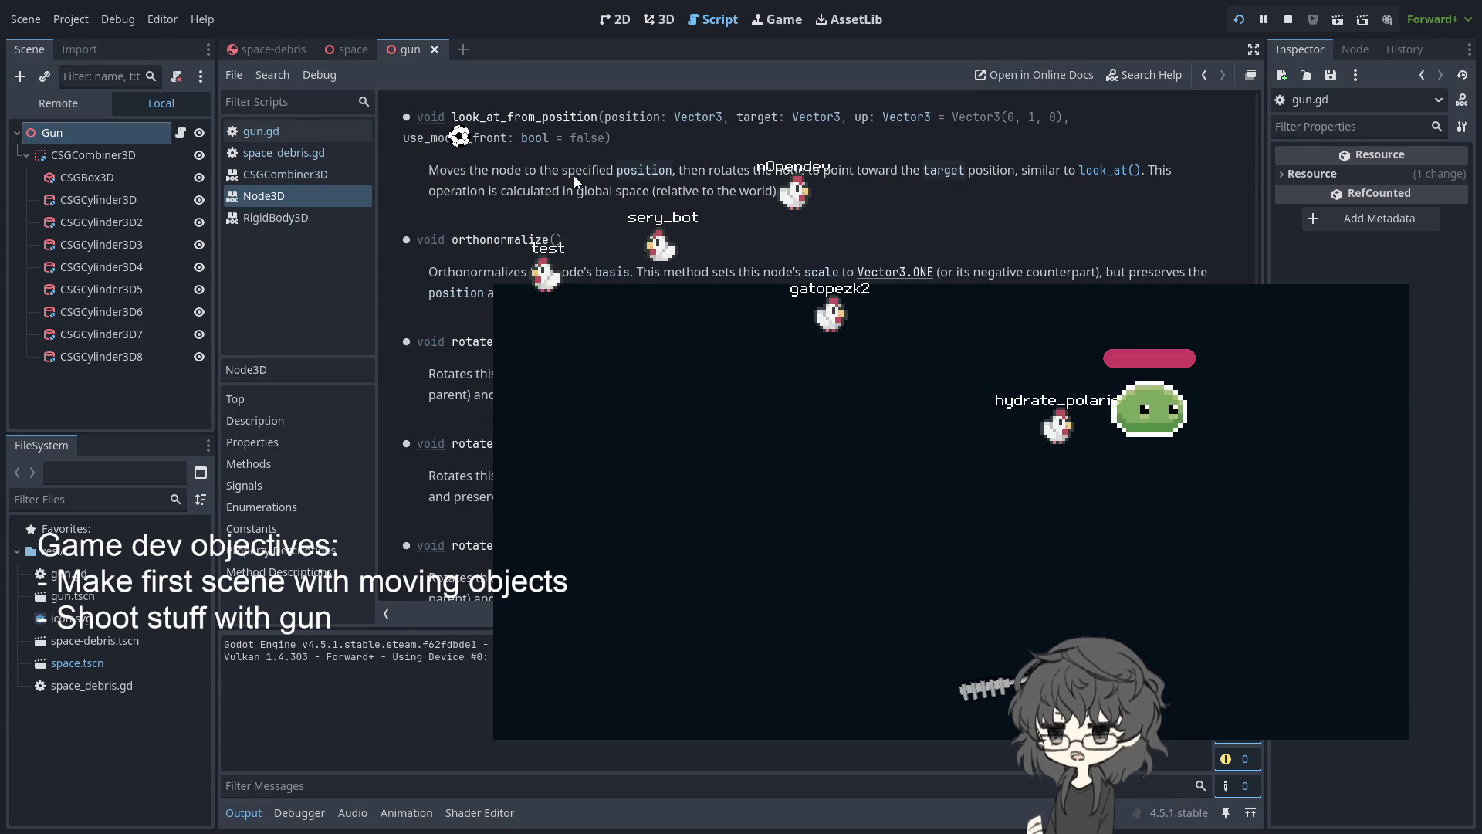
Leave the Node3D help page and reopen the gun.gd script from the script list
mouse_move(334, 58)
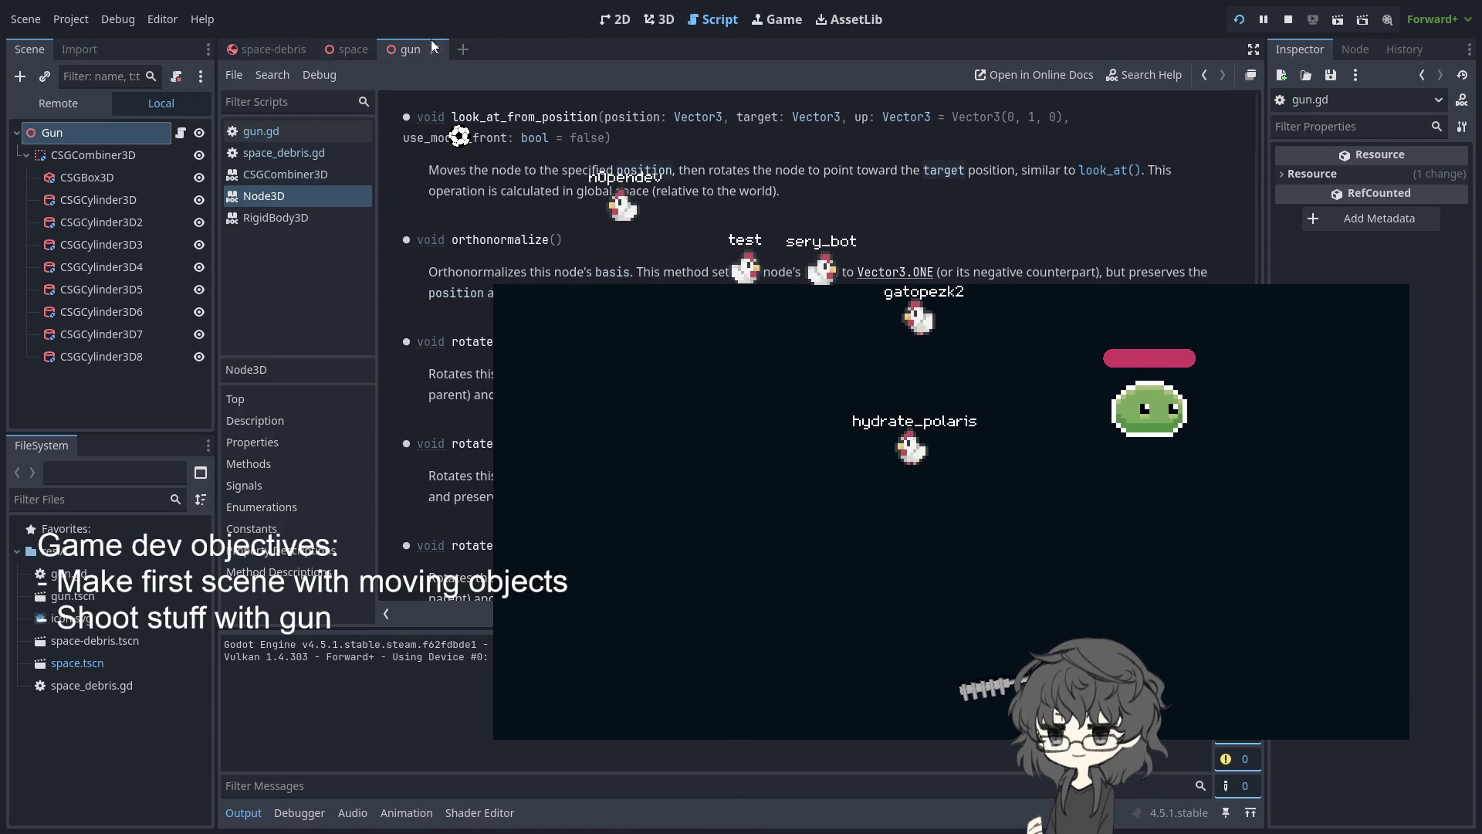
left_click(260, 139)
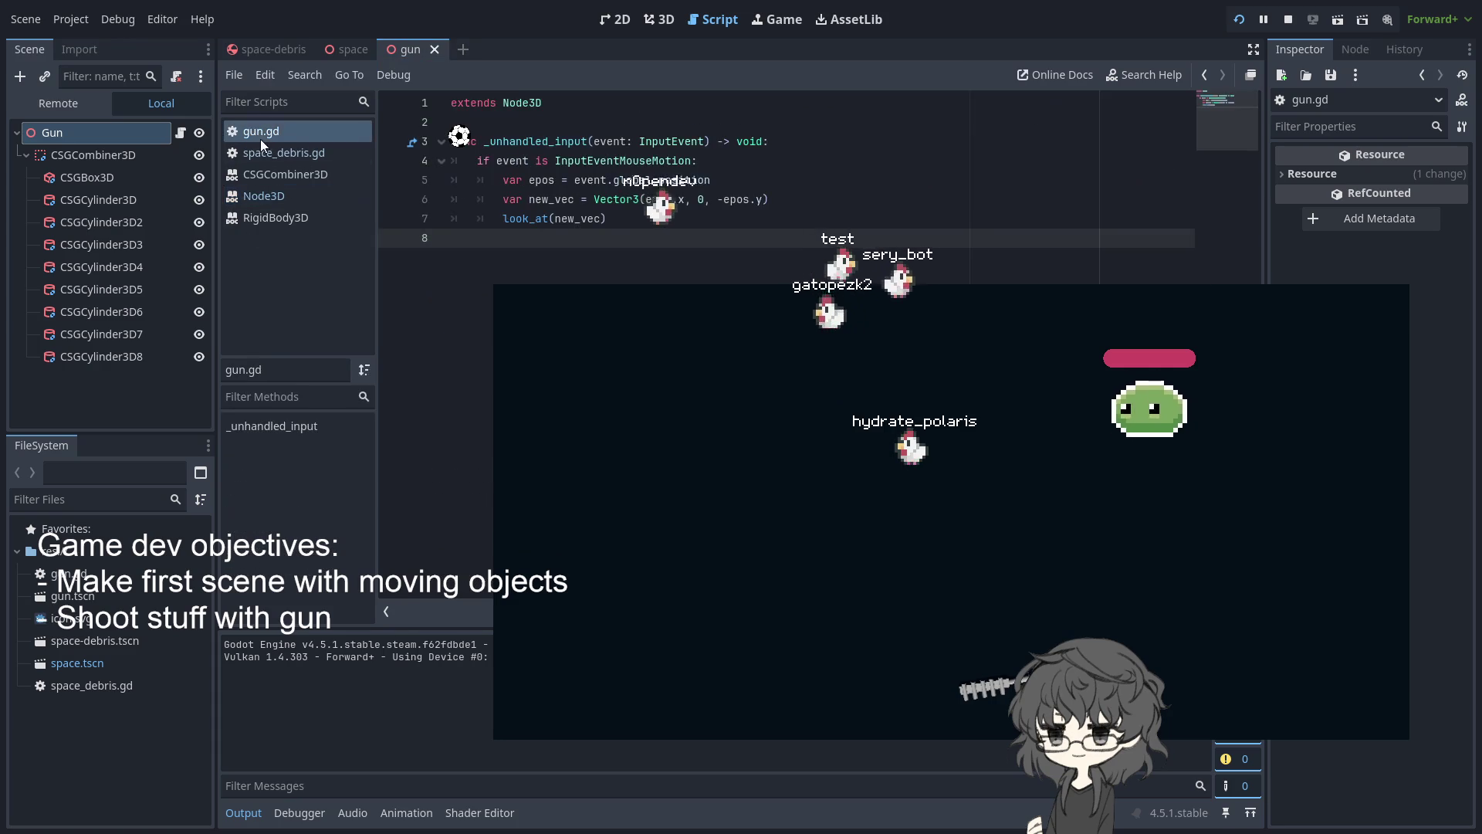
double_click(615, 199)
double_click(543, 200)
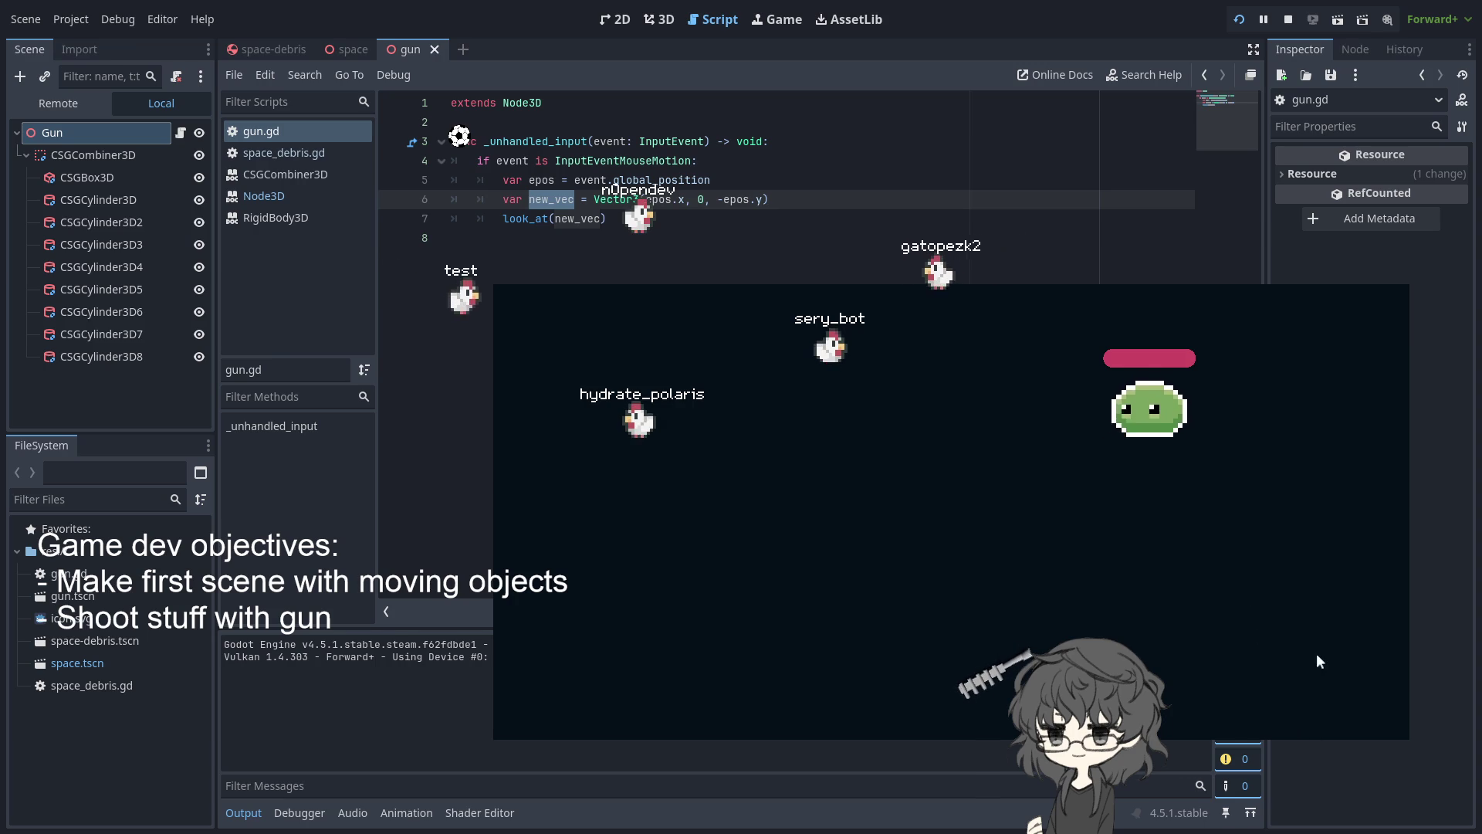
Orbit the 3D view around the gun model, then return to the gun.gd script
left_click(660, 20)
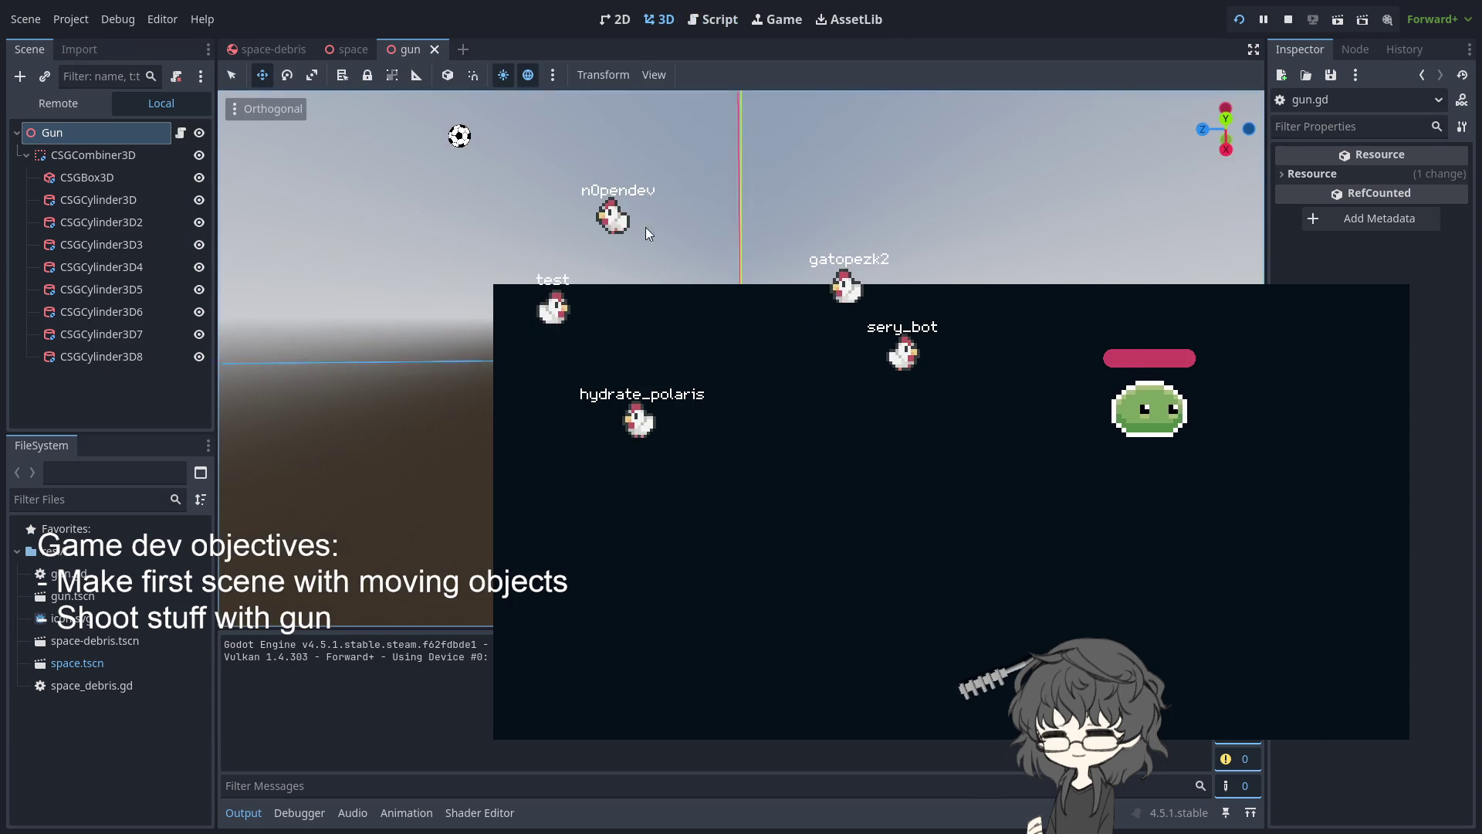
mouse_move(849, 139)
left_mouse_down()
mouse_move(989, 197)
mouse_move(753, 242)
mouse_move(470, 256)
mouse_move(458, 330)
mouse_move(450, 276)
mouse_move(435, 329)
mouse_move(447, 309)
mouse_move(443, 323)
mouse_move(468, 324)
mouse_move(415, 327)
mouse_move(475, 330)
mouse_move(460, 345)
left_mouse_up()
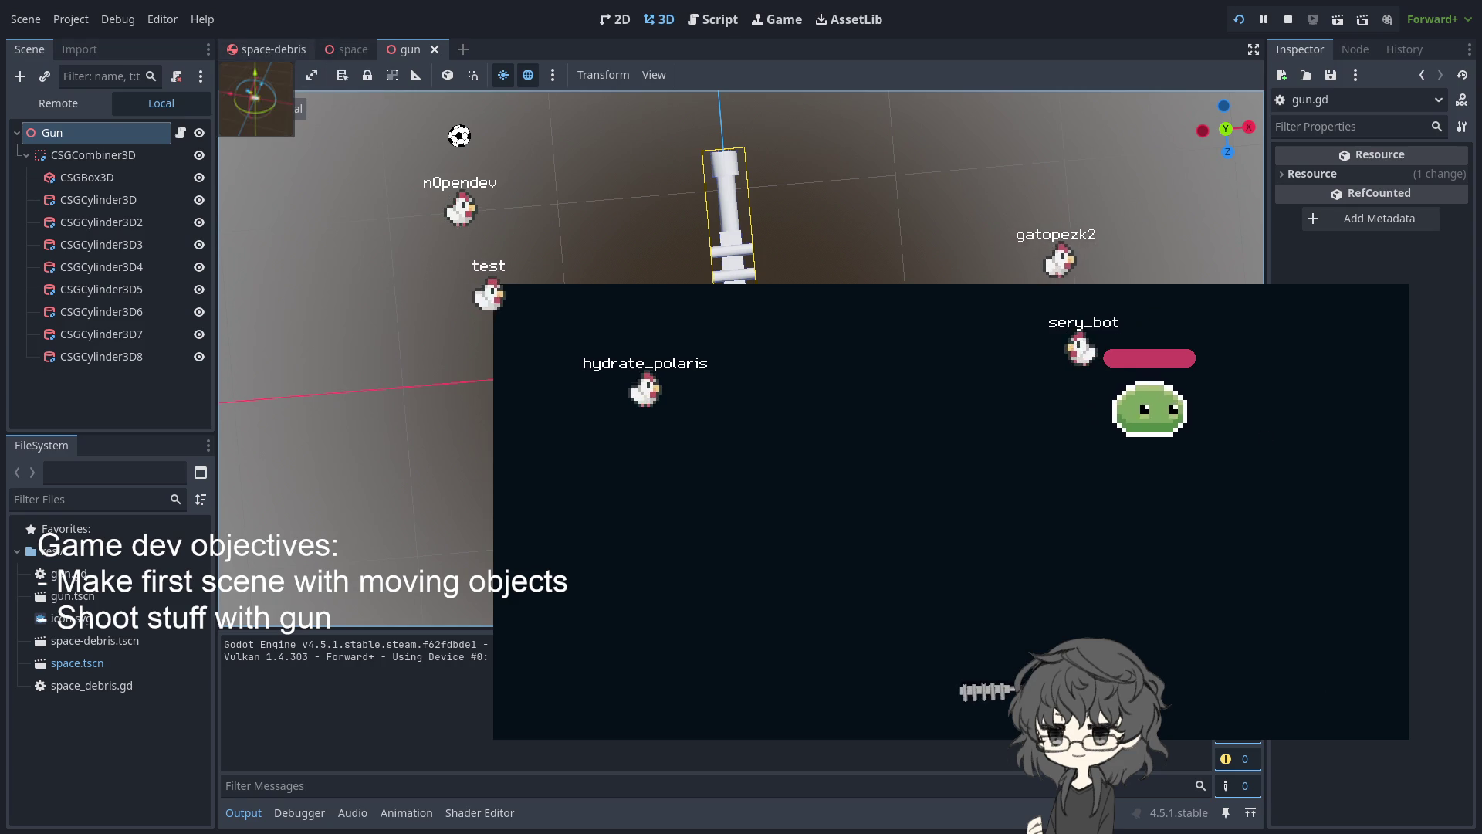
key("ctrl+F3")
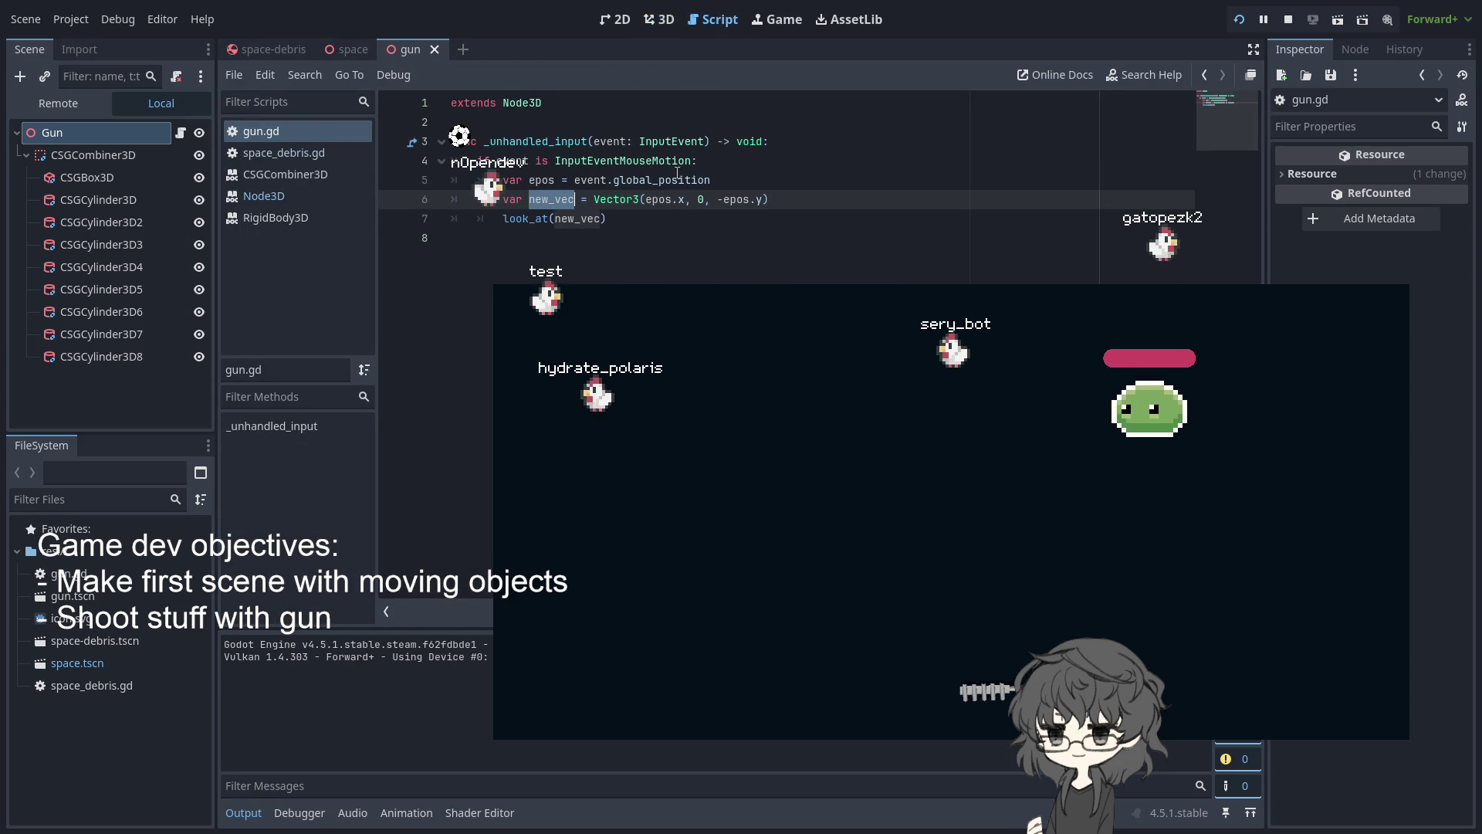
Add Vector3.LEFT as the up-vector argument of look_at on line 7
double_click(705, 186)
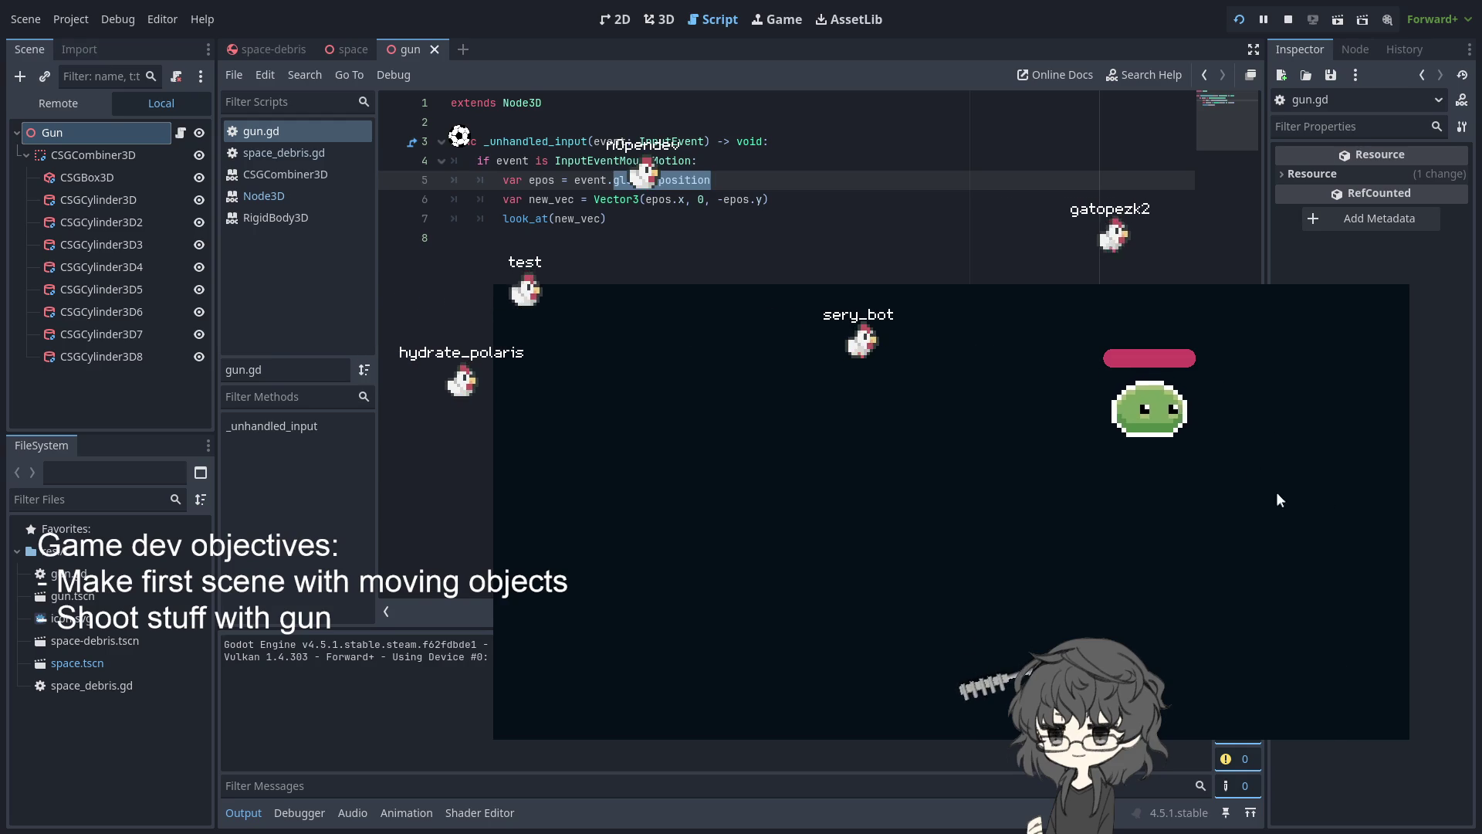
left_click(553, 239)
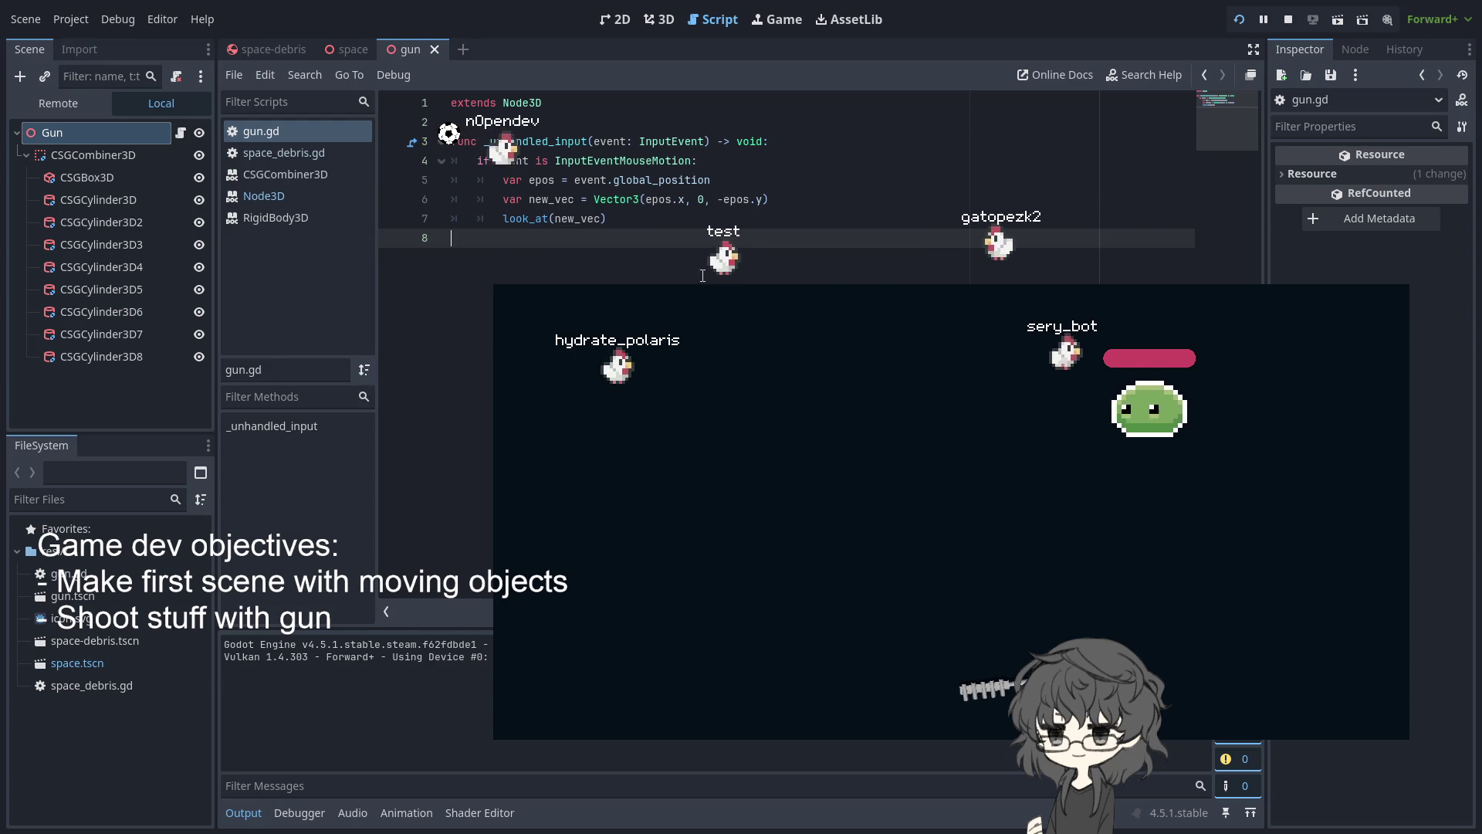
left_click(603, 218)
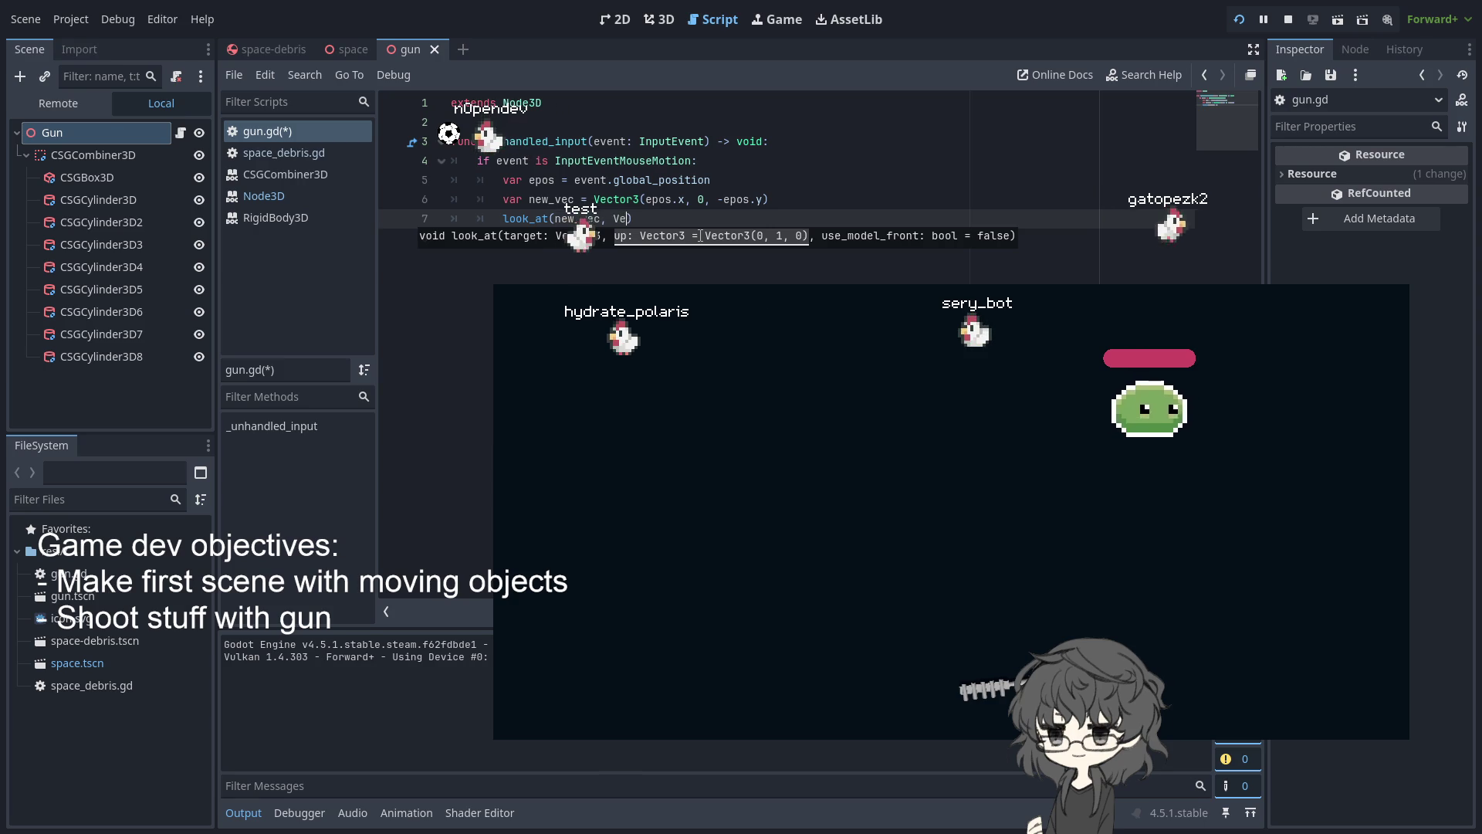
type("ec")
key("Down")
key("Down")
key("Return")
type(".")
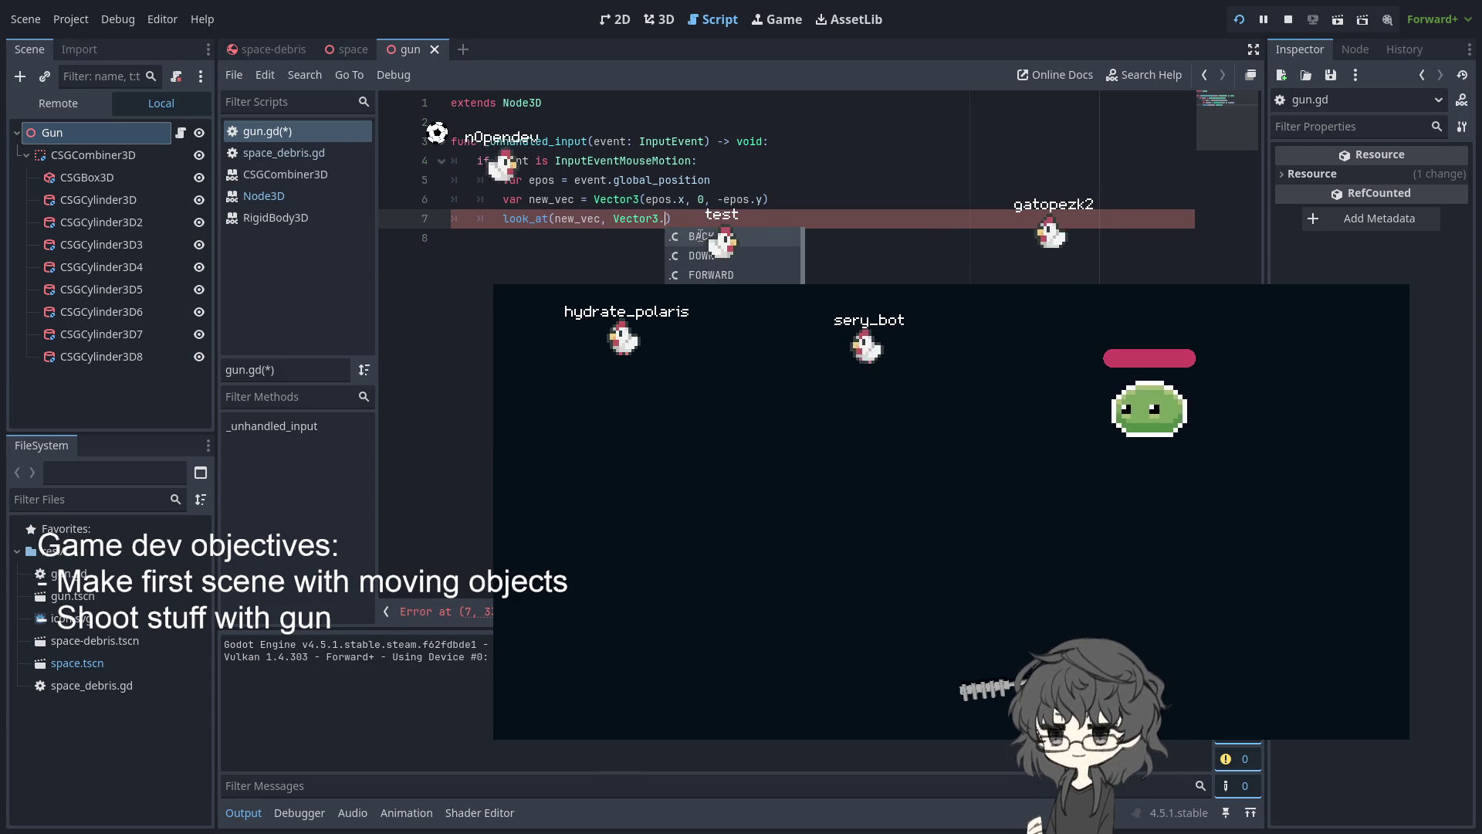
type("LEFT")
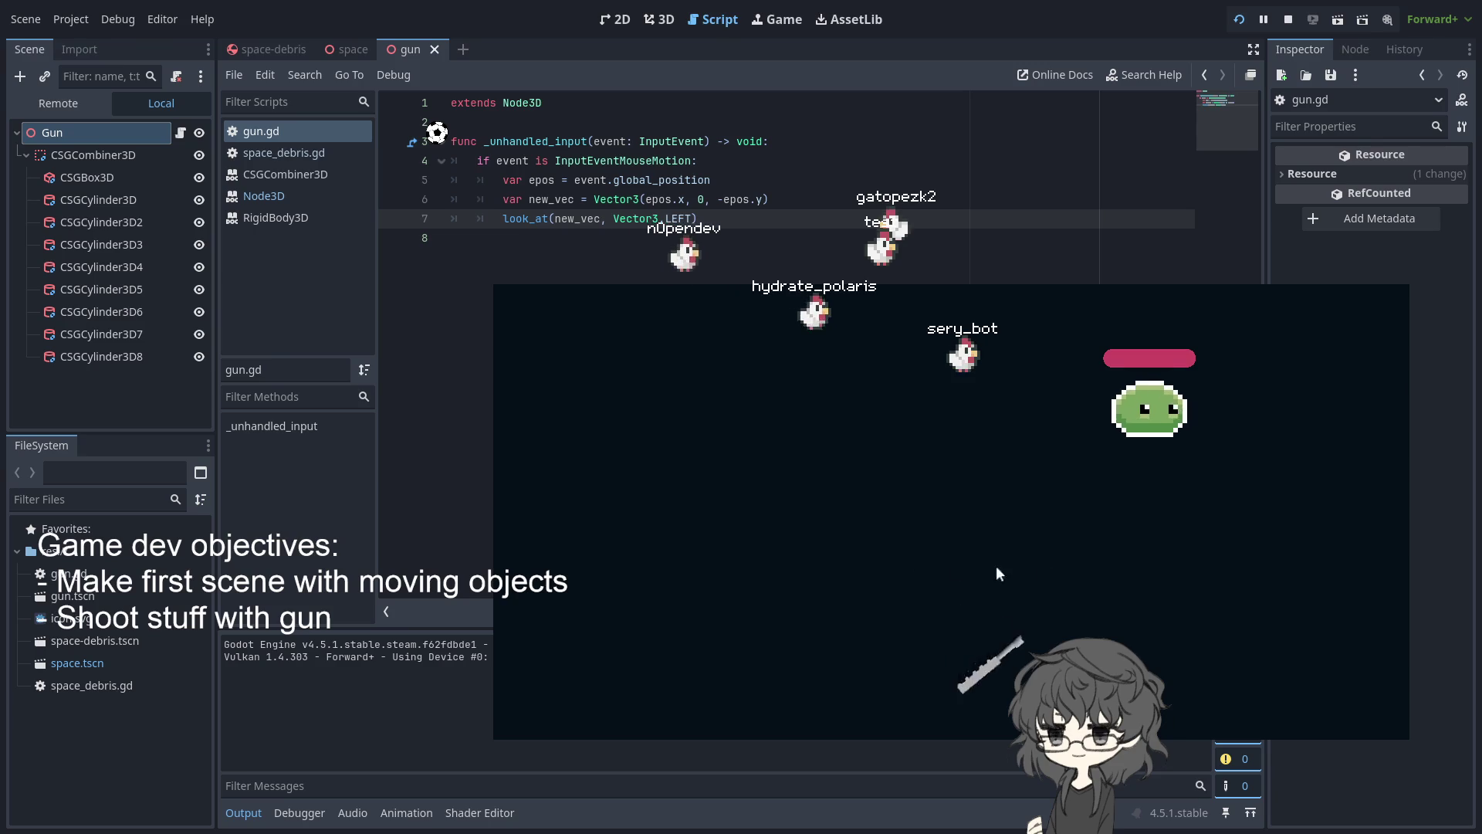
Try Vector3.MODEL_TOP instead, then delete the argument so line 7 reads look_at(new_vec)
key("BackSpace")
key("BackSpace")
key("BackSpace")
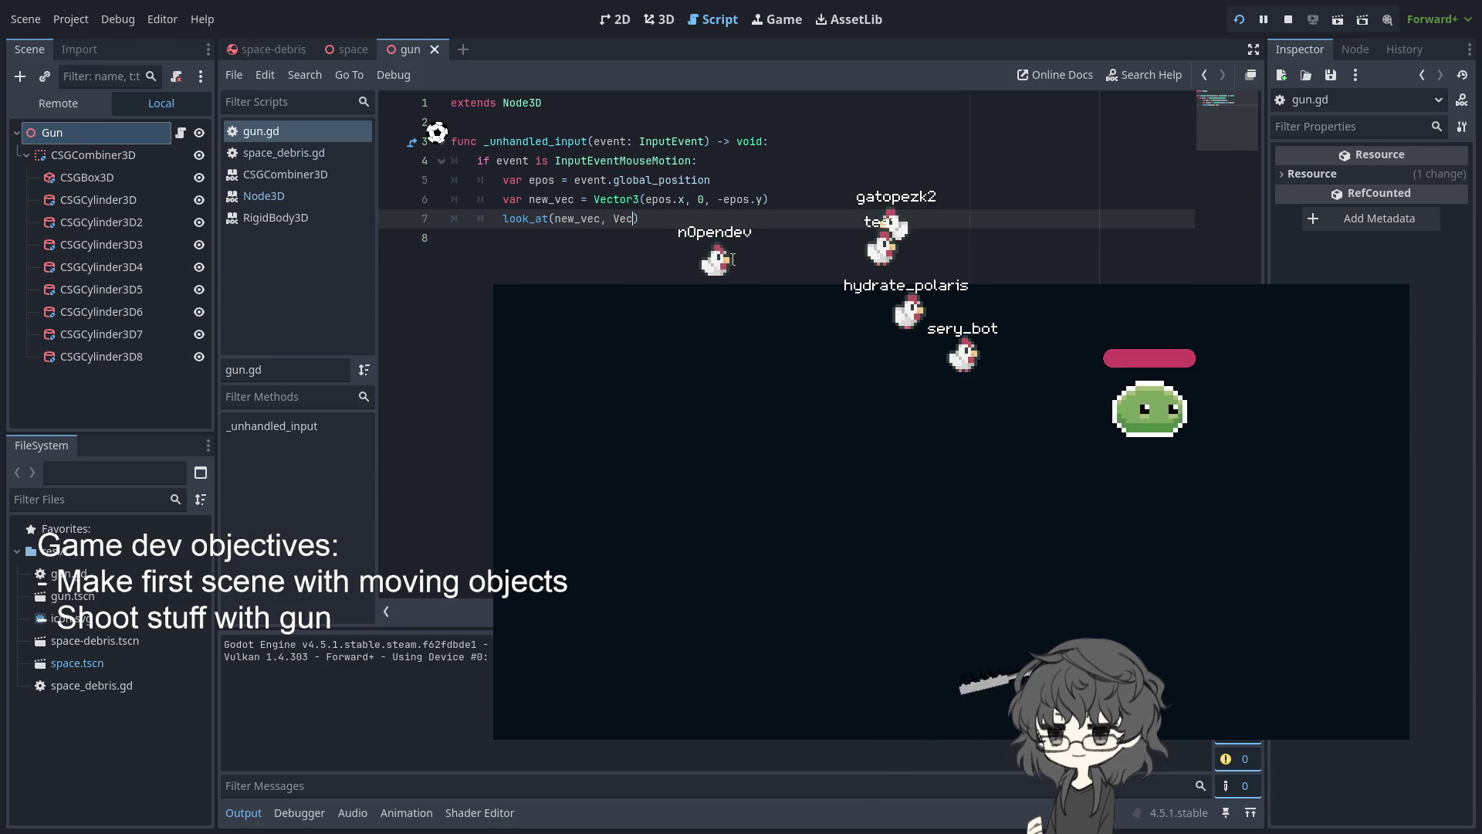
key("ctrl+z")
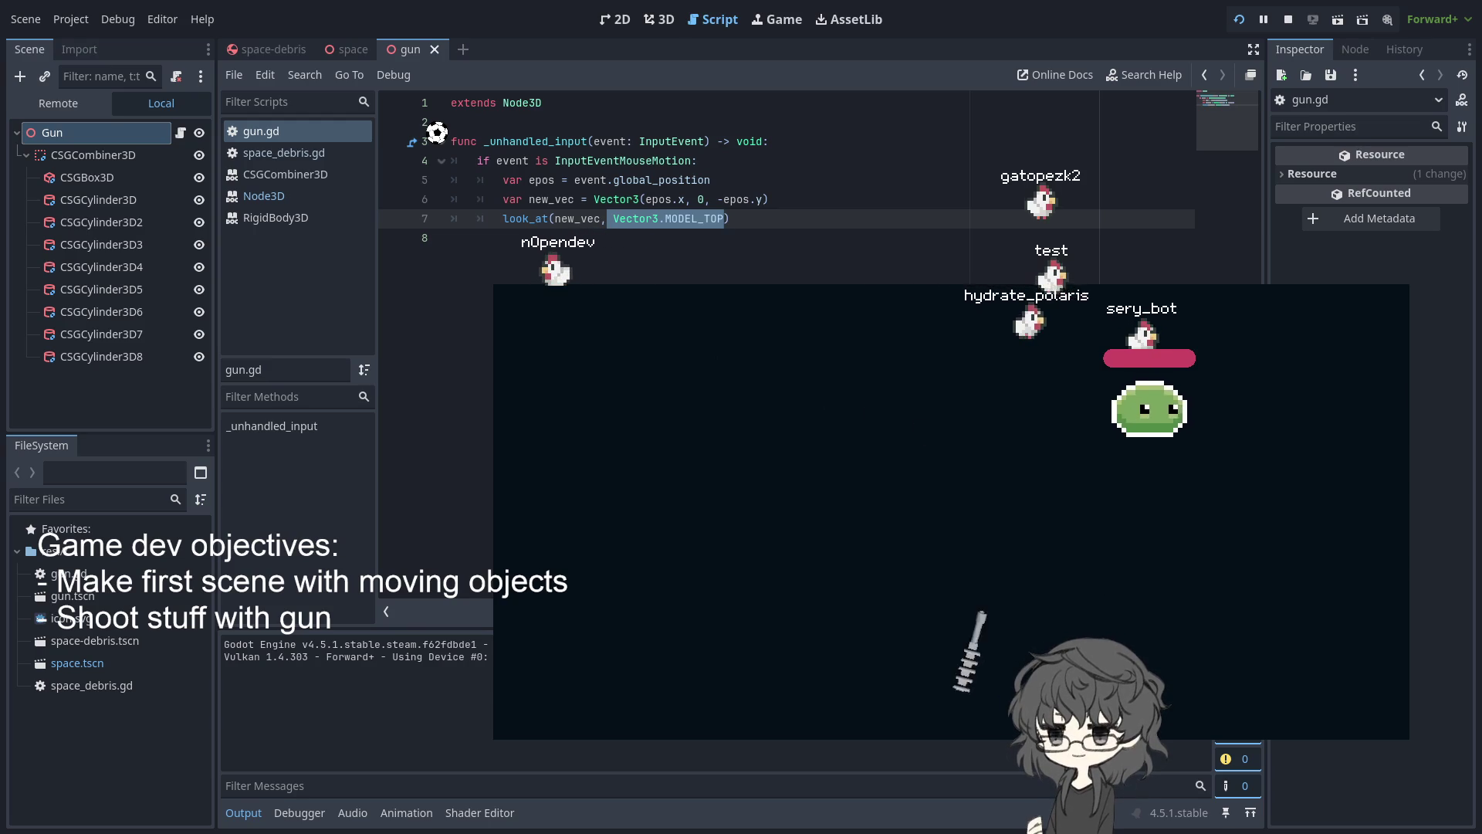
left_click(790, 232)
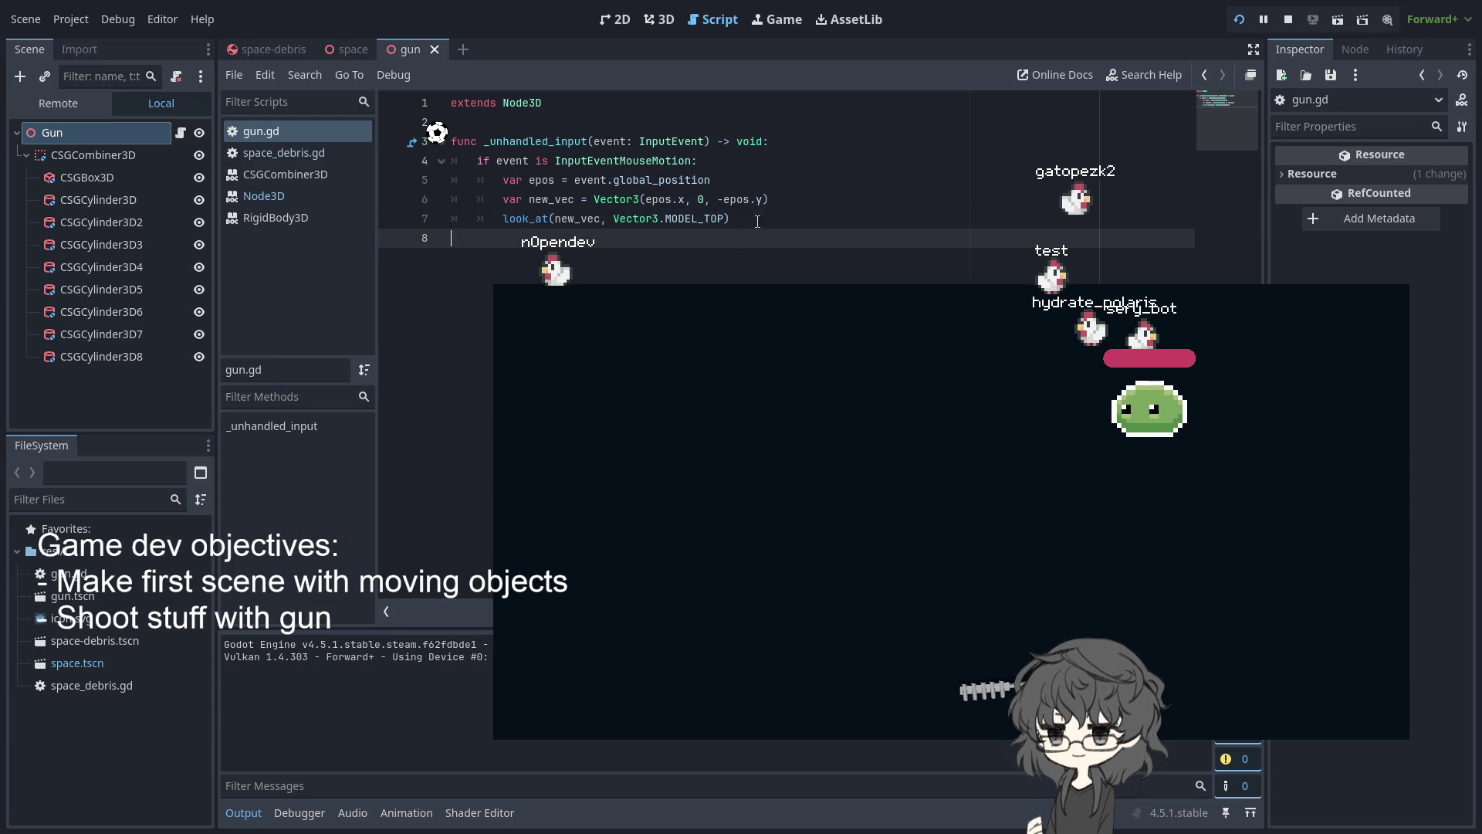
left_click(755, 219)
key("ctrl+BackSpace")
key("ctrl+BackSpace")
key("ctrl+BackSpace")
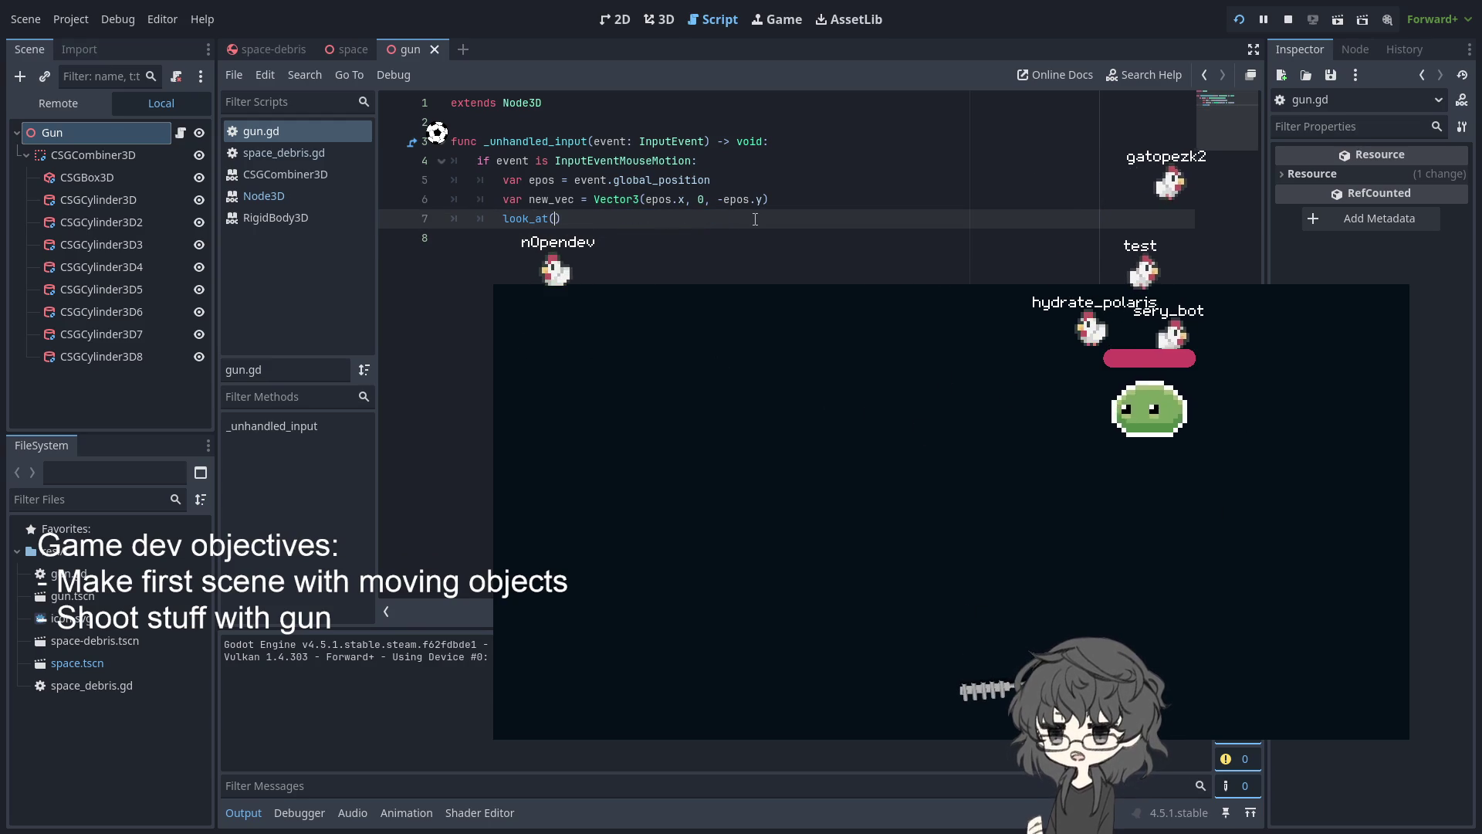
key("ctrl+BackSpace")
key("ctrl+BackSpace")
key("ctrl+BackSpace")
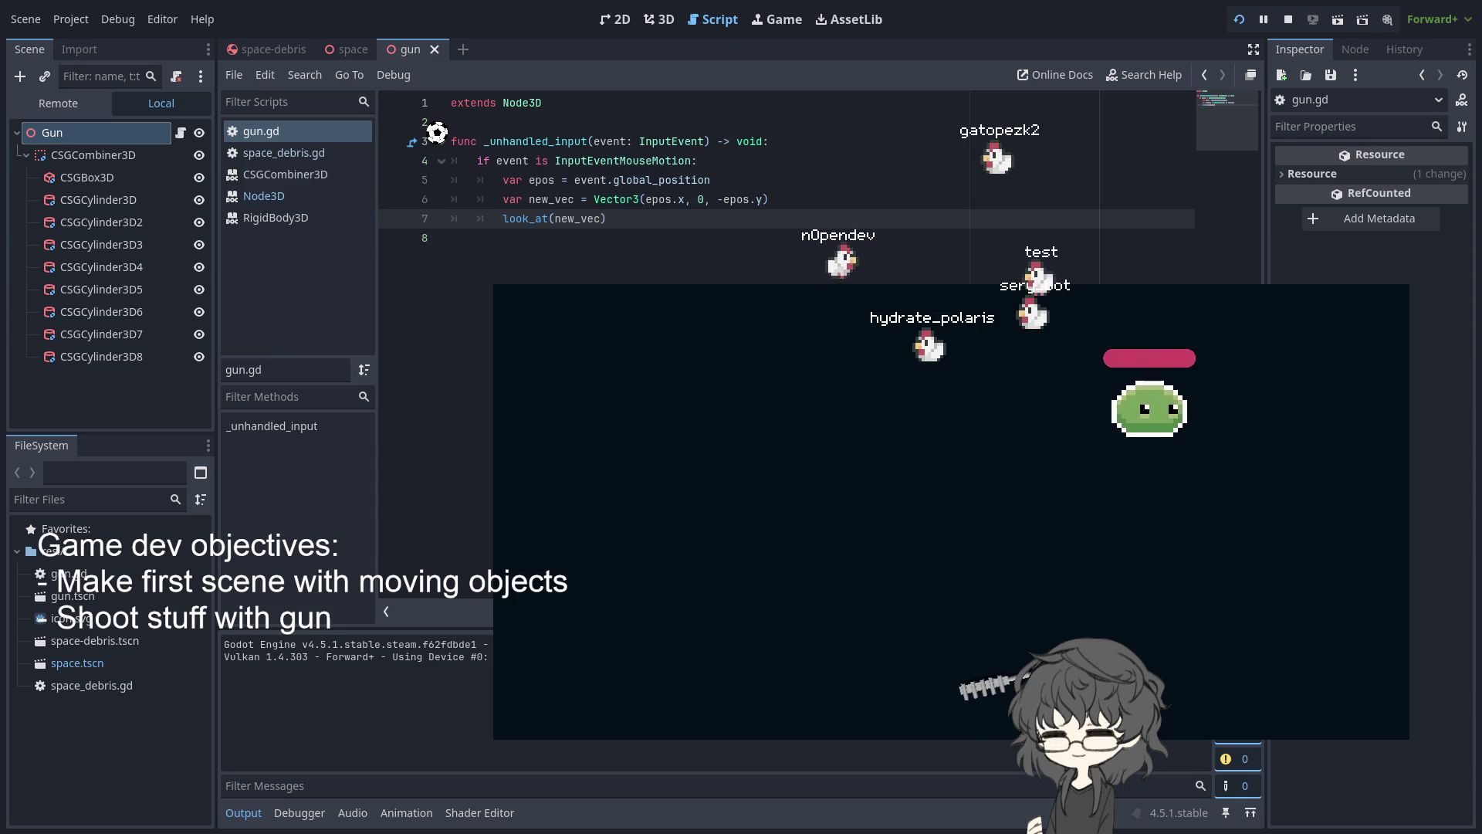
Select the Gun node and add a minus before epos.x in the new_vec line
left_click(760, 240)
left_click(723, 198)
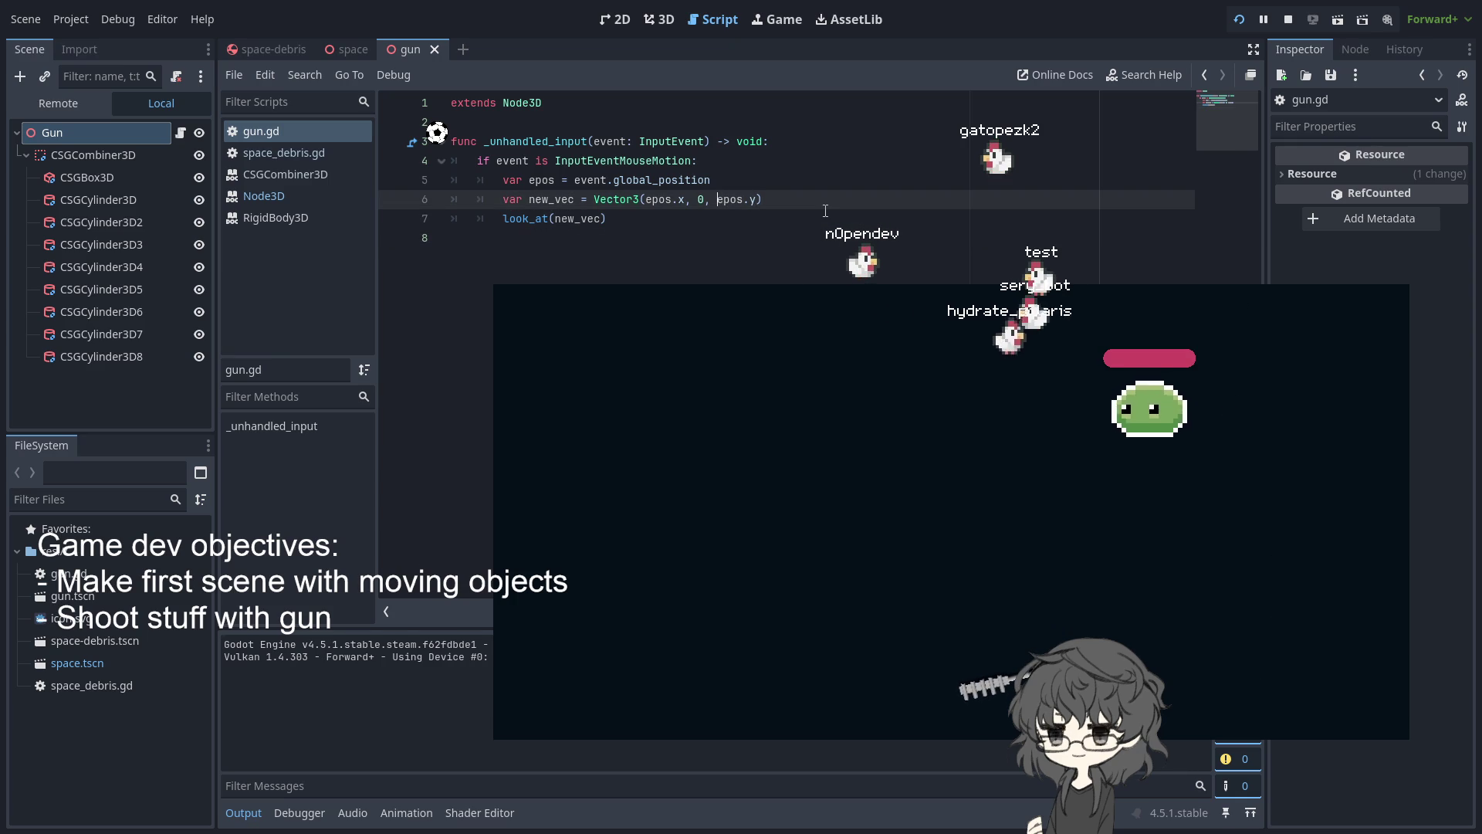
left_click(37, 409)
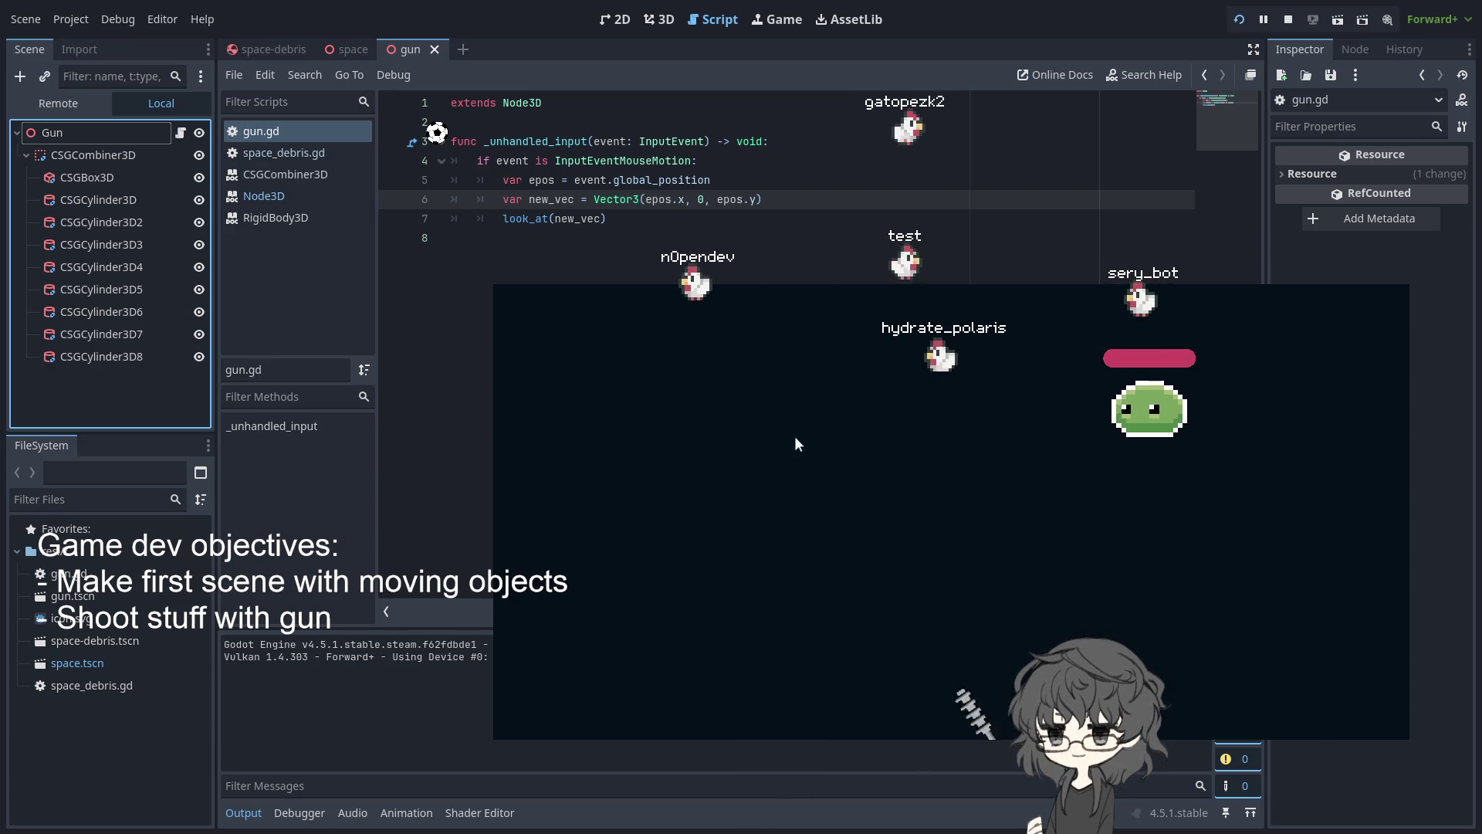
left_click(741, 240)
left_click(728, 199)
type("-")
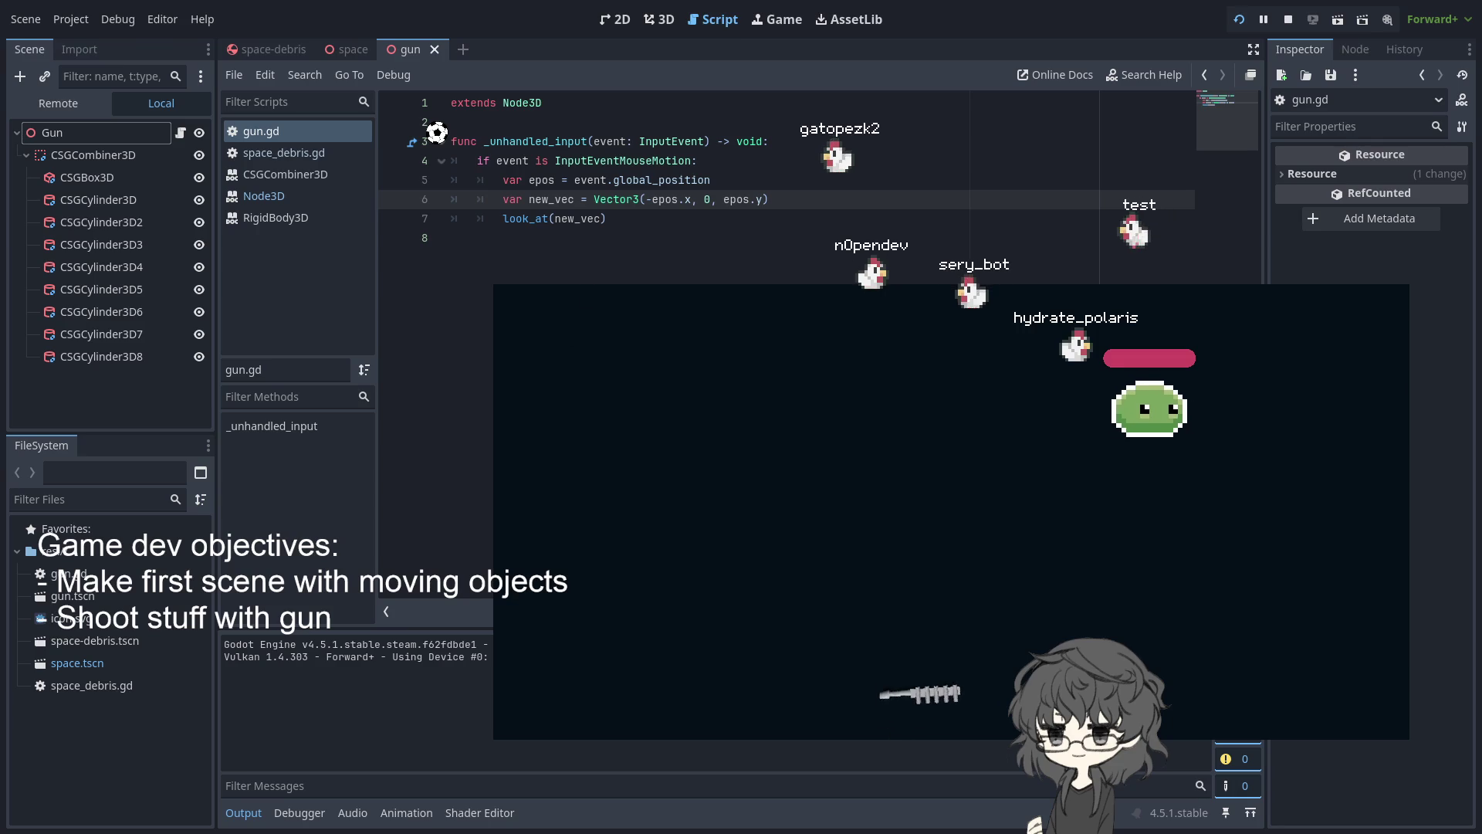
Delete the minus before epos.x again, keeping epos.y positive, and show the 3D view
left_click(800, 279)
left_click(651, 199)
key("BackSpace")
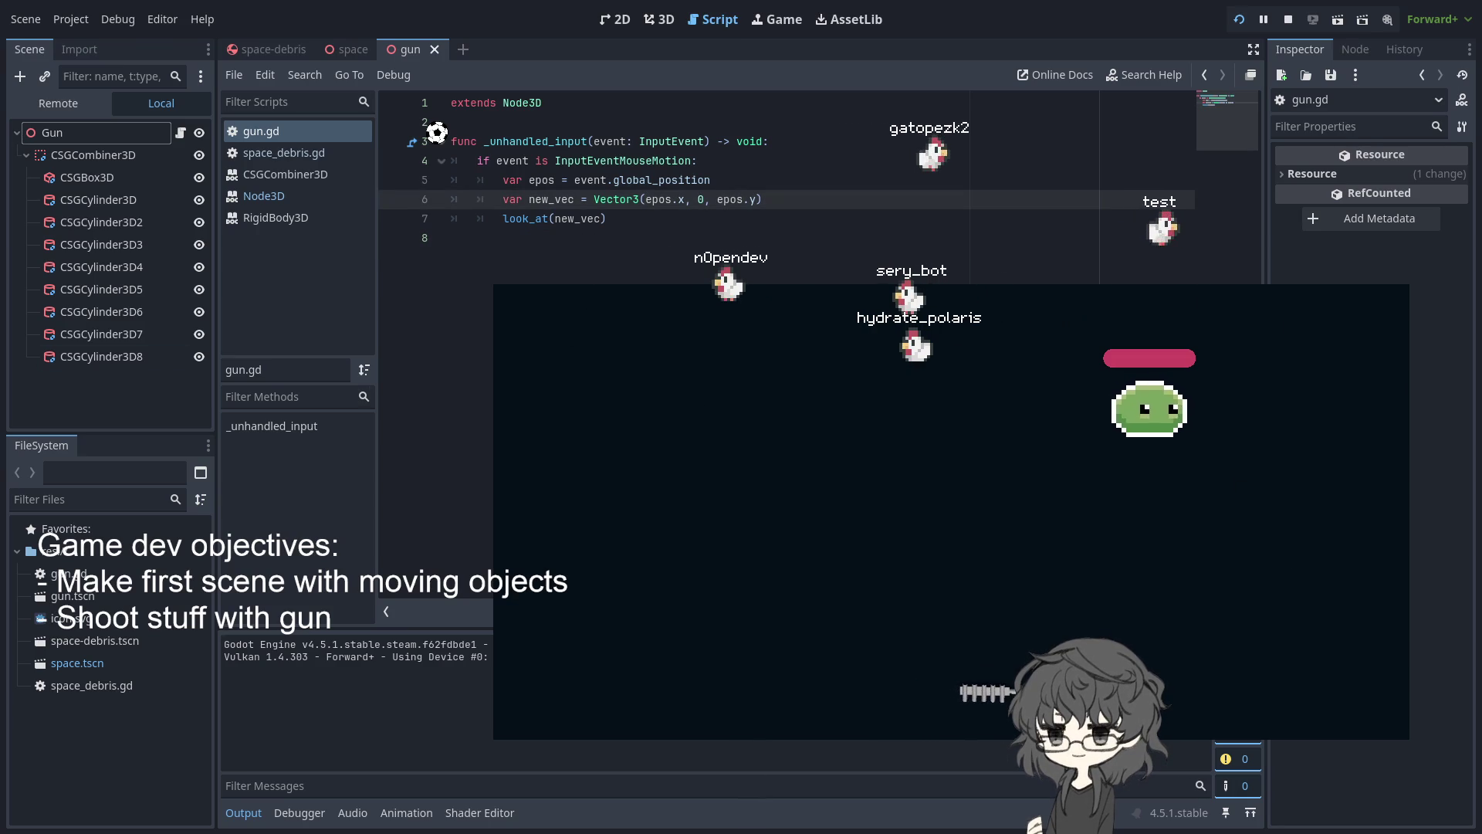
mouse_move(344, 51)
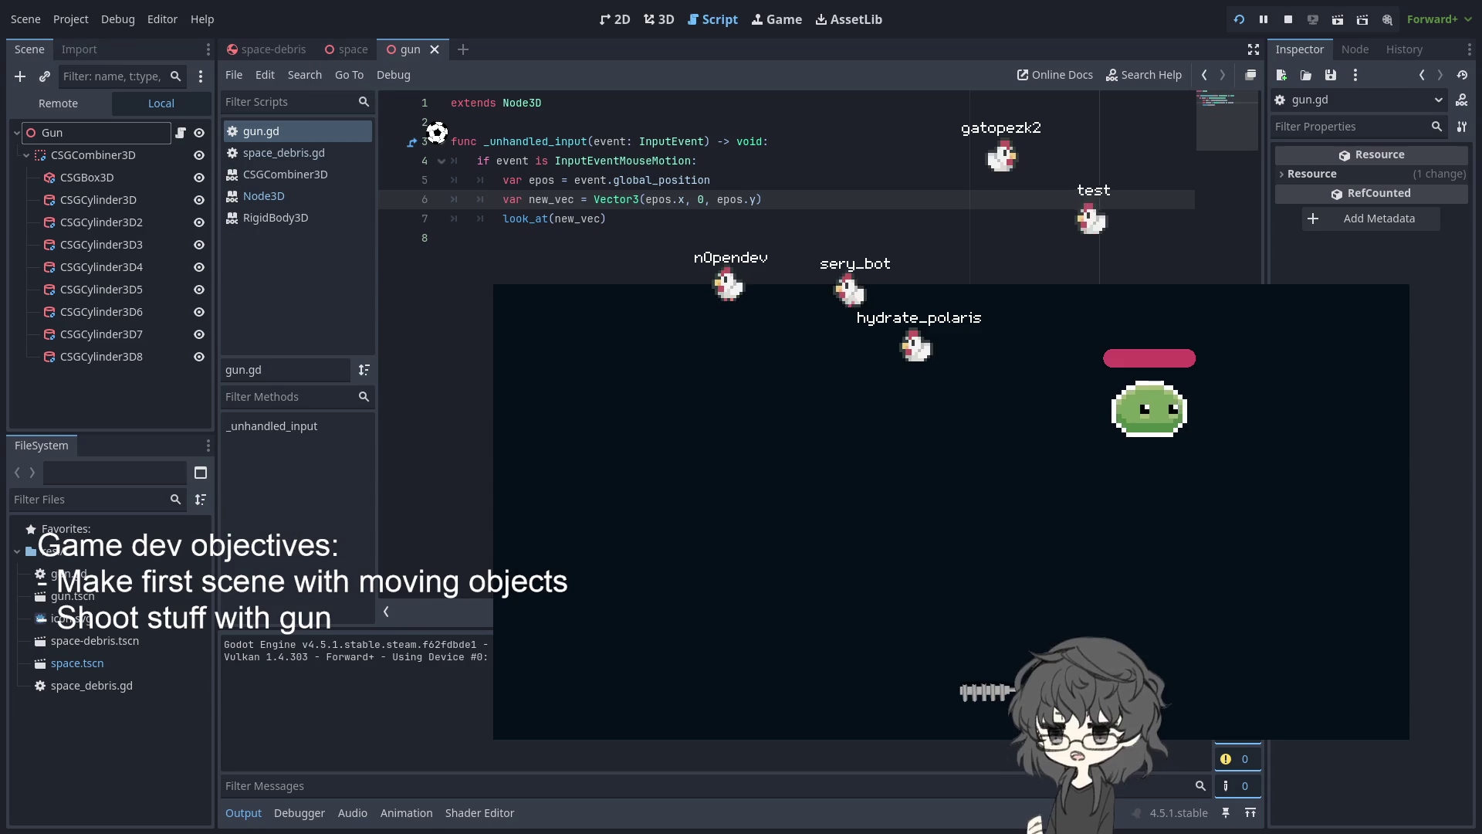
left_click(661, 21)
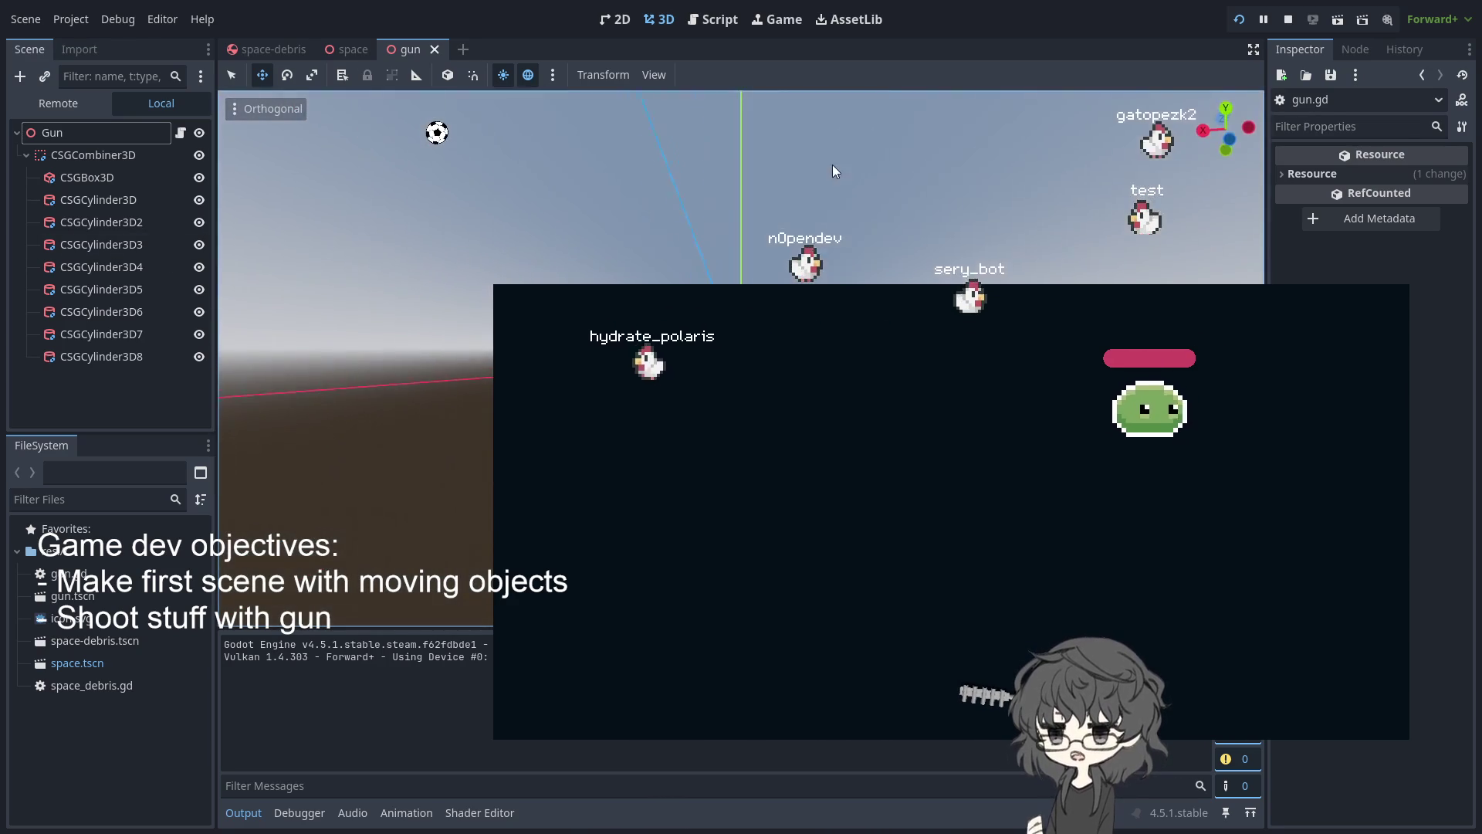
In top view, select all nine gun parts and rotate them about 180 degrees
scroll(355, 347, "down", 2)
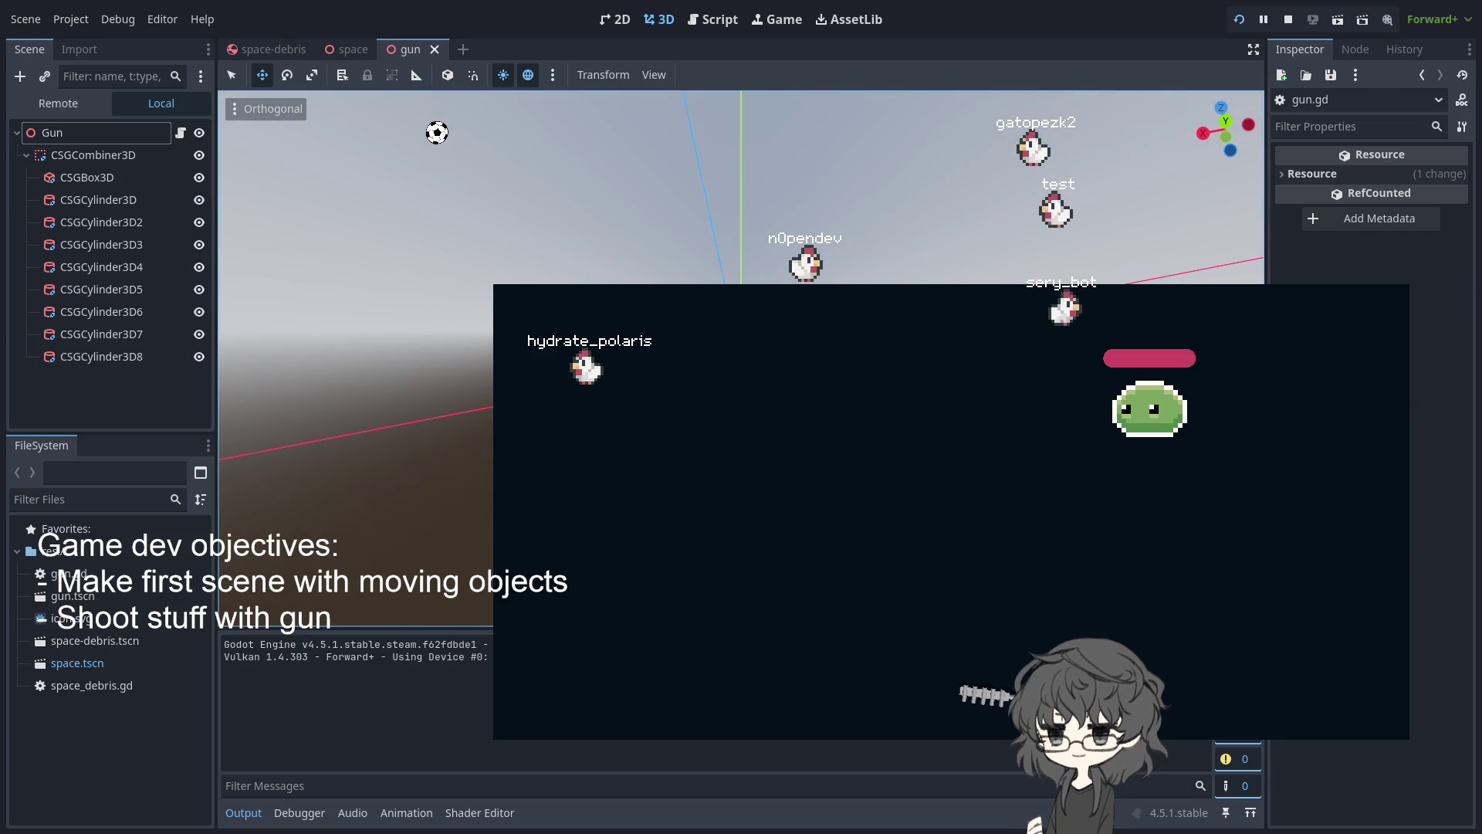
left_click(101, 356)
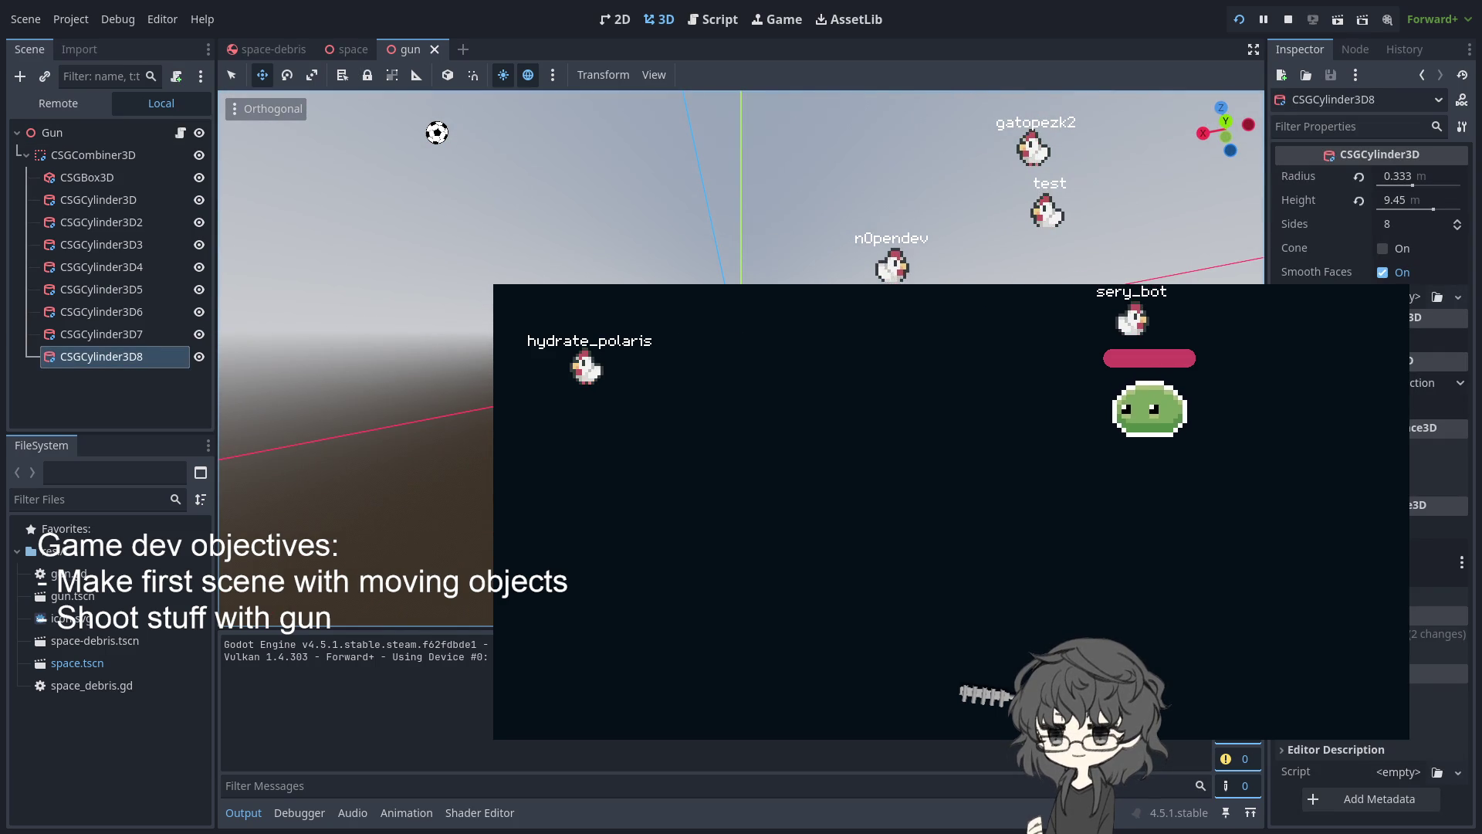
key("KP_7")
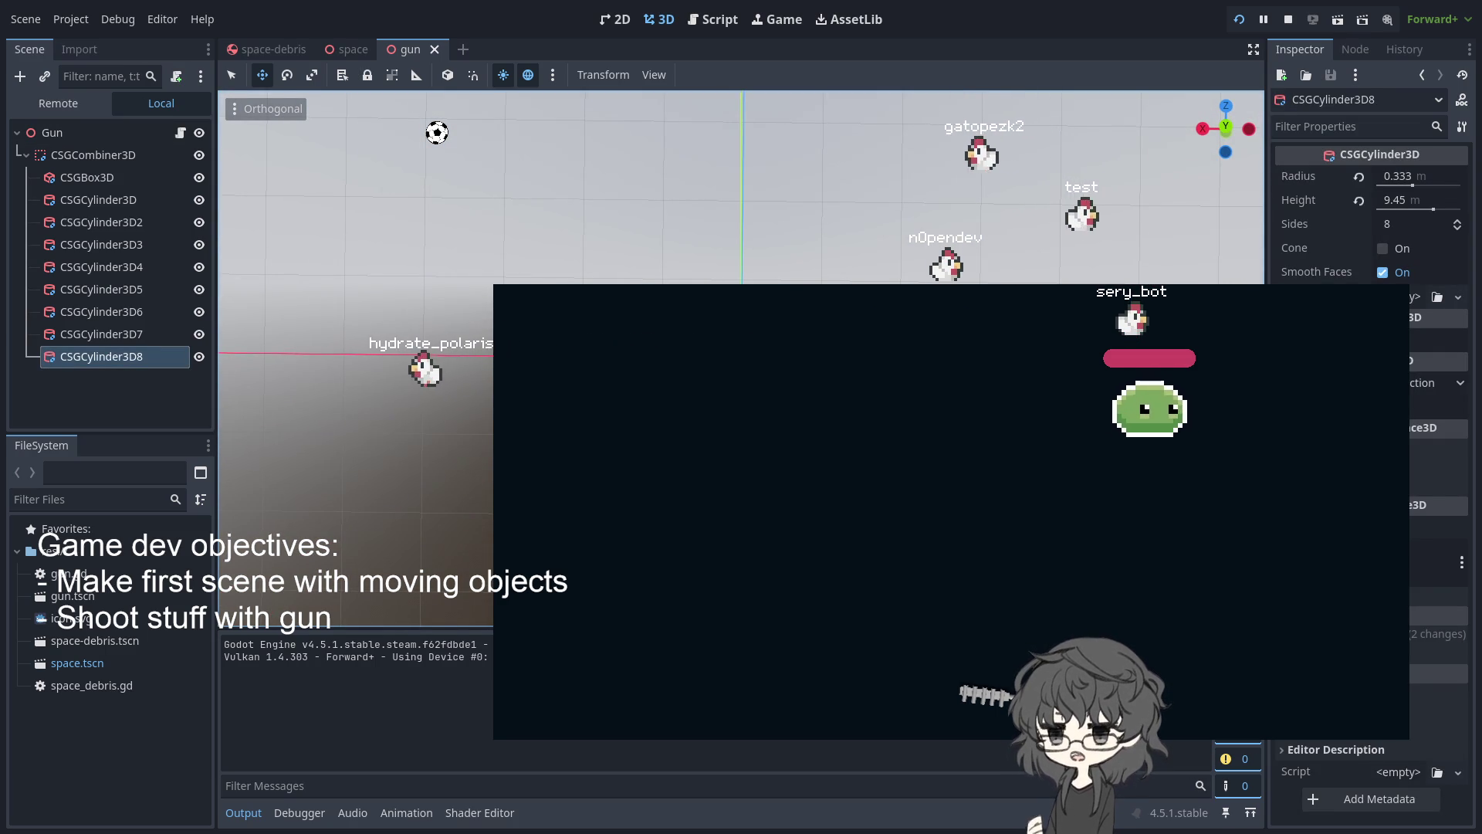
key("Escape")
left_click(87, 176, "shift")
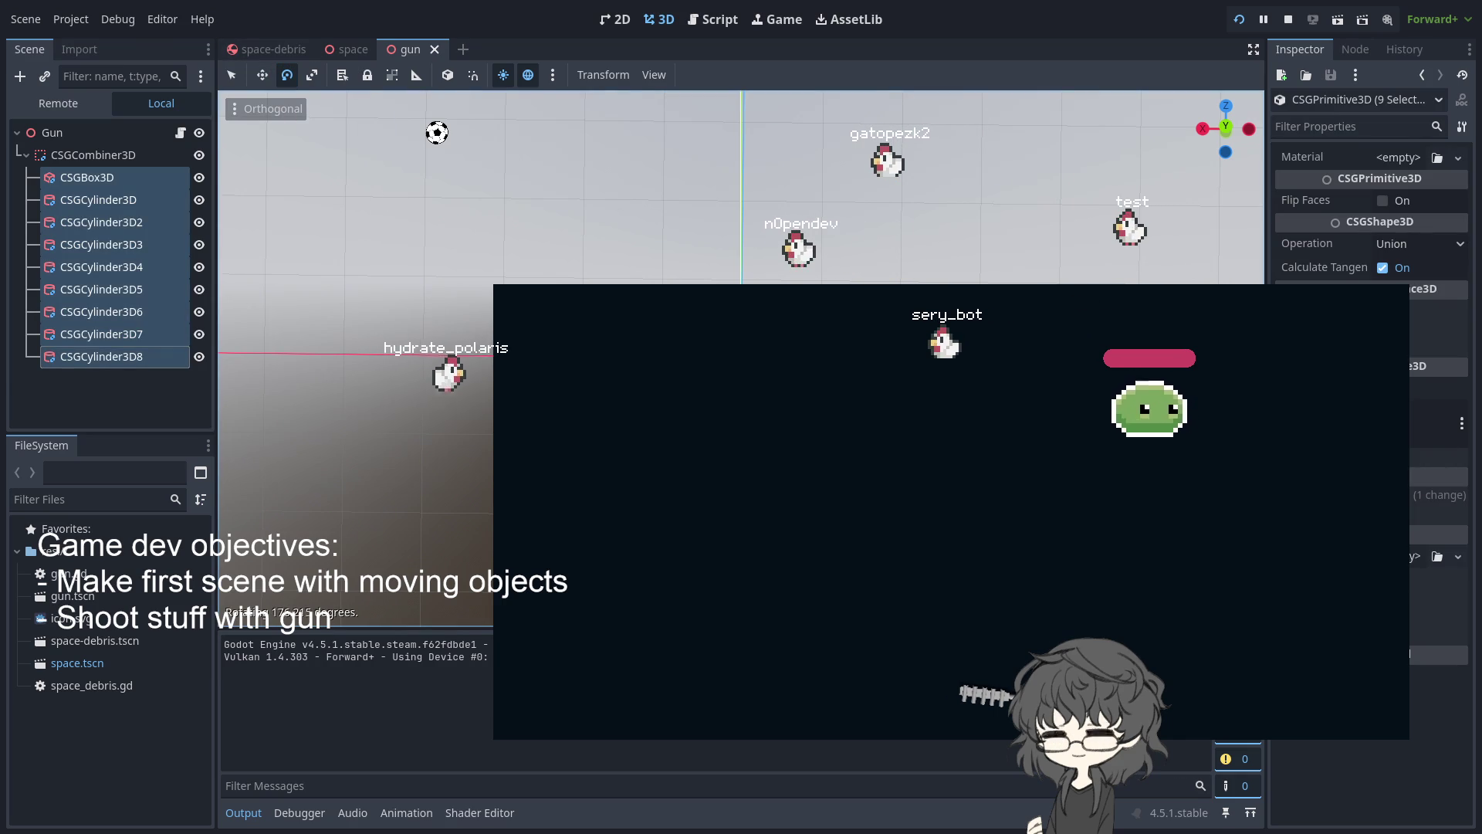
key("Return")
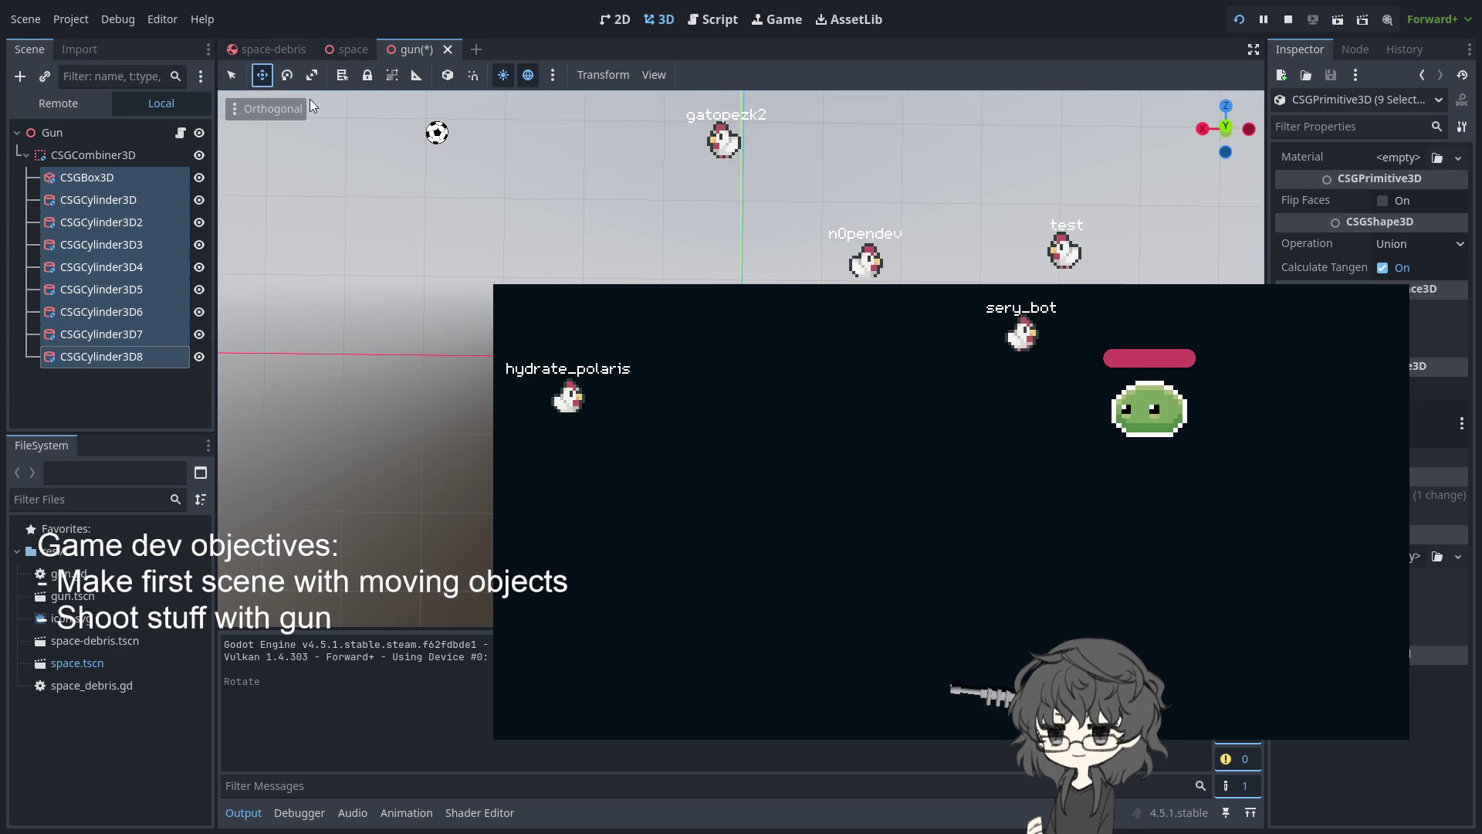
Move the gun parts 1.648 units along Z and relaunch the running game
key("g")
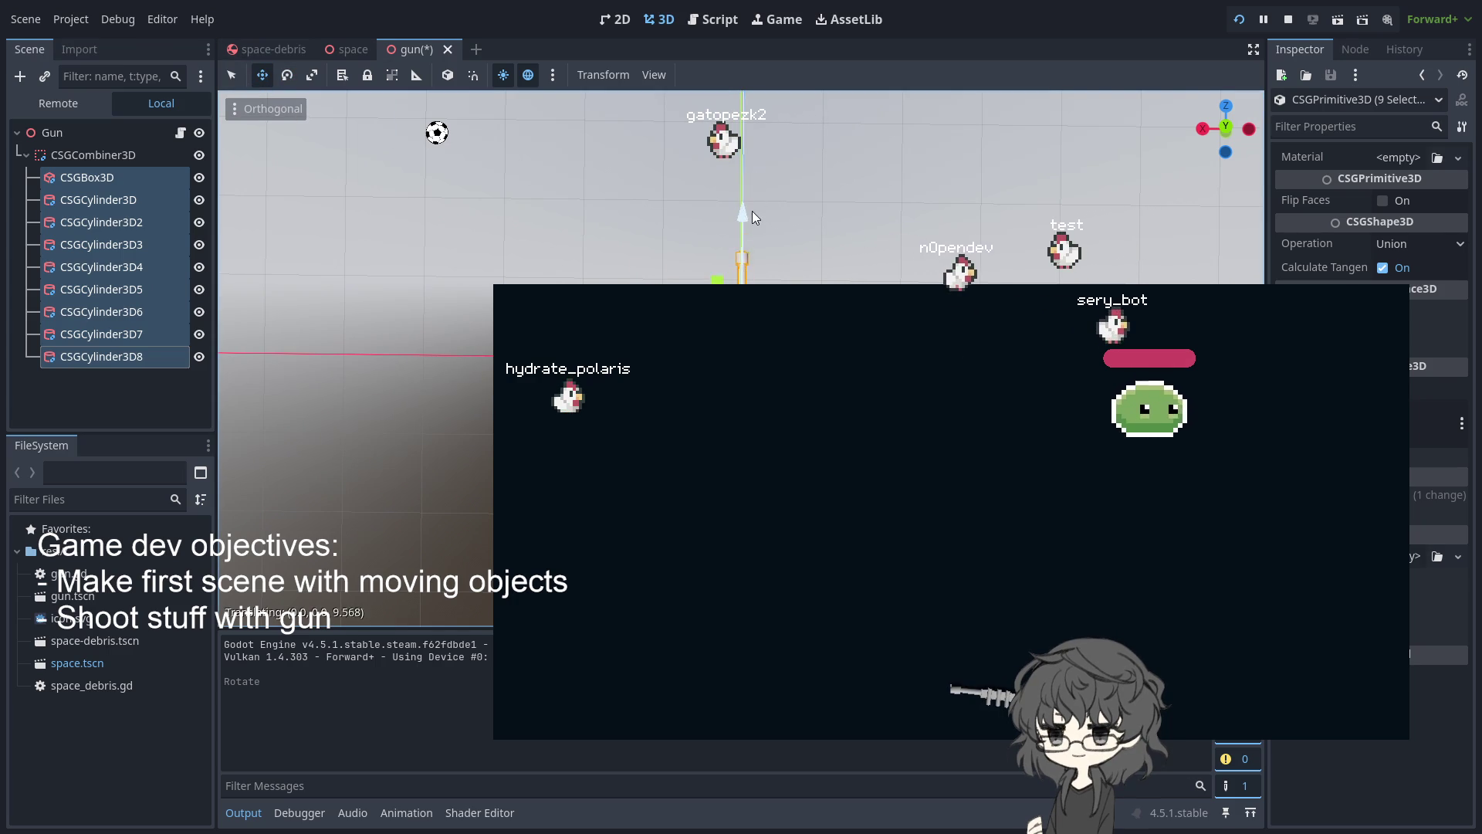
left_click(821, 232)
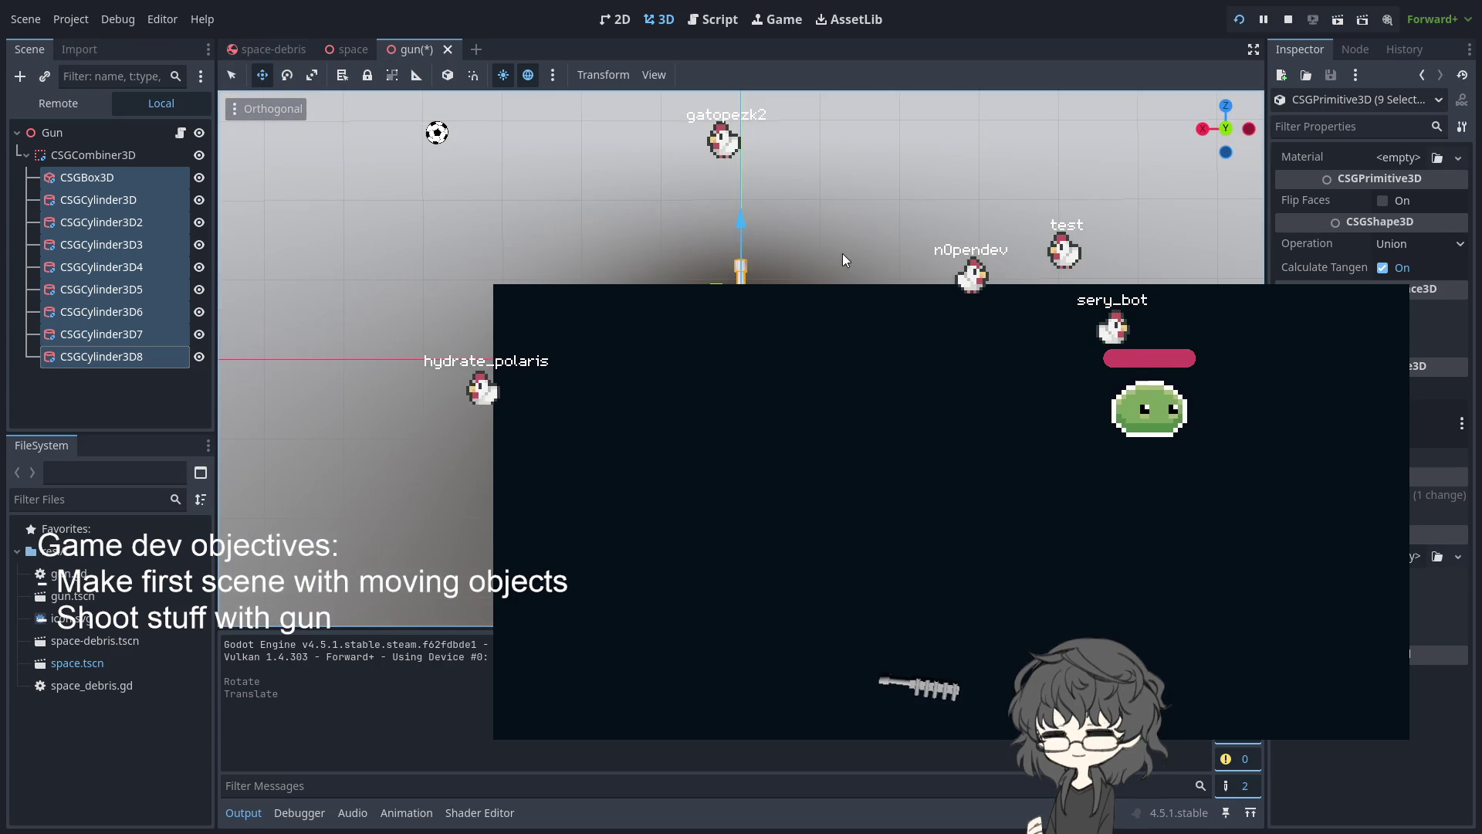
left_click(1238, 21)
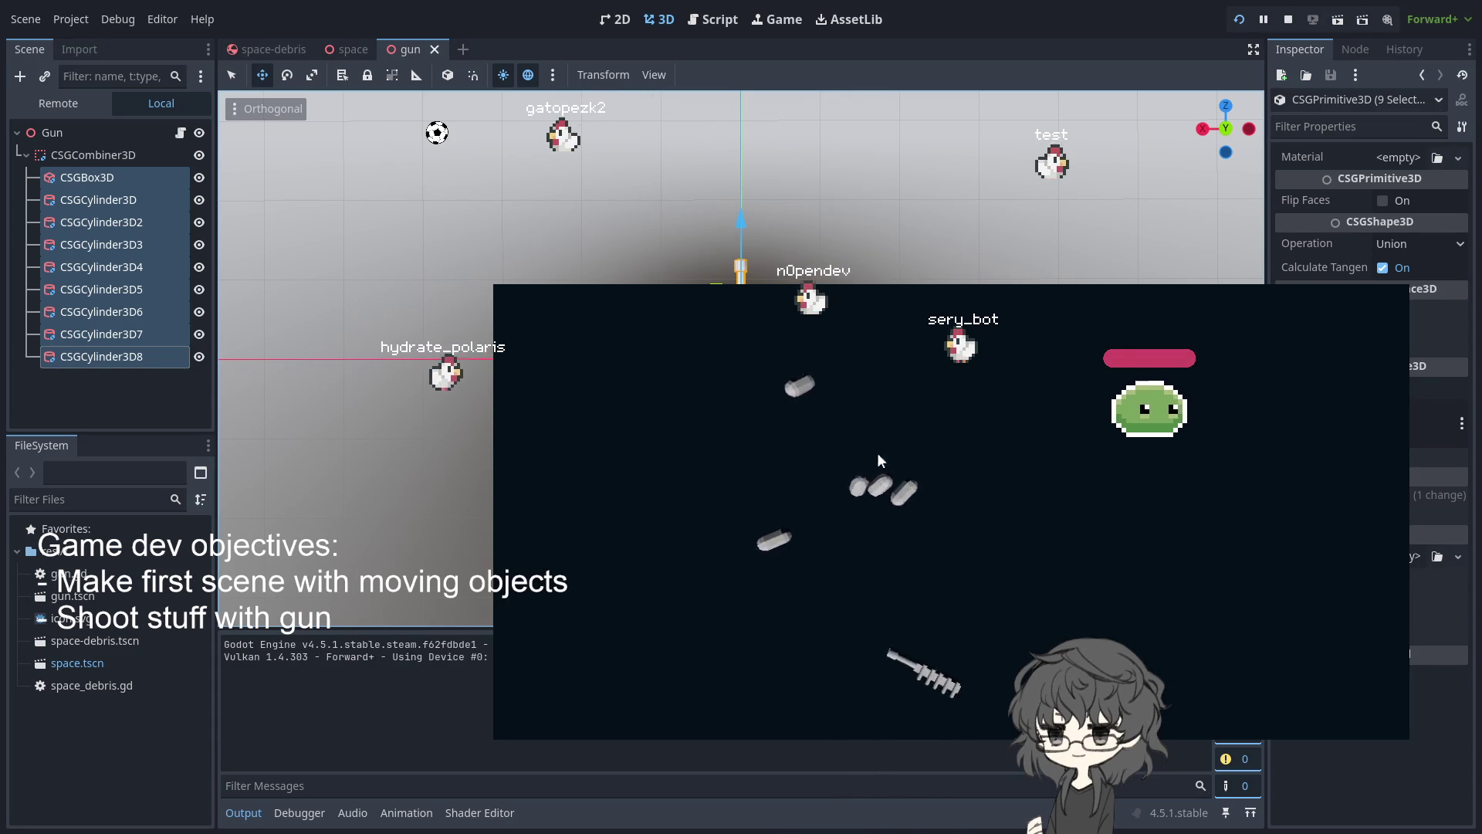
mouse_move(352, 50)
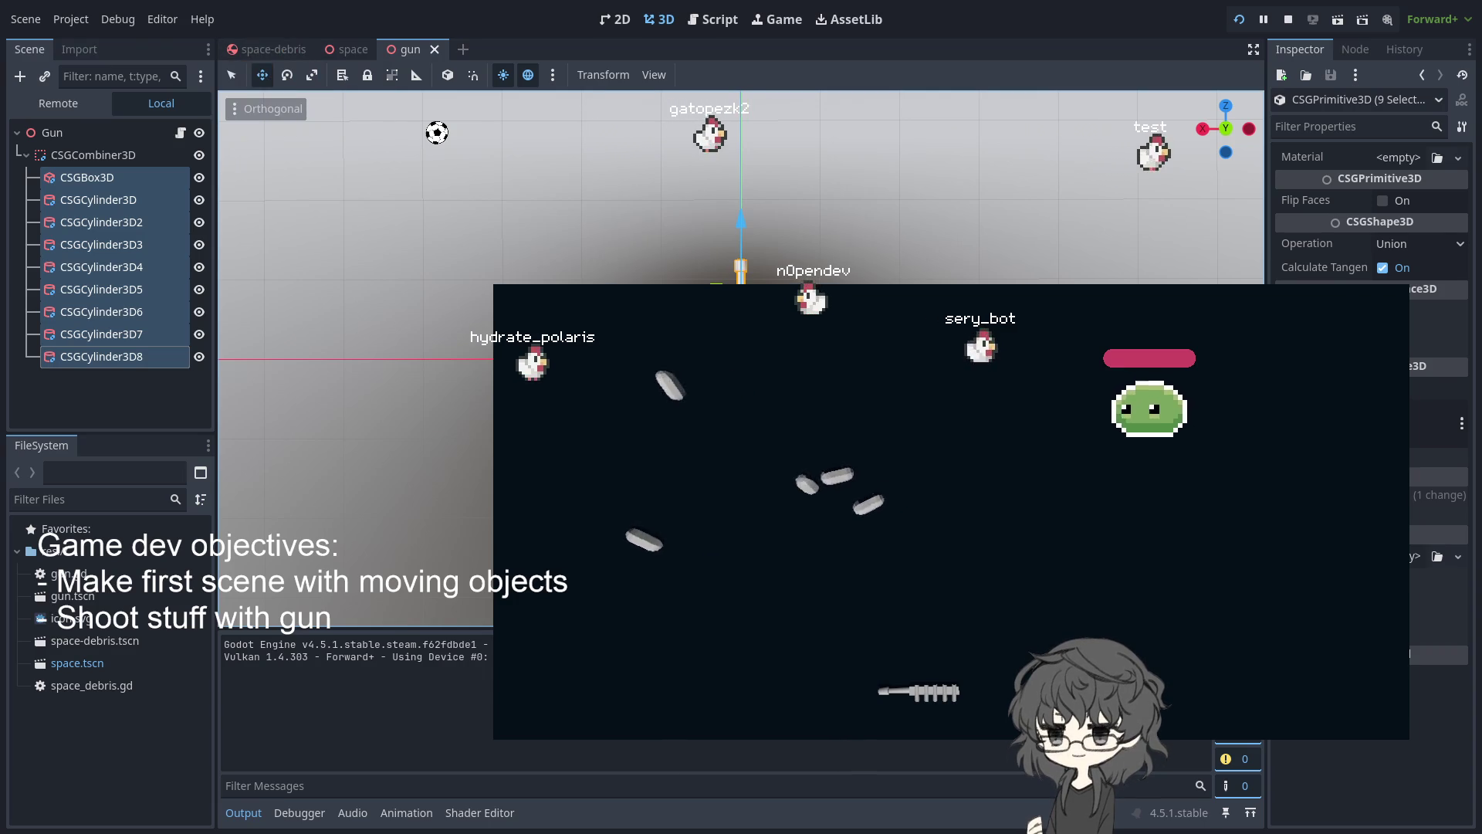
left_click(352, 50)
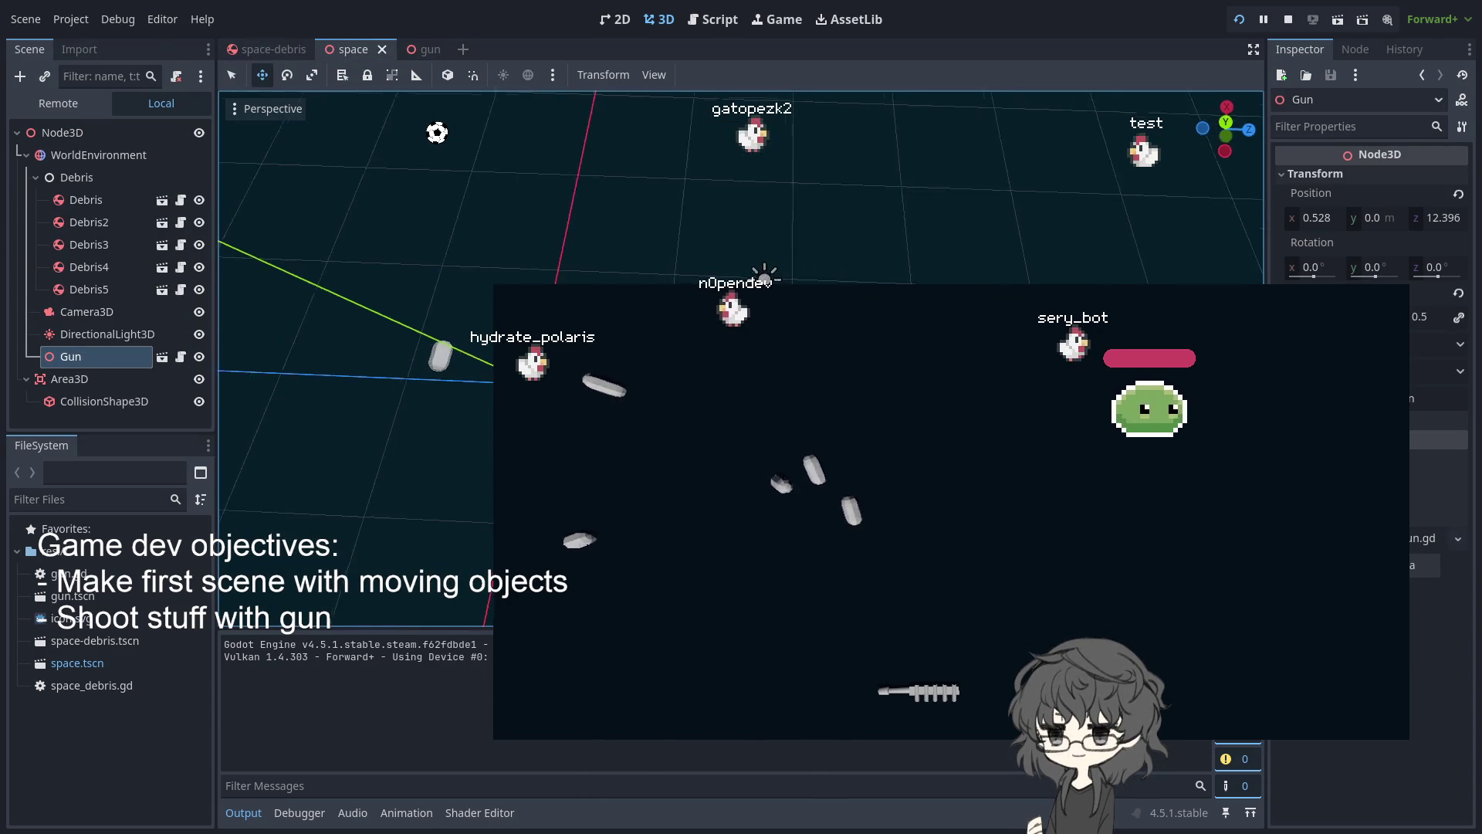
Inspect the space-debris scene's CollisionShape3D capsule, then return to the space scene tab
mouse_move(849, 216)
left_mouse_down()
mouse_move(918, 232)
mouse_move(361, 81)
left_mouse_up()
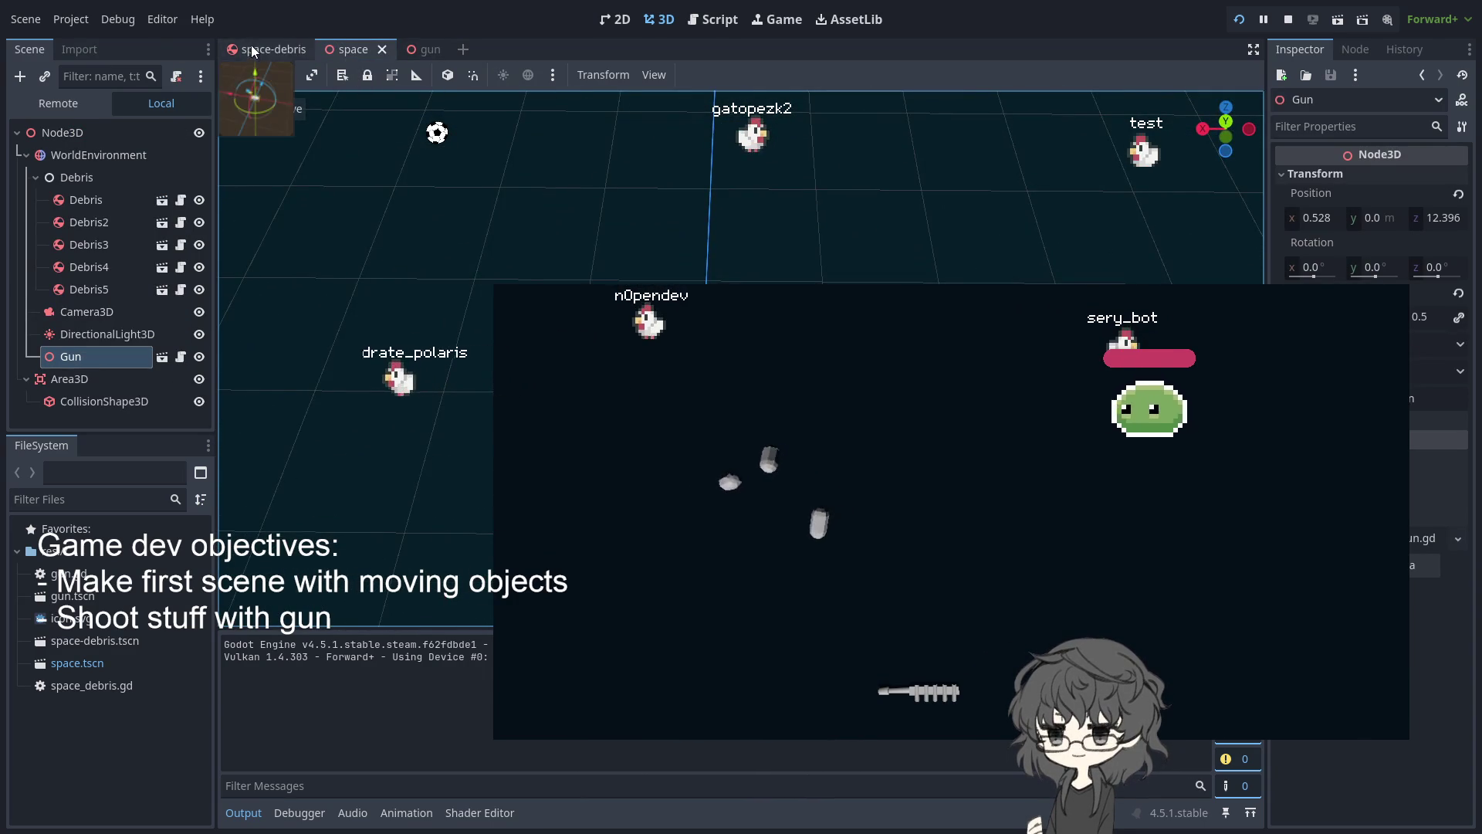
left_click(251, 48)
left_click(613, 22)
left_click(658, 19)
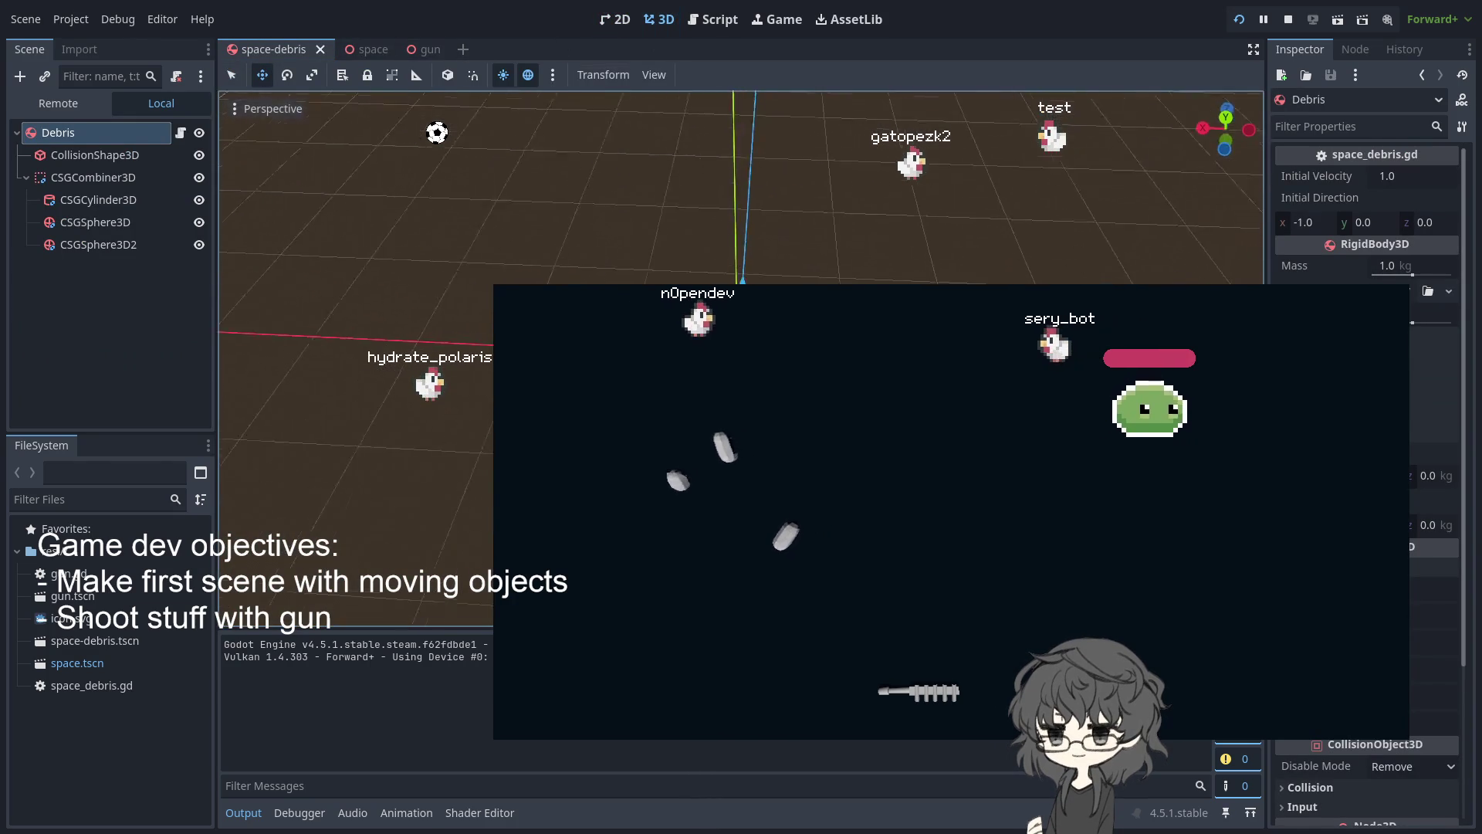
left_click(110, 249)
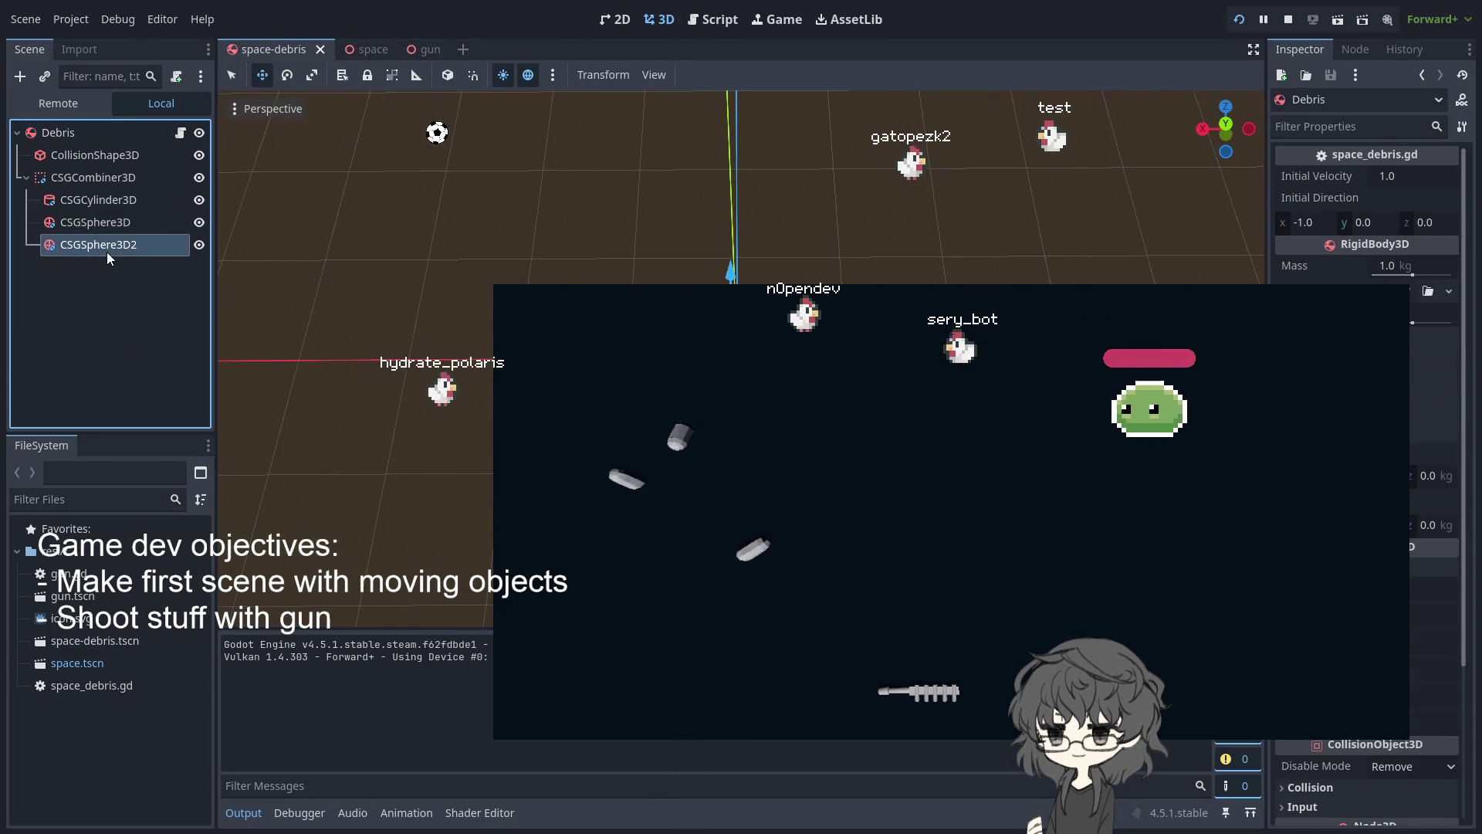
left_click(108, 177)
left_click(109, 154)
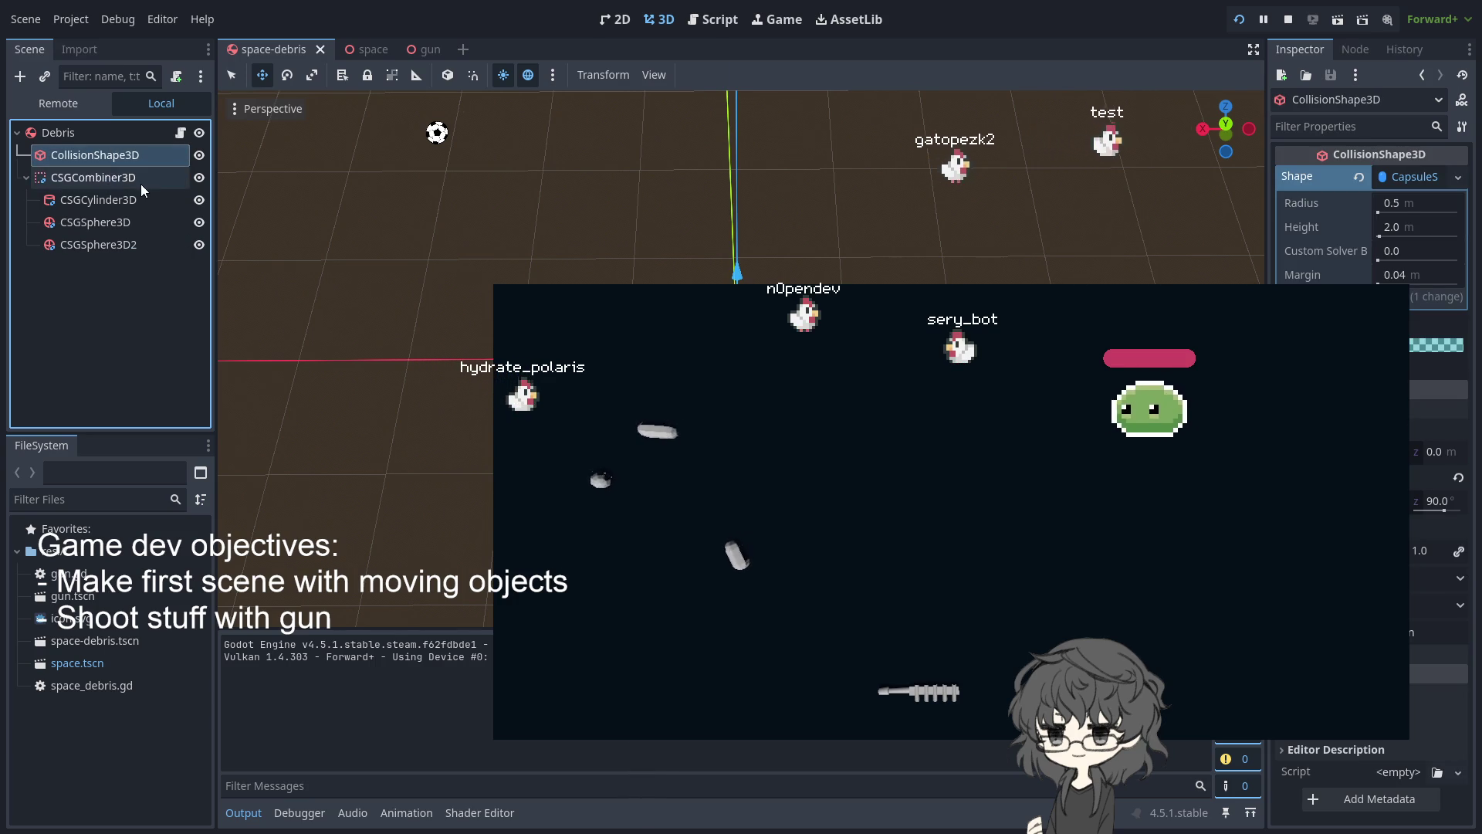
left_click(363, 50)
left_click(429, 51)
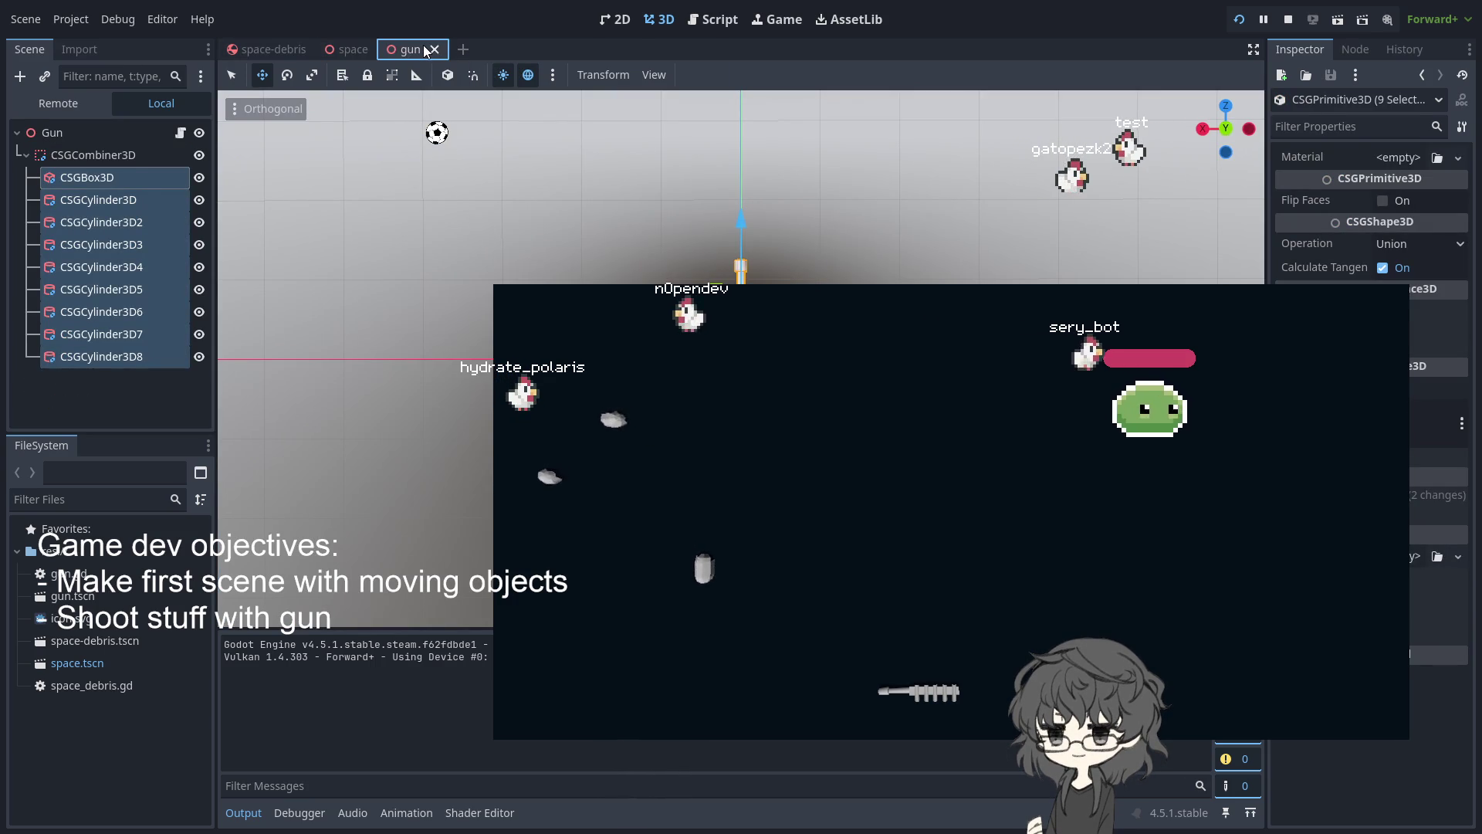
left_click(354, 49)
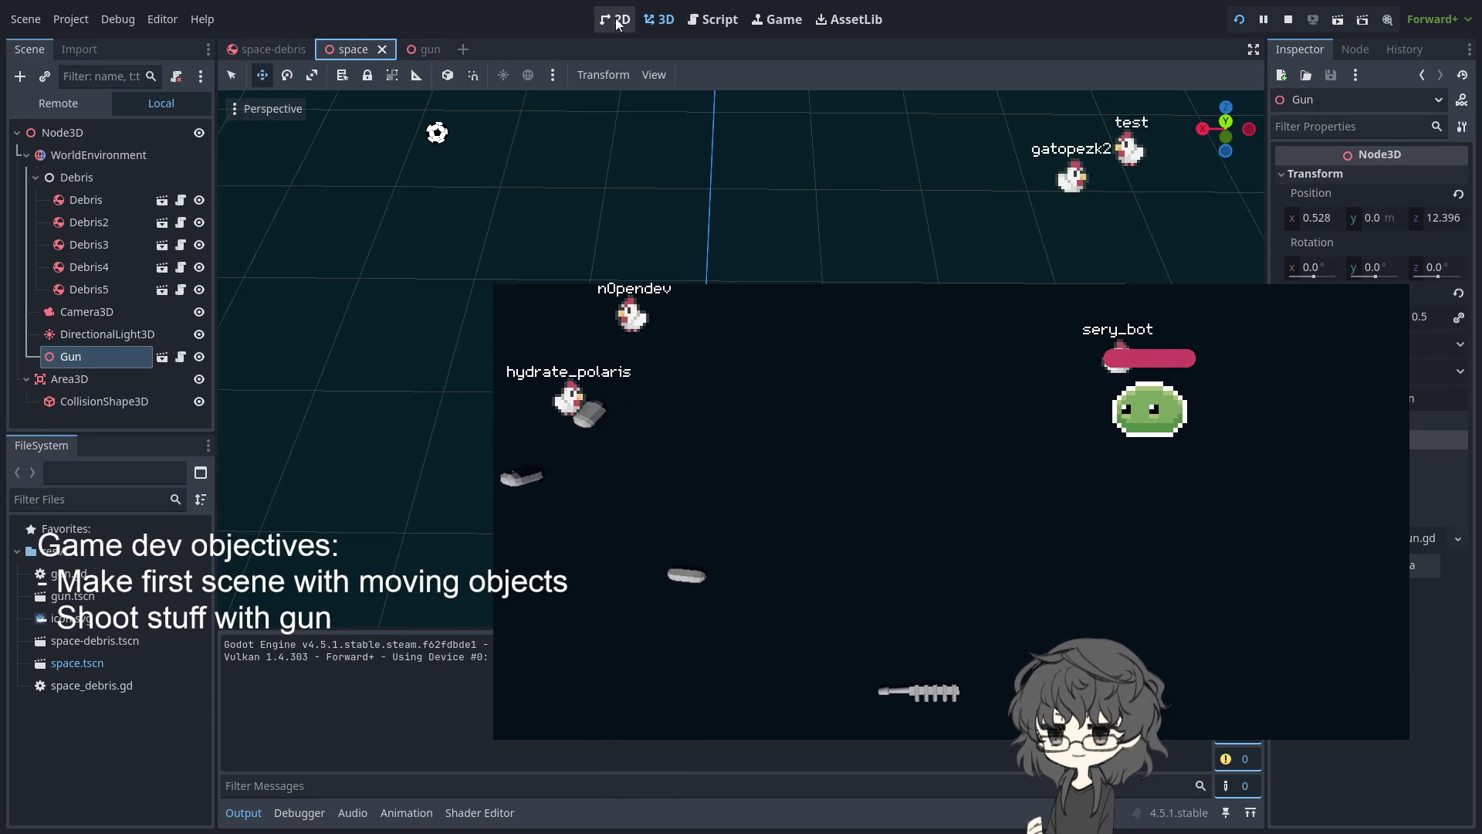
Restart the running game with the gun.gd script, then show the gun scene in 3D
left_click(699, 23)
left_click(735, 252)
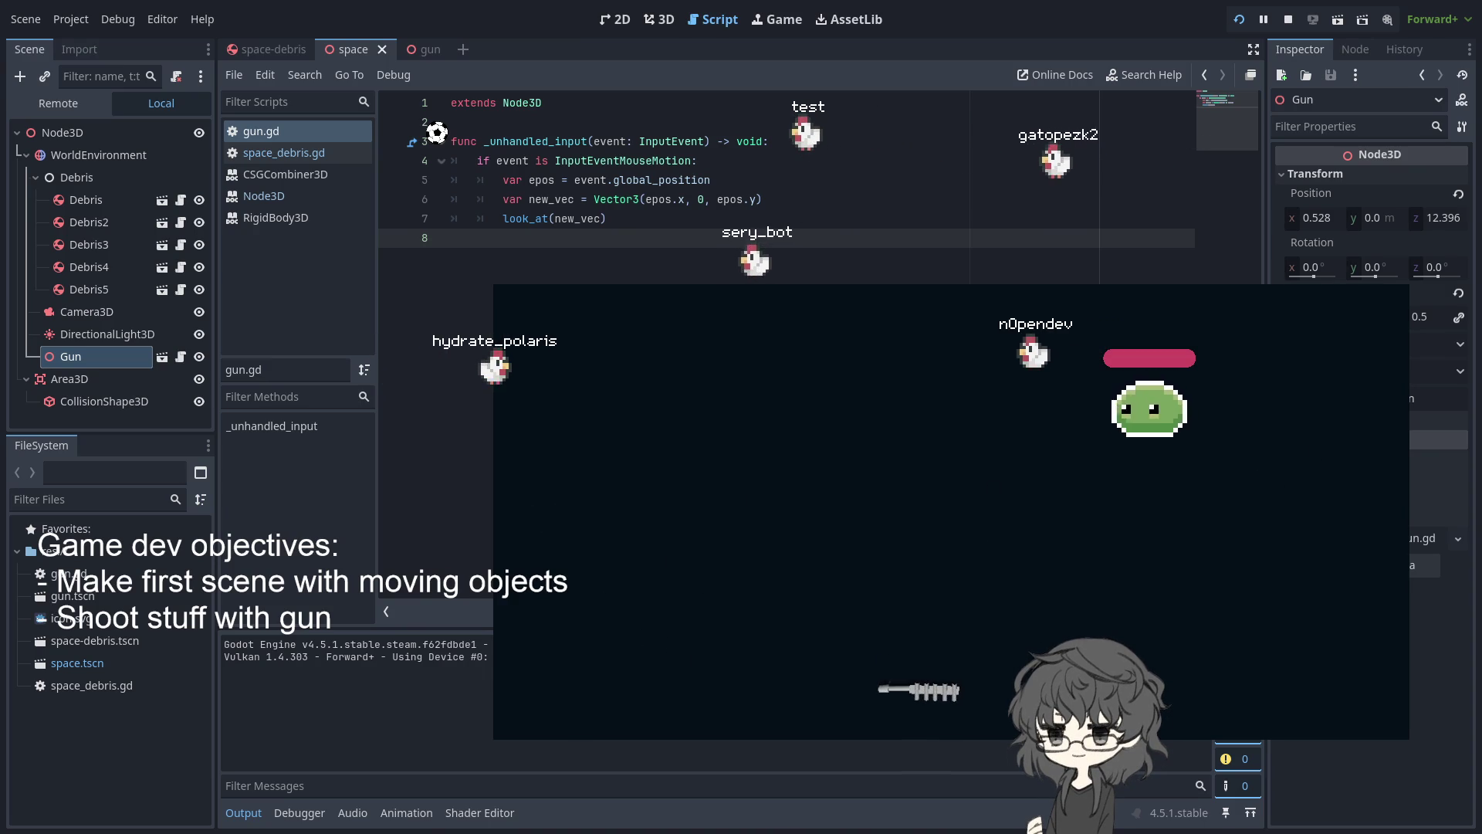
left_click(1244, 21)
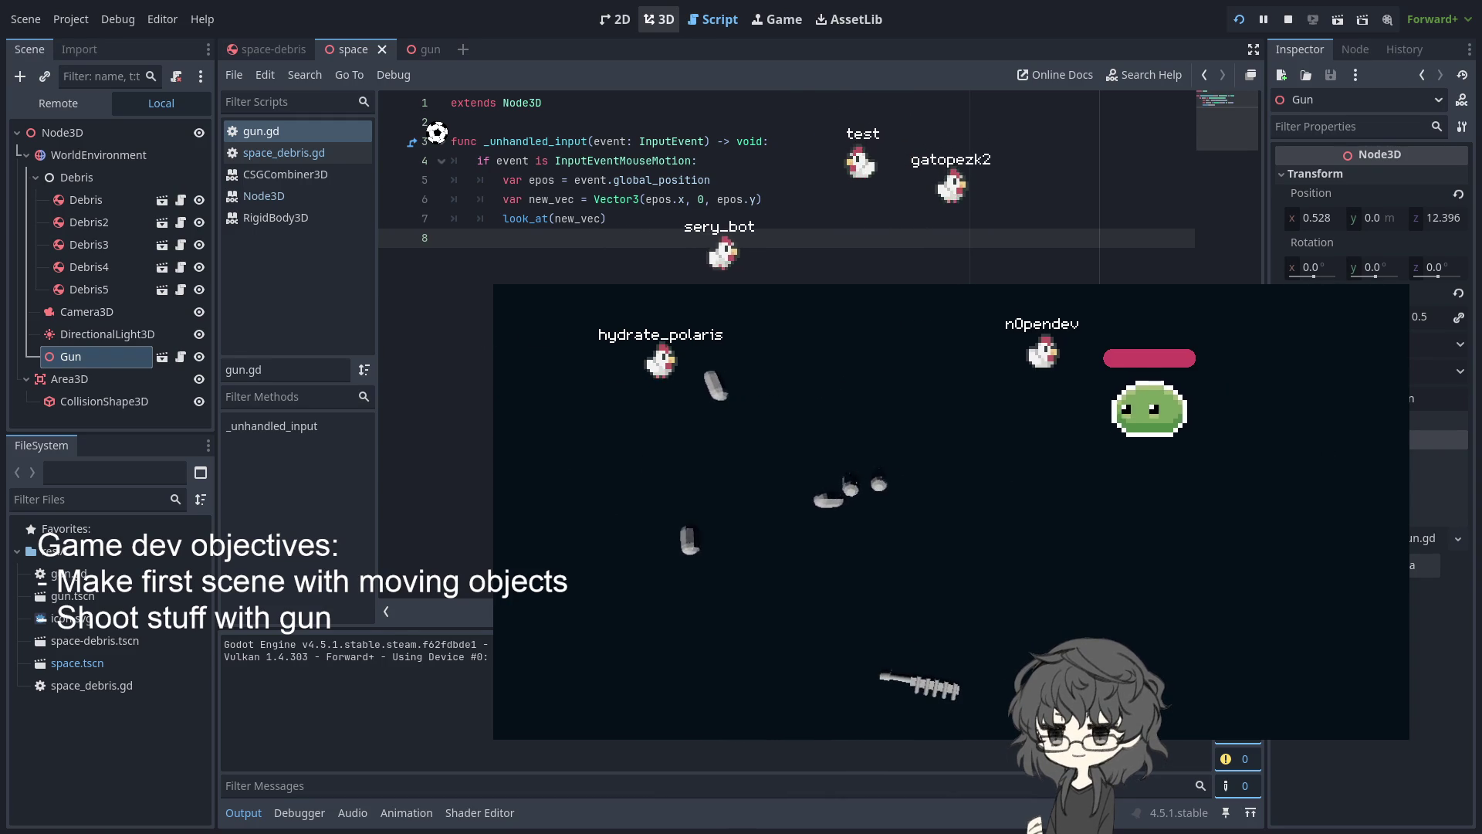
left_click(615, 19)
left_click(739, 21)
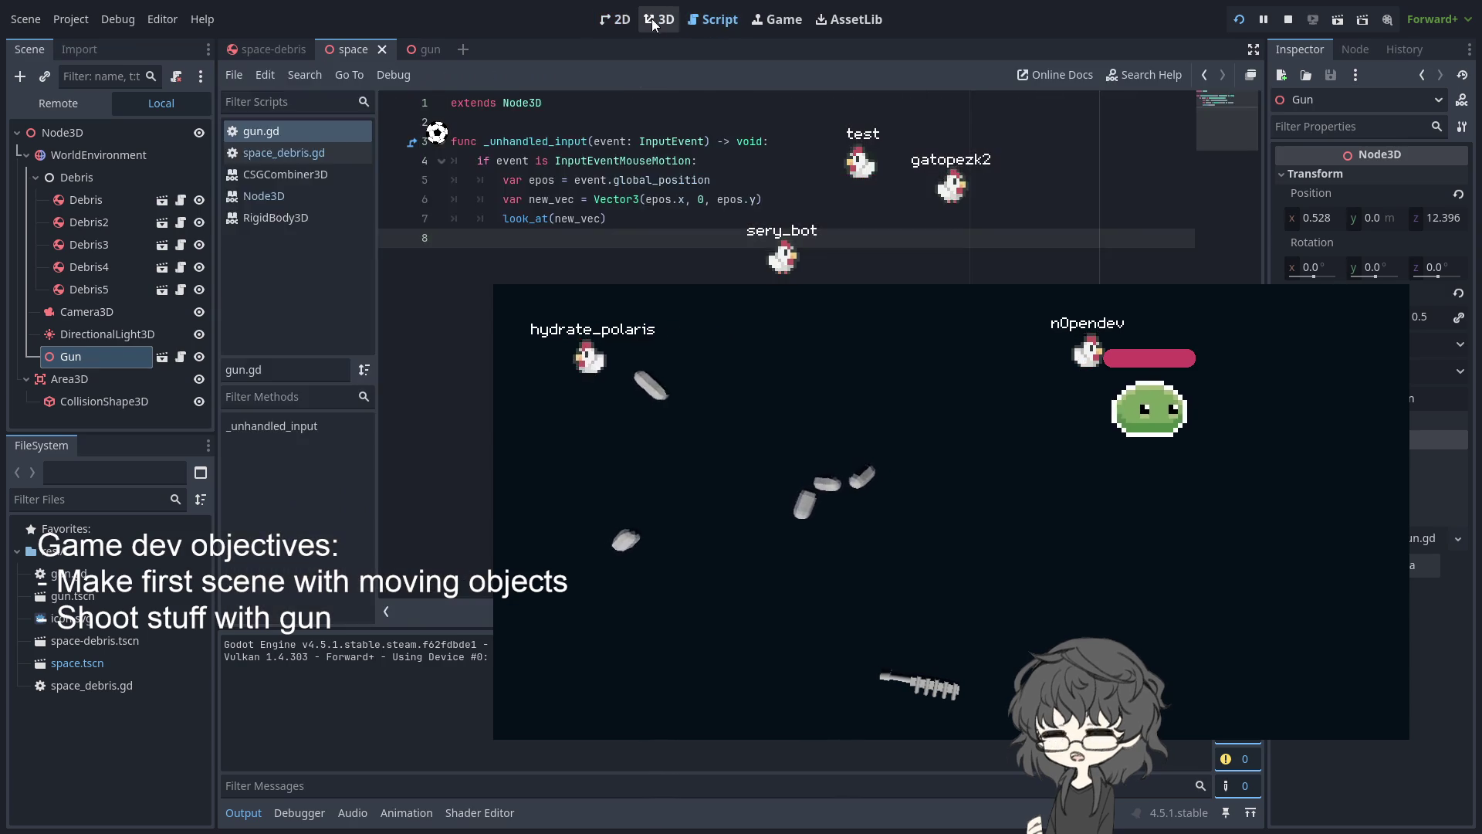
left_click(659, 20)
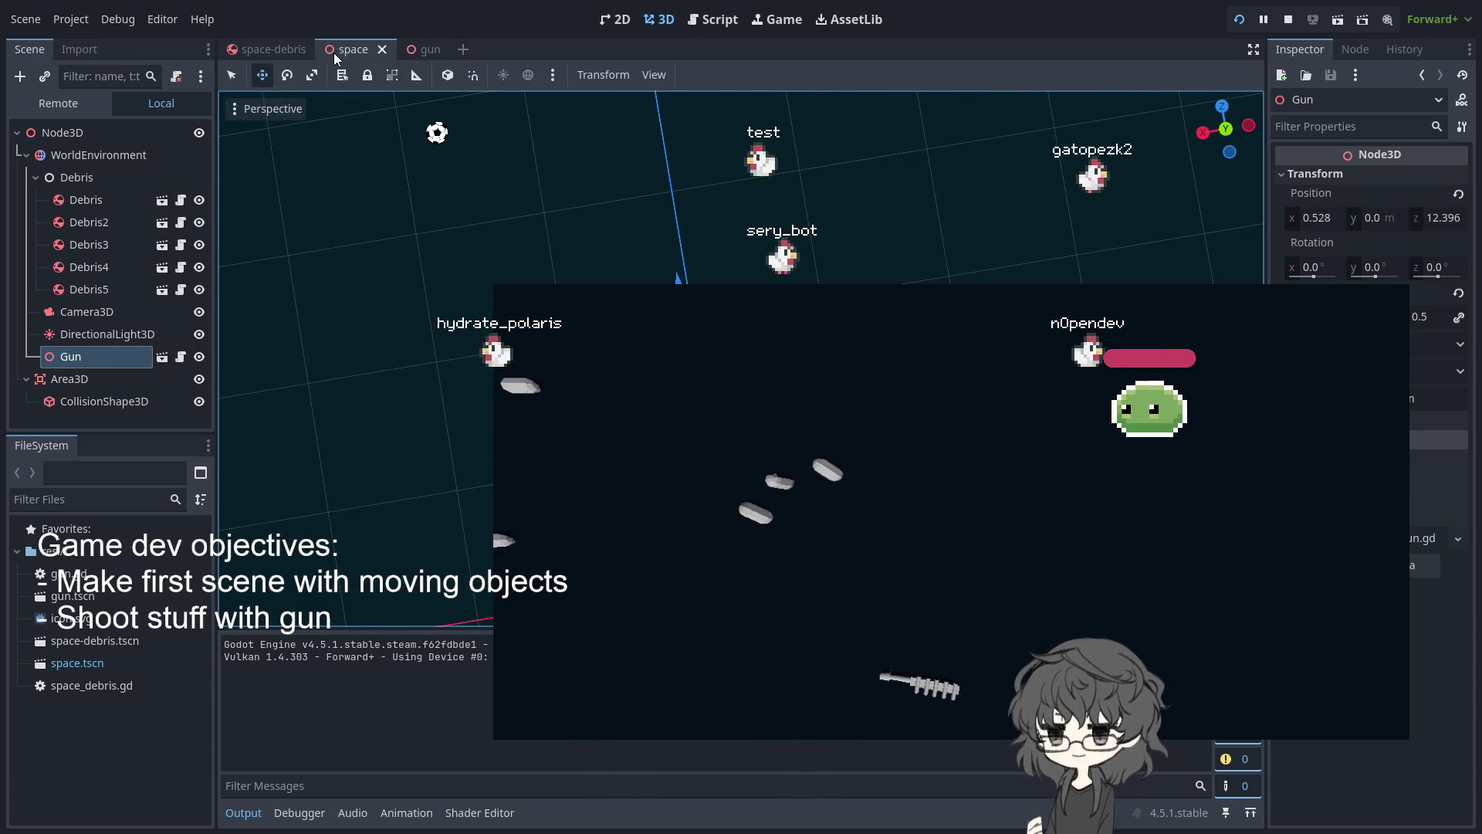
left_click(421, 49)
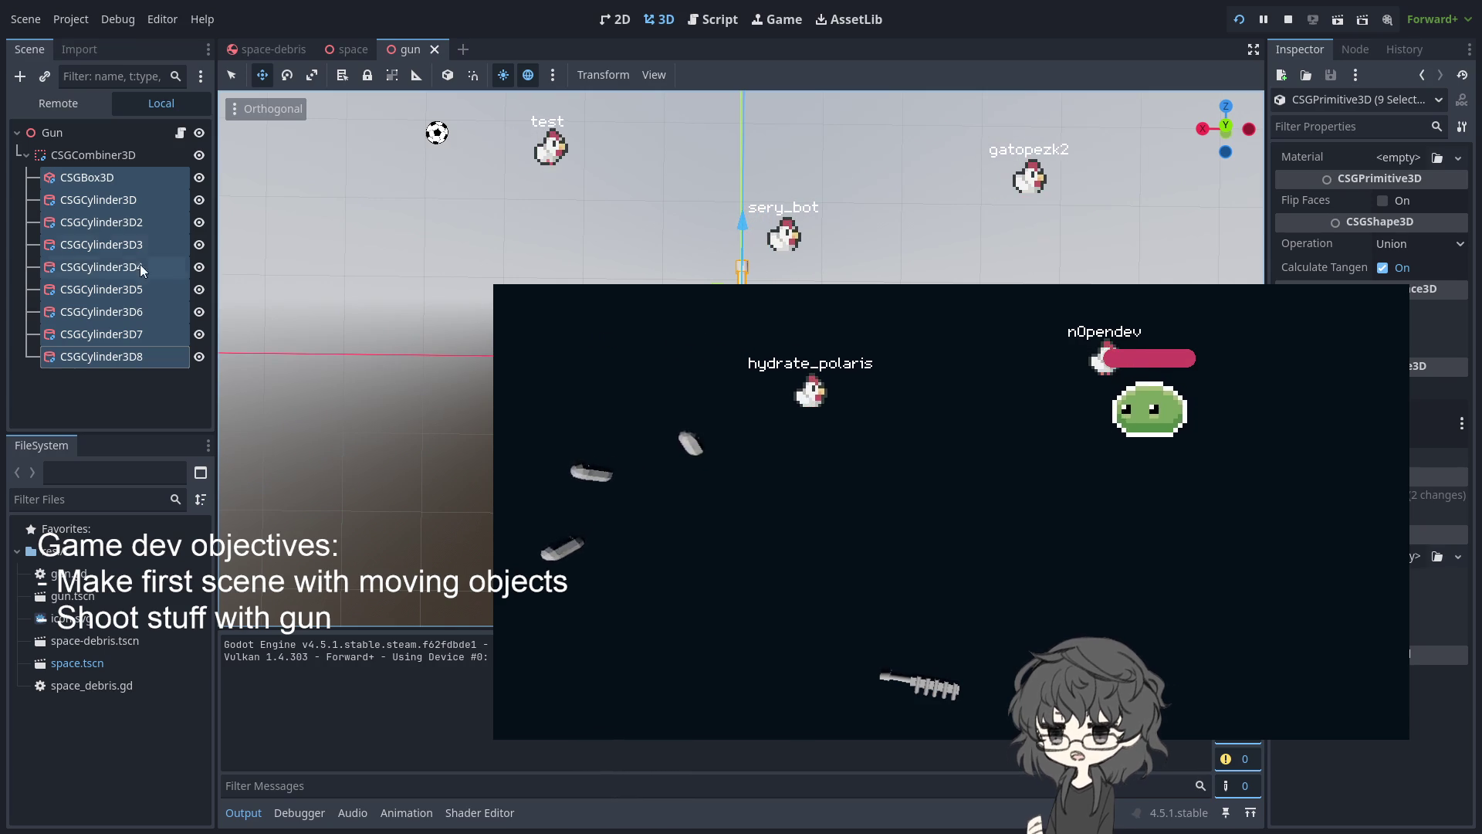
Compare the gun.gd code with the in-editor Game view, then stop the game with F8
mouse_move(358, 51)
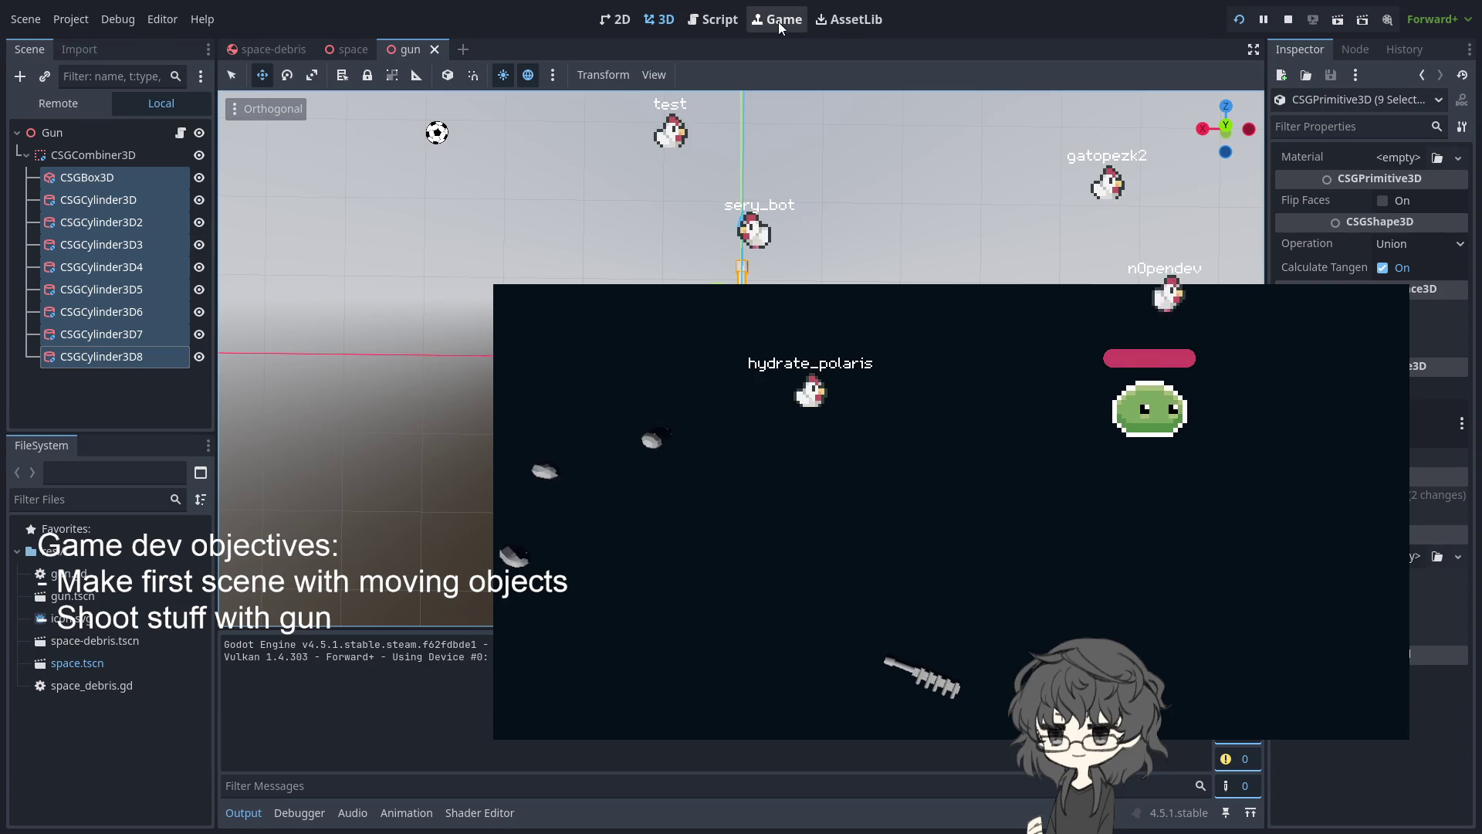
left_click(713, 19)
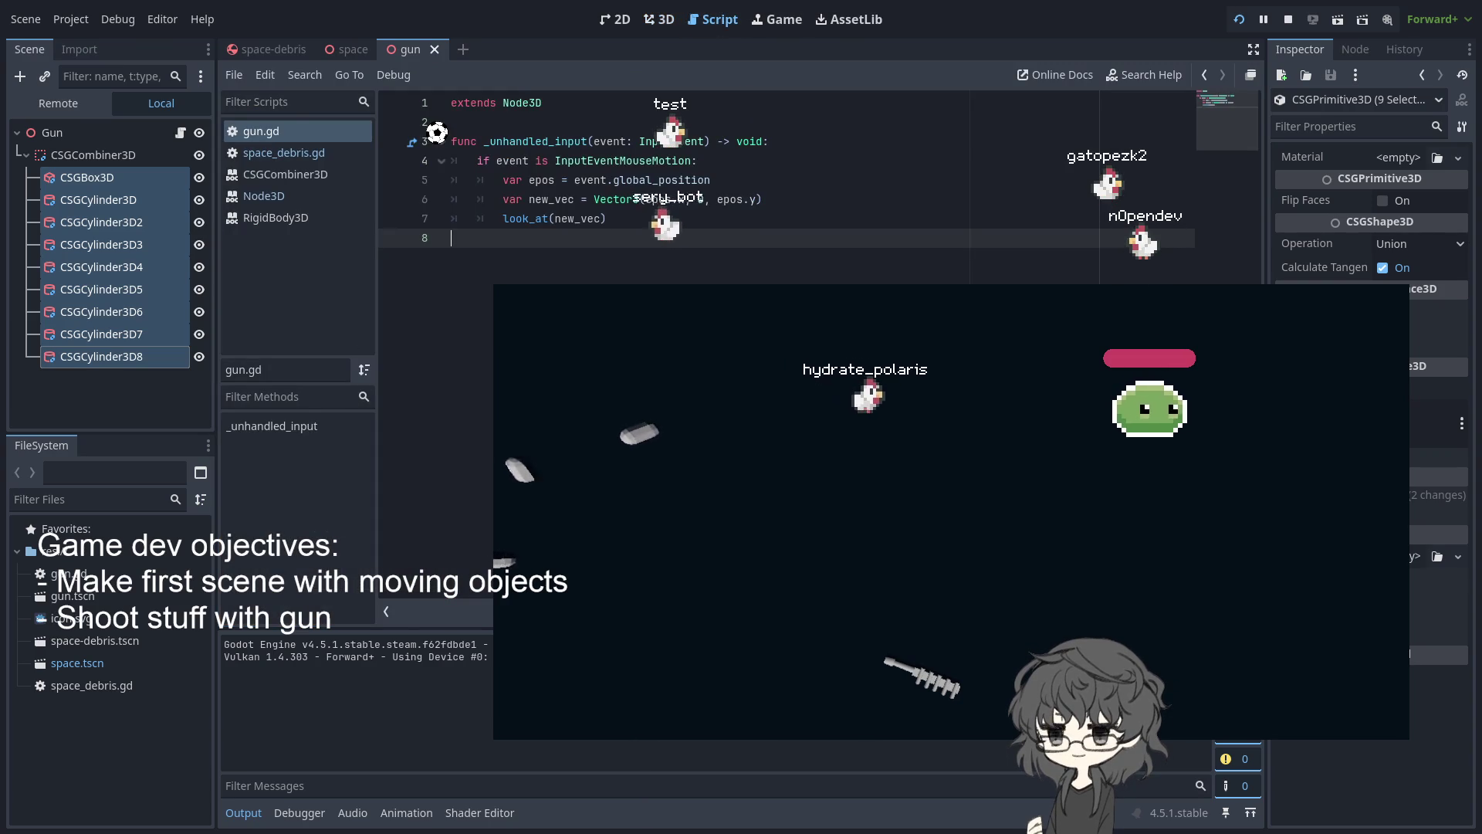
left_click(769, 31)
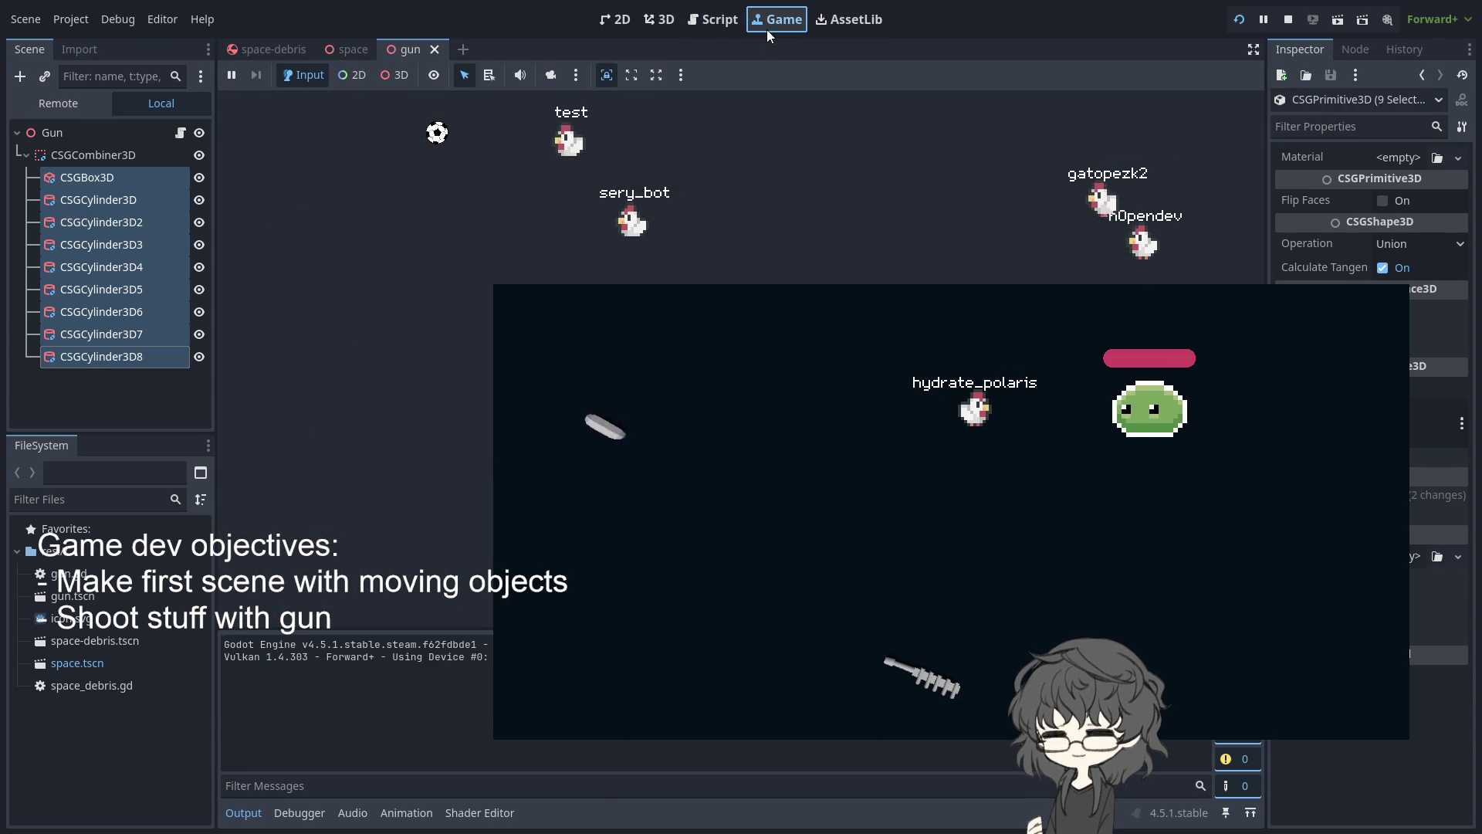
left_click(710, 28)
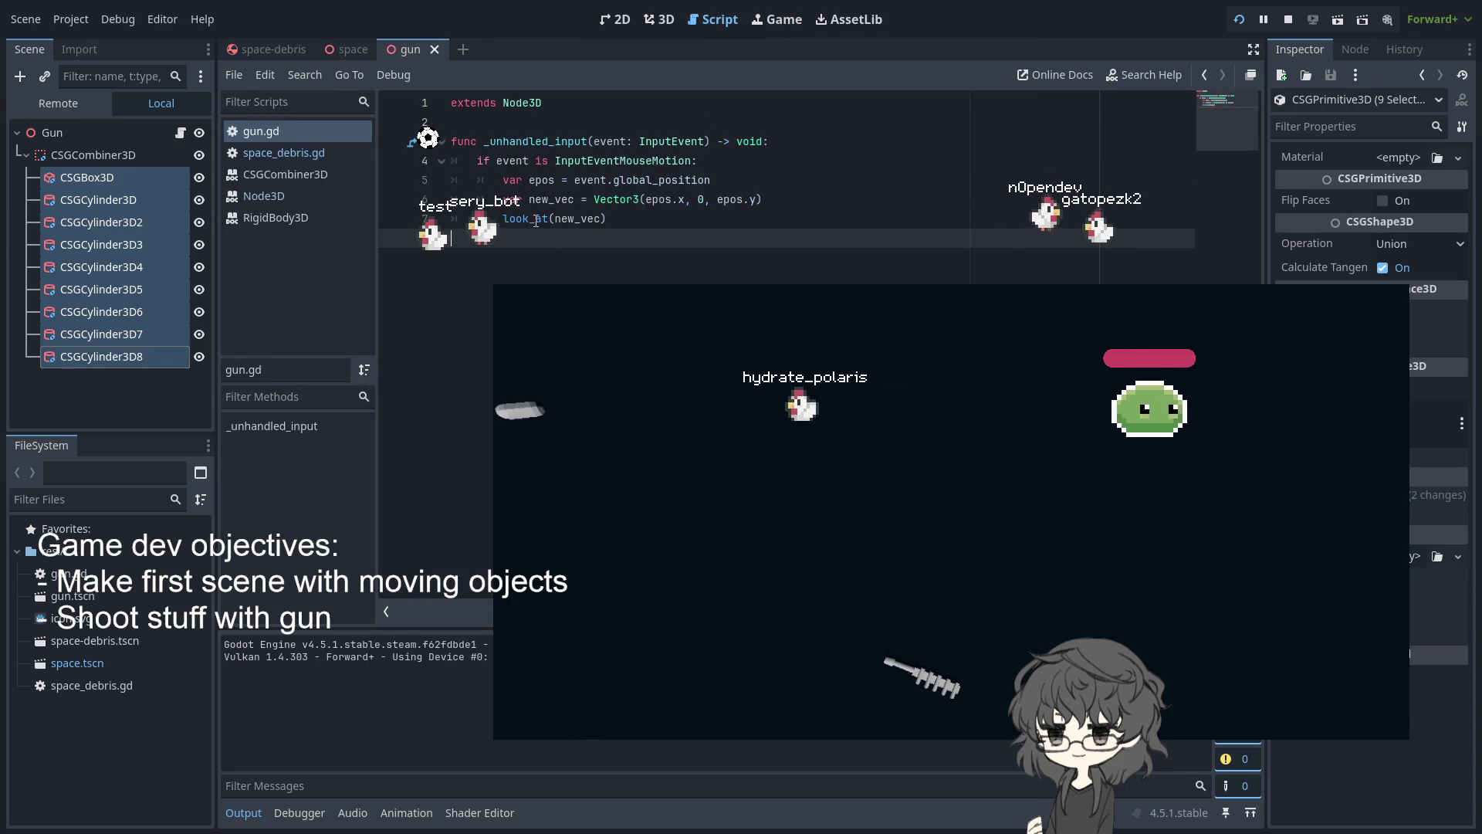
left_click(737, 187)
left_click(782, 24)
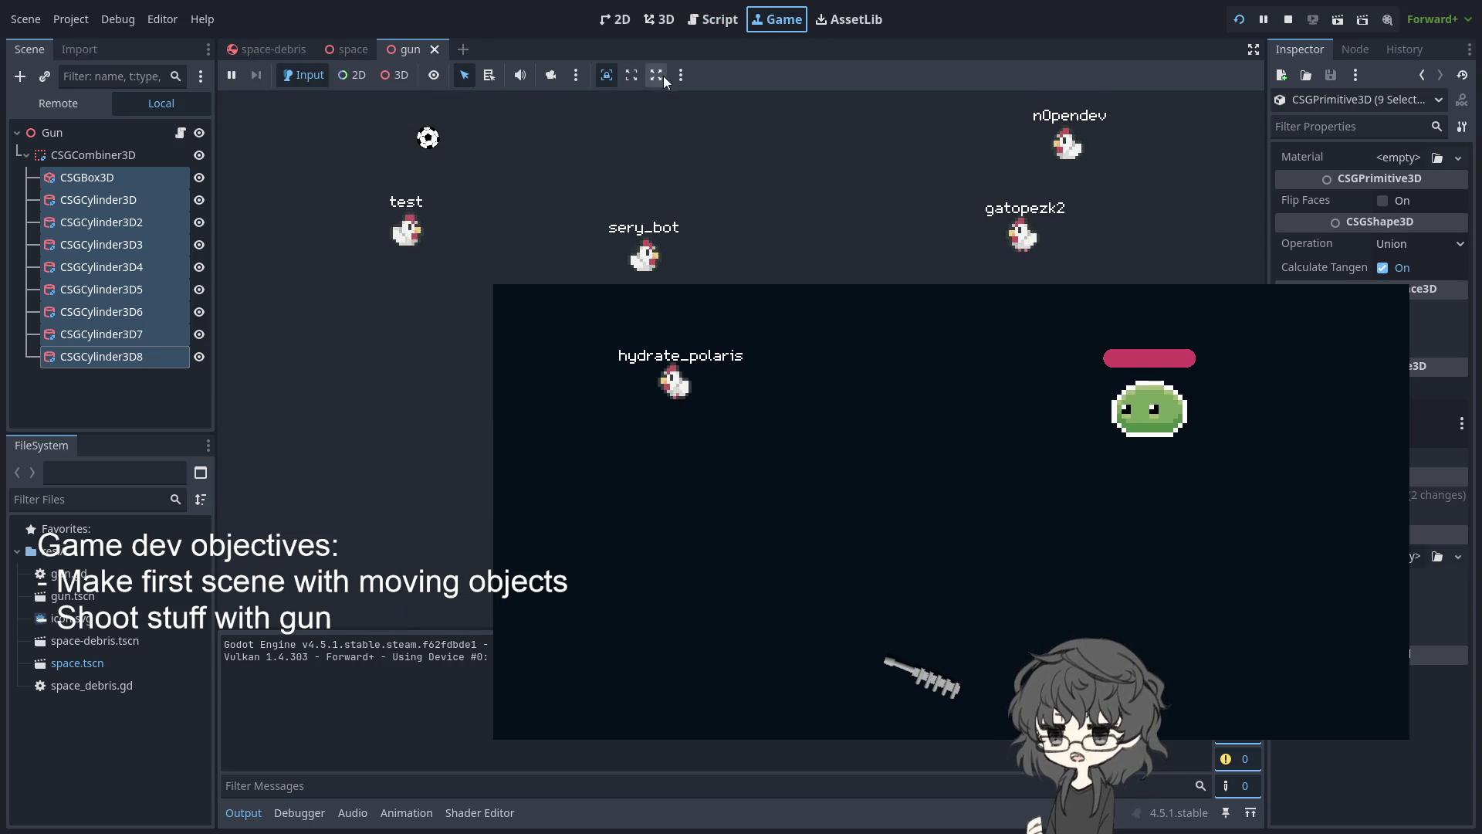
key("F8")
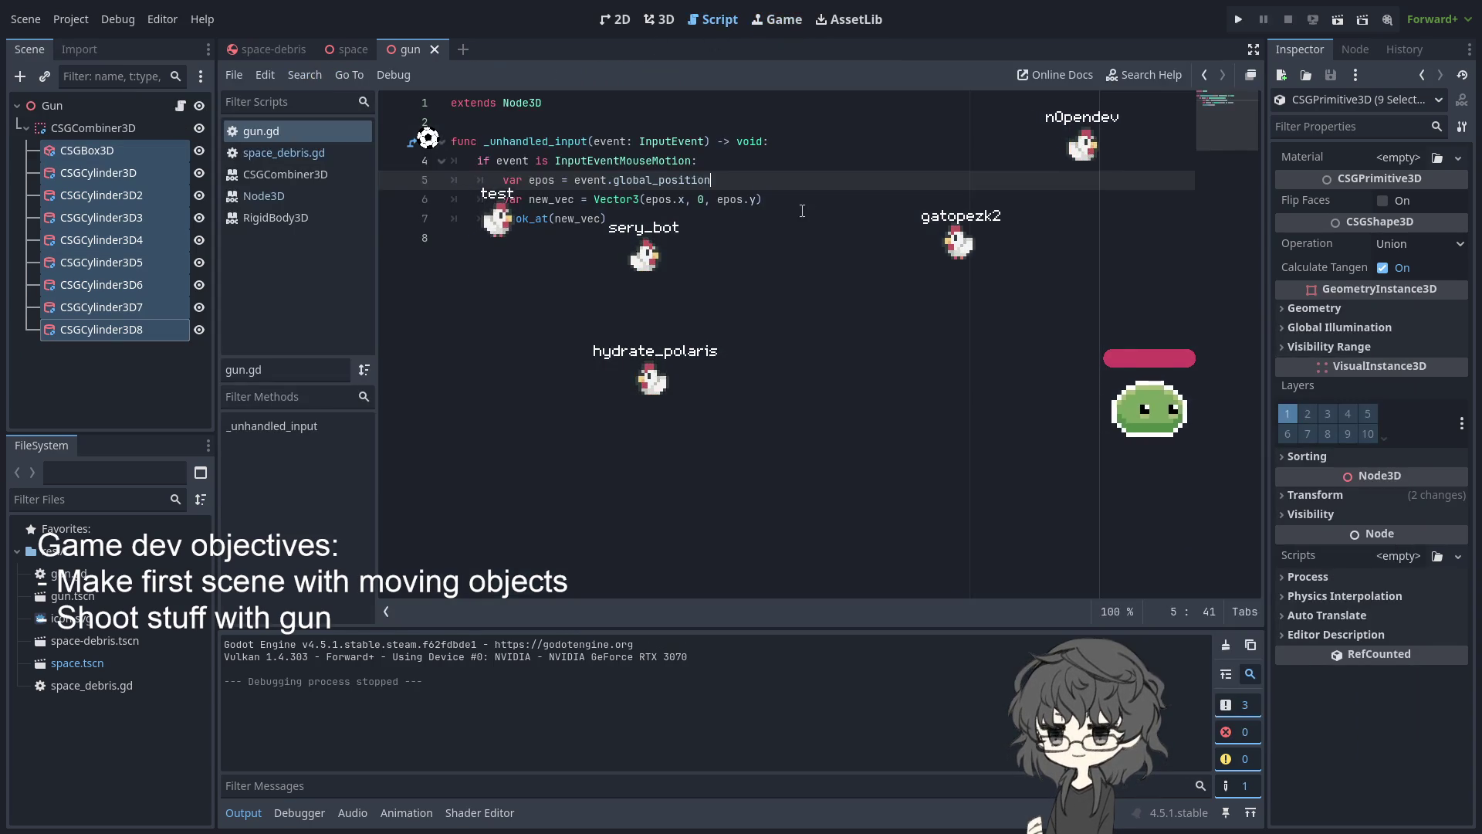
Enable game embedding in the Game view and play, then relaunch in a separate window
left_click(778, 19)
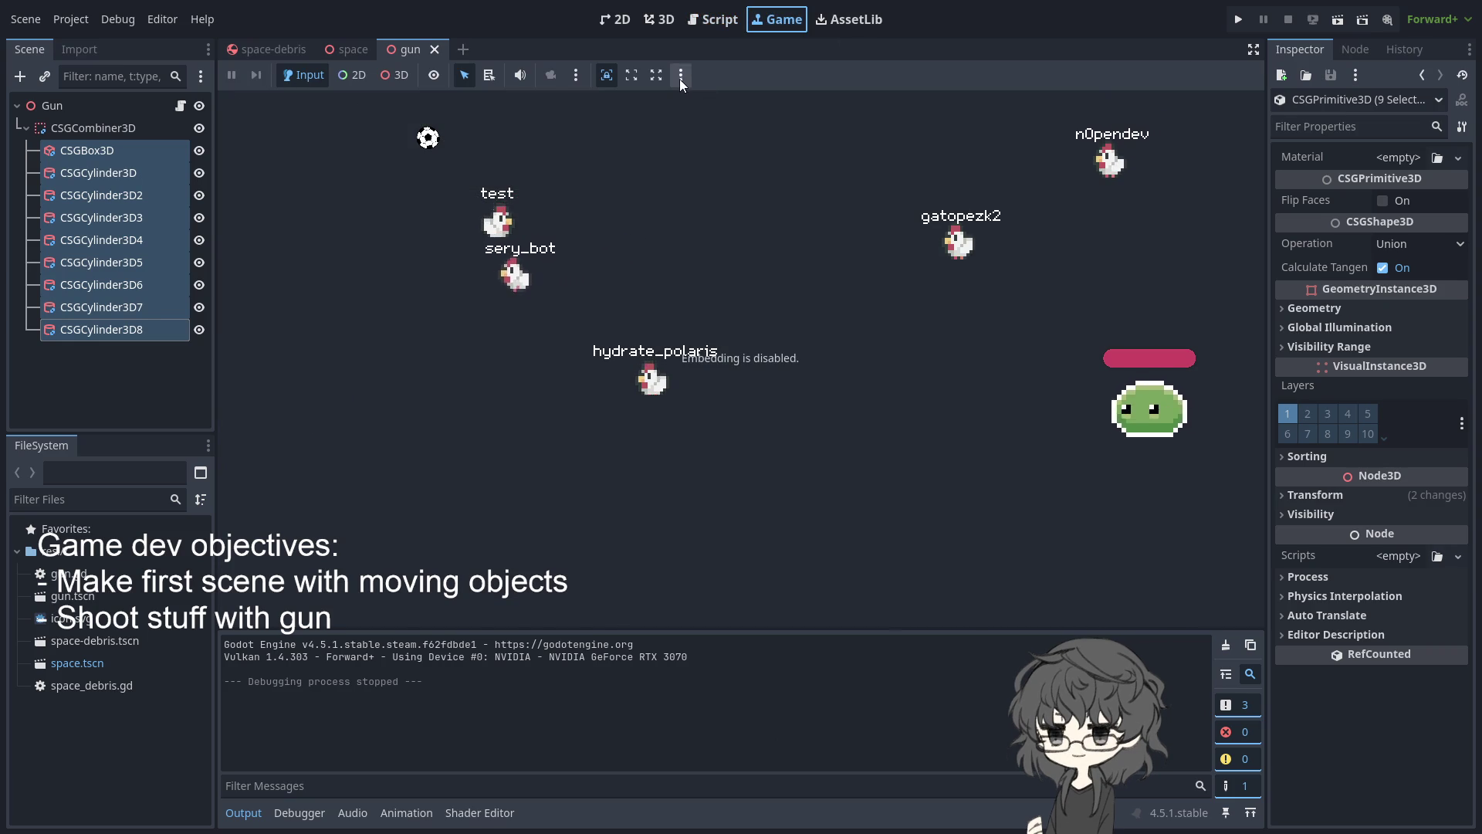
left_click(684, 76)
left_click(670, 98)
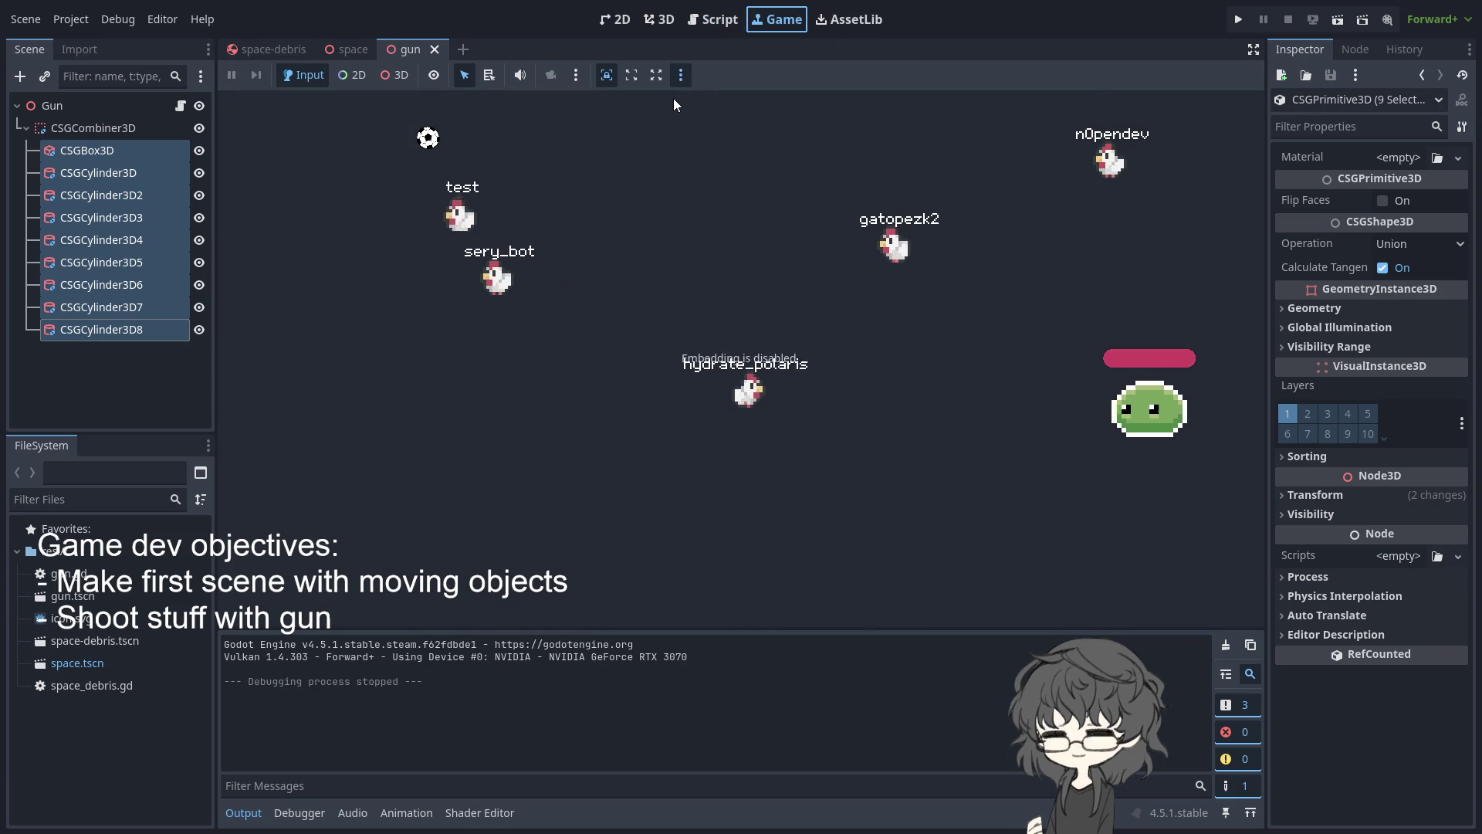
left_click(1239, 20)
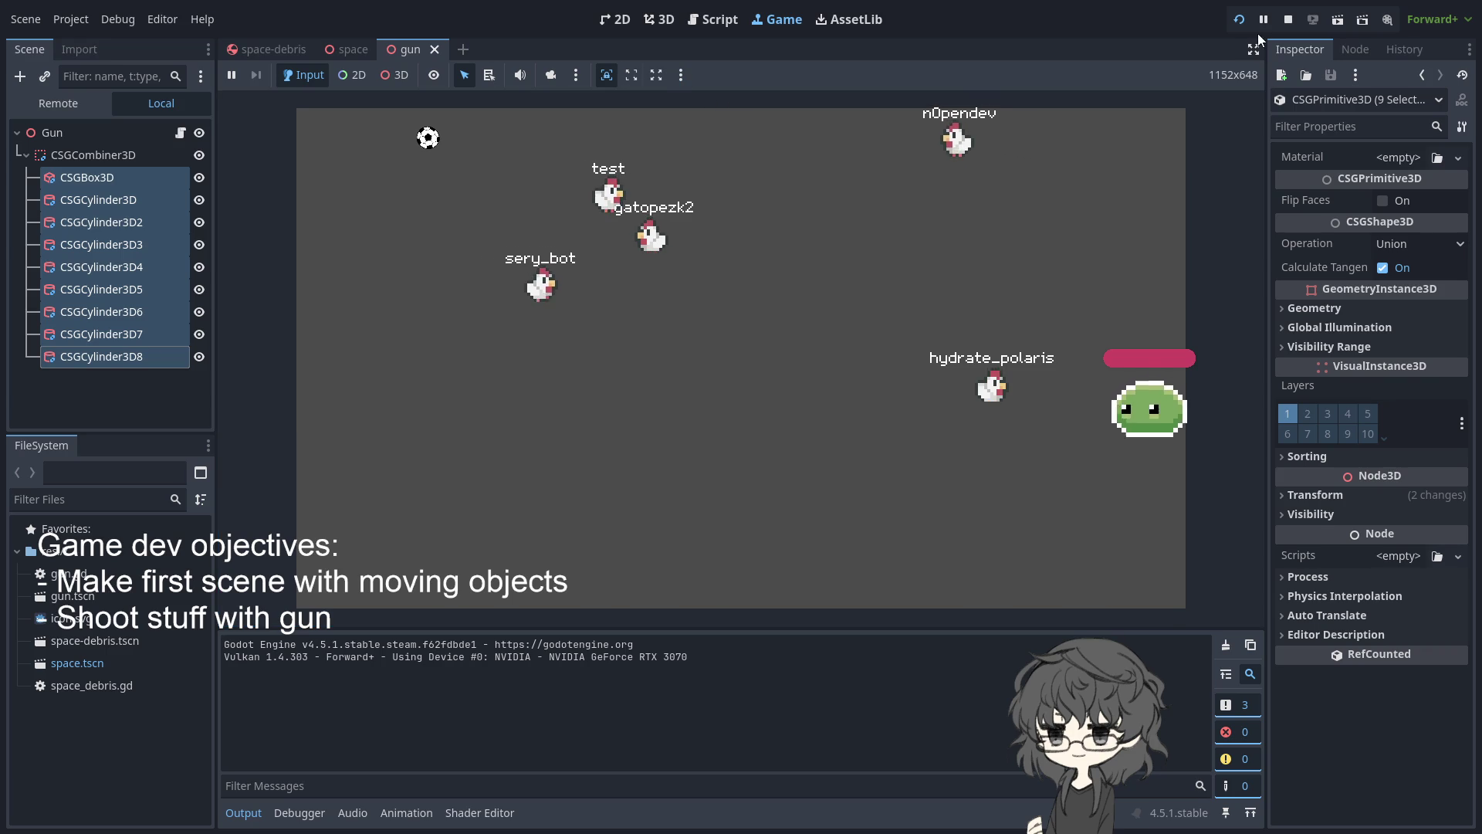
left_click(1239, 20)
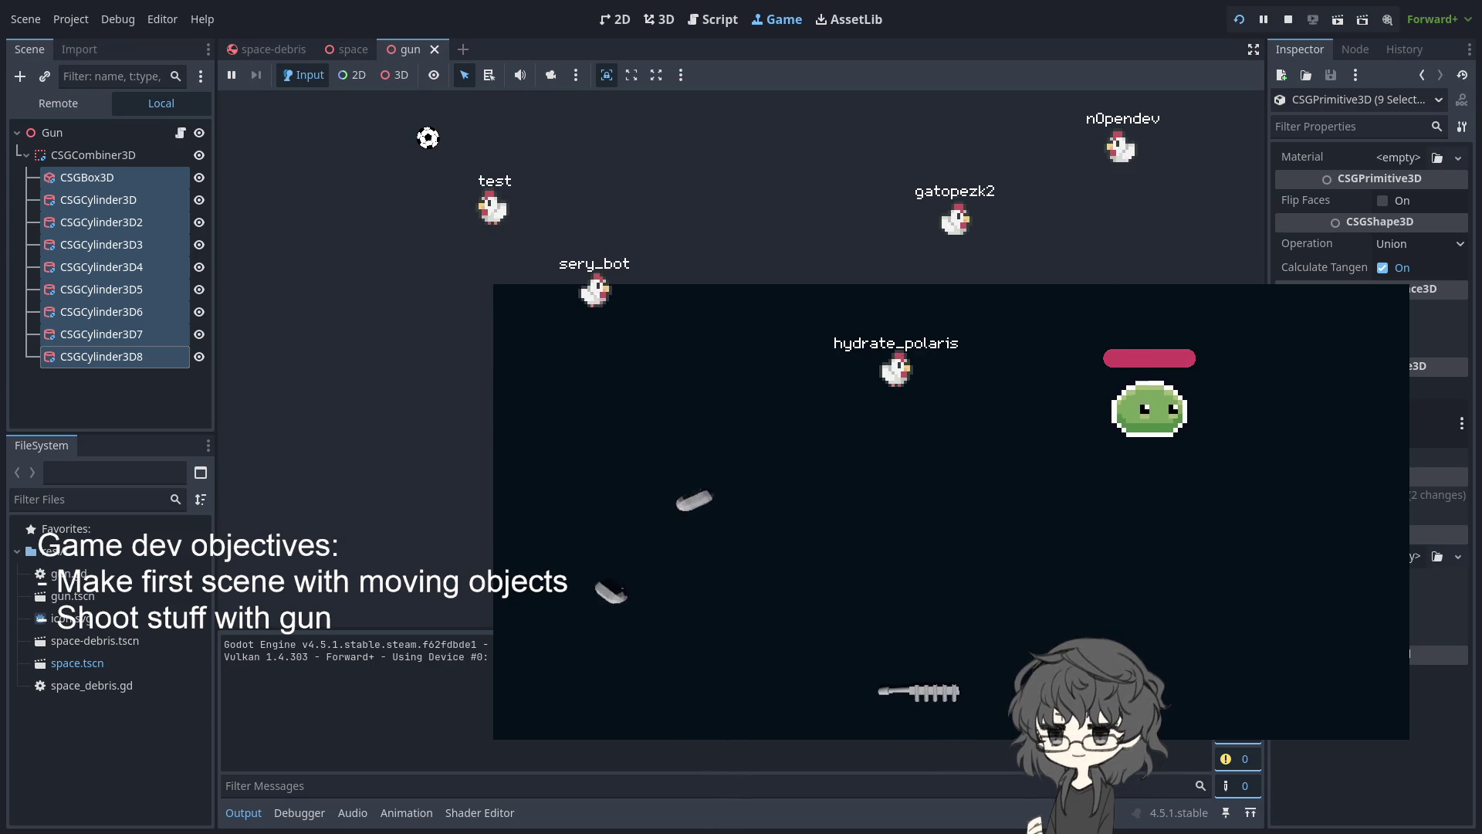
key("ctrl+Tab")
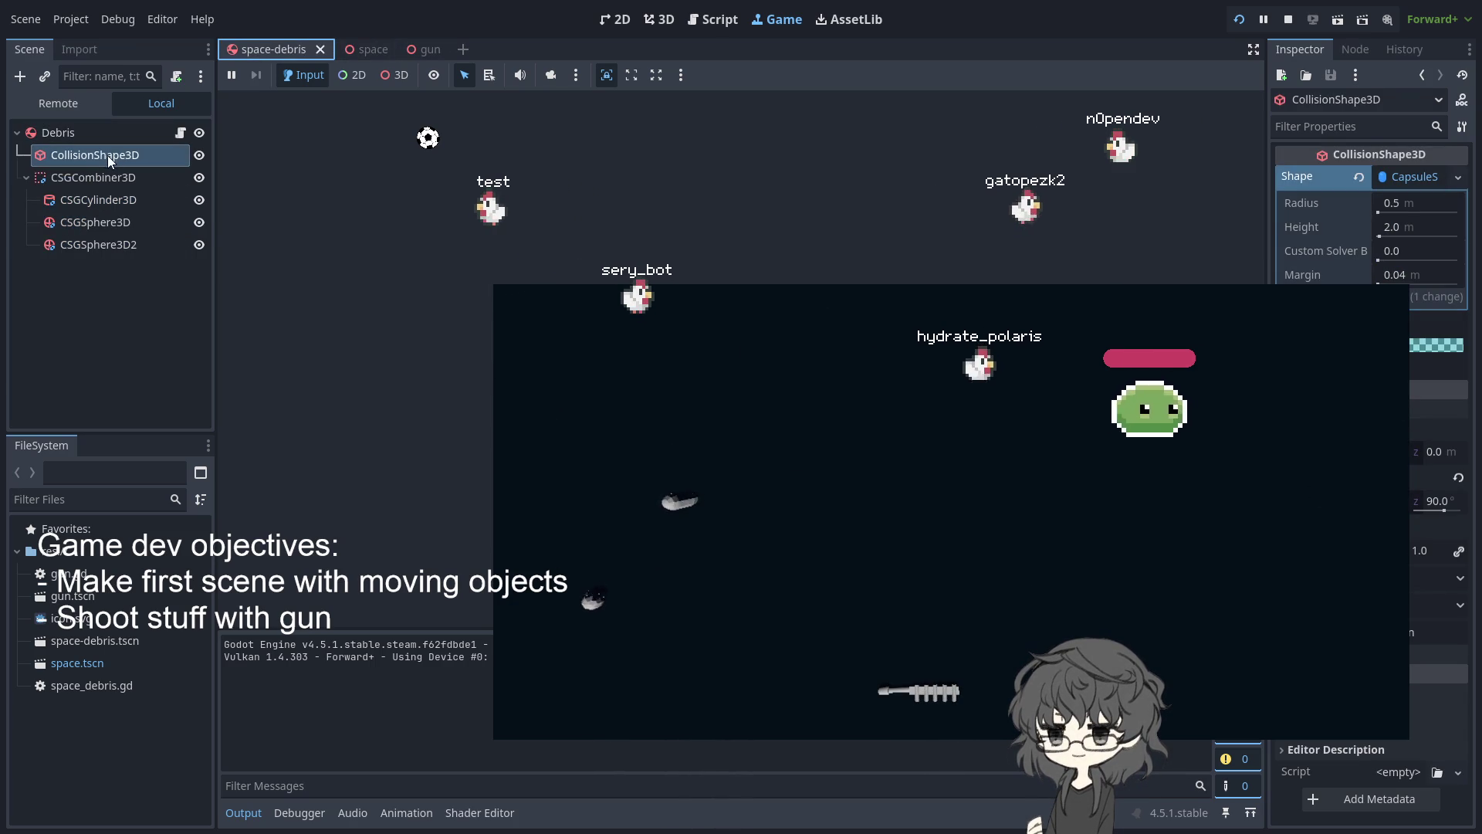
Review gun.gd's look_at(new_vec) code from the script list, then return to the 3D view
left_click(711, 23)
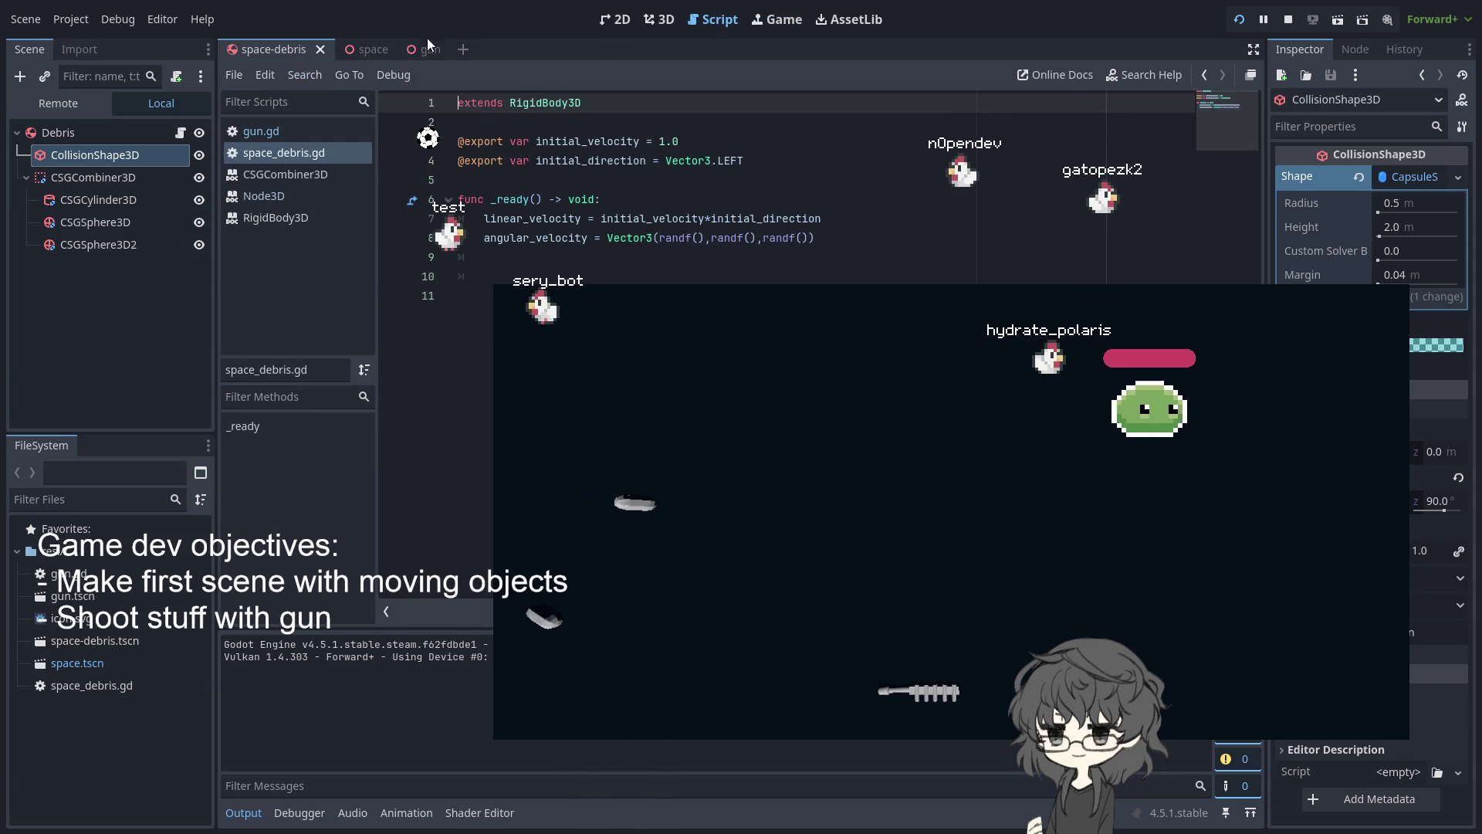
left_click(272, 131)
left_click(694, 239)
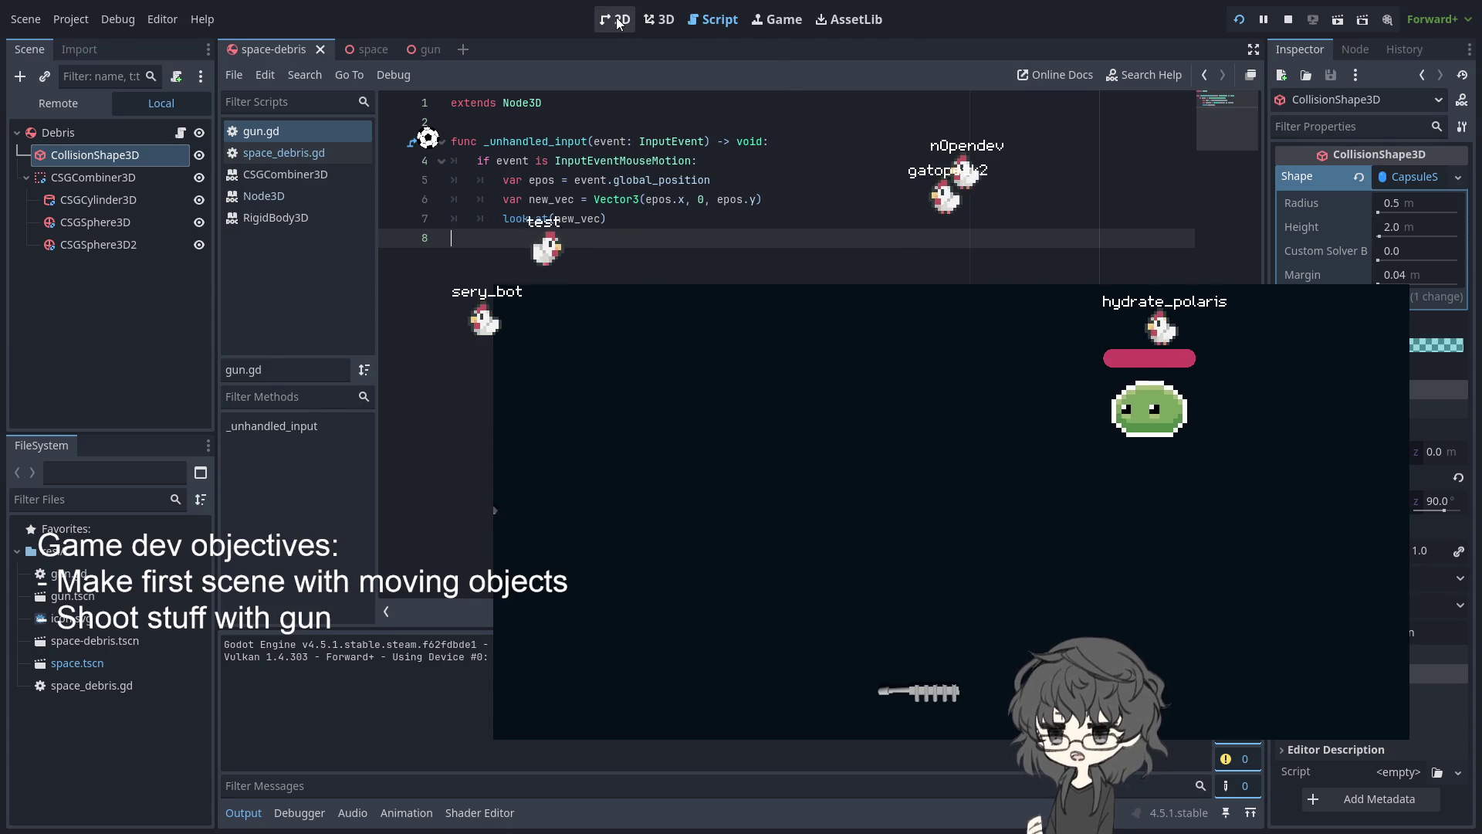
left_click(656, 26)
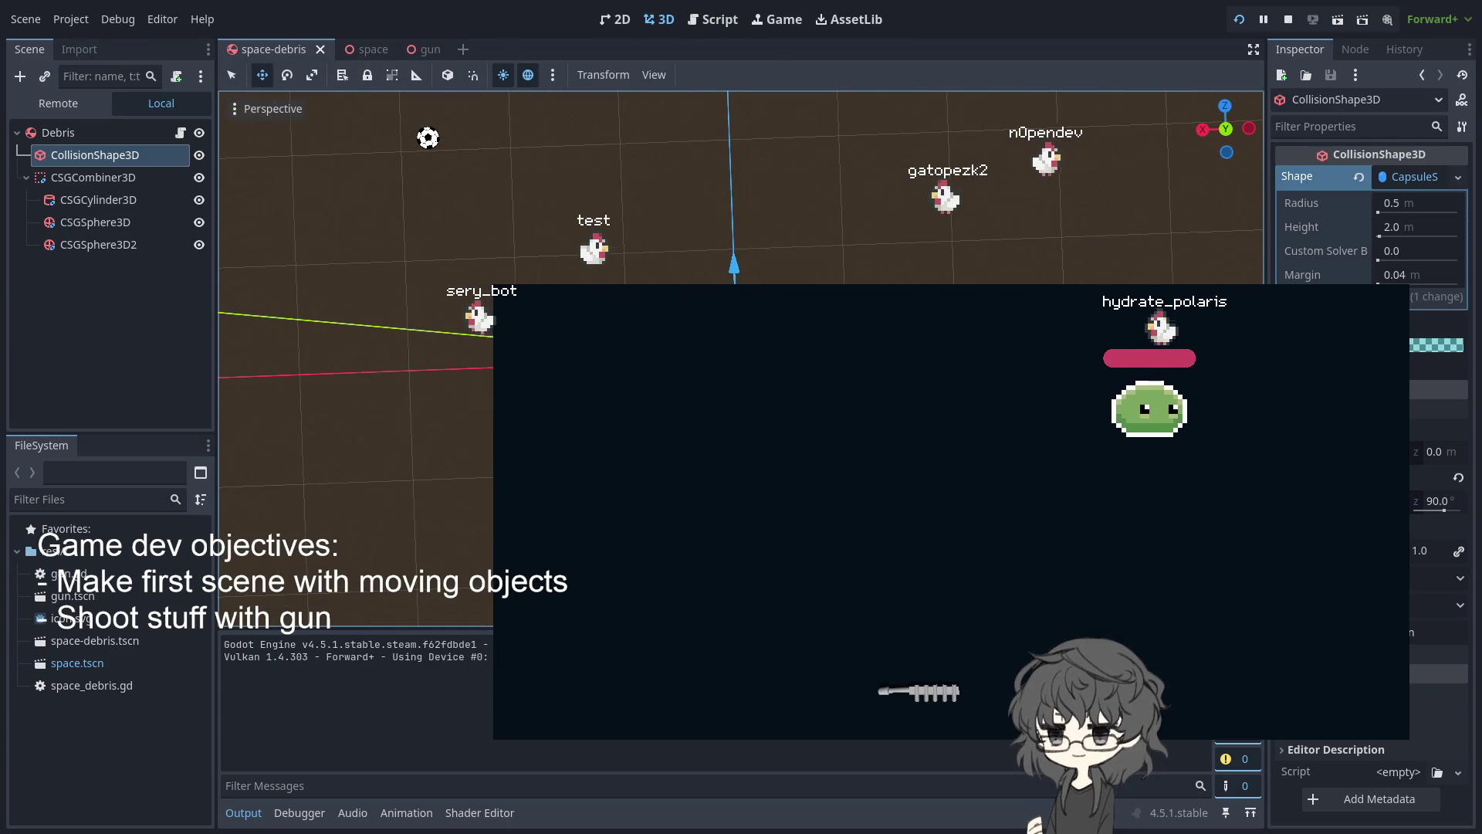
Open the gun scene, clear its selection, and view it from the top
left_click(453, 301)
left_click_drag(453, 301, 471, 289)
scroll(471, 289, "down", 2)
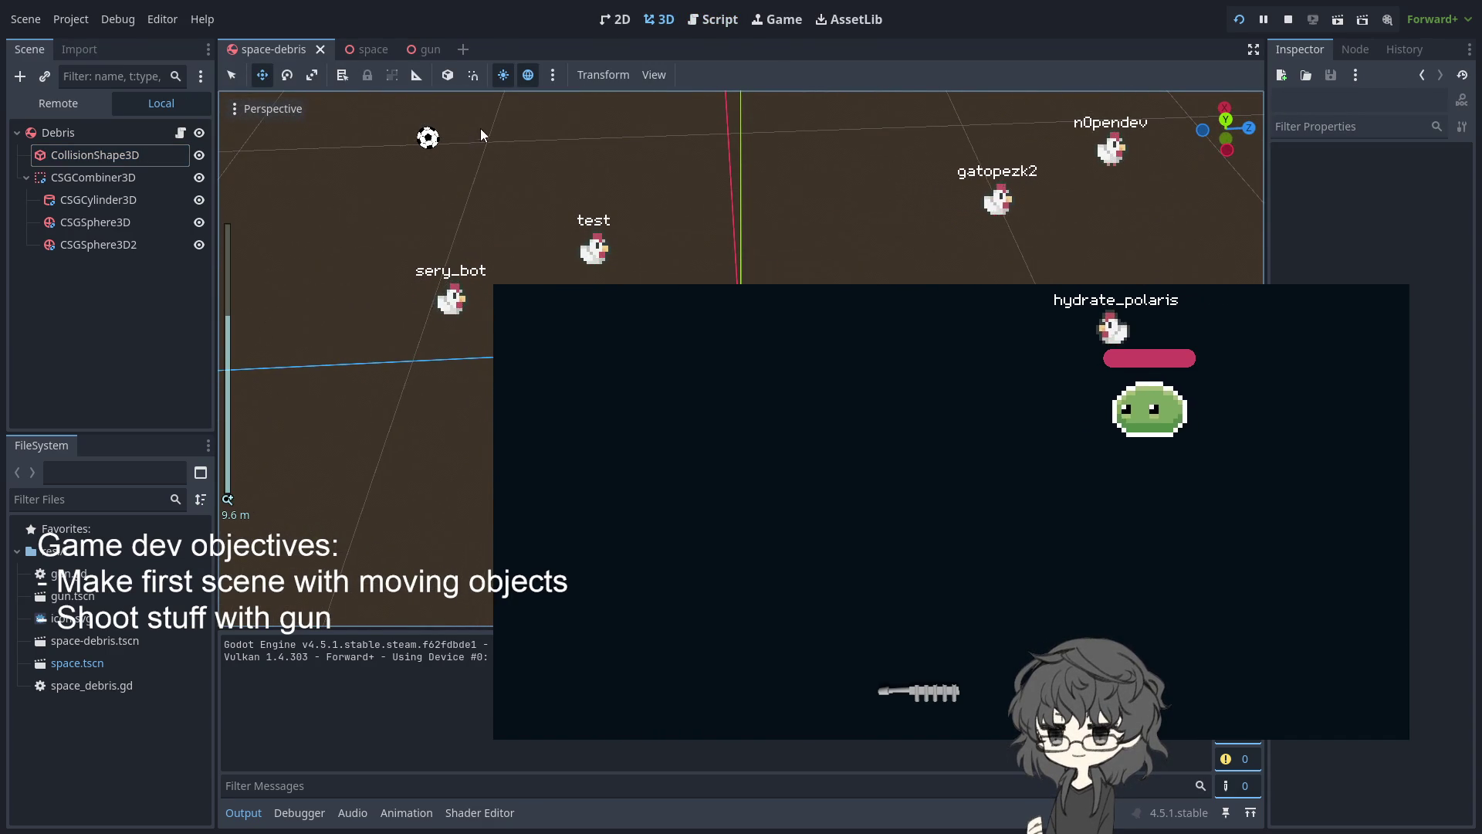
left_click(422, 50)
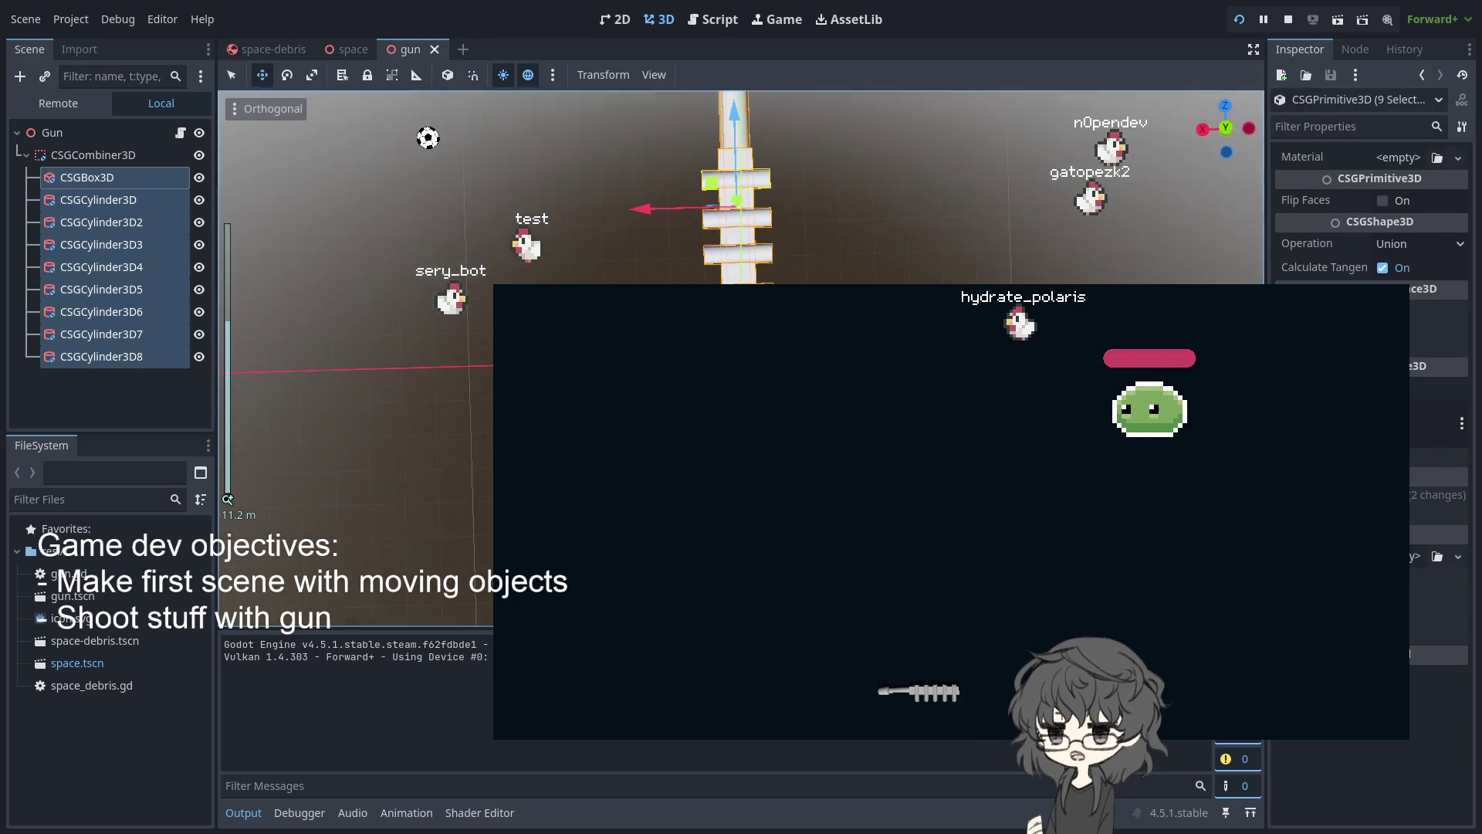
left_click(869, 244)
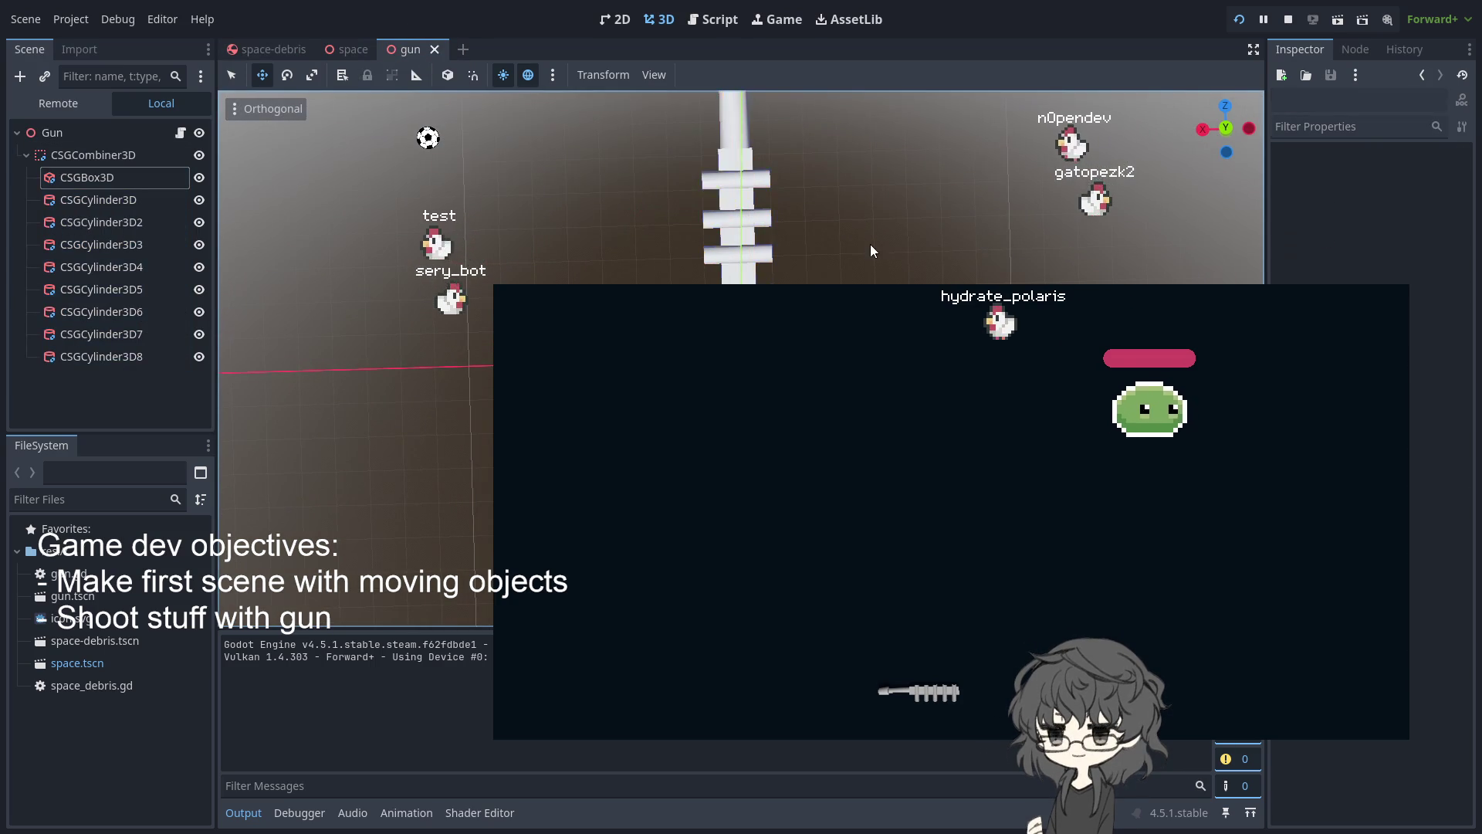
scroll(870, 249, "down", 5)
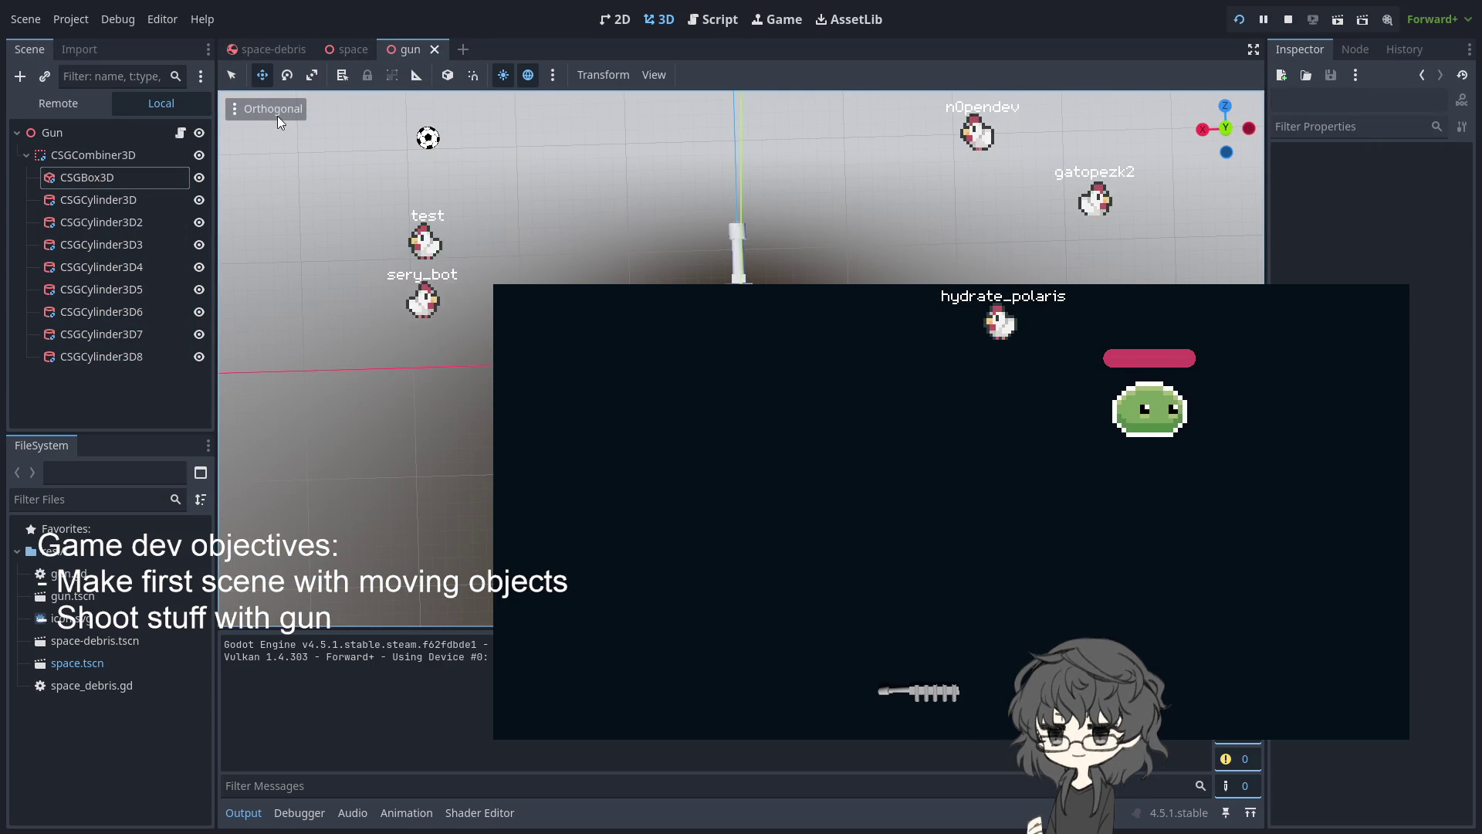
key("KP_7")
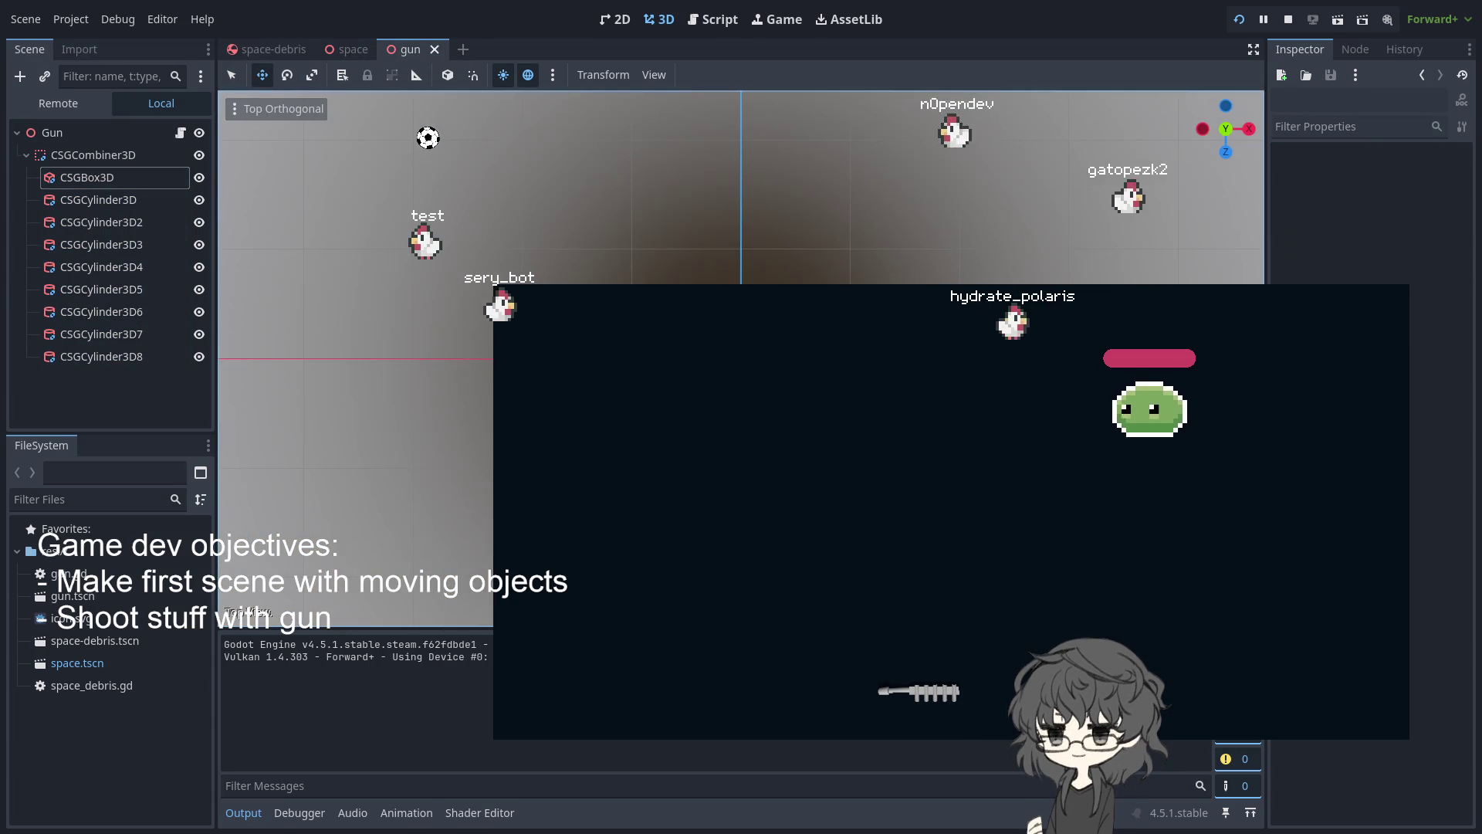
Rotate all nine CSG gun parts 180°, shift them along Z, then save and rerun
left_click(101, 333, "shift")
left_click(101, 356, "shift")
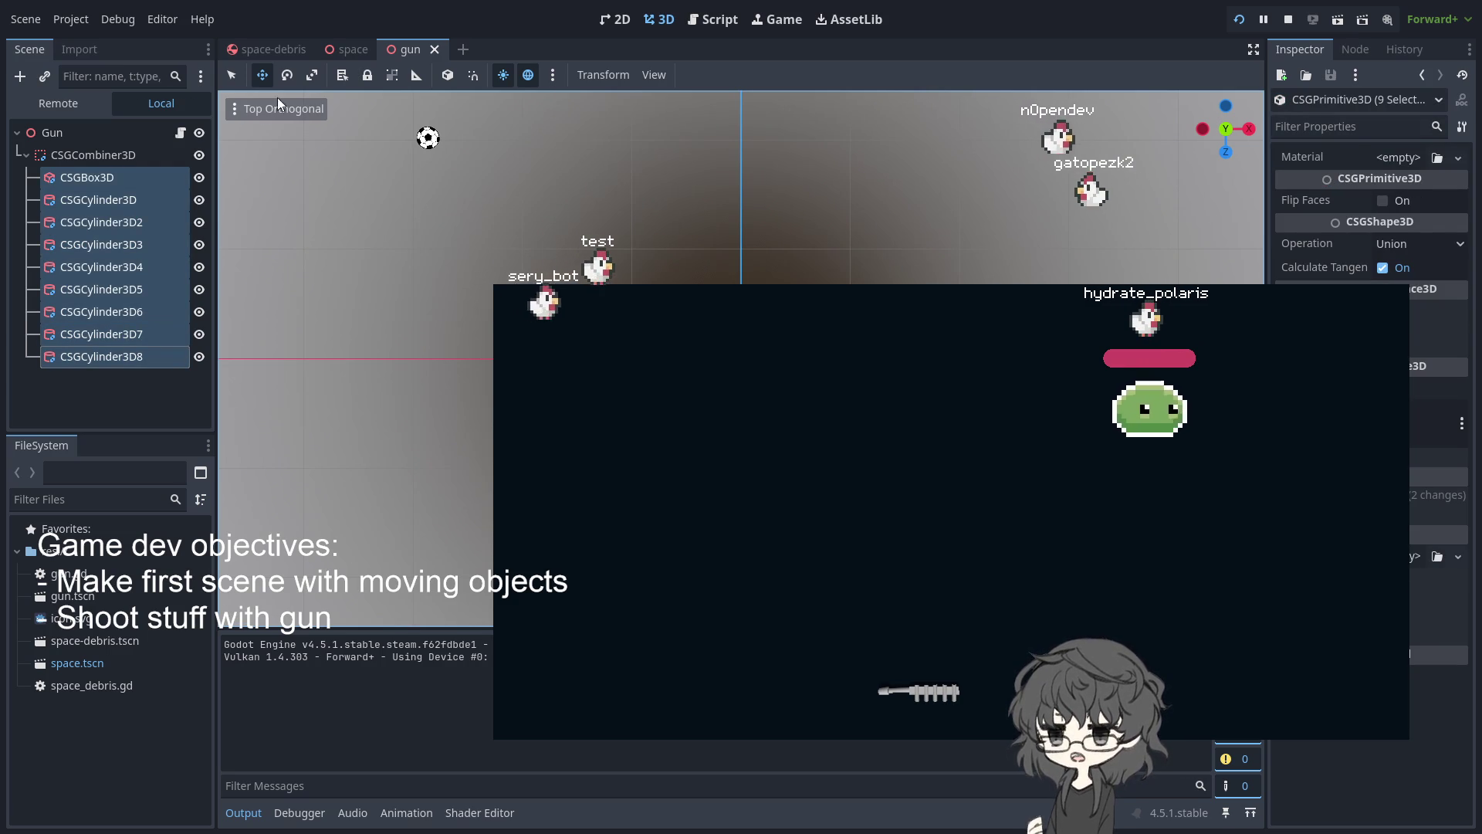
left_click(312, 75)
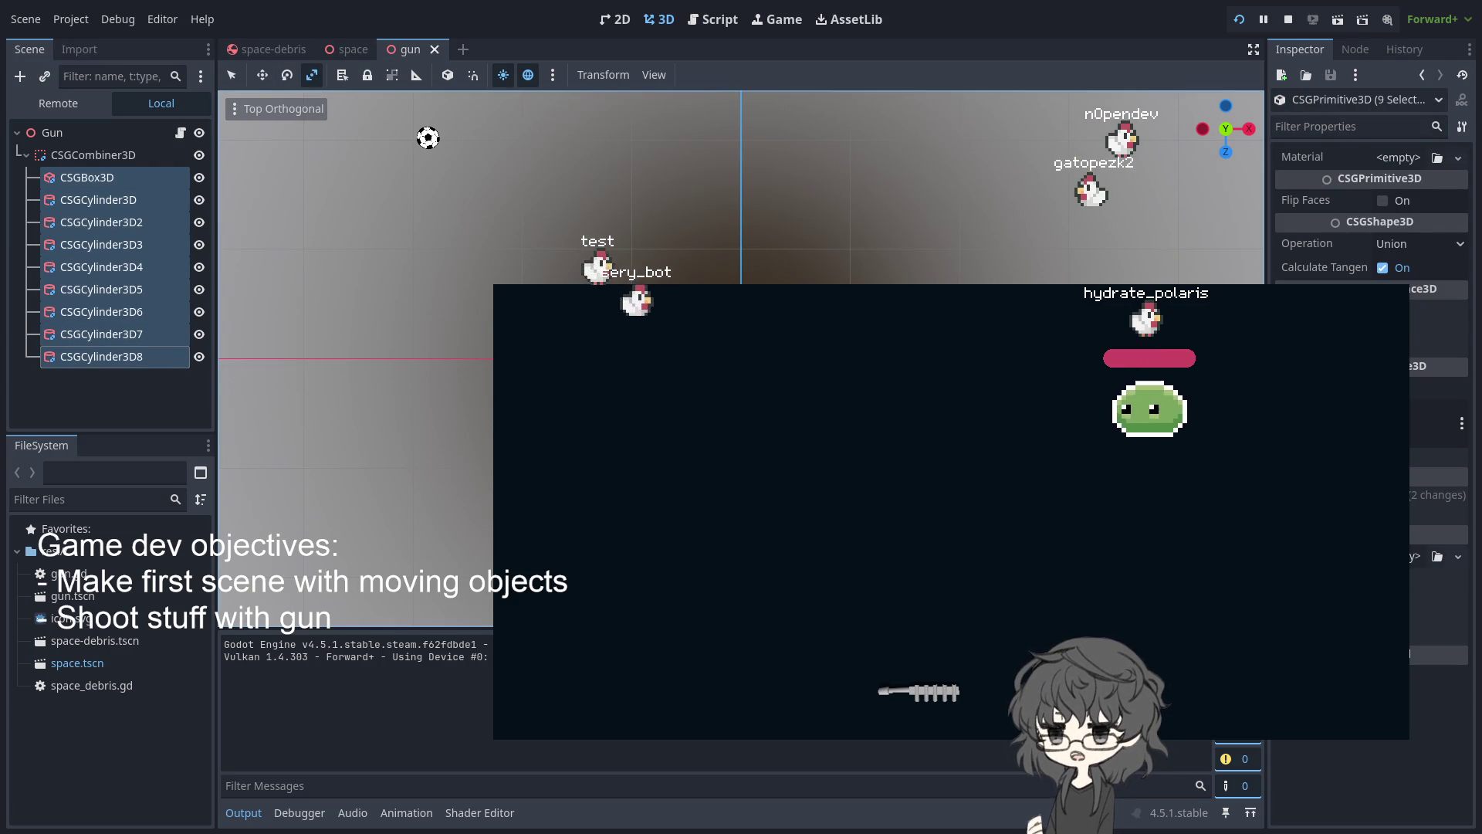
left_click(287, 75)
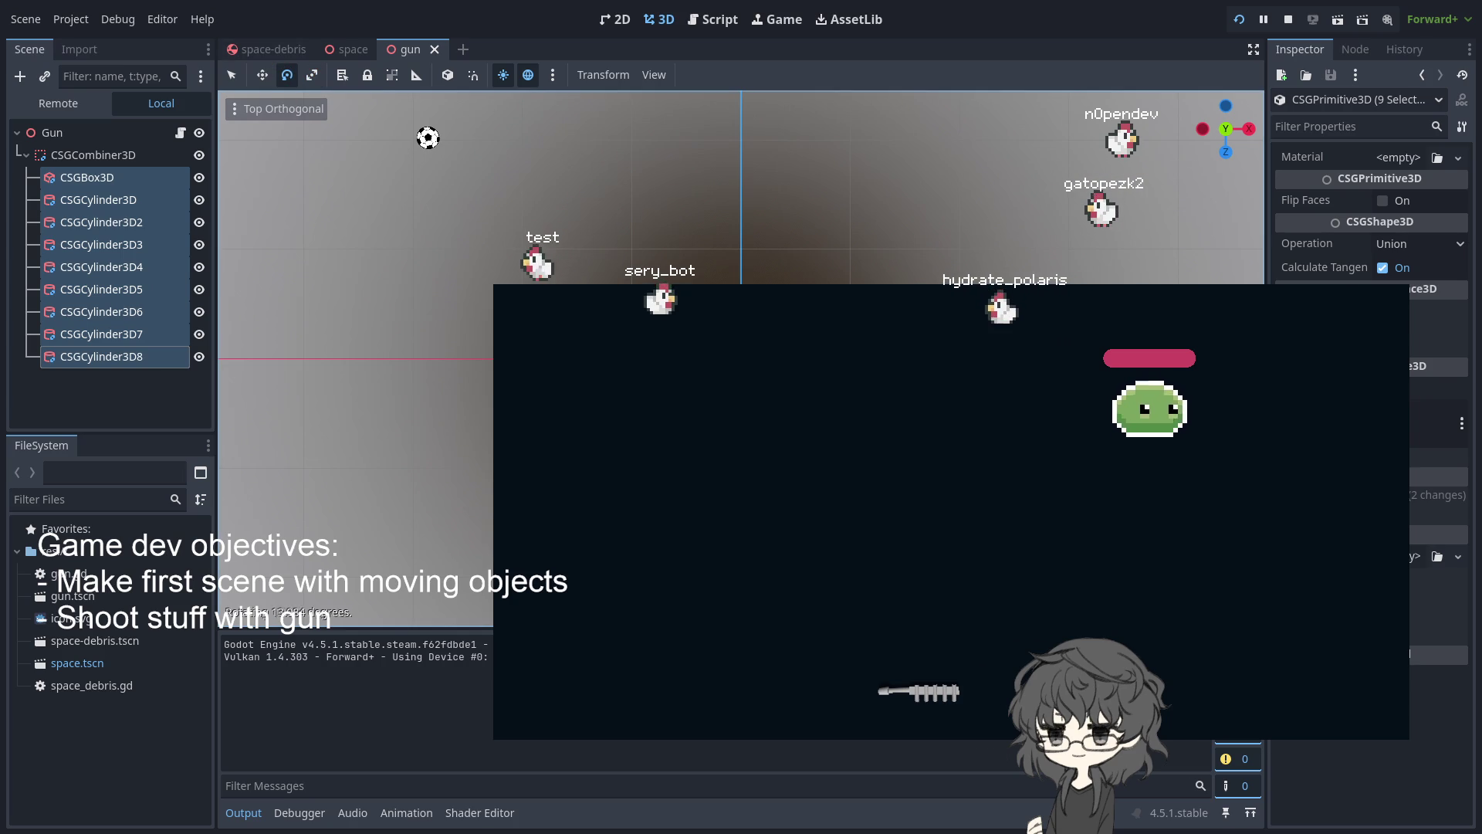
mouse_move(463, 212)
left_mouse_down()
mouse_move(542, 225)
mouse_move(456, 216)
left_mouse_up()
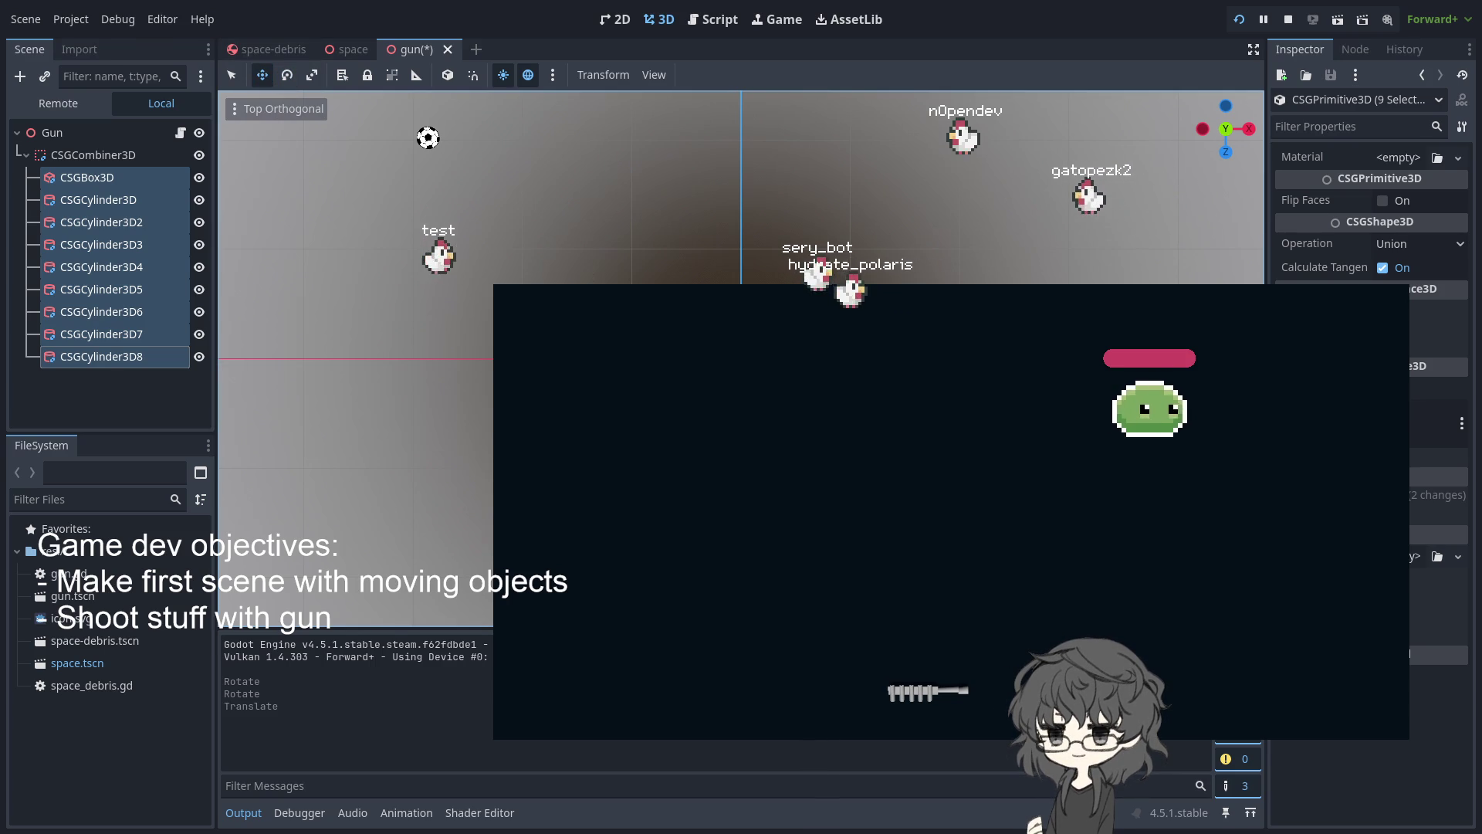
left_click_drag(741, 432, 741, 313)
left_click(386, 309)
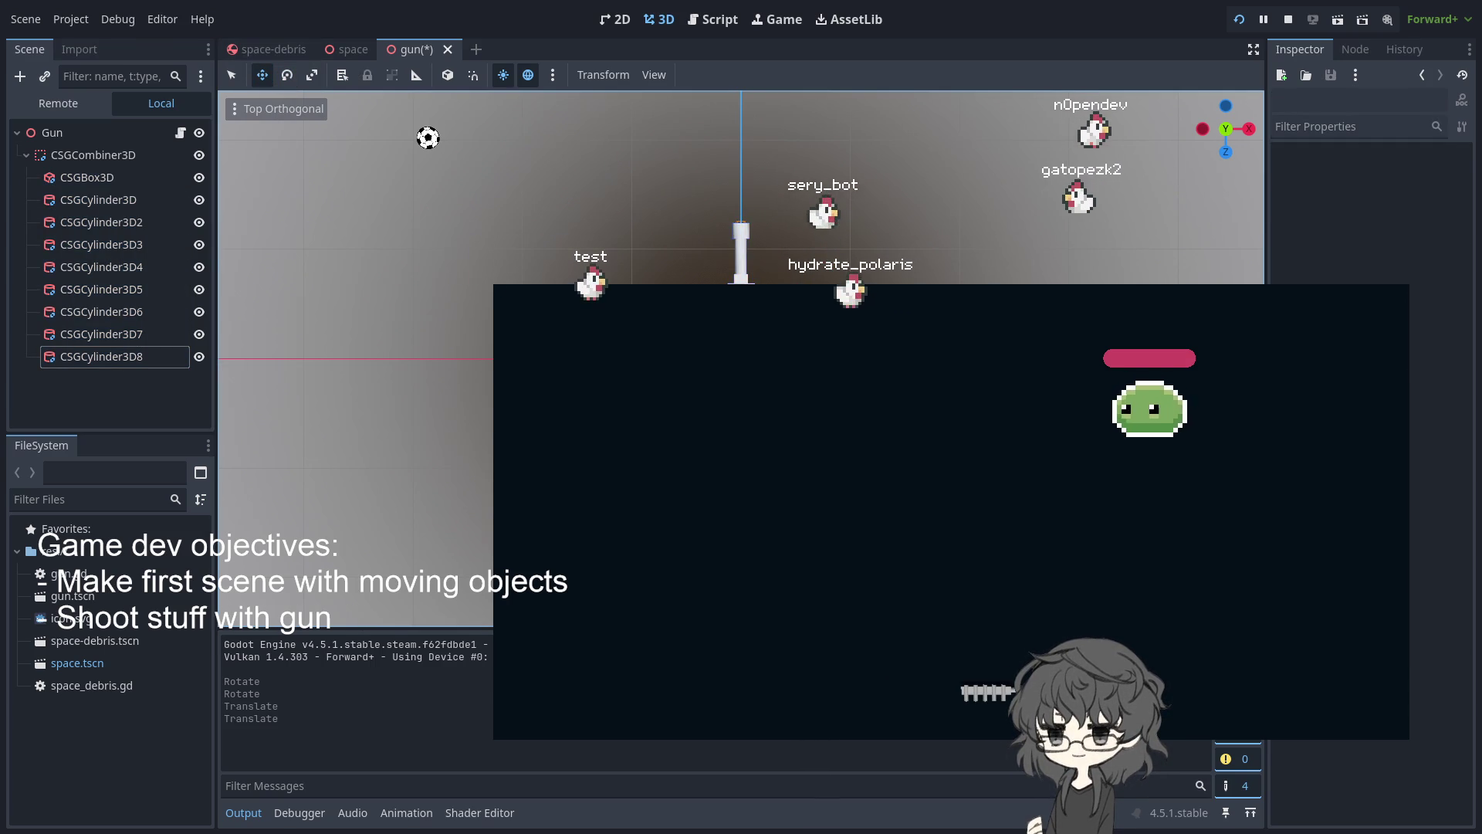
key("F5")
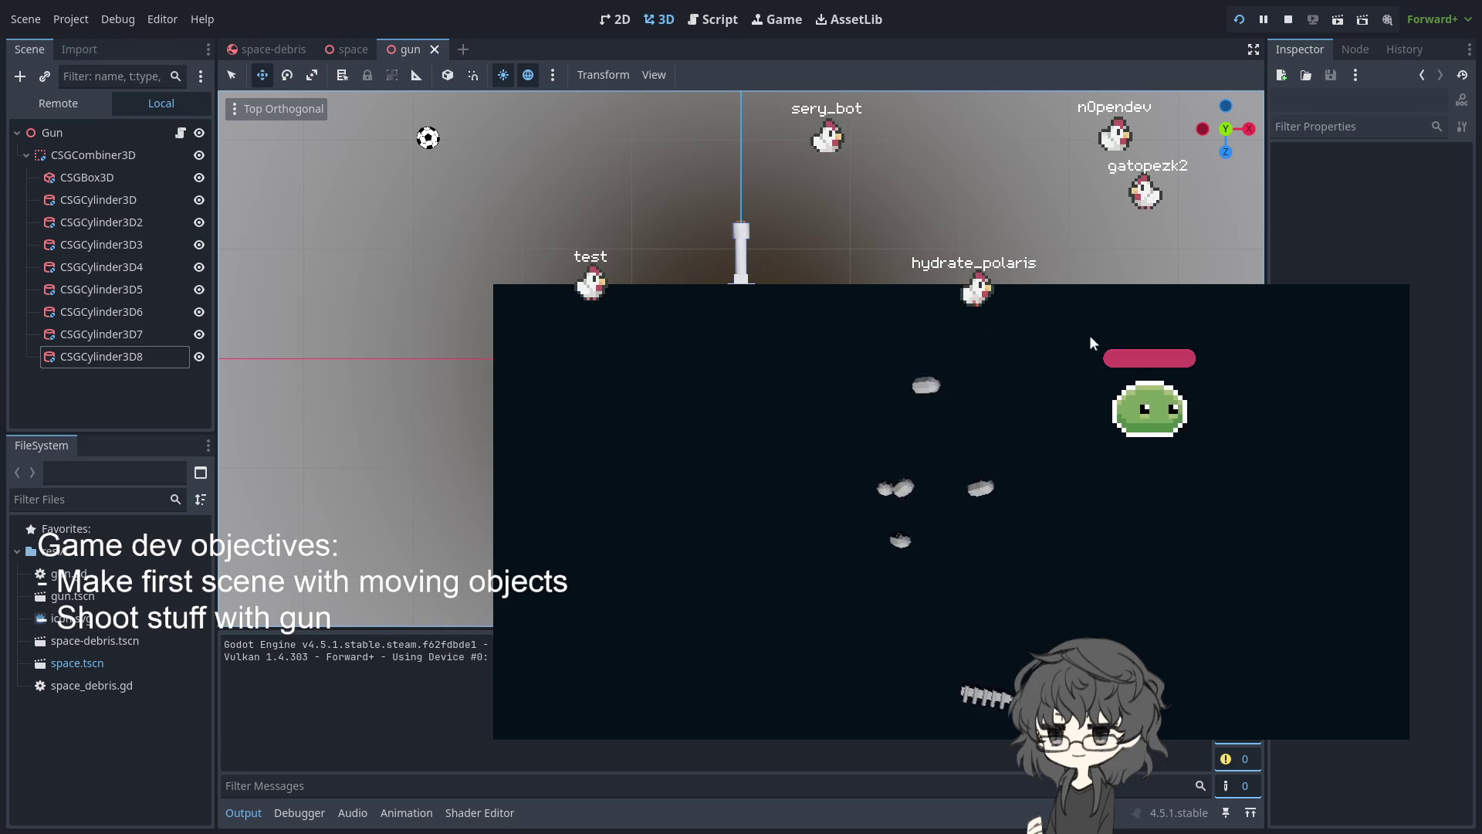
In the space scene, inspect the Gun node's position of 0.528, 0, 12.396
left_click(345, 49)
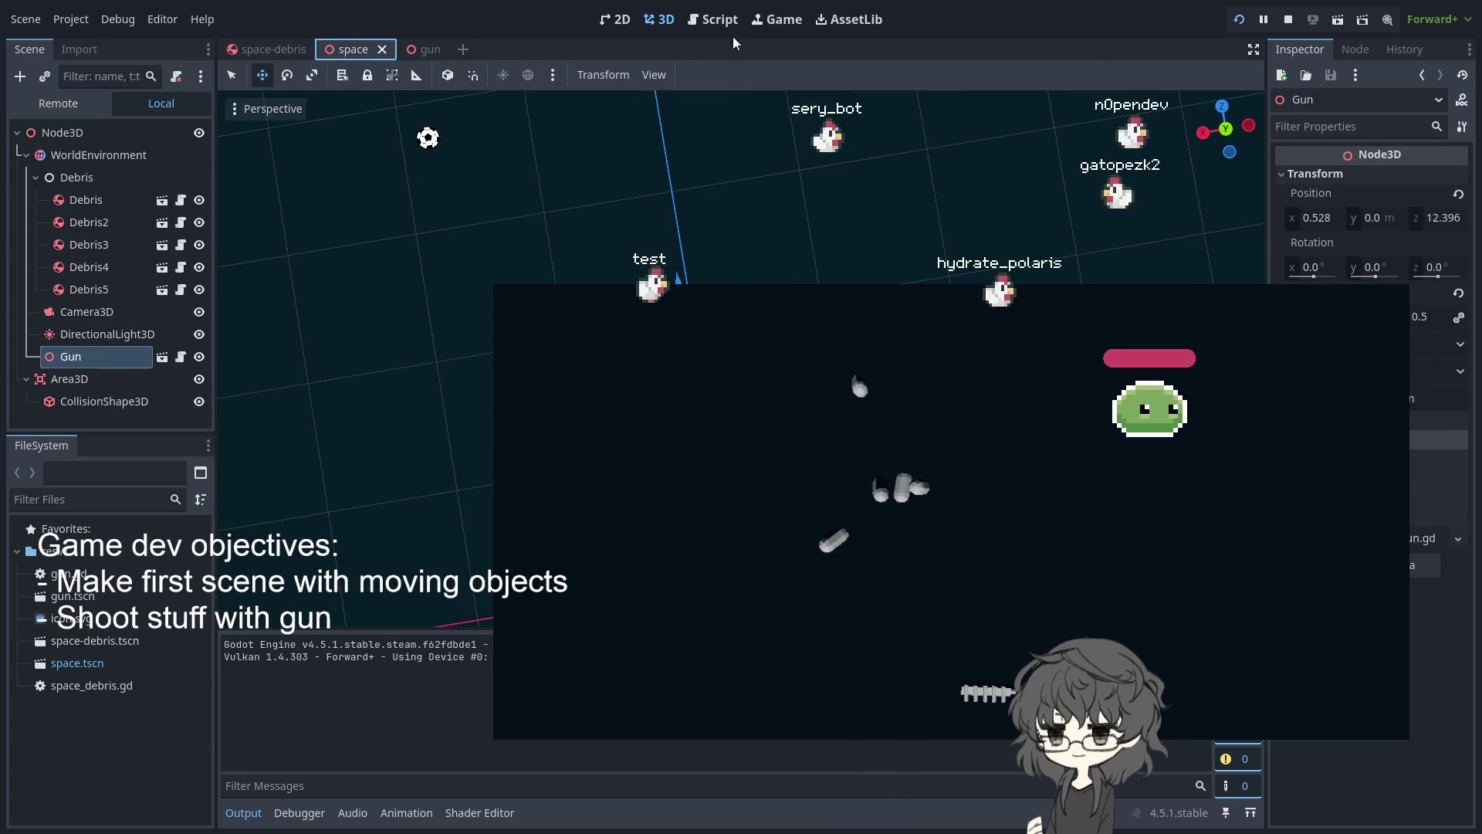
left_click(697, 23)
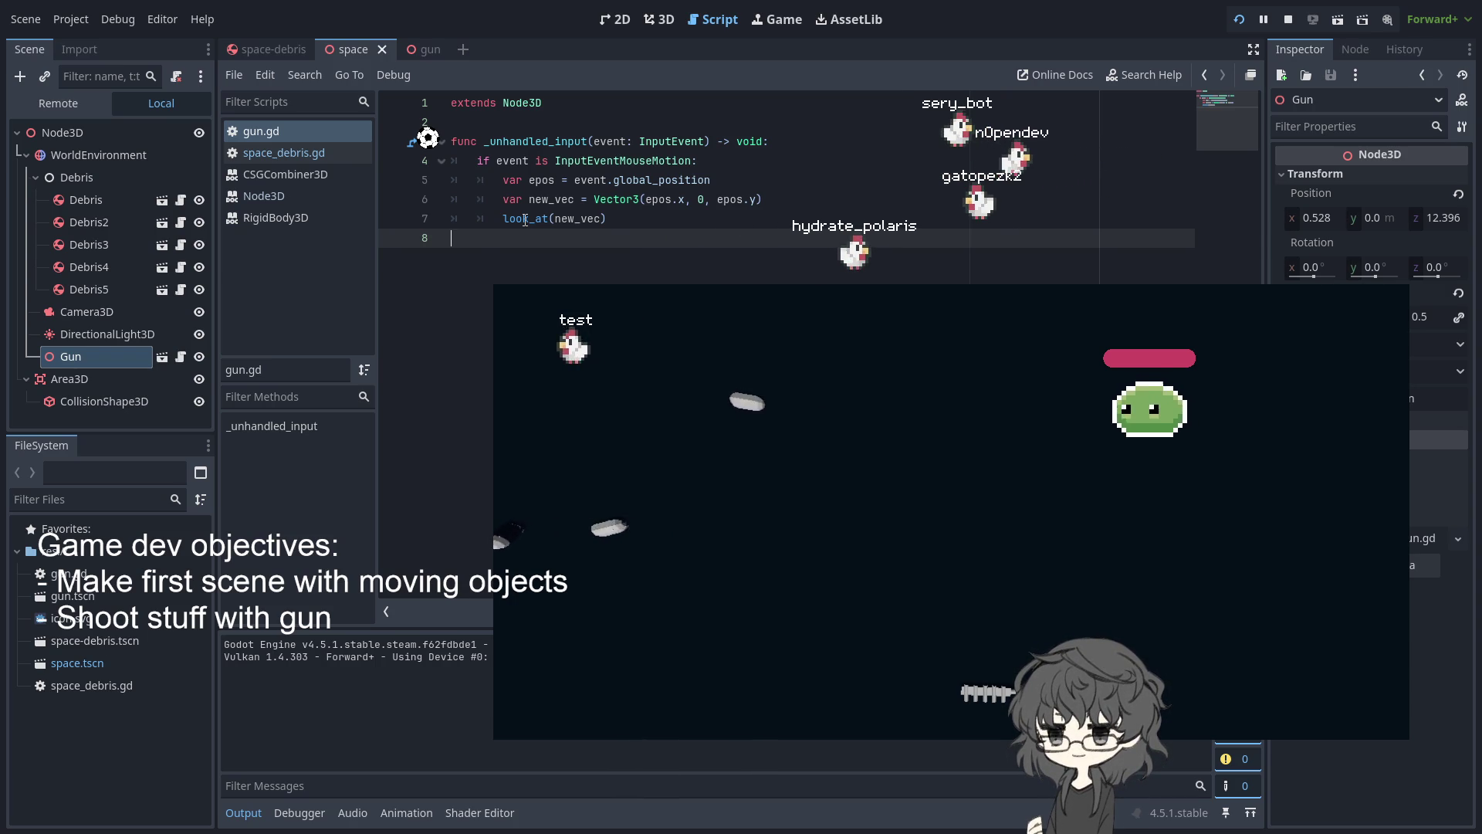
left_click(660, 19)
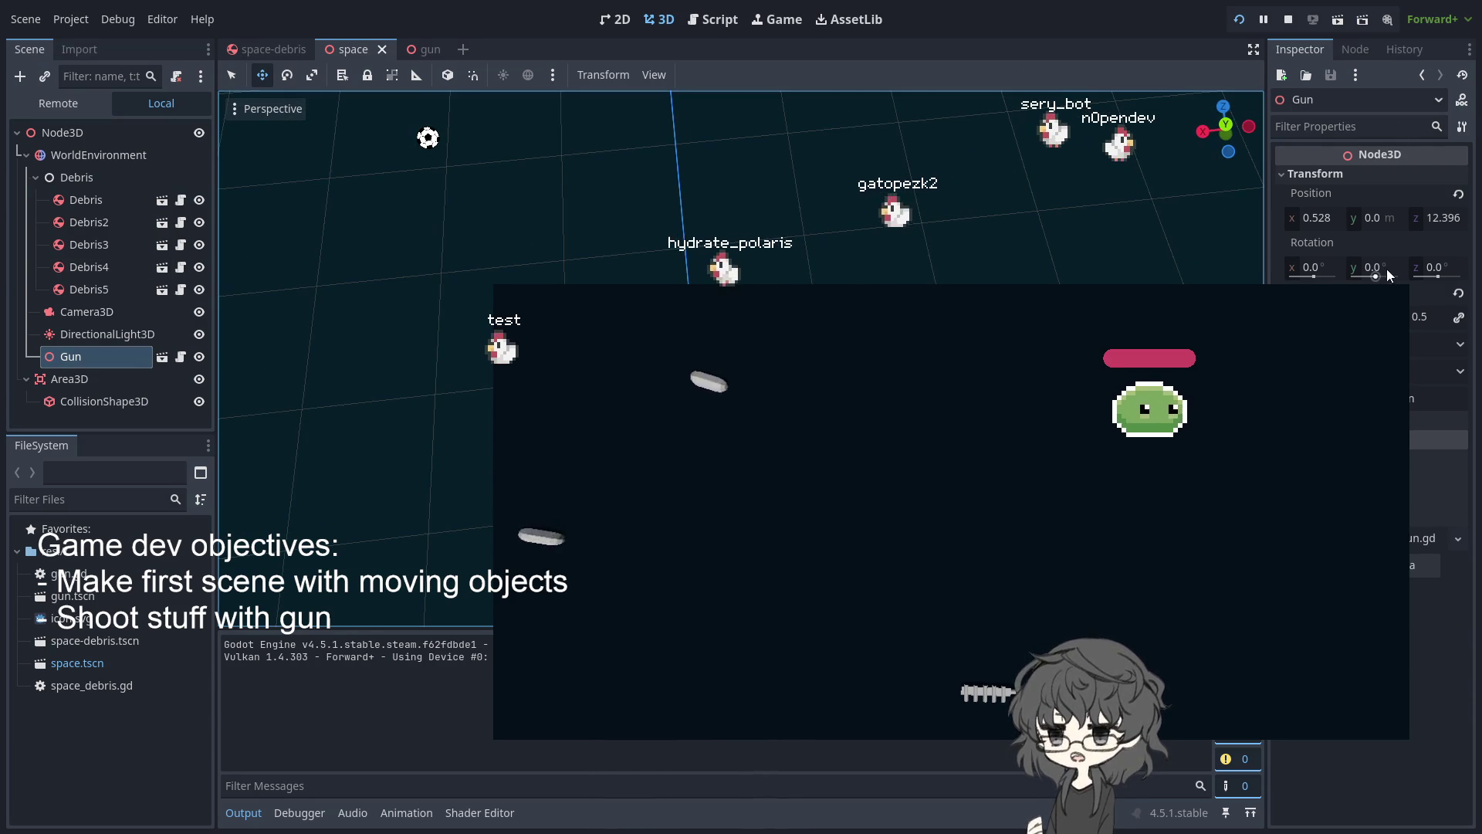
left_click(1387, 219)
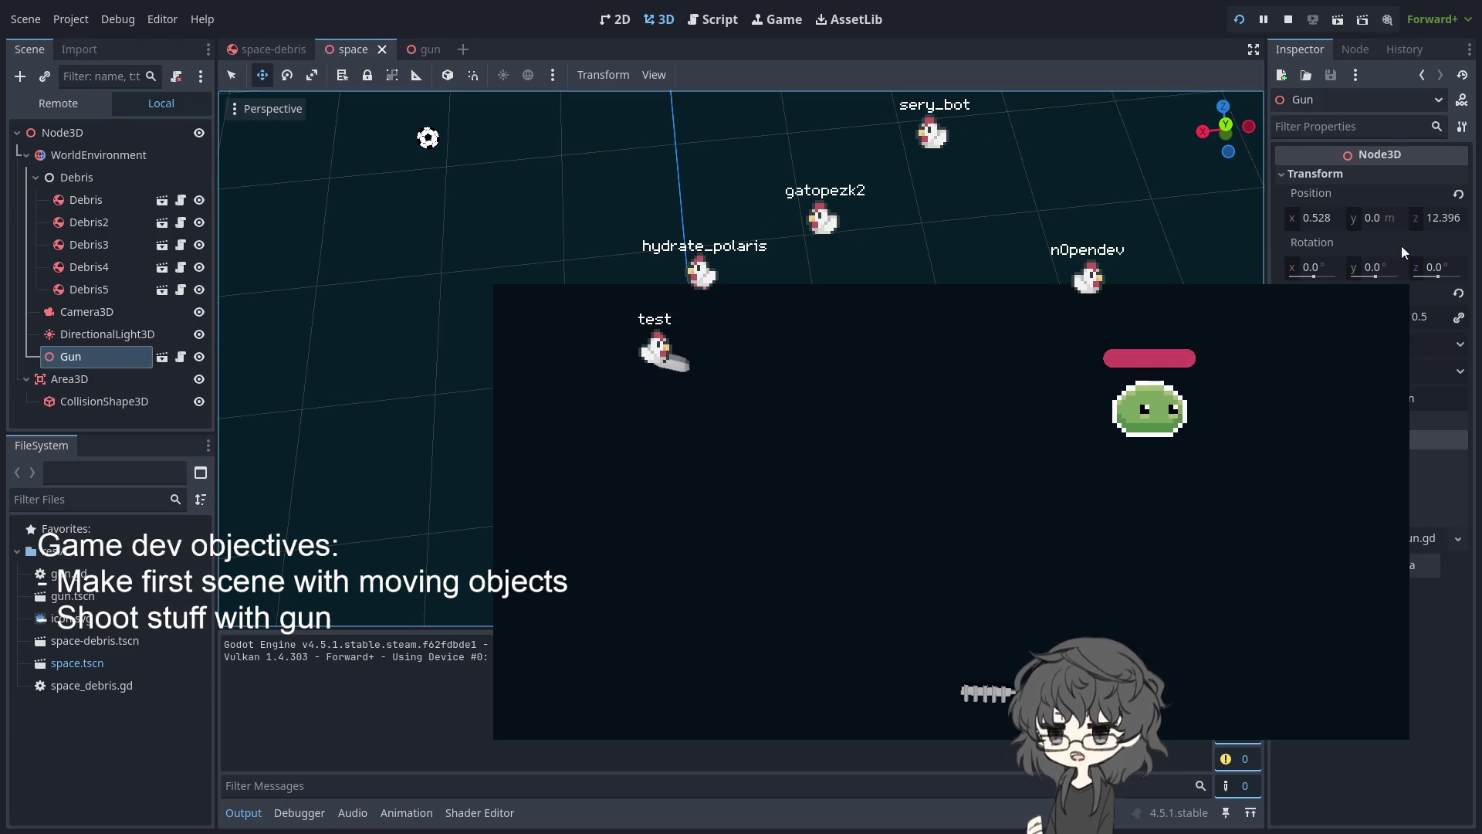
Set the Gun's position to x 0, z 12, rerun the game, and return to the gun scene
left_click(1313, 216)
left_click(1449, 216)
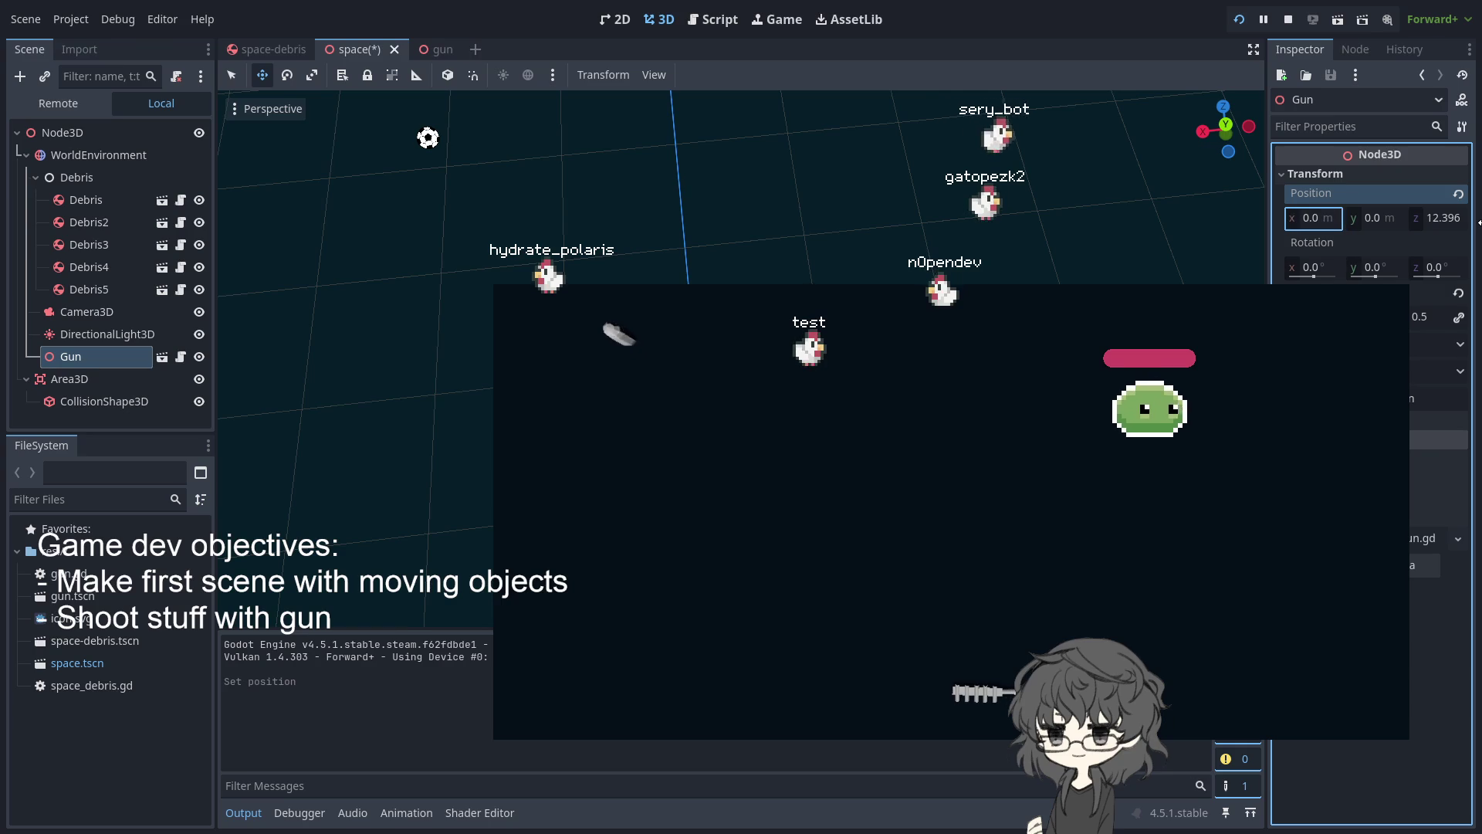
type("12")
key("Return")
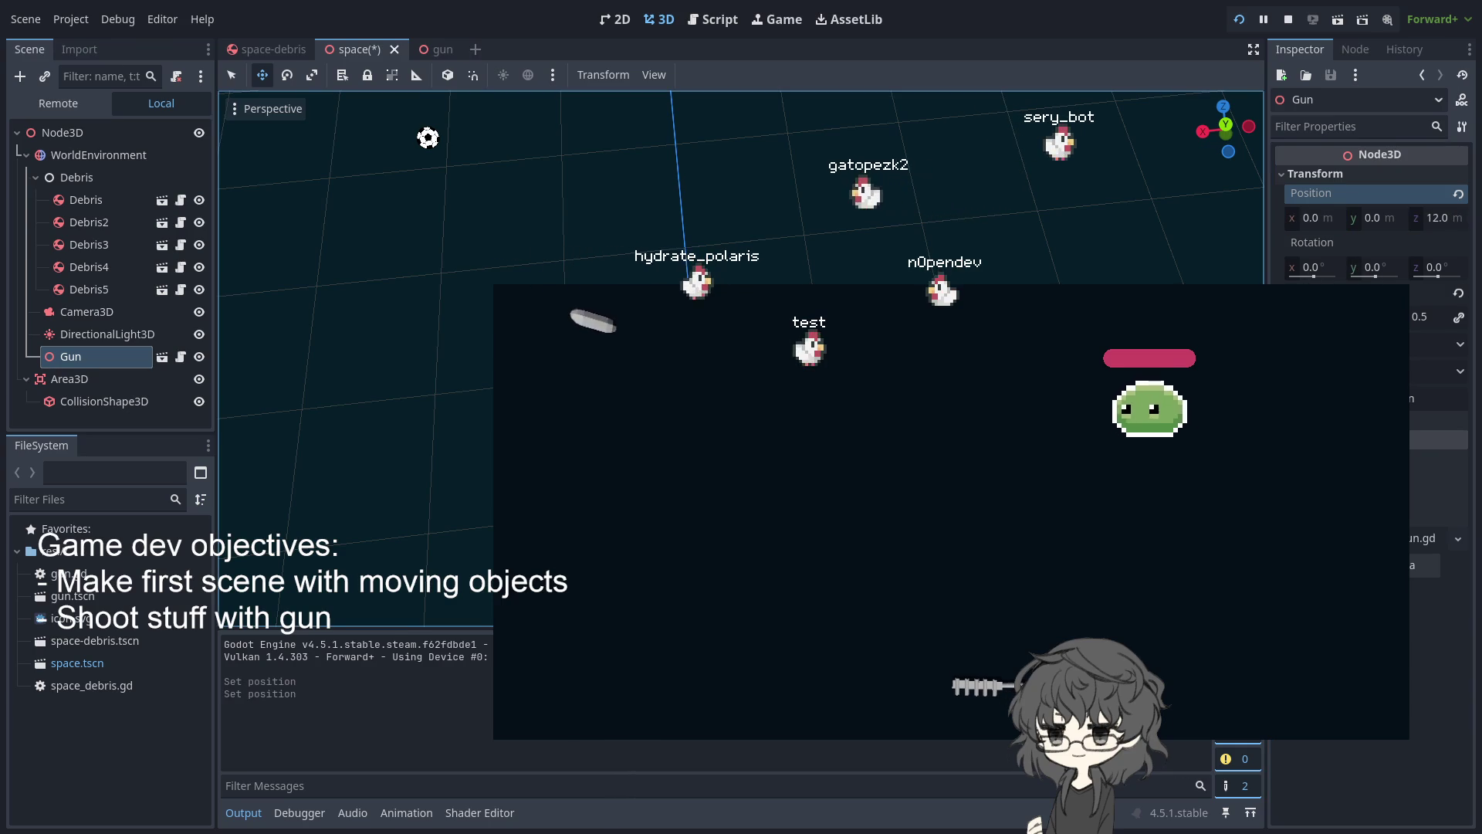
left_click(1240, 20)
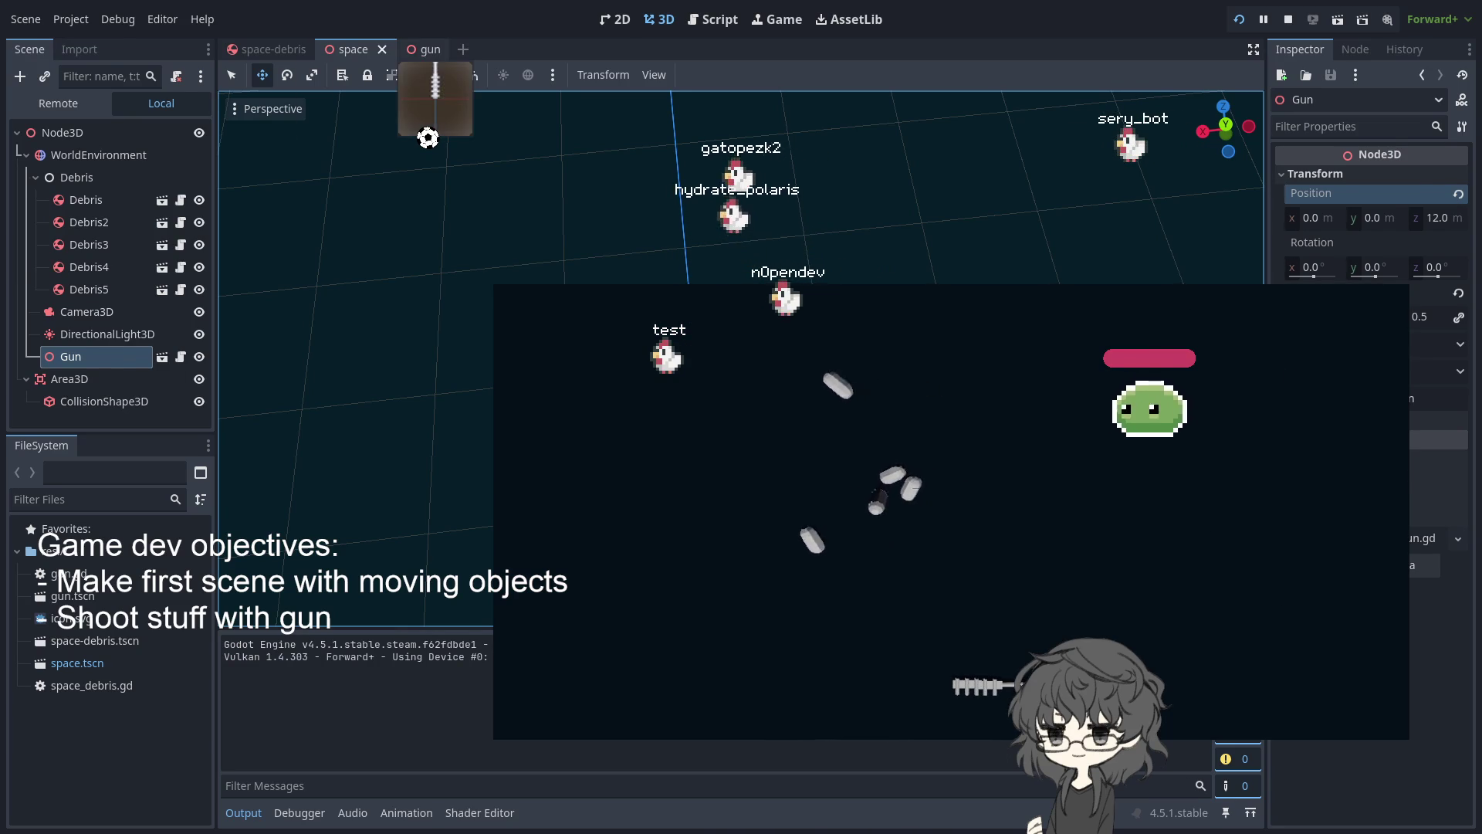
left_click(421, 49)
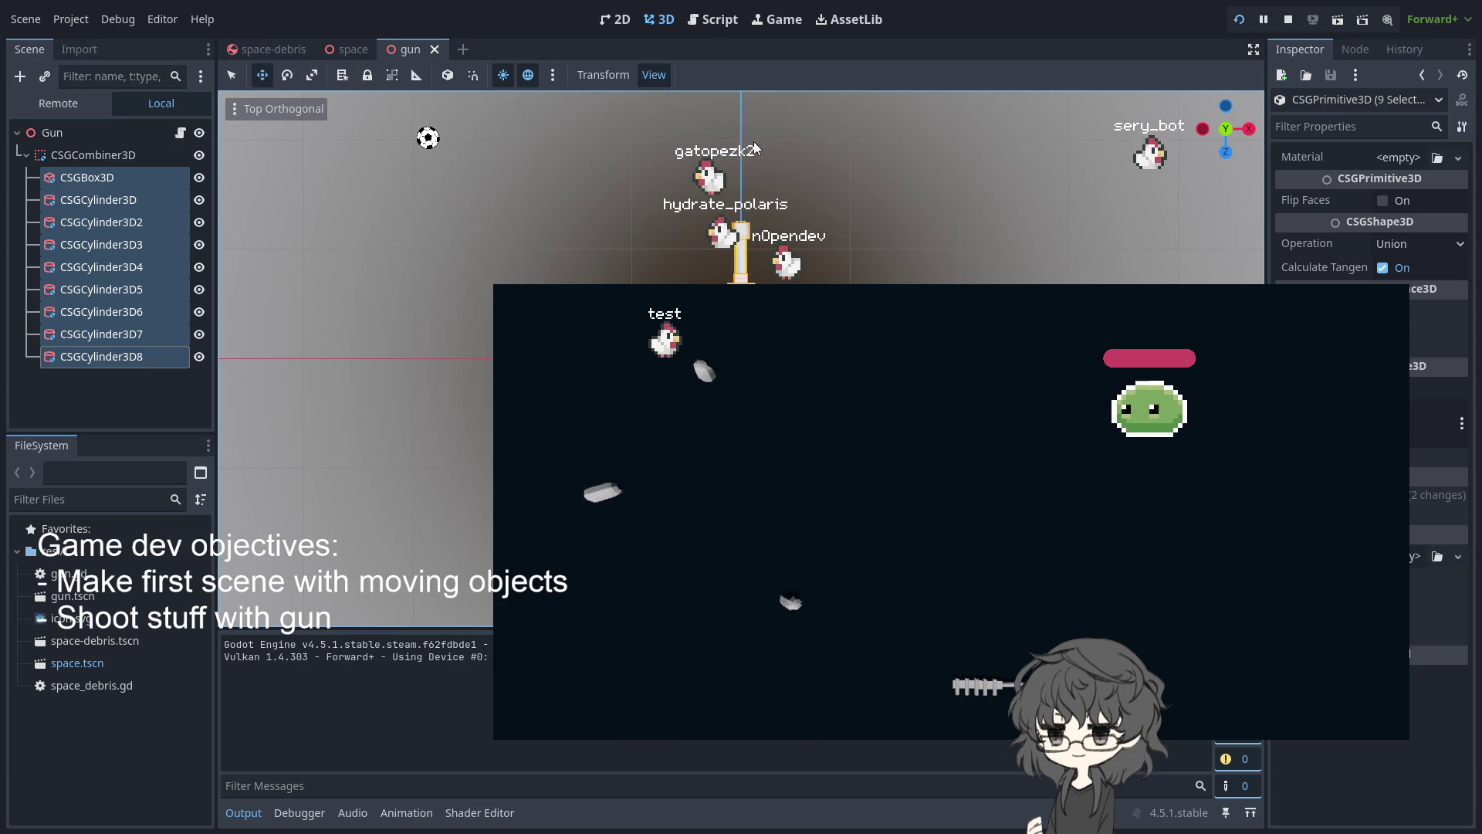
Switch to a two-viewport layout, deselect the gun parts, and open gun.gd at line 7
key("ctrl+2")
left_click(895, 96)
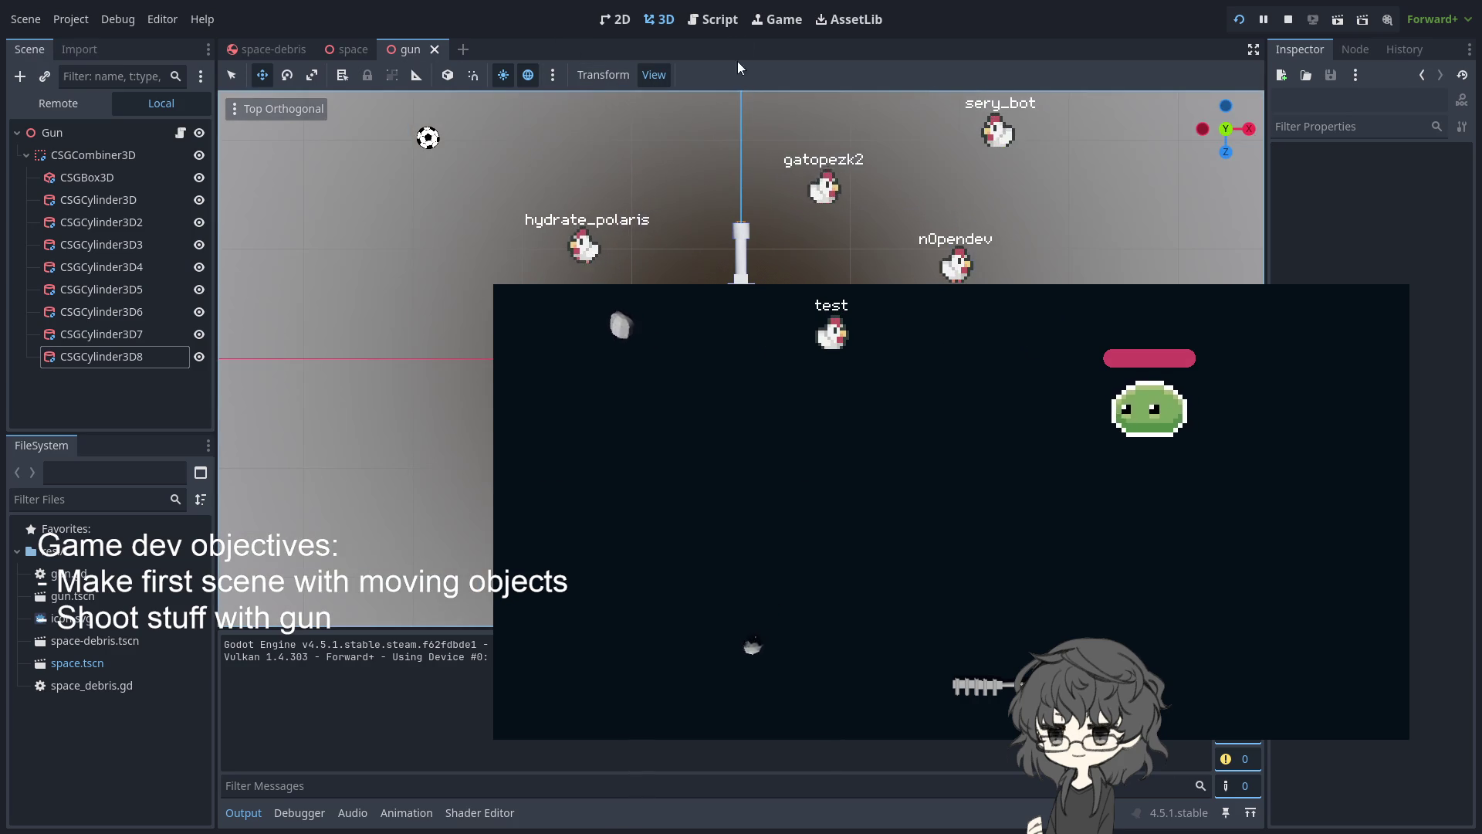
left_click(697, 21)
left_click(672, 226)
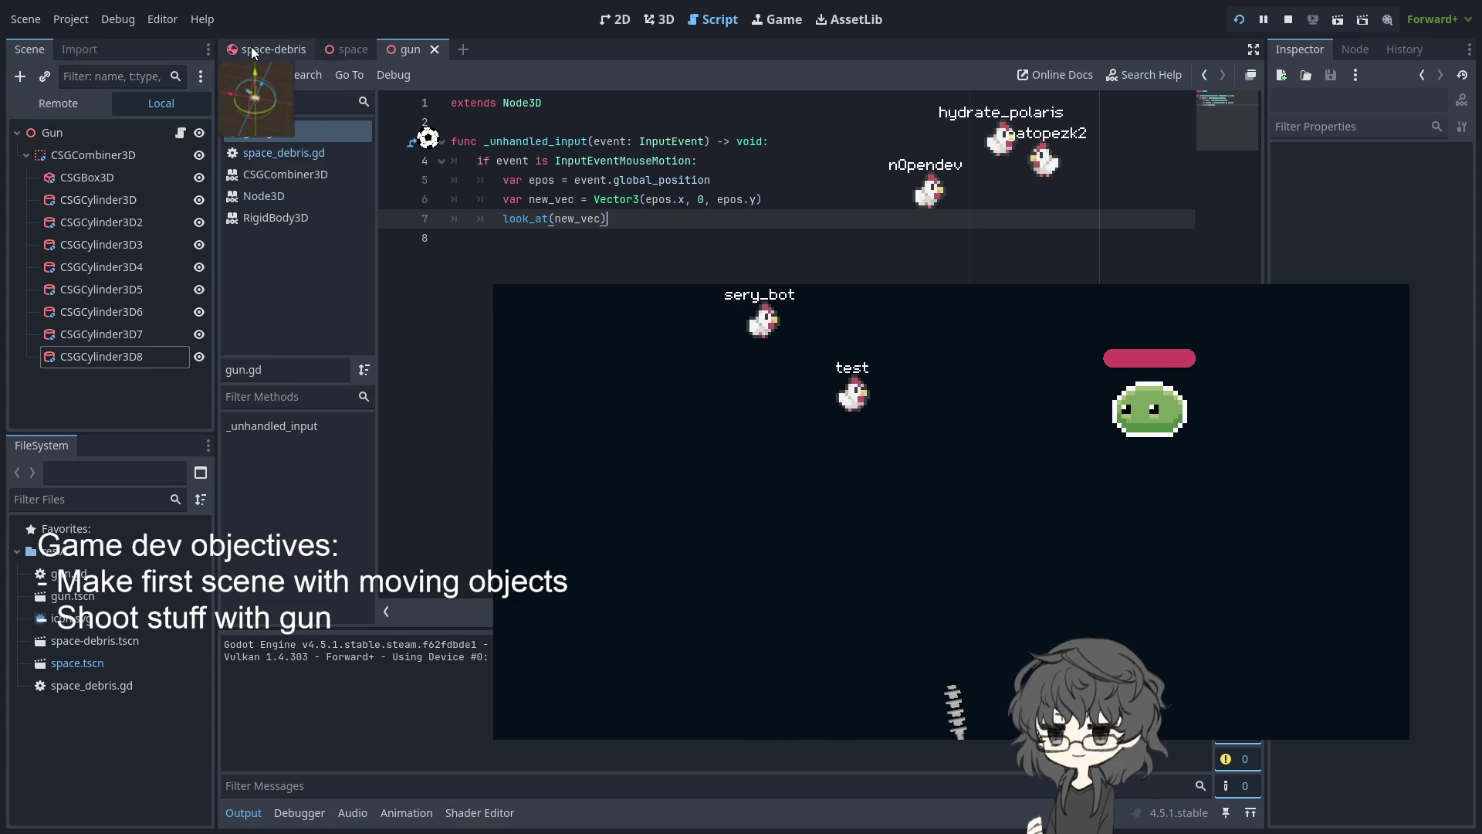
left_click(347, 49)
left_click(419, 49)
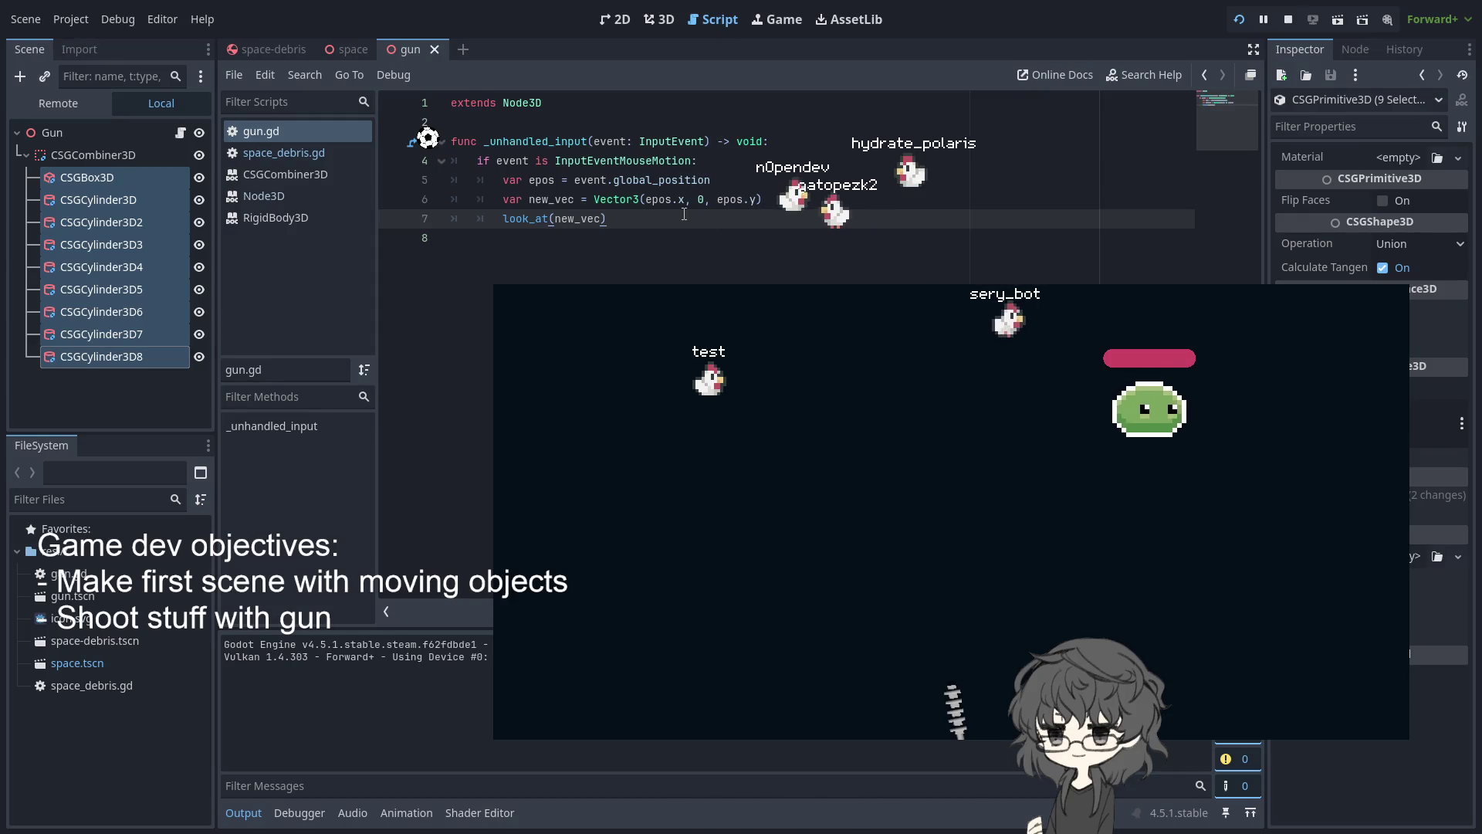
Paste a project_ray_origin line after line 5 and remove the $Camera reference on line 7
left_click(729, 179)
key("ctrl+v")
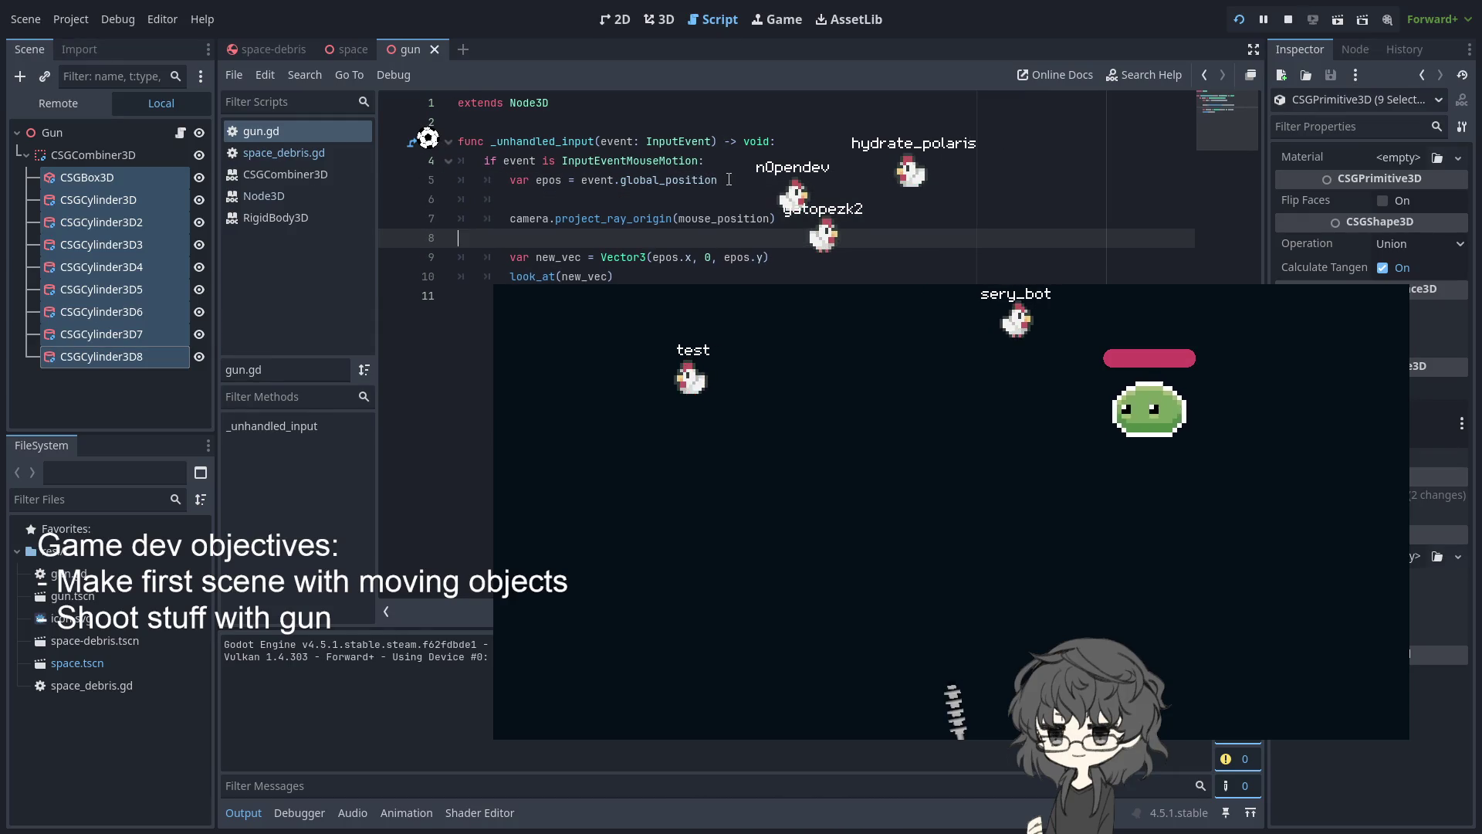
double_click(531, 219)
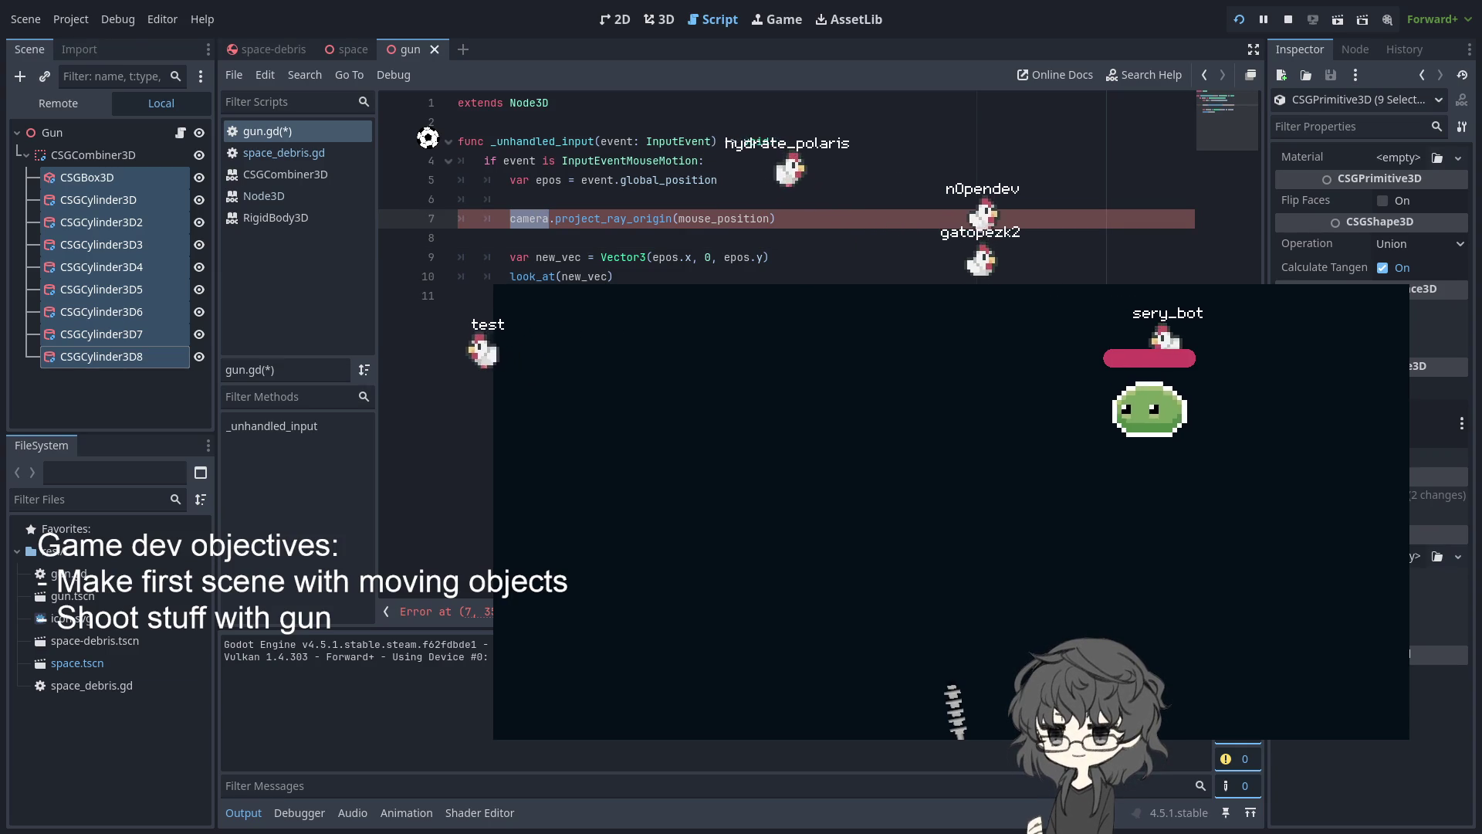
left_click(108, 741)
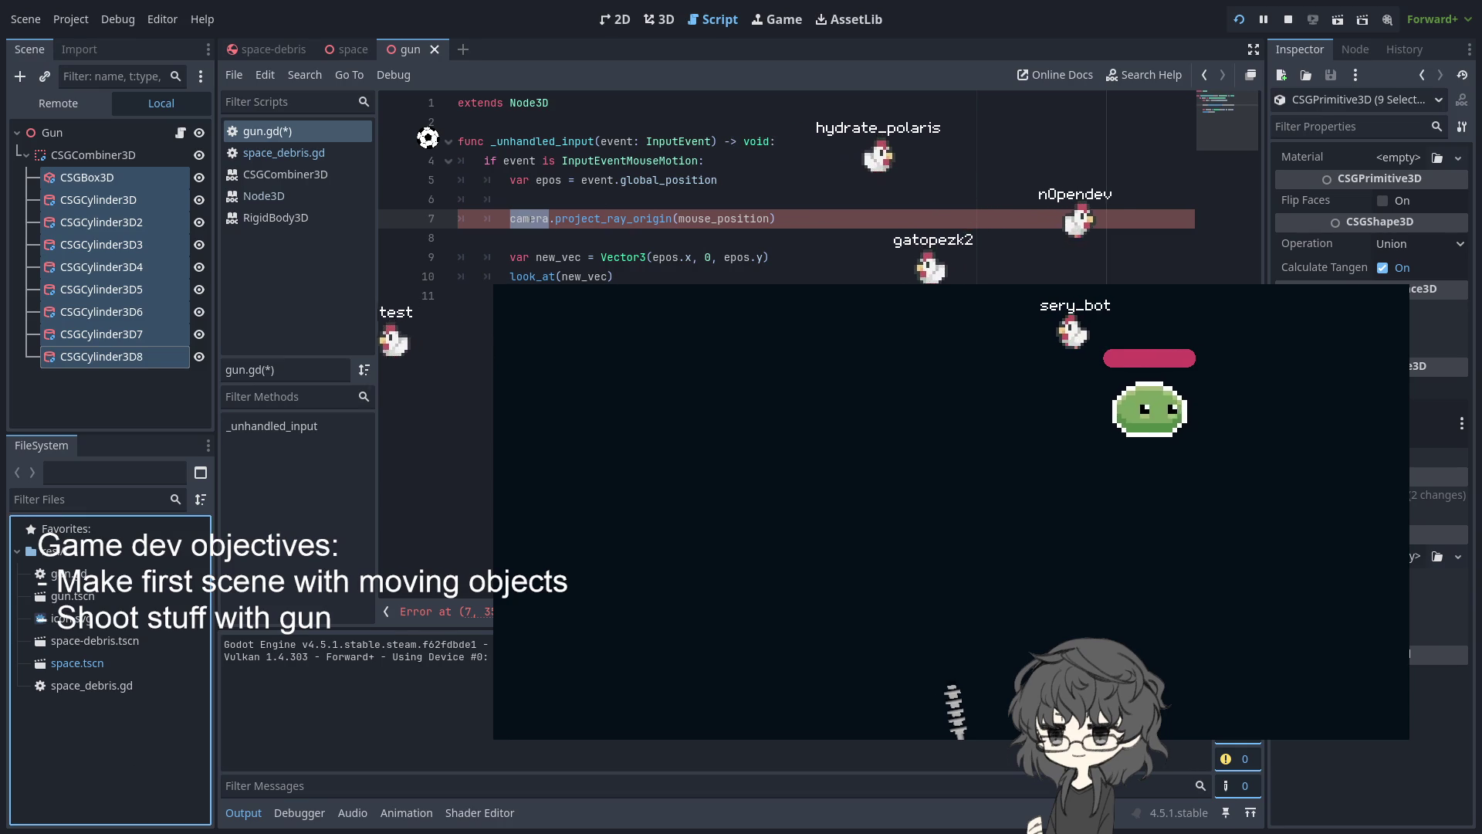
left_click(515, 219)
key("BackSpace")
type("C")
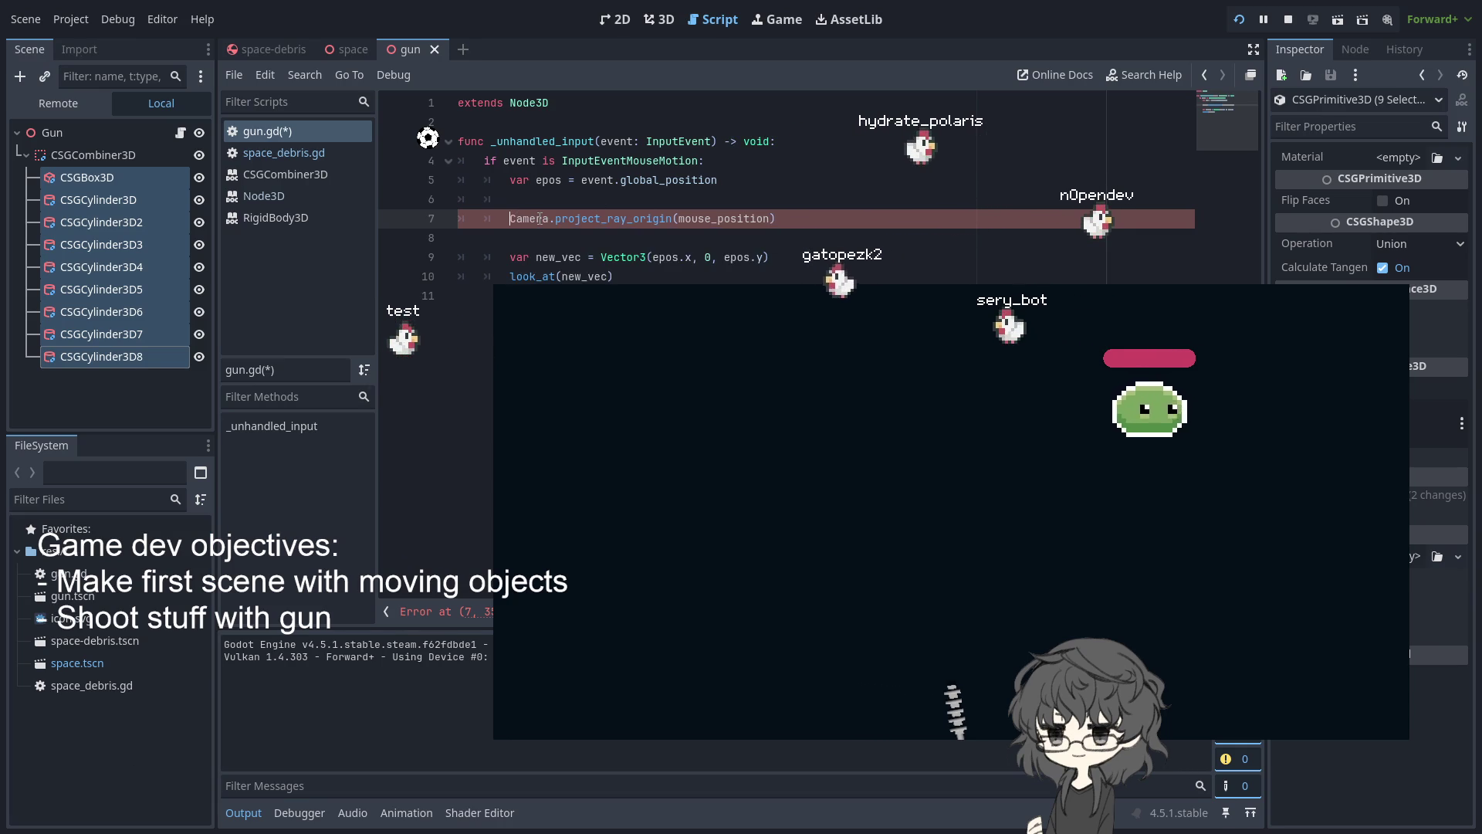
type("$")
left_click(541, 202)
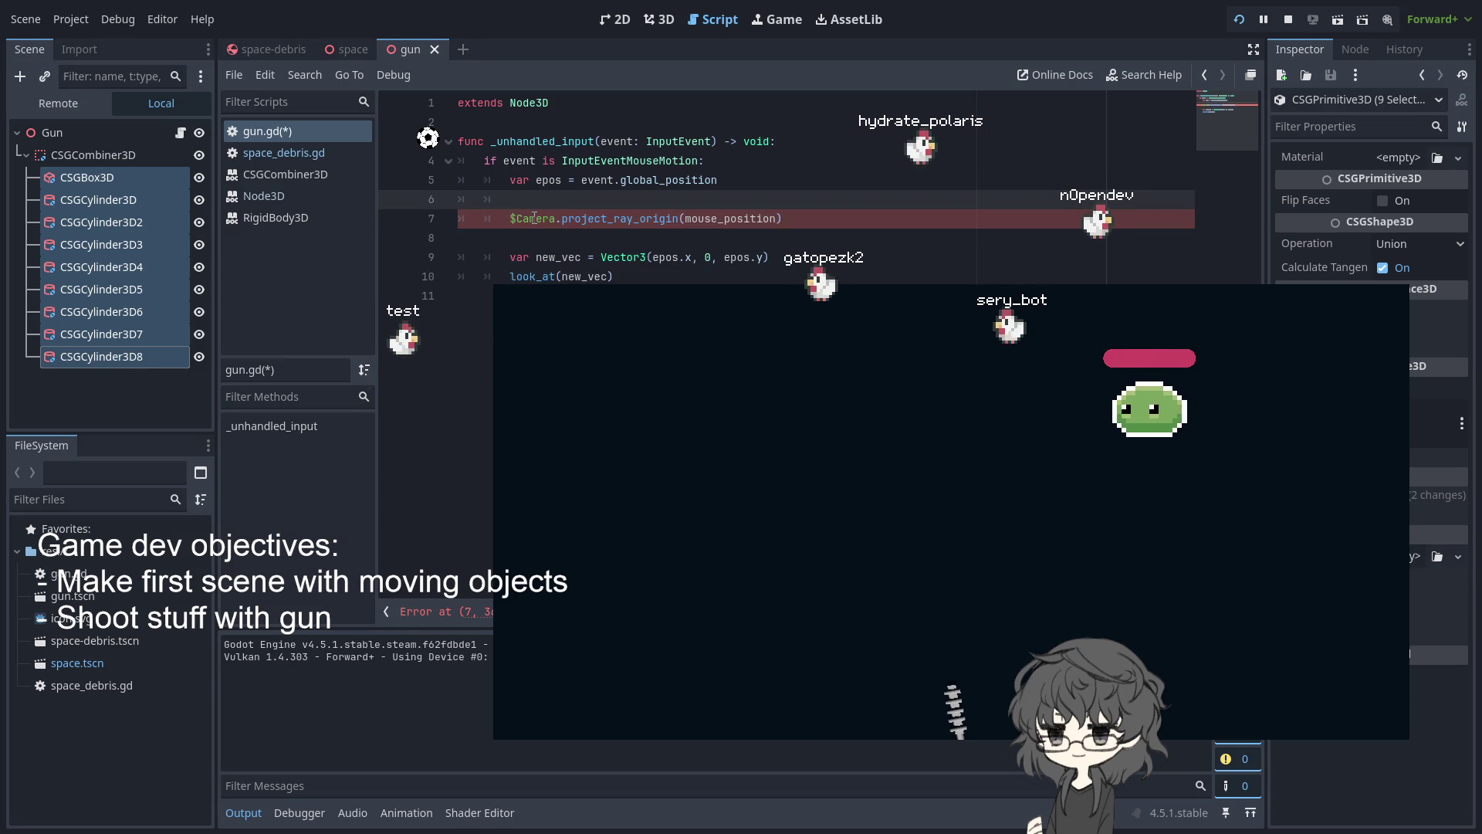
double_click(535, 218)
key("BackSpace")
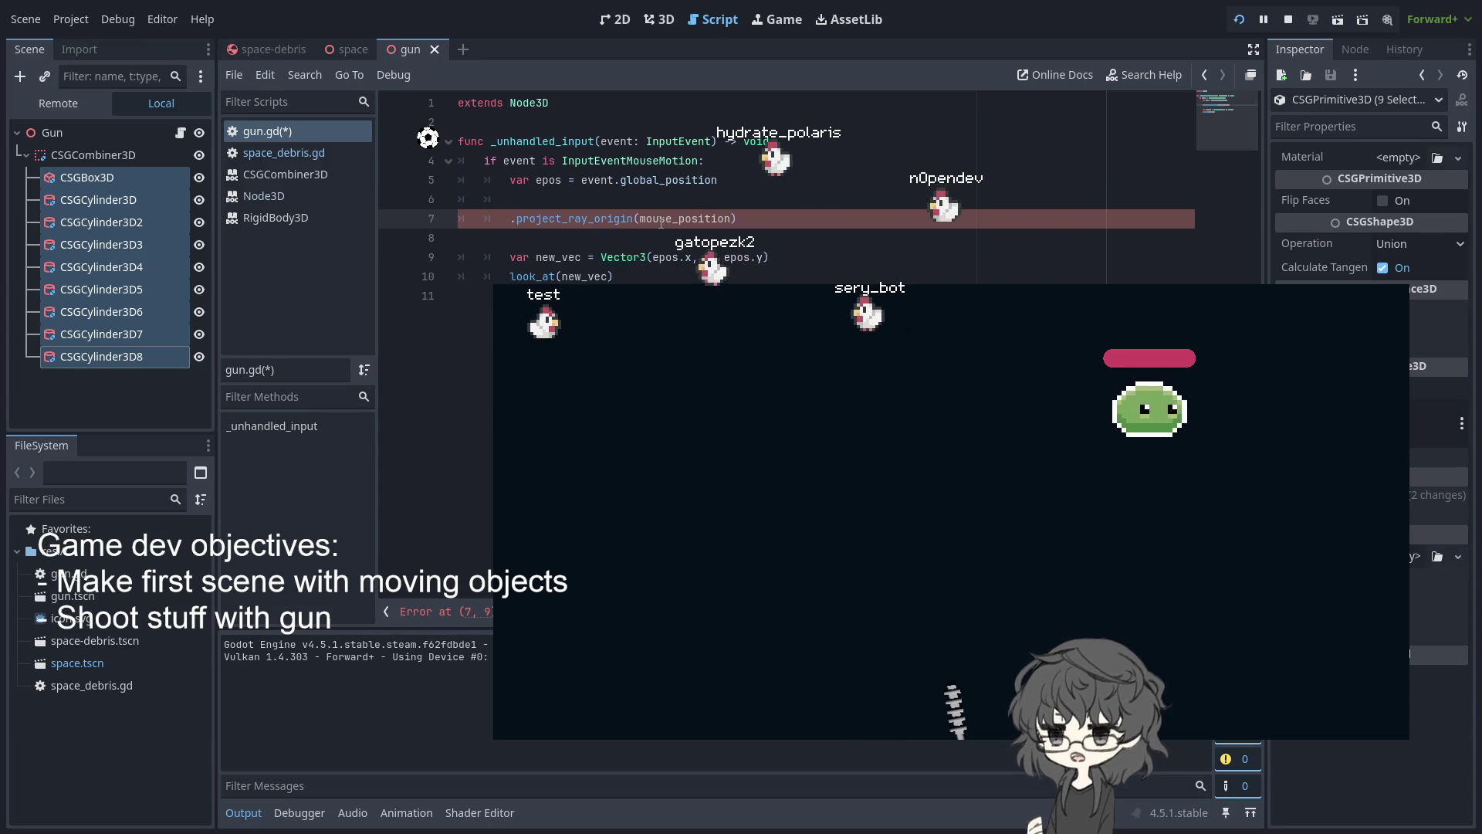
Write get_viewport().get_camera_3d().project_ray_origin(epos) on line 6 with autocomplete
left_click(685, 201)
type("t_came")
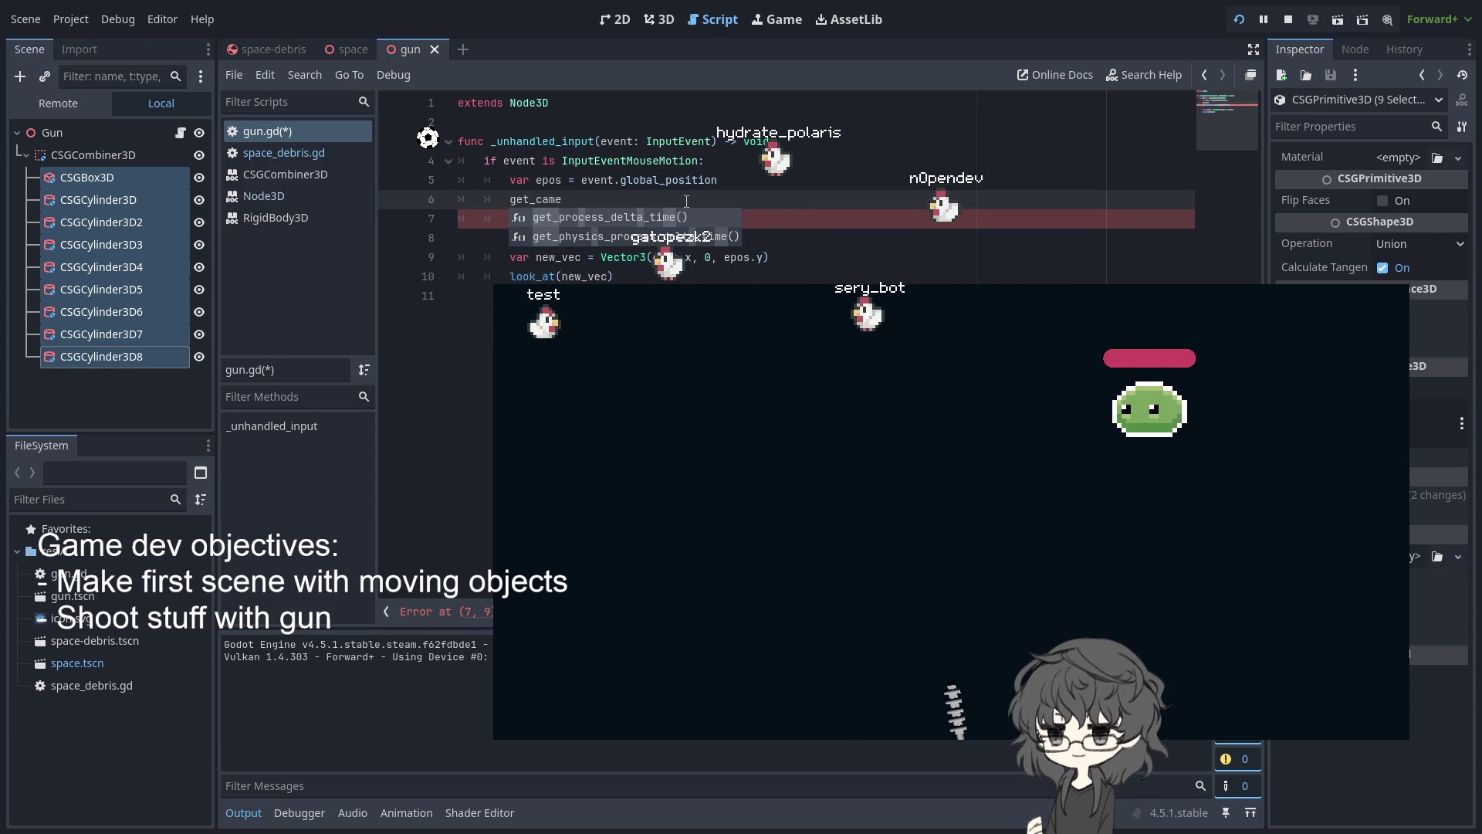
key("ctrl+BackSpace")
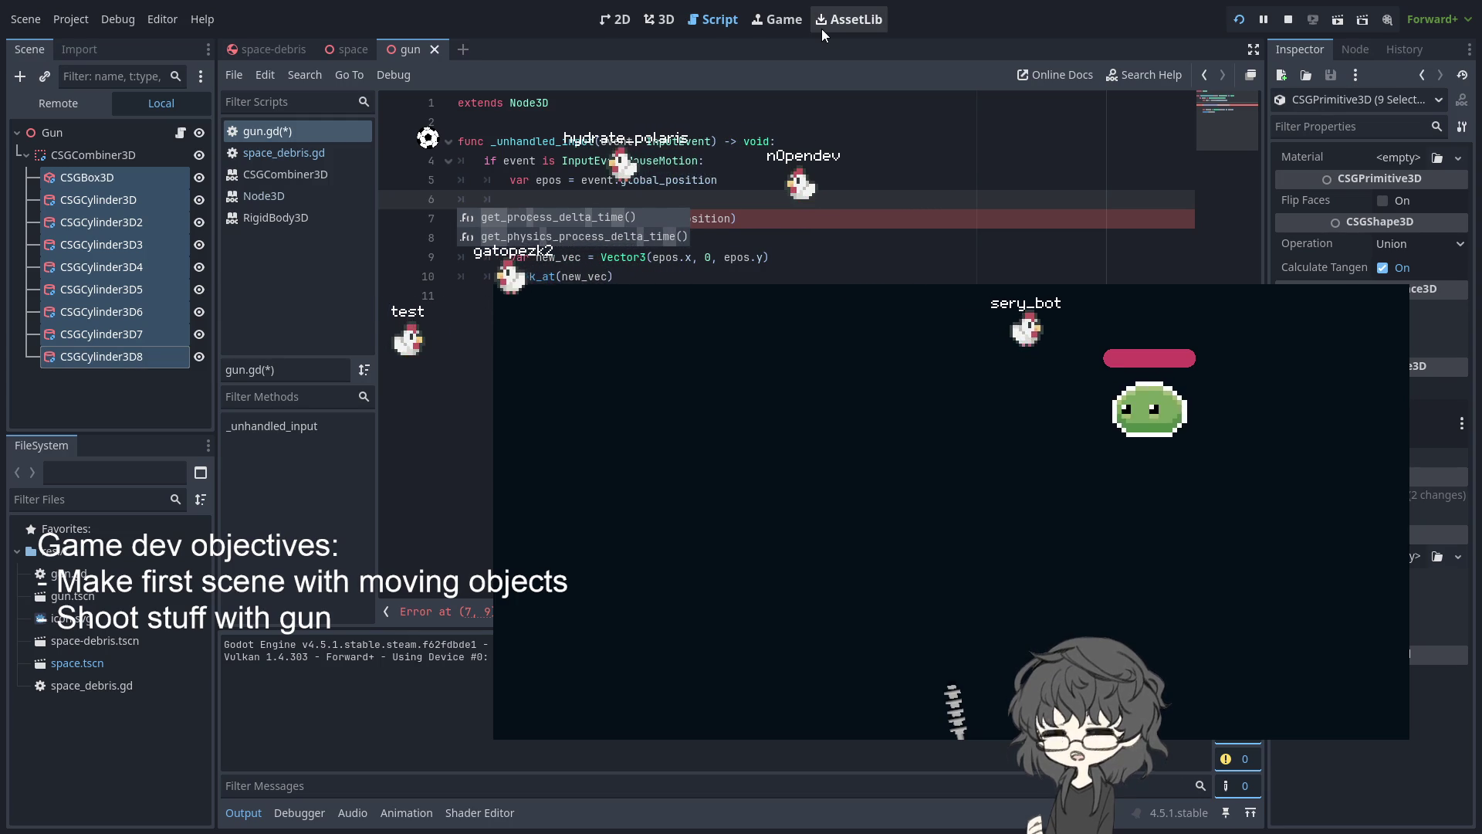
type("view")
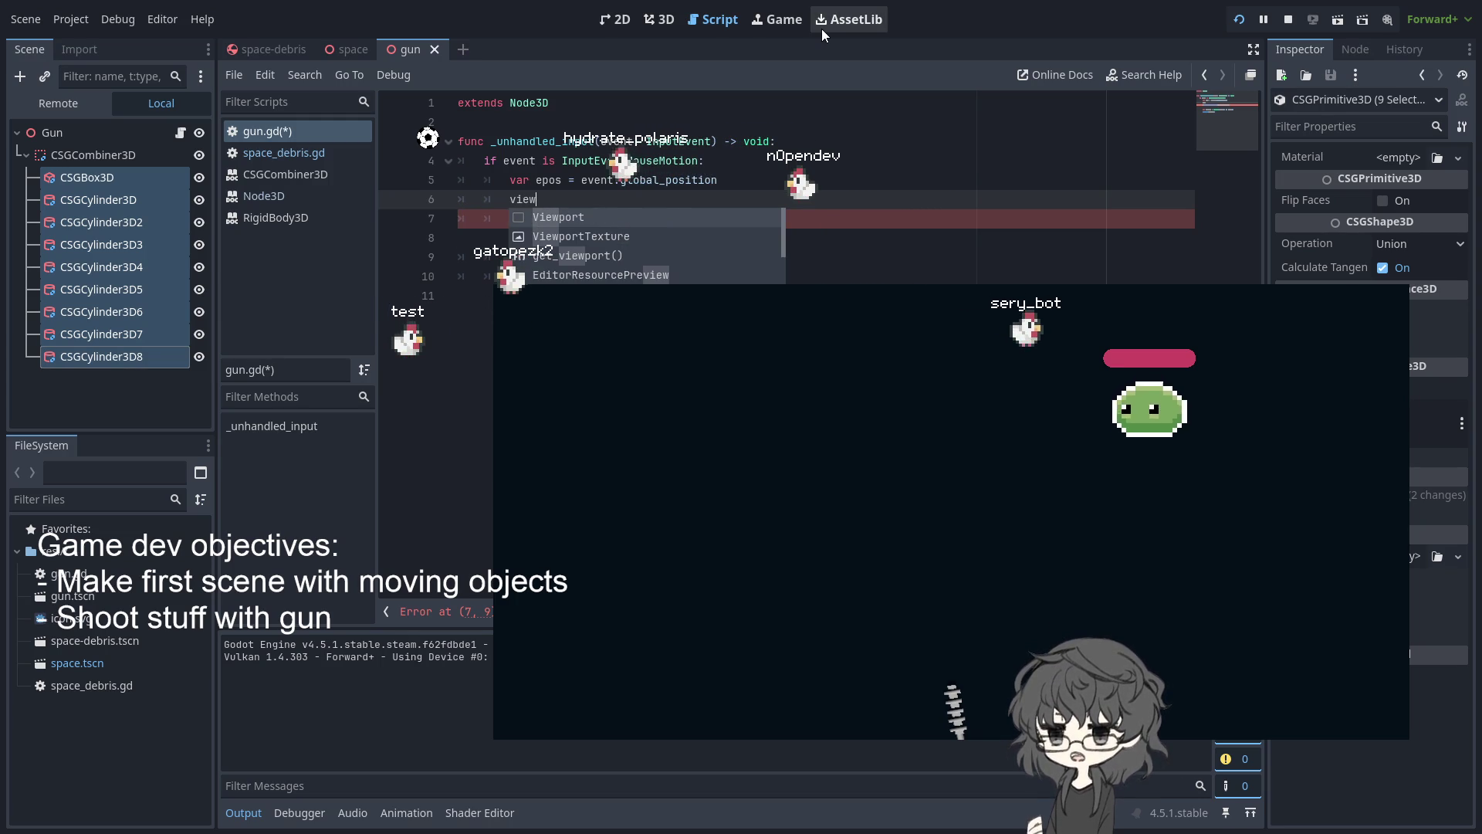
key("Right")
key("ctrl+z")
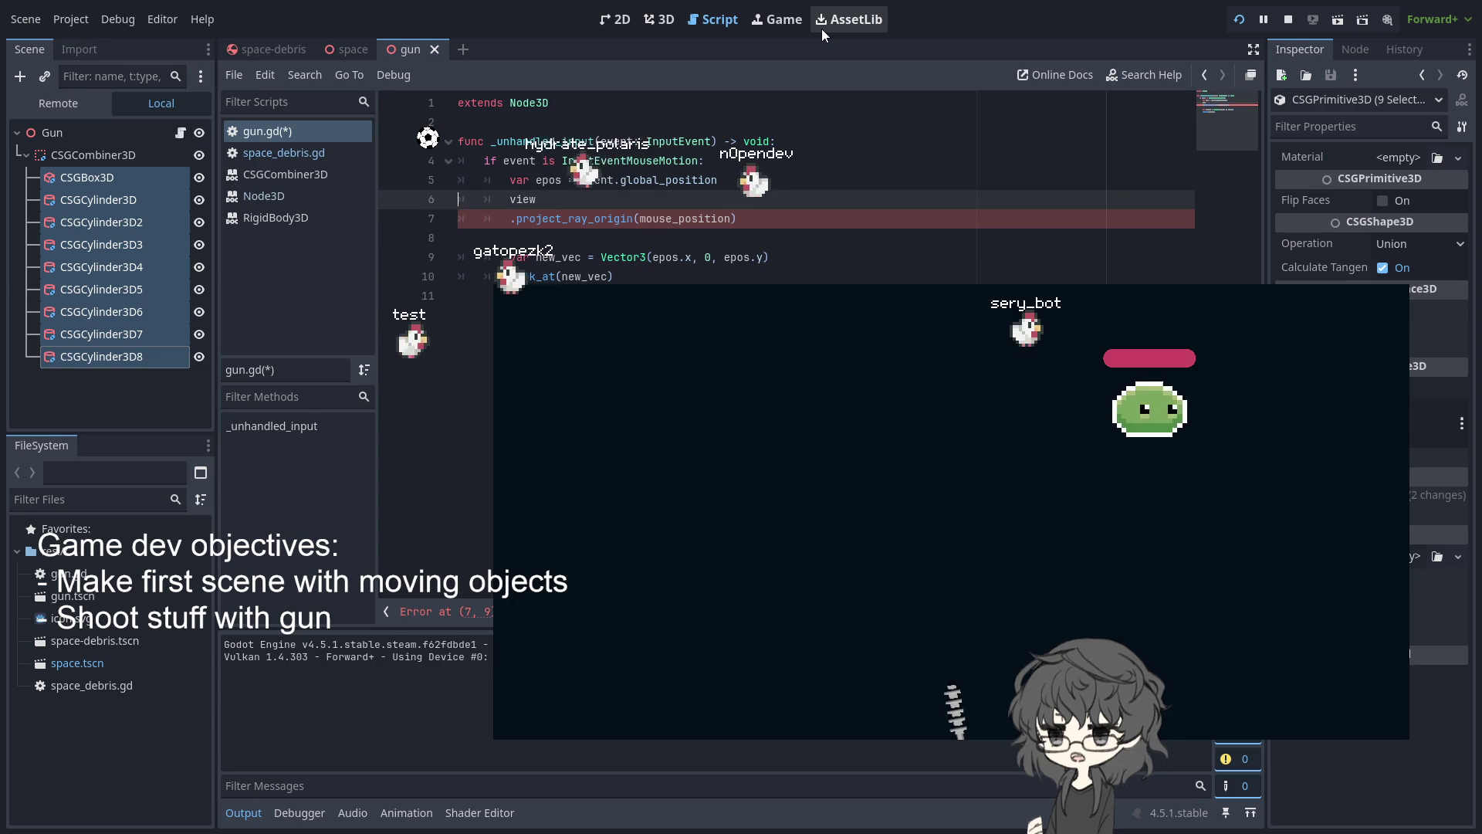
type("get_viewport().")
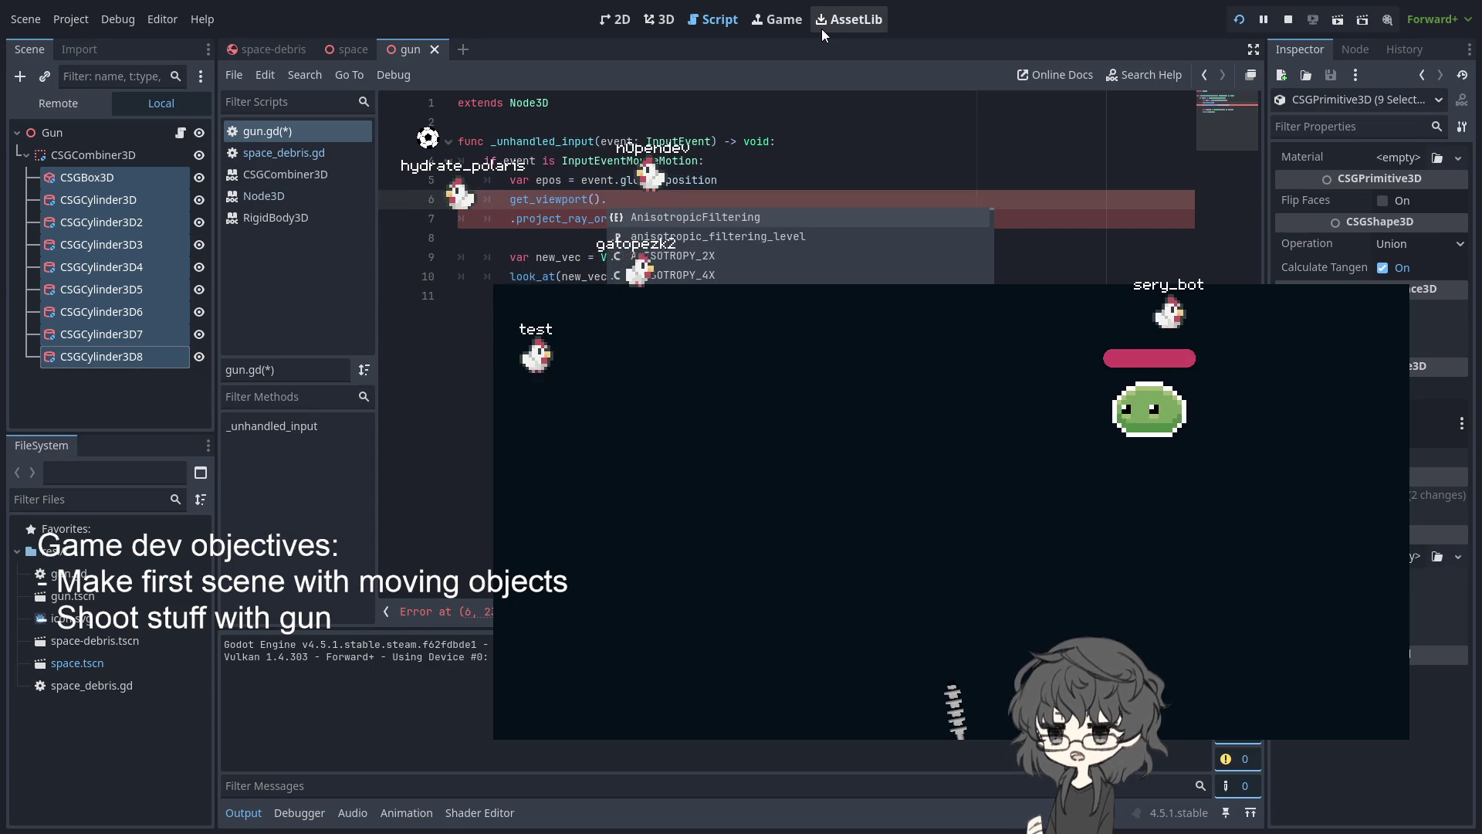
type("get_ca")
key("Down")
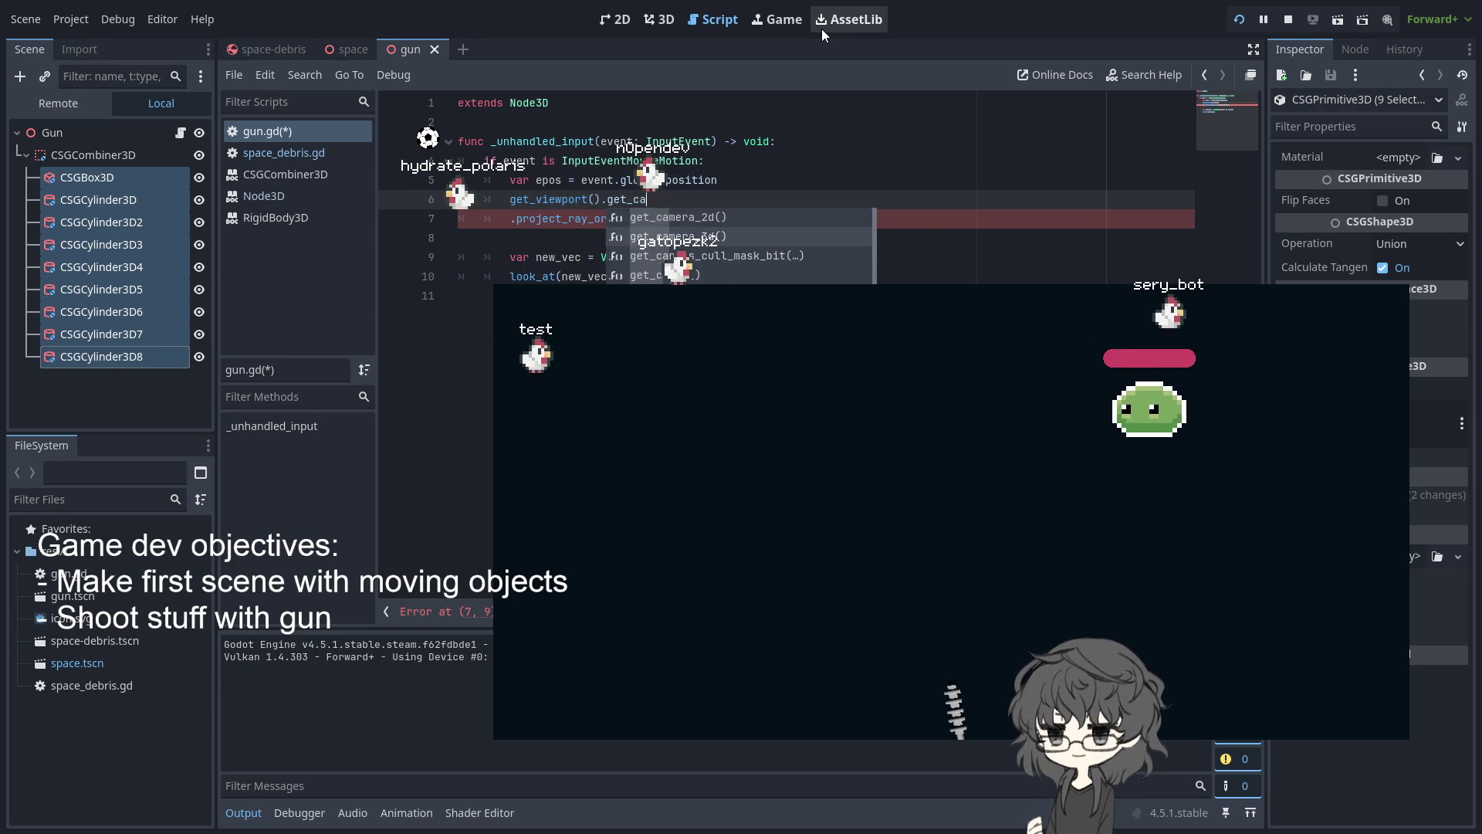
key("Return")
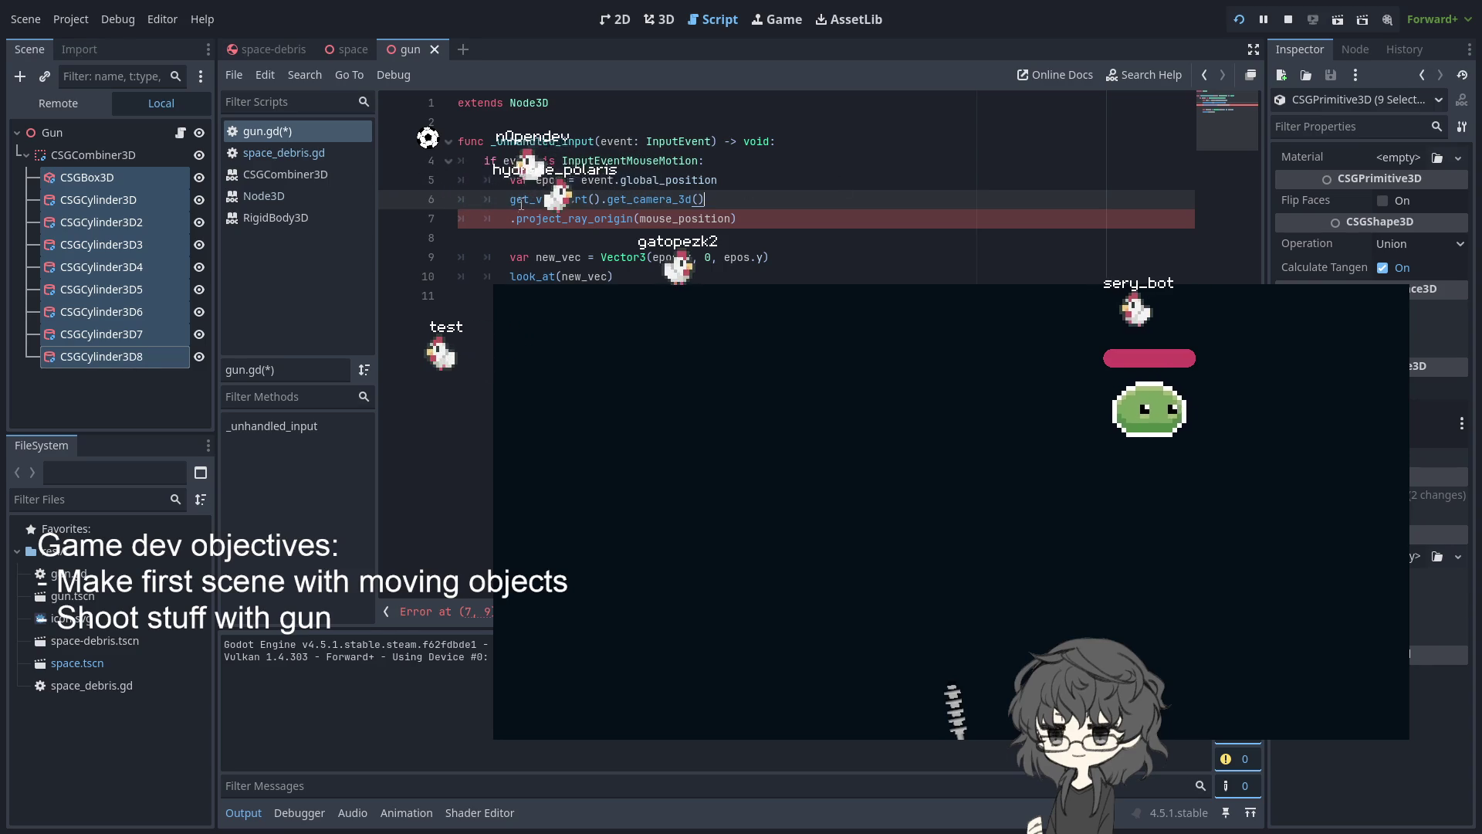
type(".")
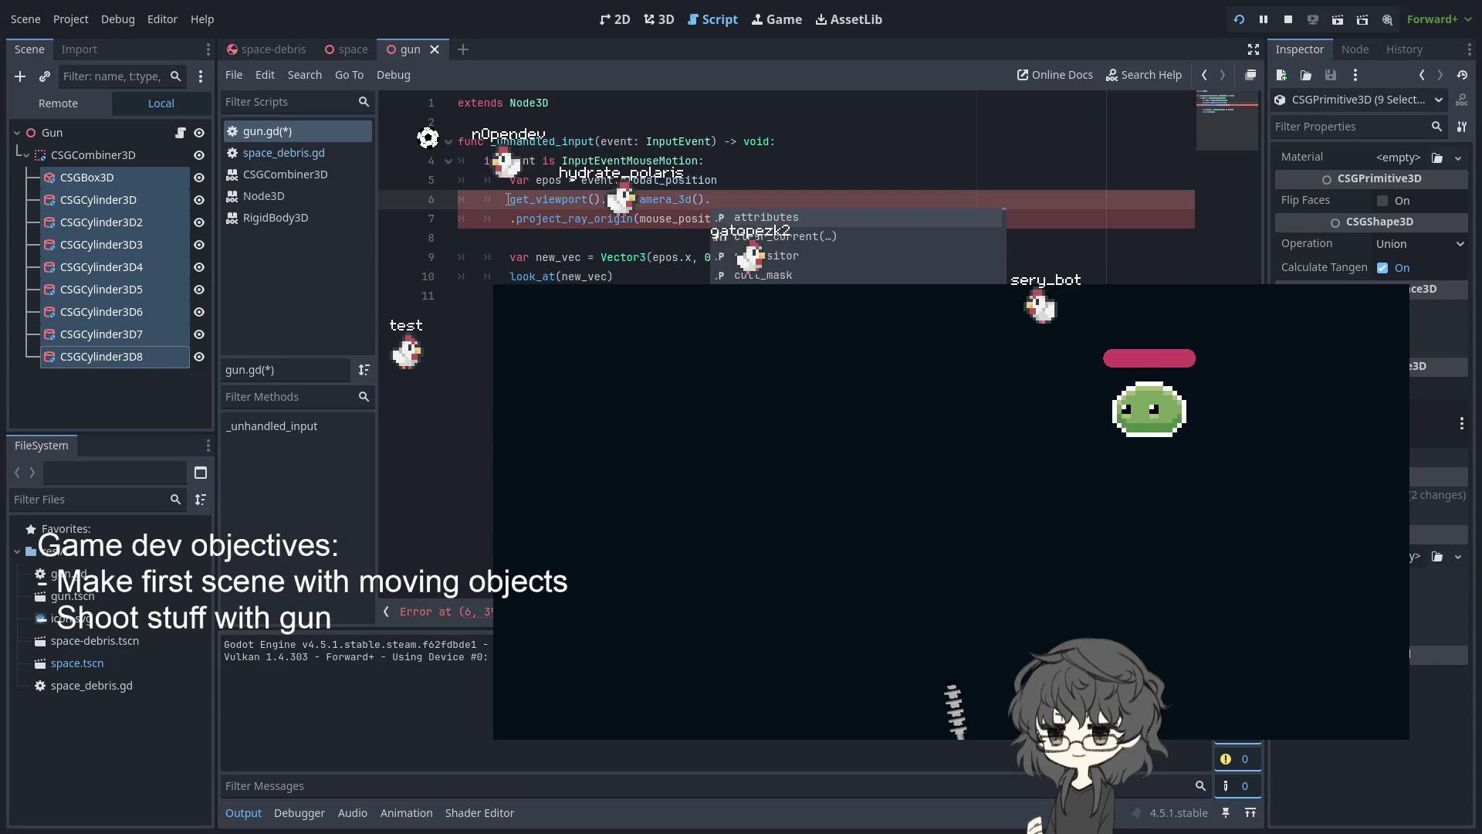
type("cast")
key("BackSpace")
key("BackSpace")
key("BackSpace")
type("ray")
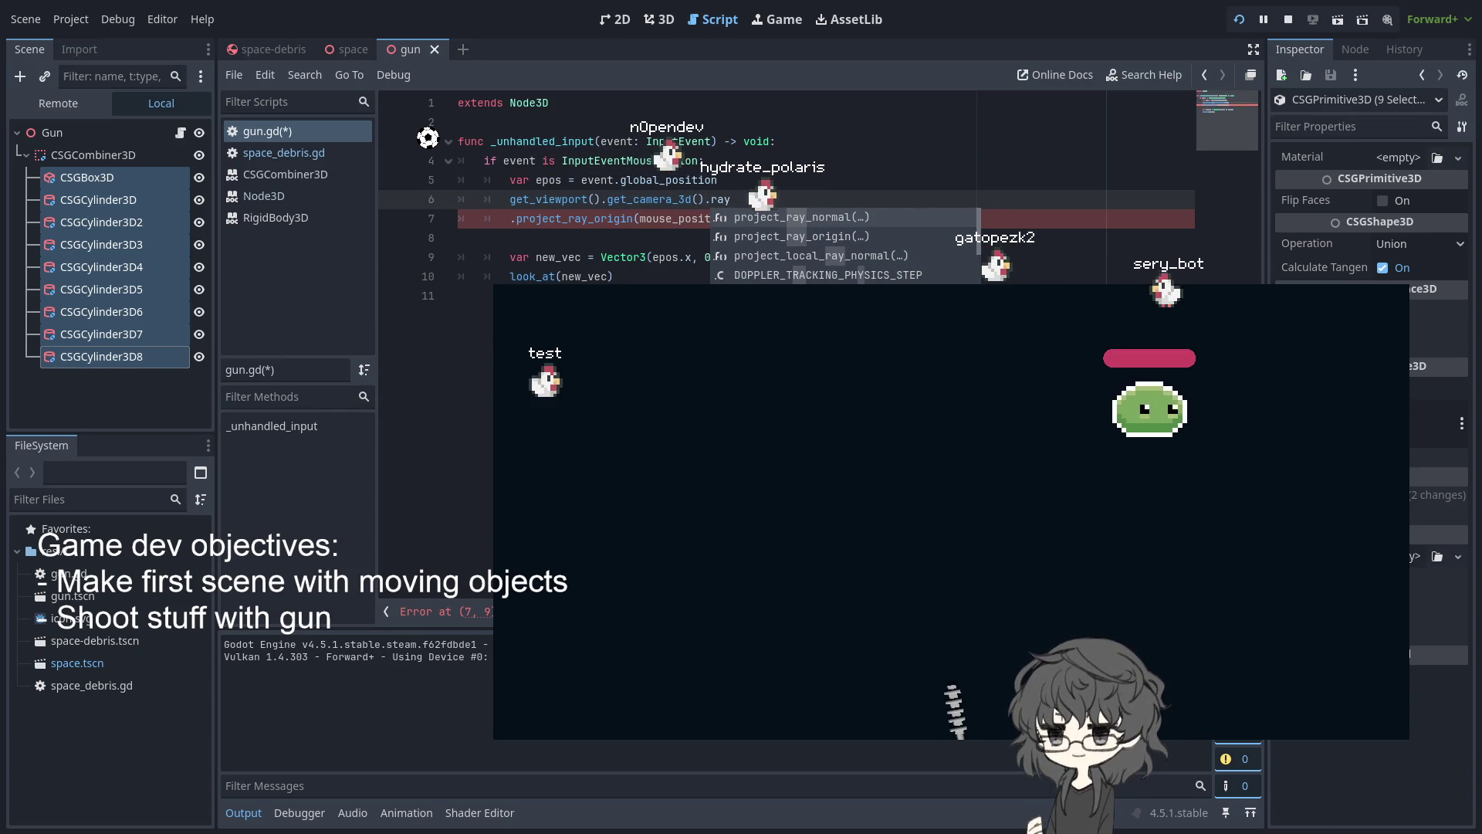
left_click(840, 237)
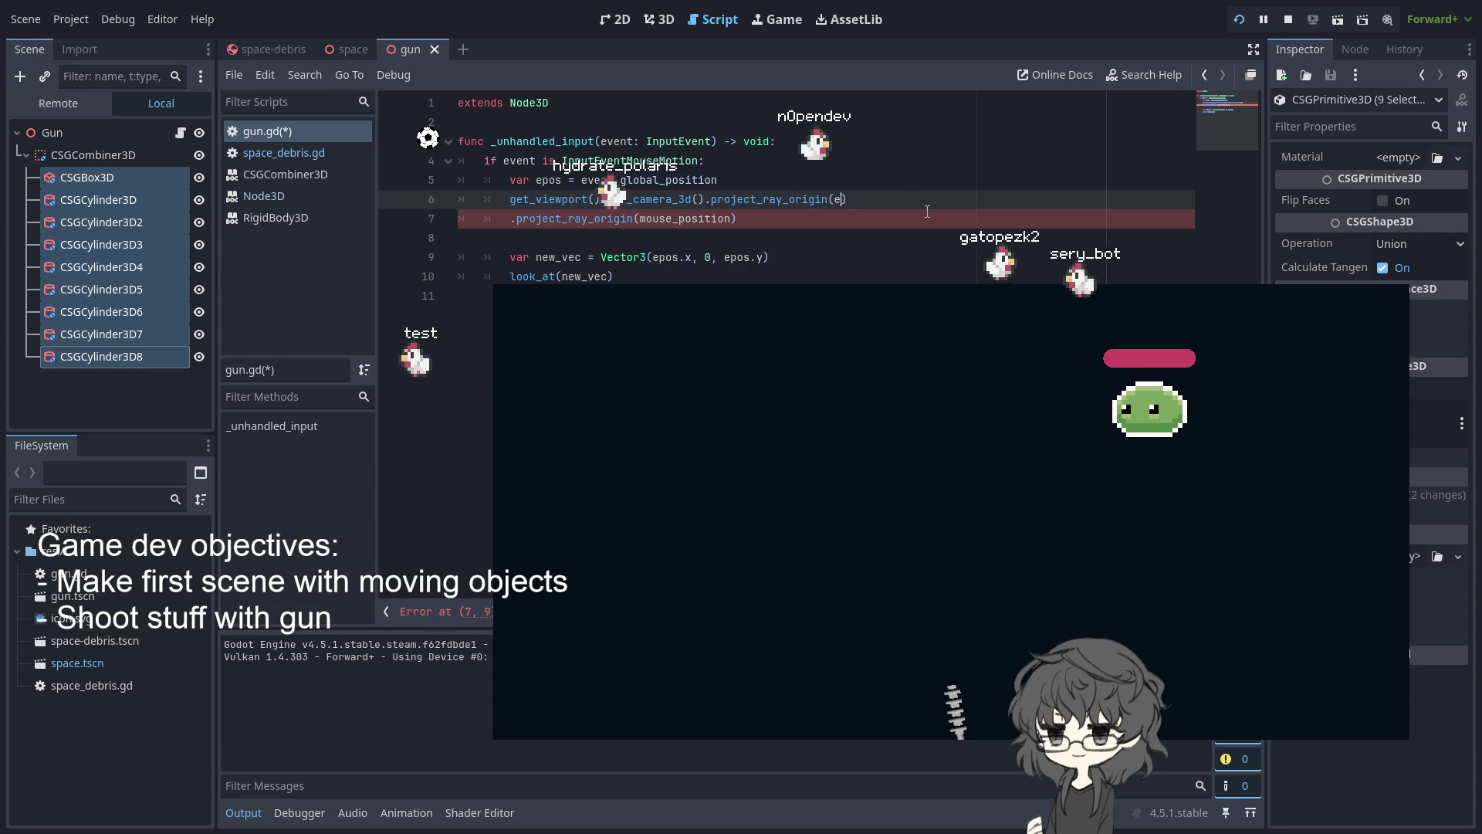
type("epos")
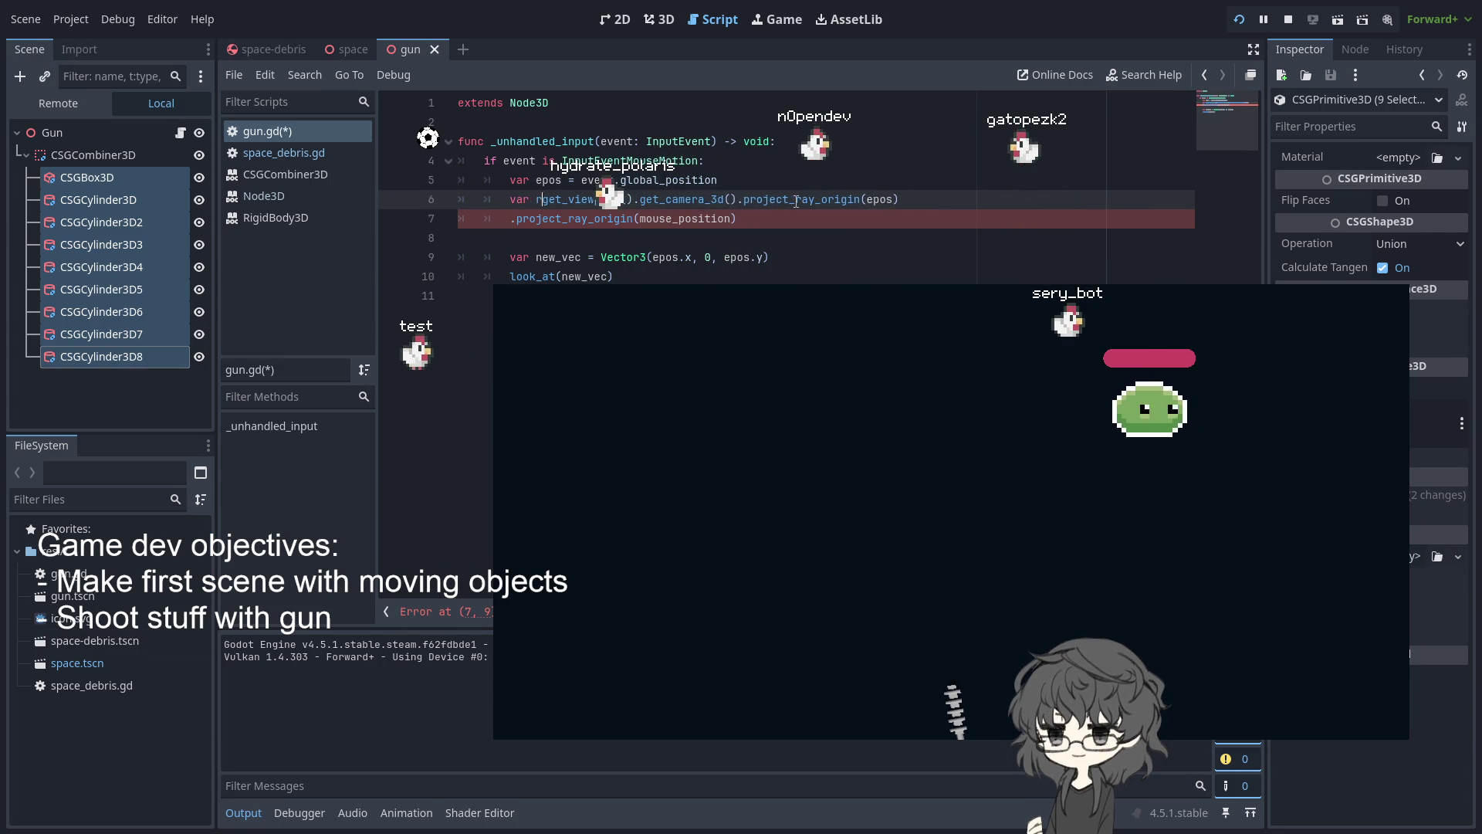
type(" =")
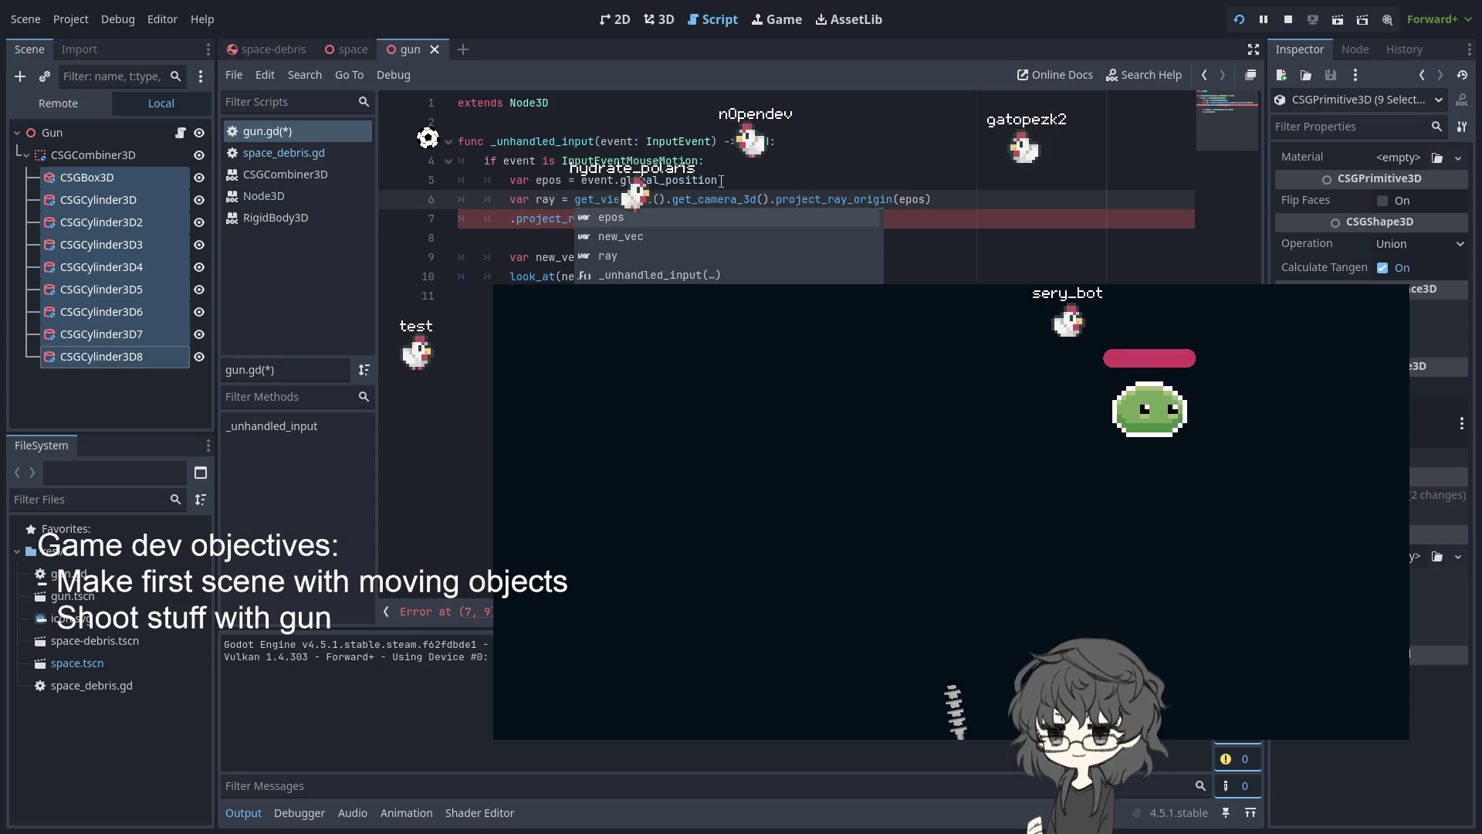
left_click(732, 183)
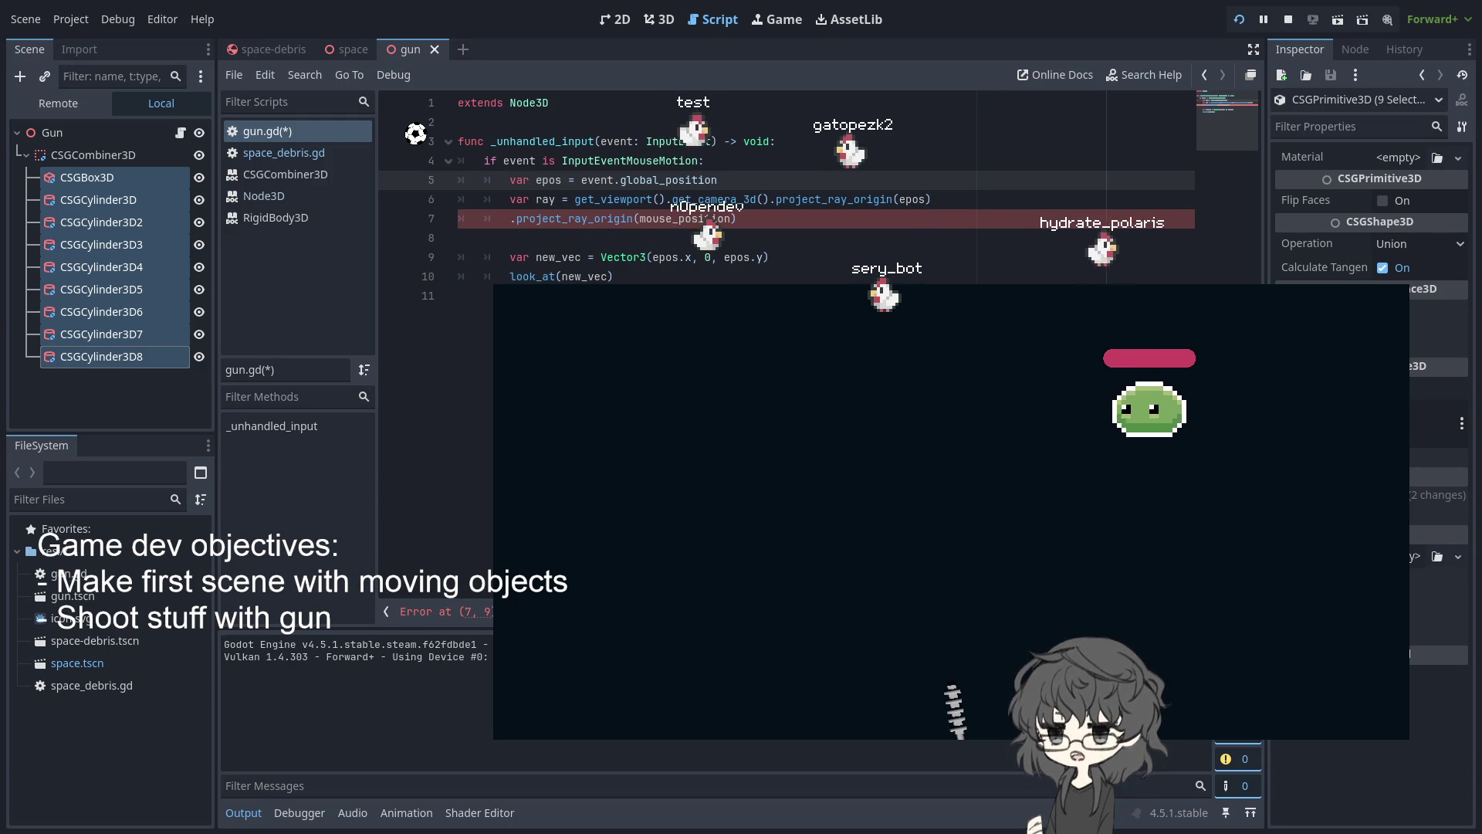
left_click(108, 741)
Replace line 7's leftover mouse_position fragment with get_world_3d().direct_space_state
left_click(856, 214)
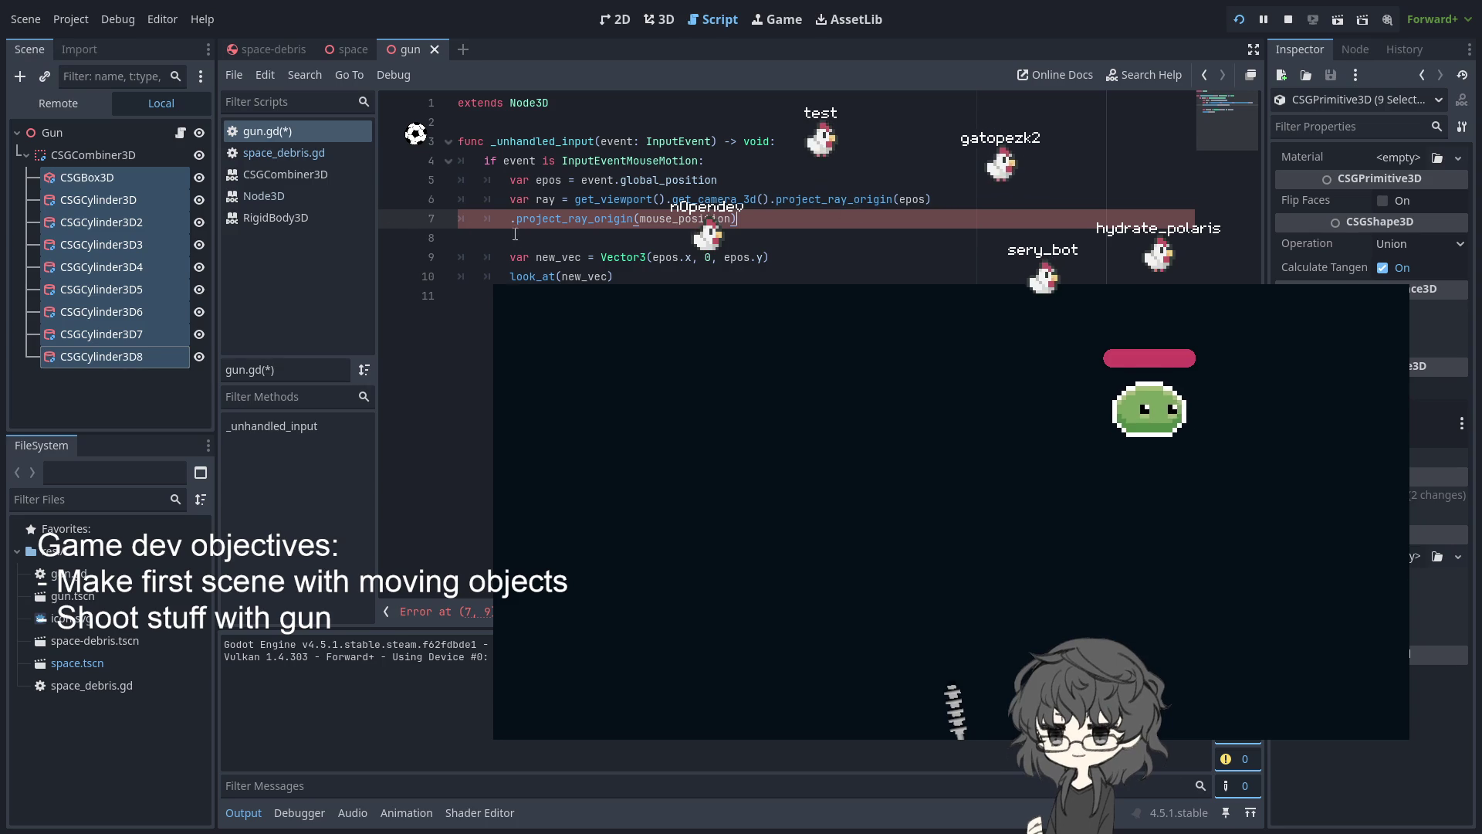
mouse_move(737, 219)
left_mouse_down()
mouse_move(463, 219)
mouse_move(457, 204)
mouse_move(511, 219)
left_mouse_up()
type("get")
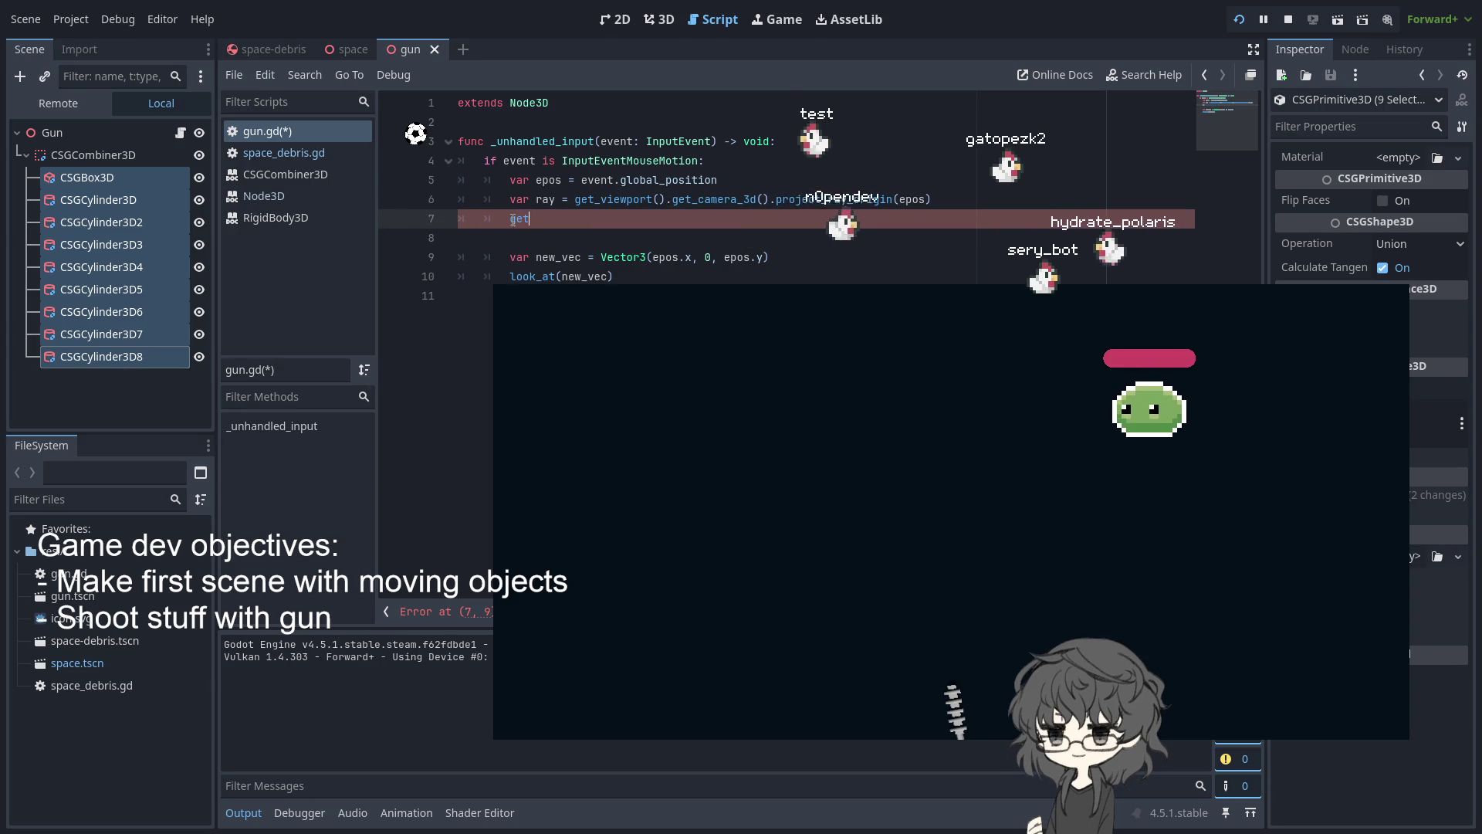
type("_wor")
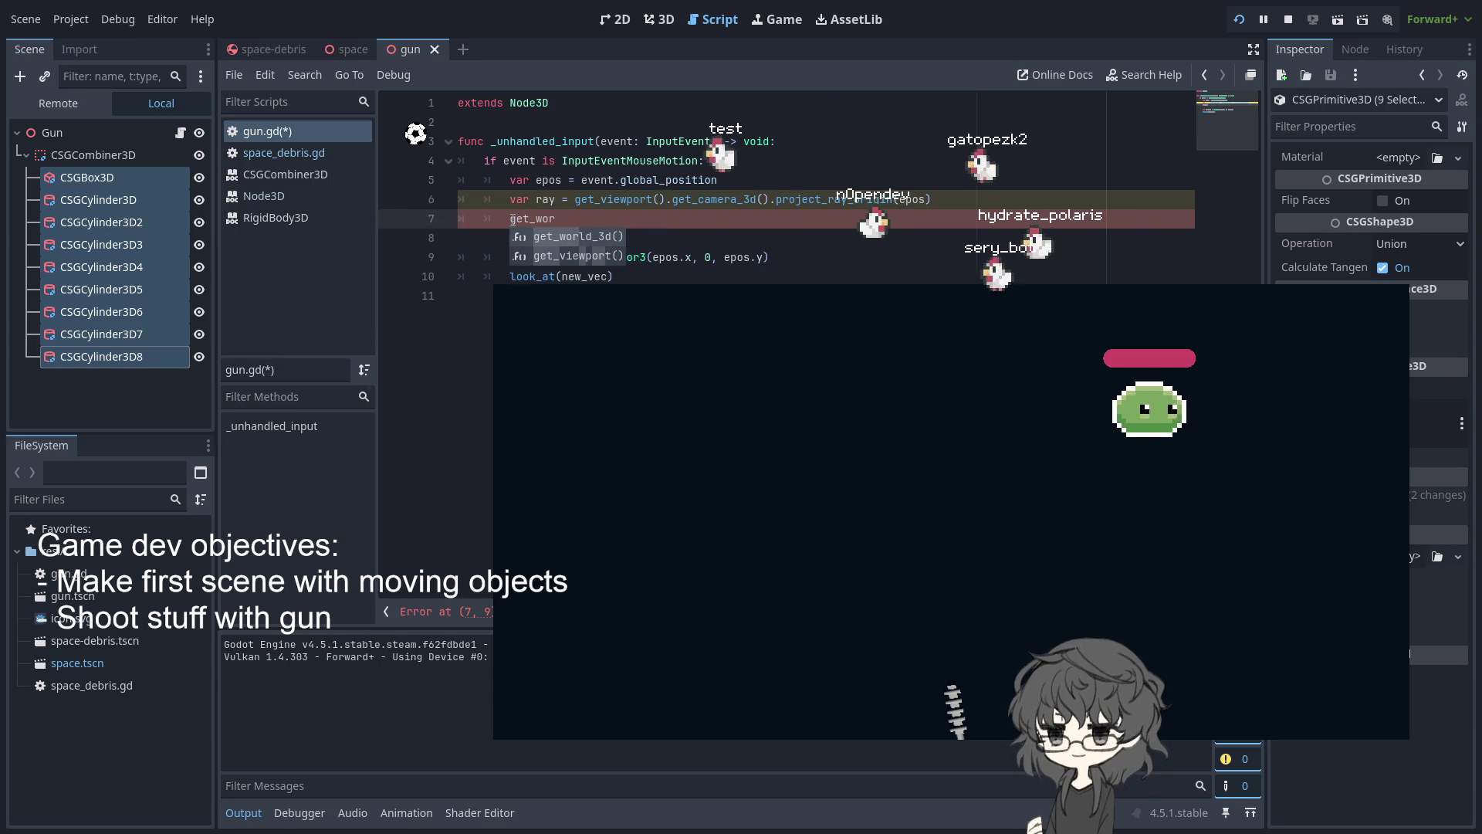
key("Return")
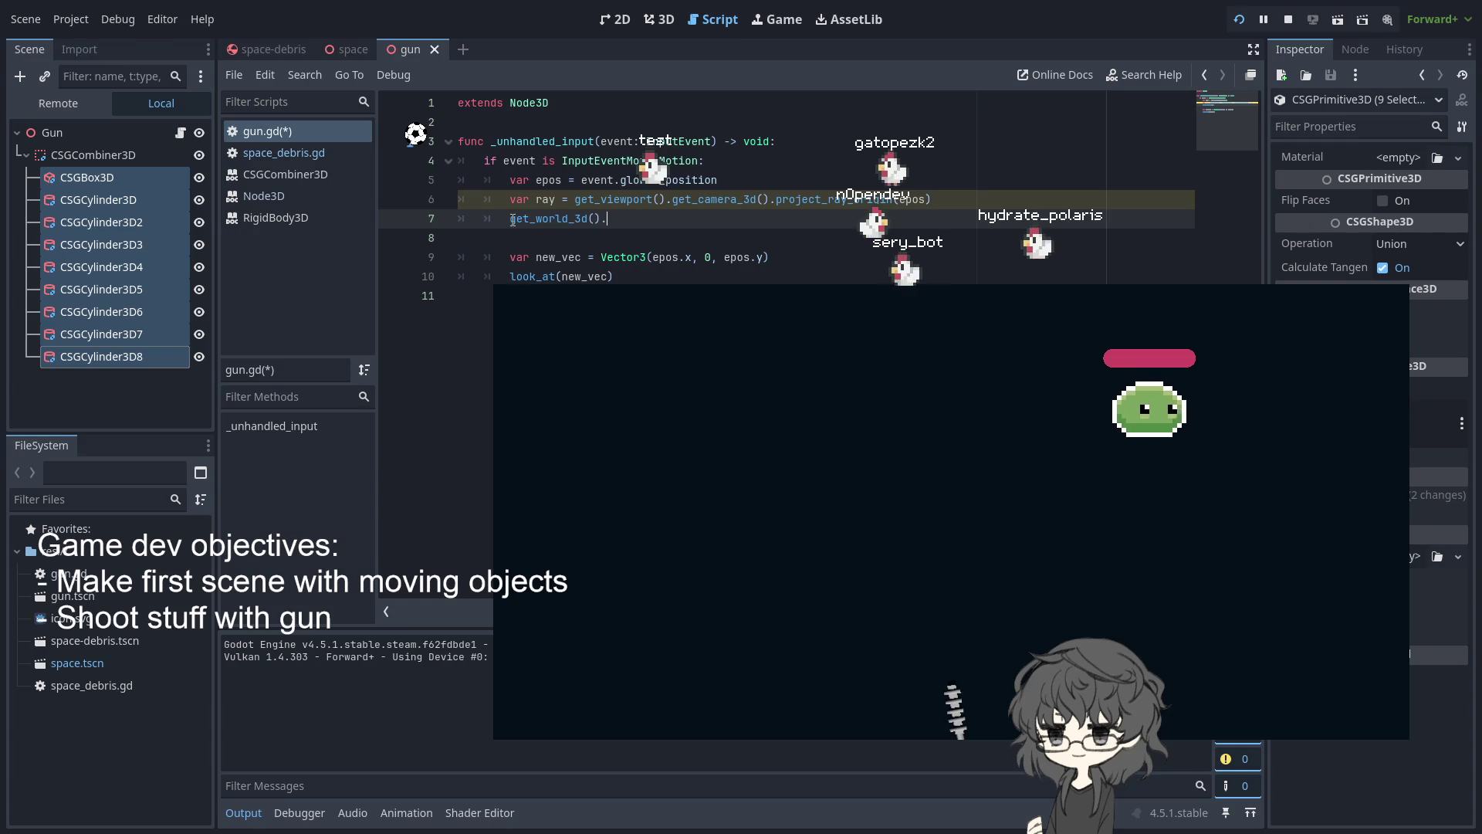
type(".")
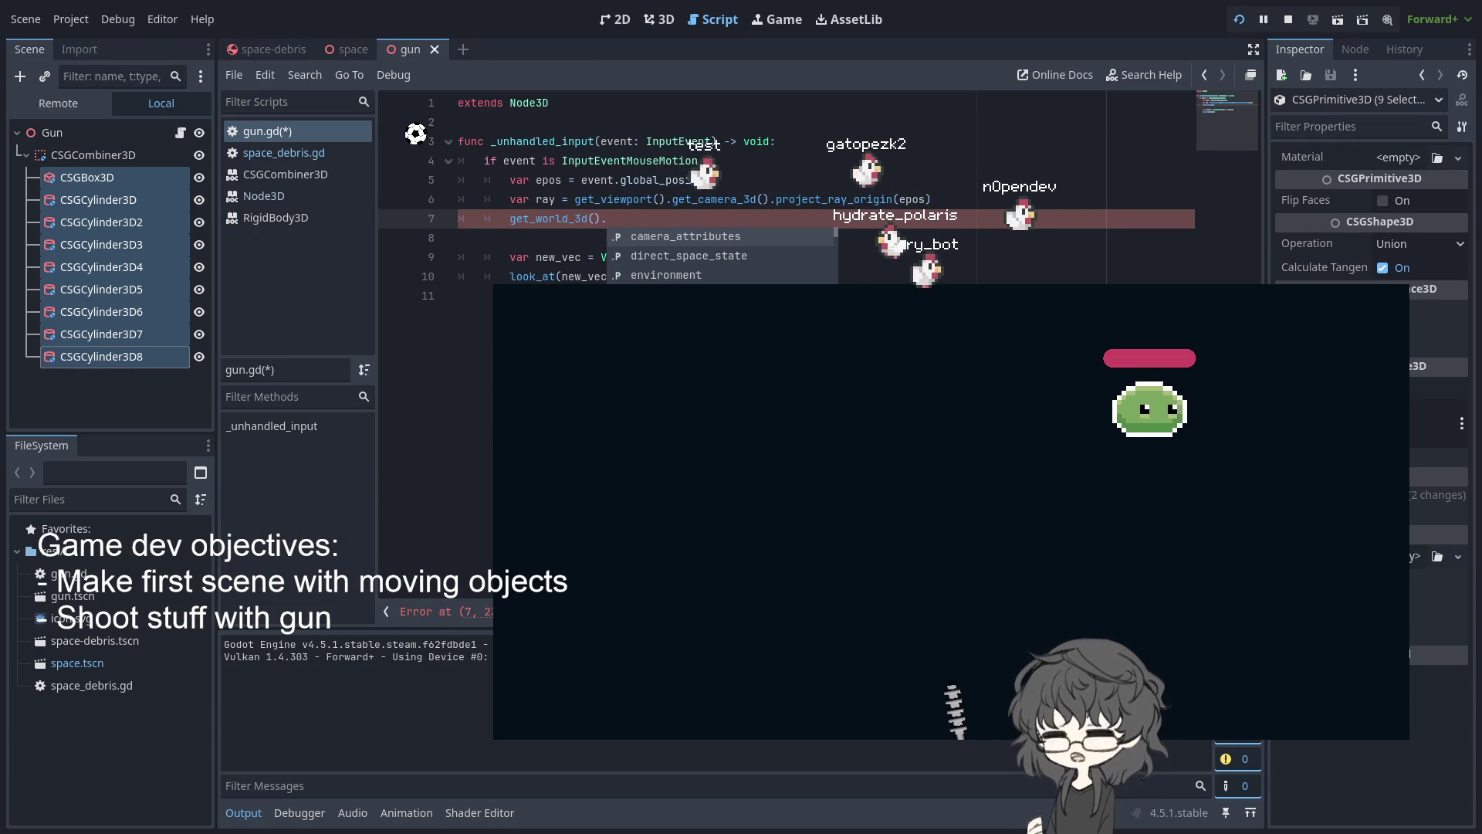
left_click(643, 223)
type("dii")
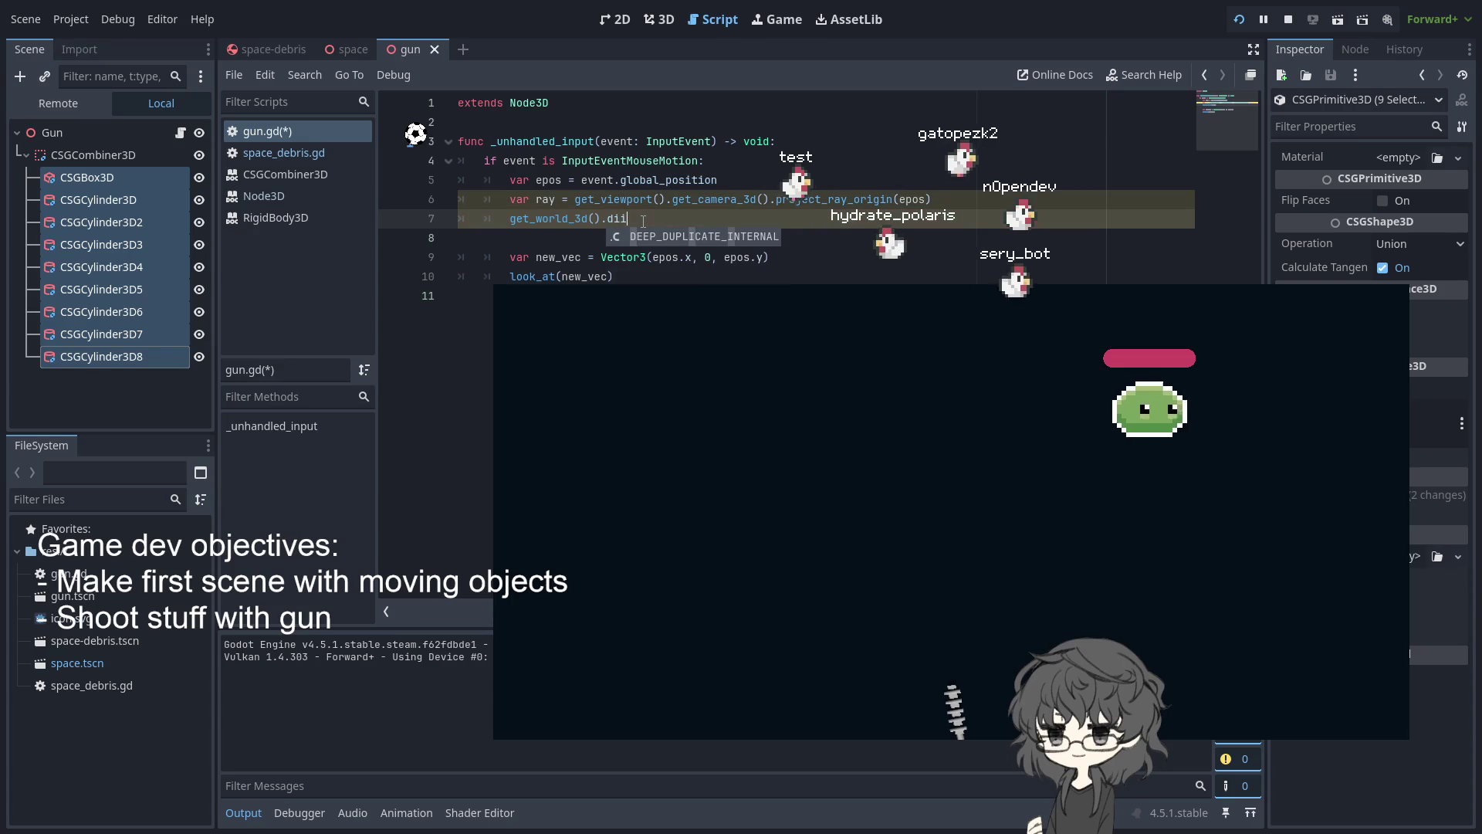
key("BackSpace")
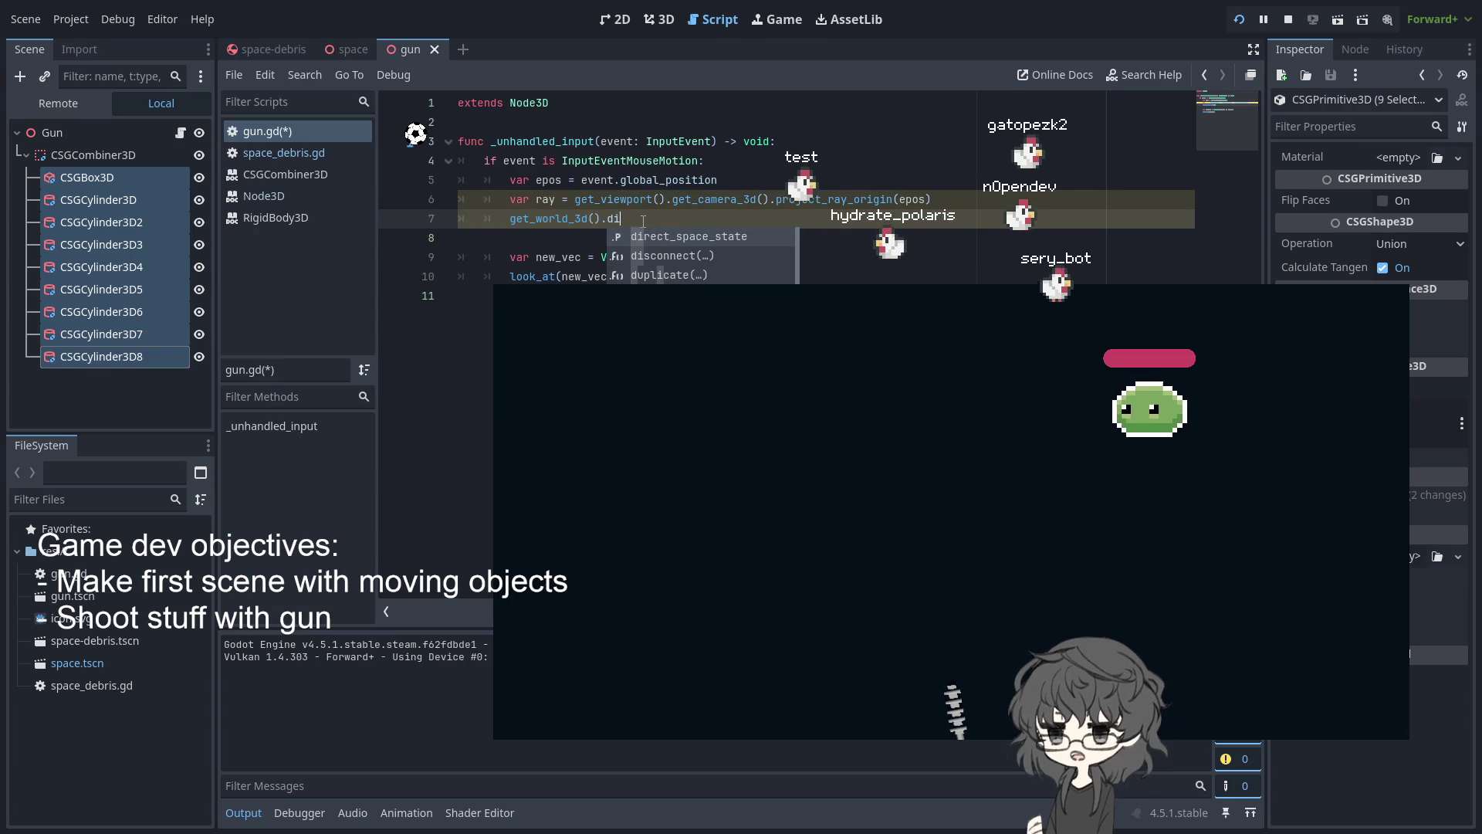
key("Return")
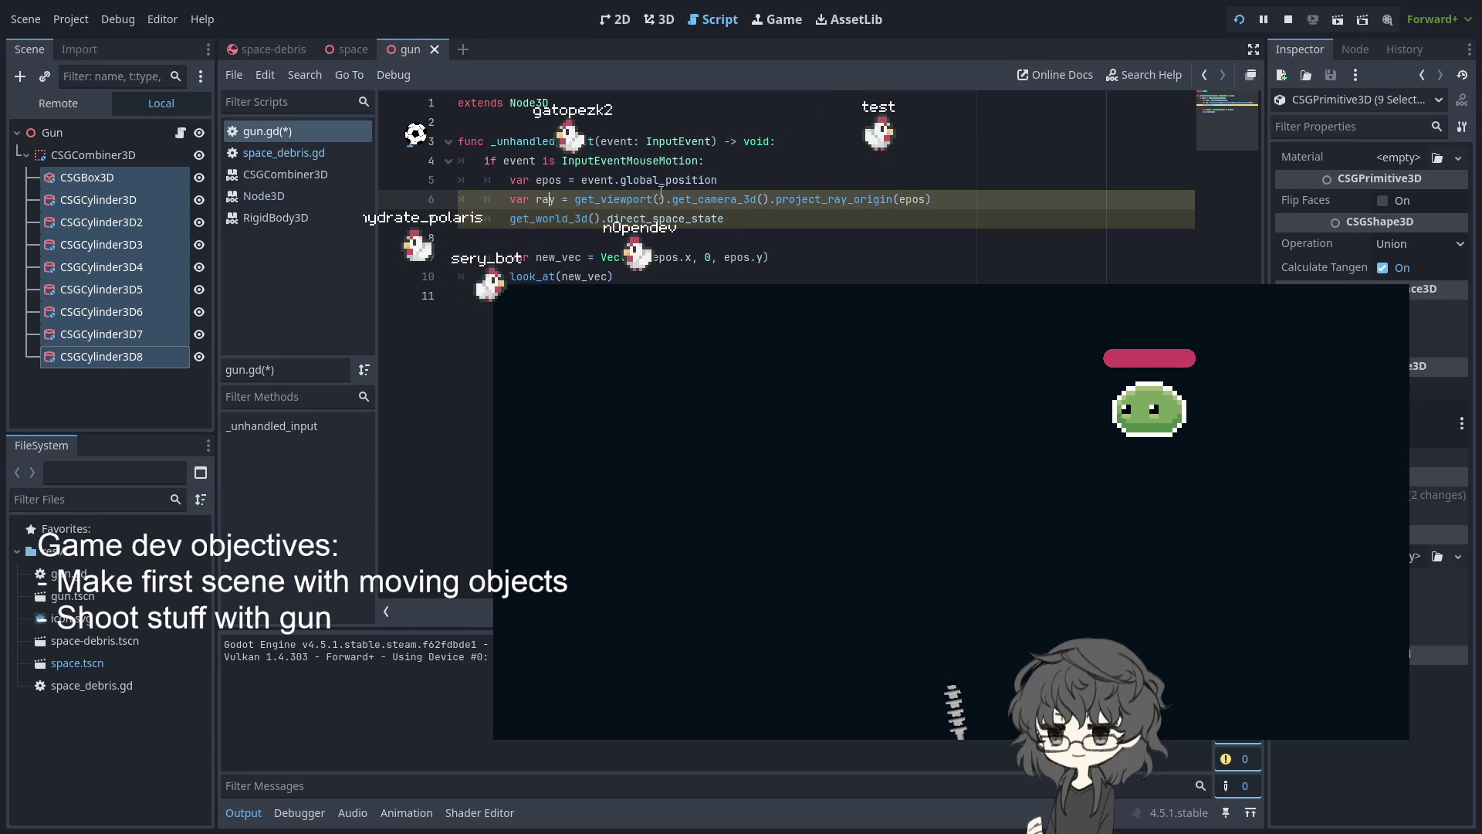
Split line 6 so the 3D camera is stored in a camera variable
left_click_drag(958, 193, 776, 199)
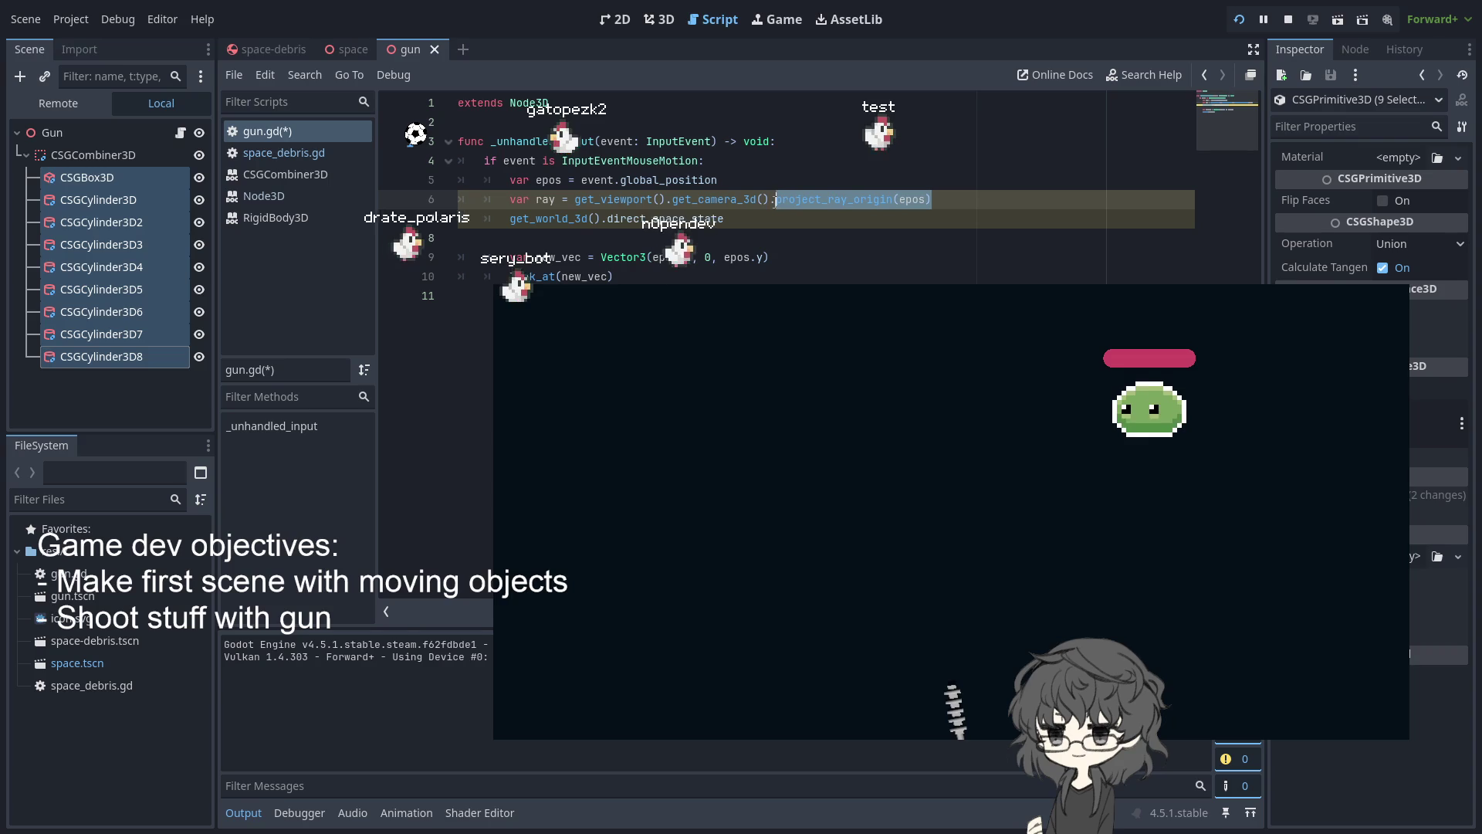
left_click(907, 221)
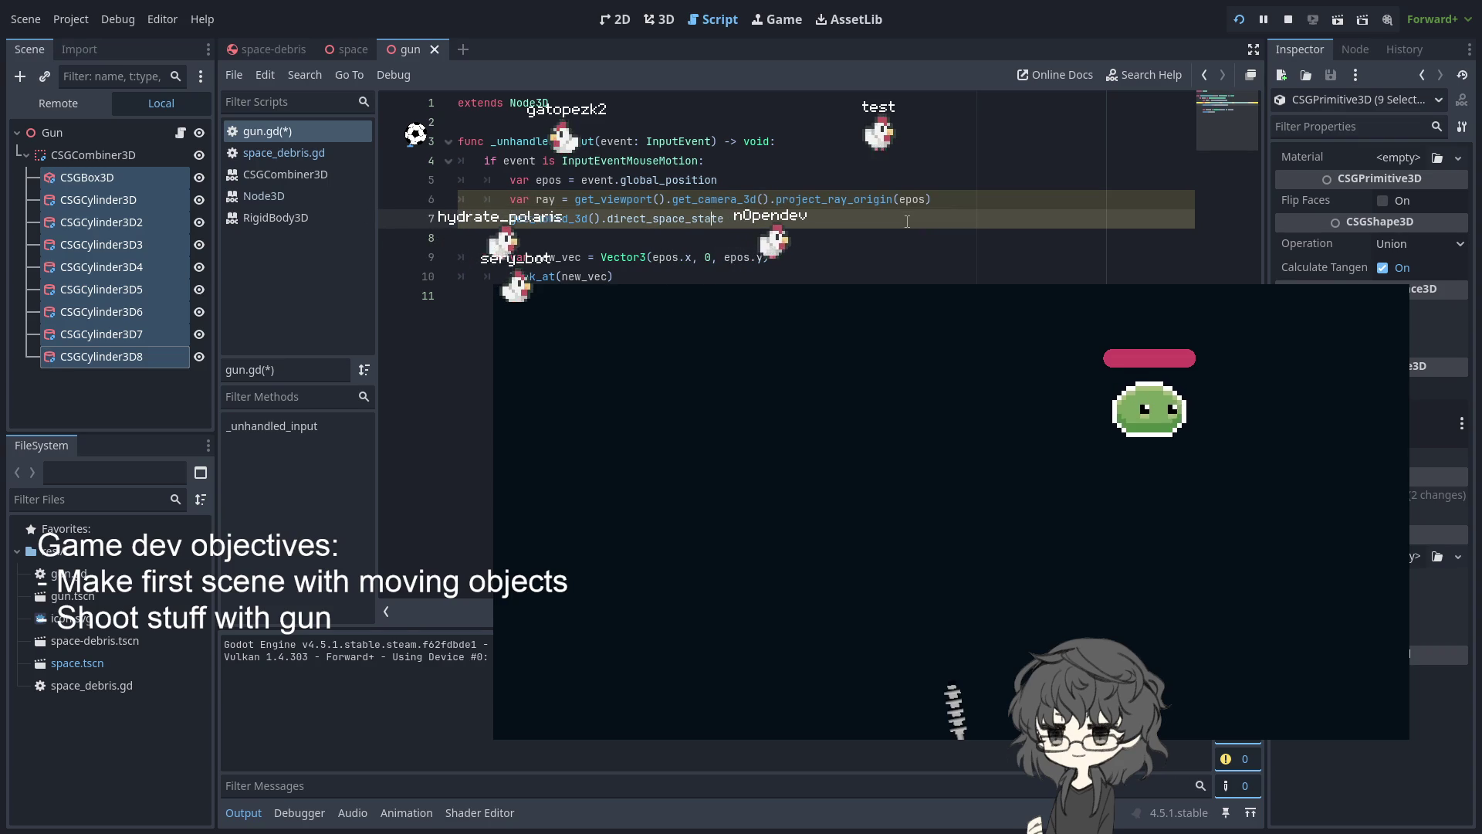
left_click(769, 199)
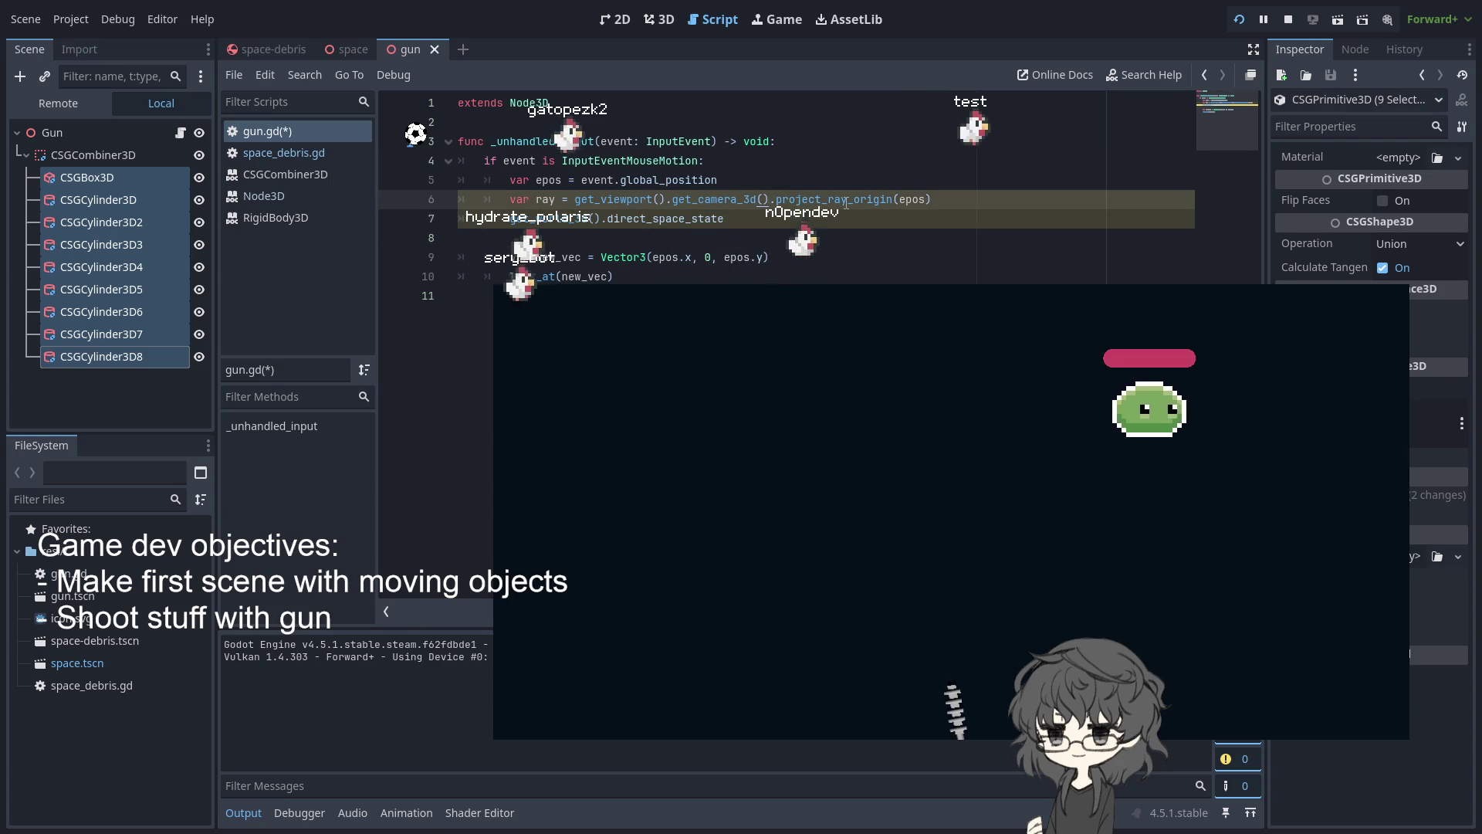
key("Return")
double_click(545, 199)
type("came")
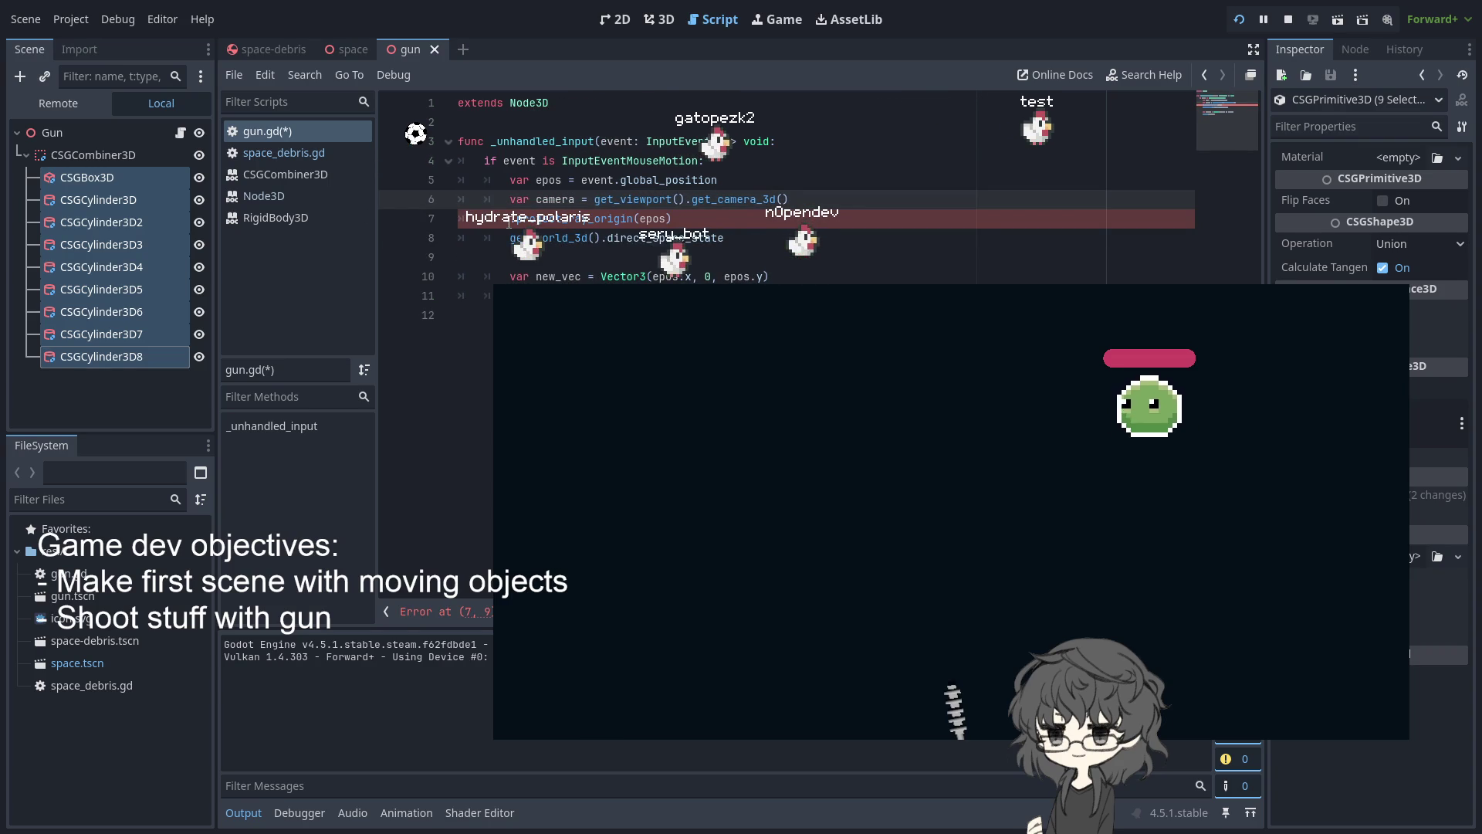
type("amer")
Make line 7 'var ojray = camera.project_ray_origin(epos)' and delete the direct_space_state line
left_click(508, 221)
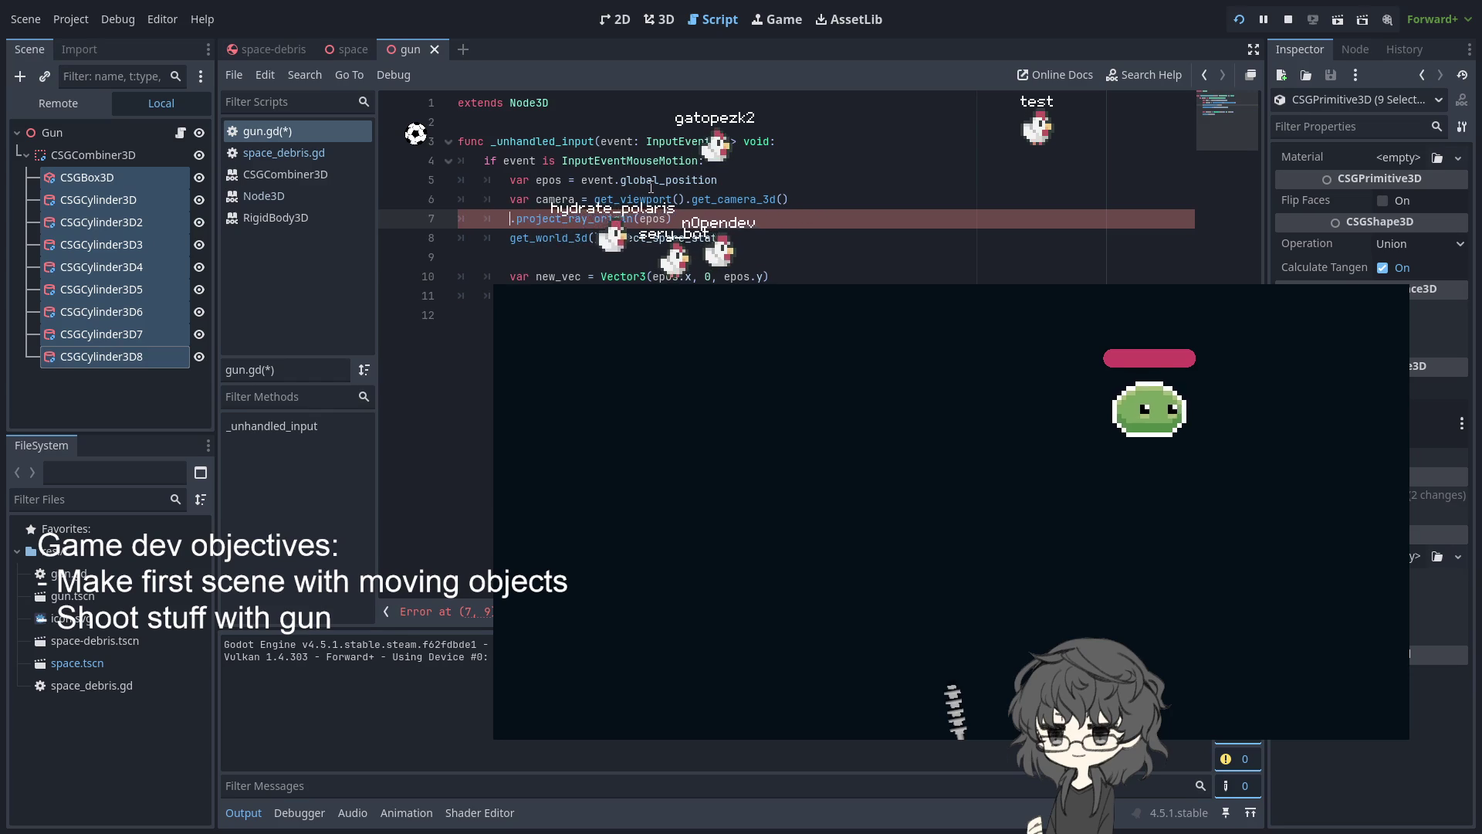
type("j")
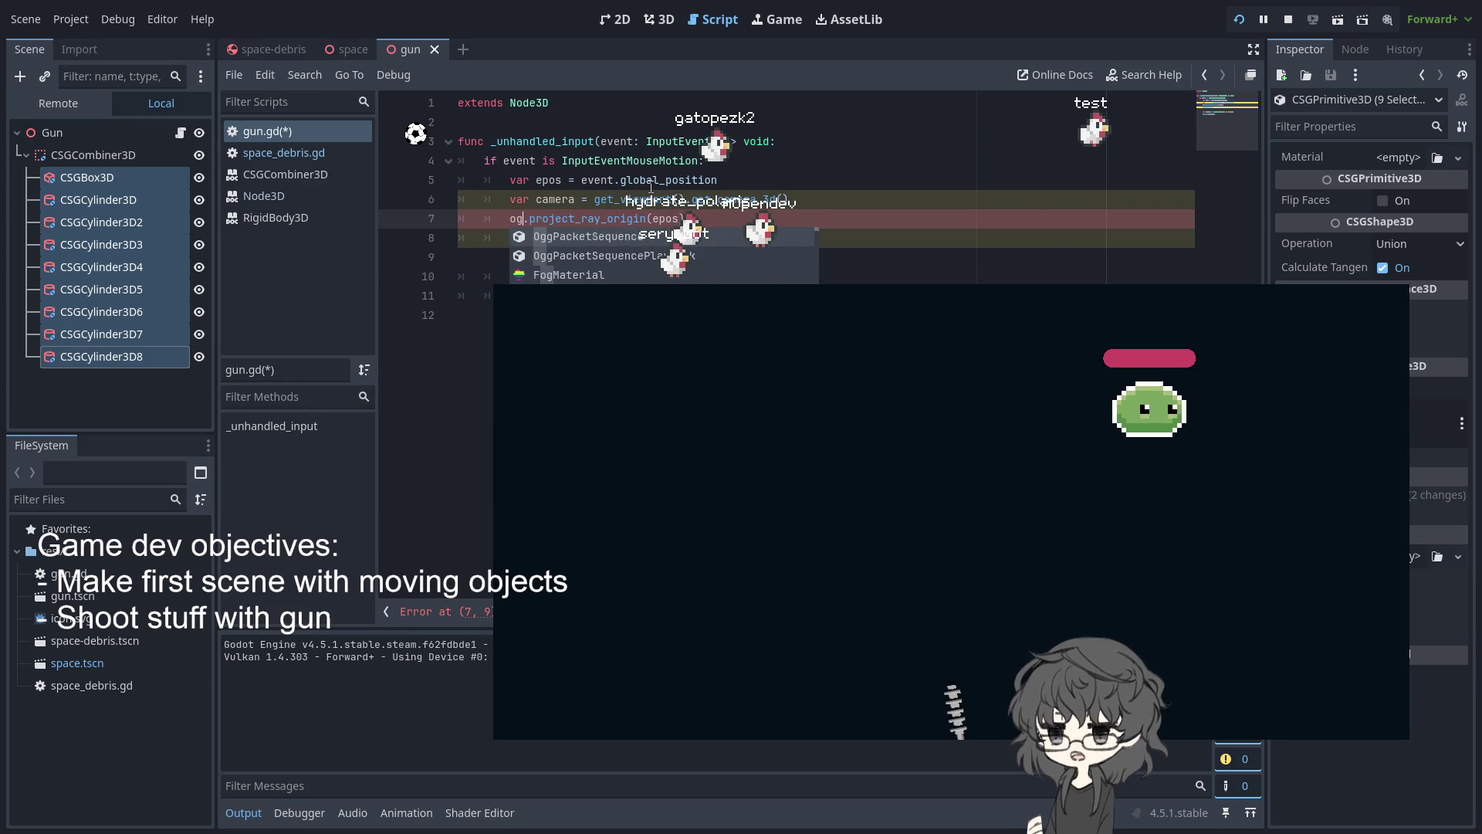
type("ray = v")
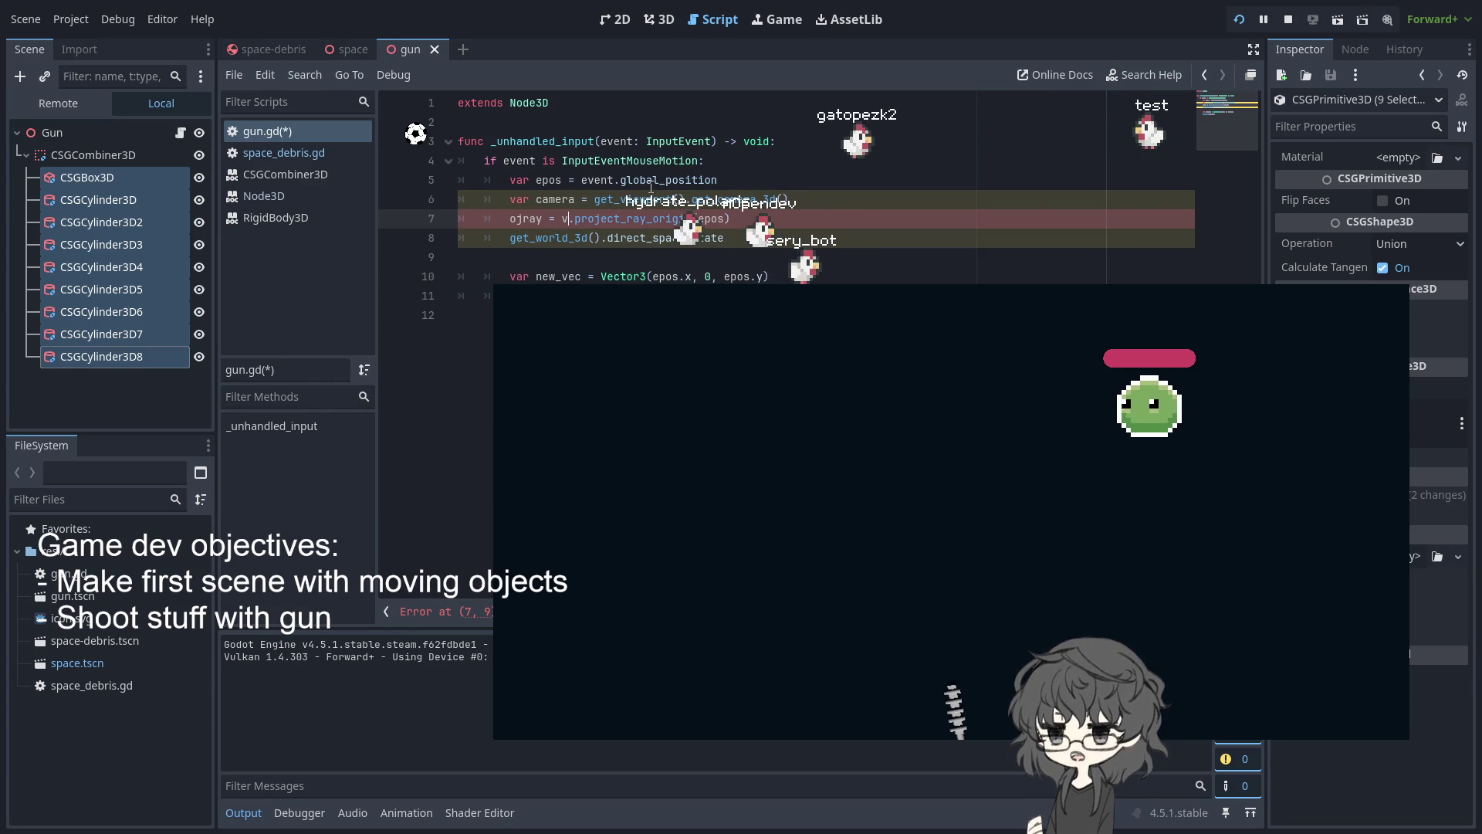
key("BackSpace")
type("c")
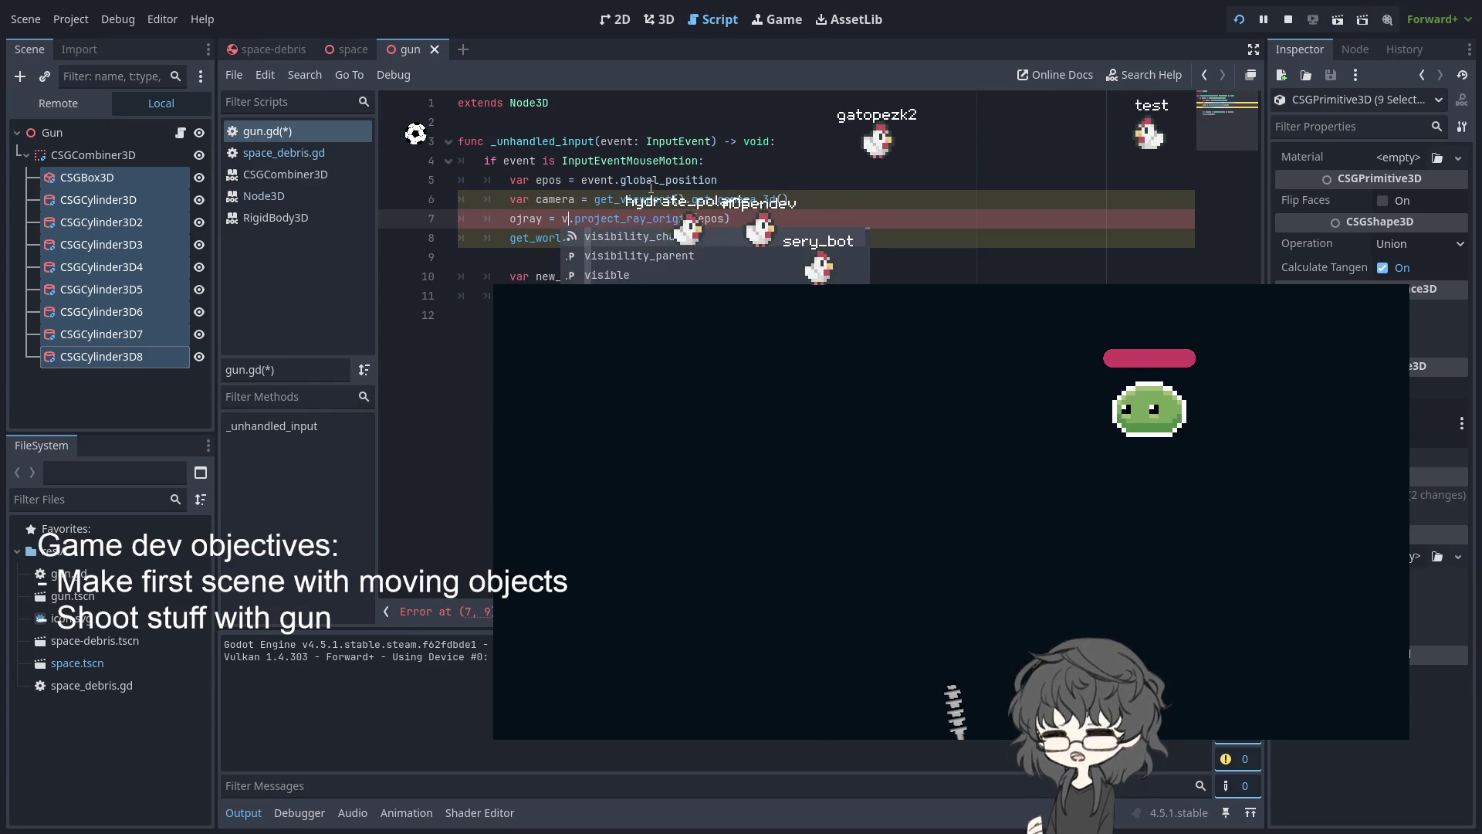
type("amera")
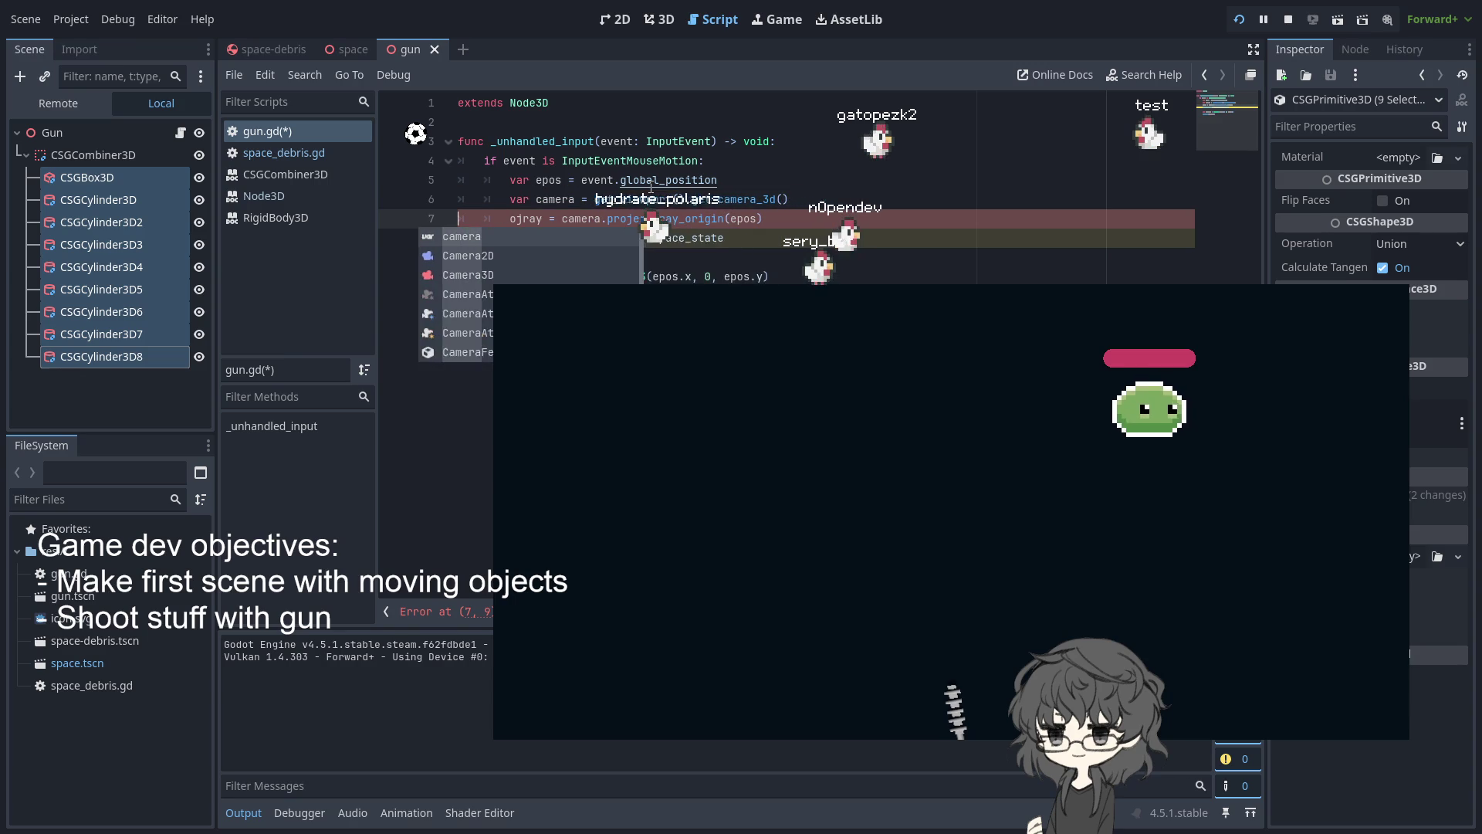
type("var")
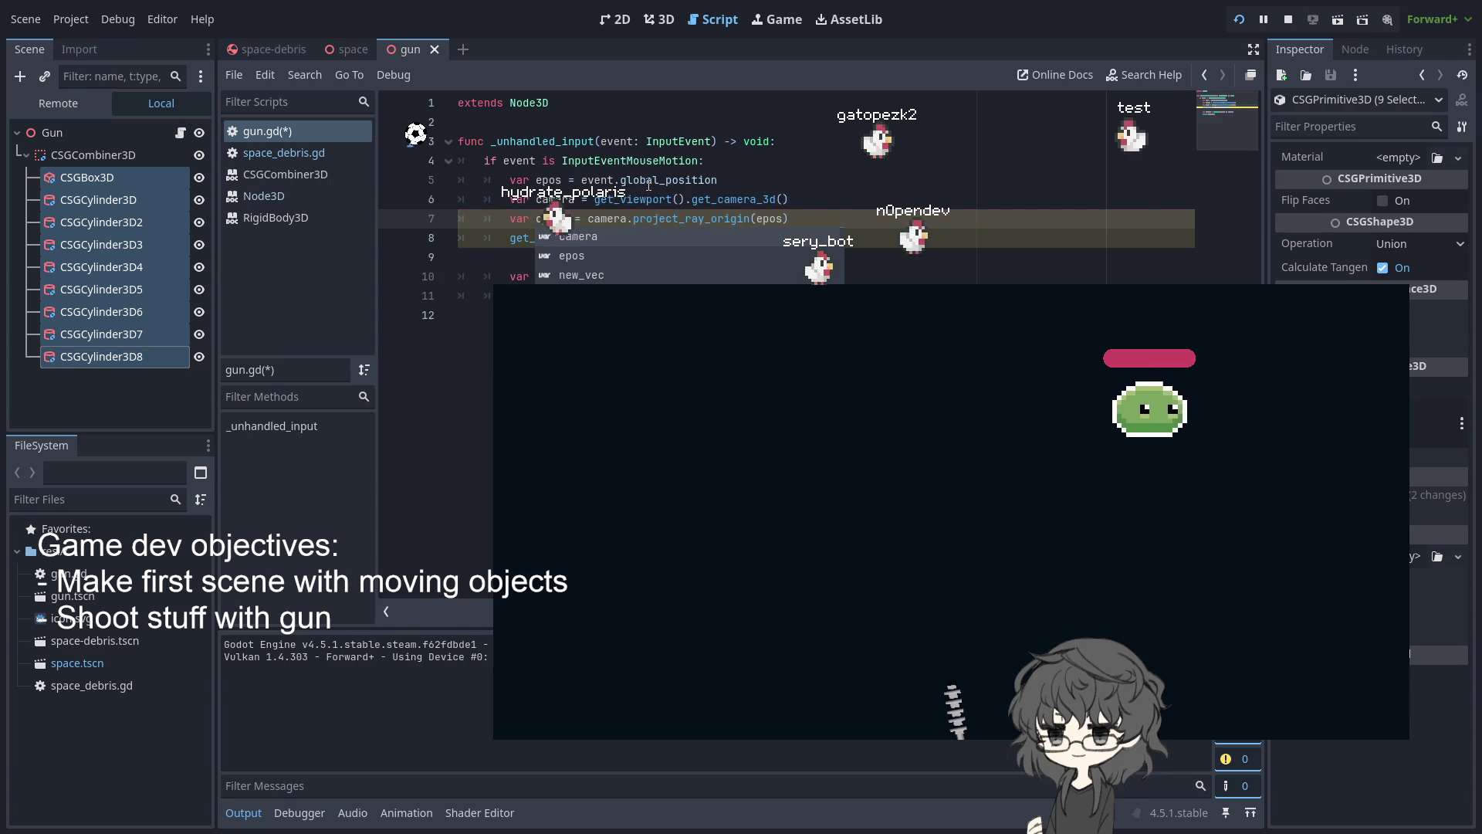
left_click(651, 187)
left_click(549, 224)
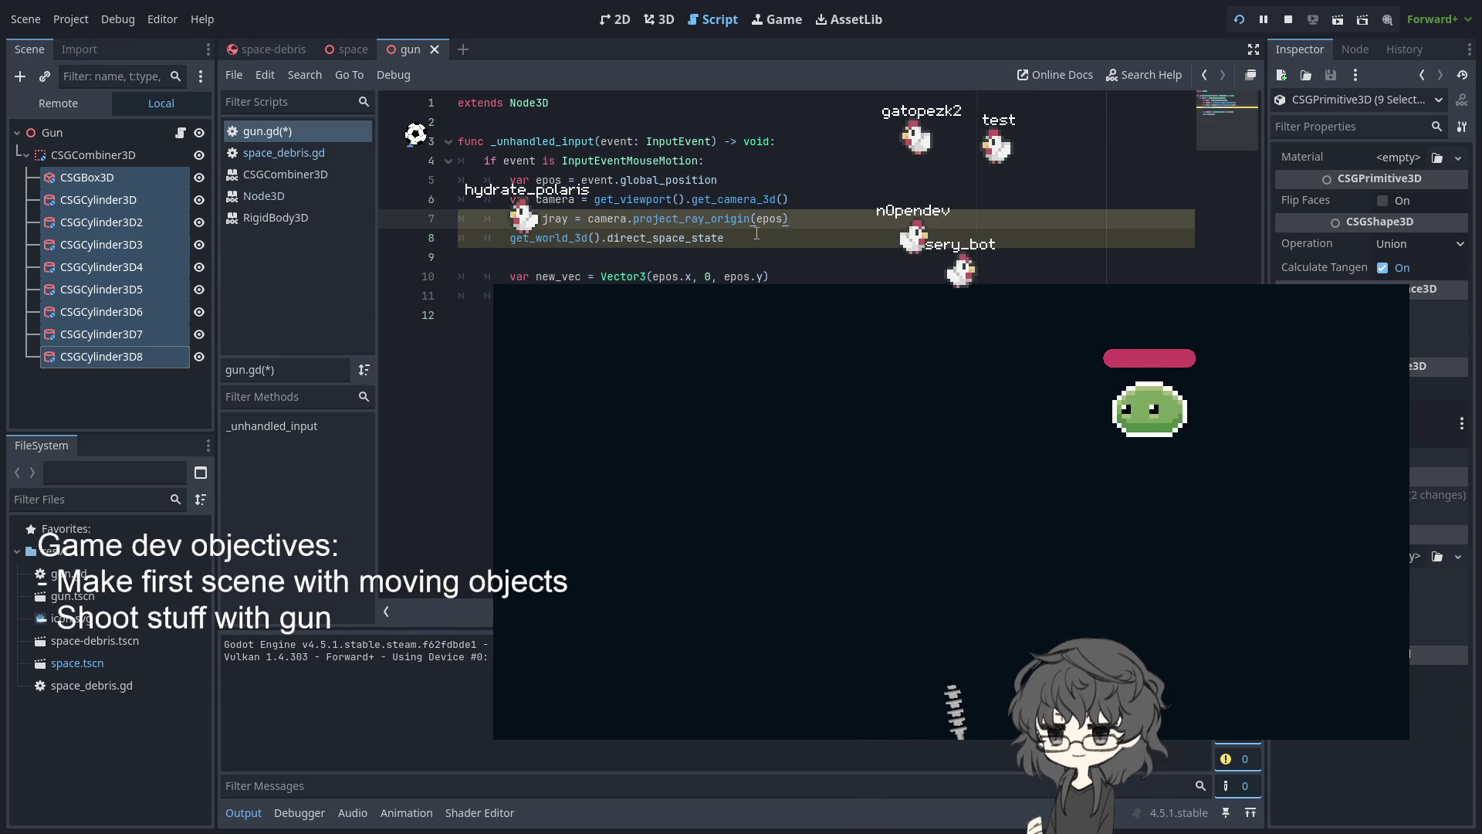
left_click(422, 233)
key("BackSpace")
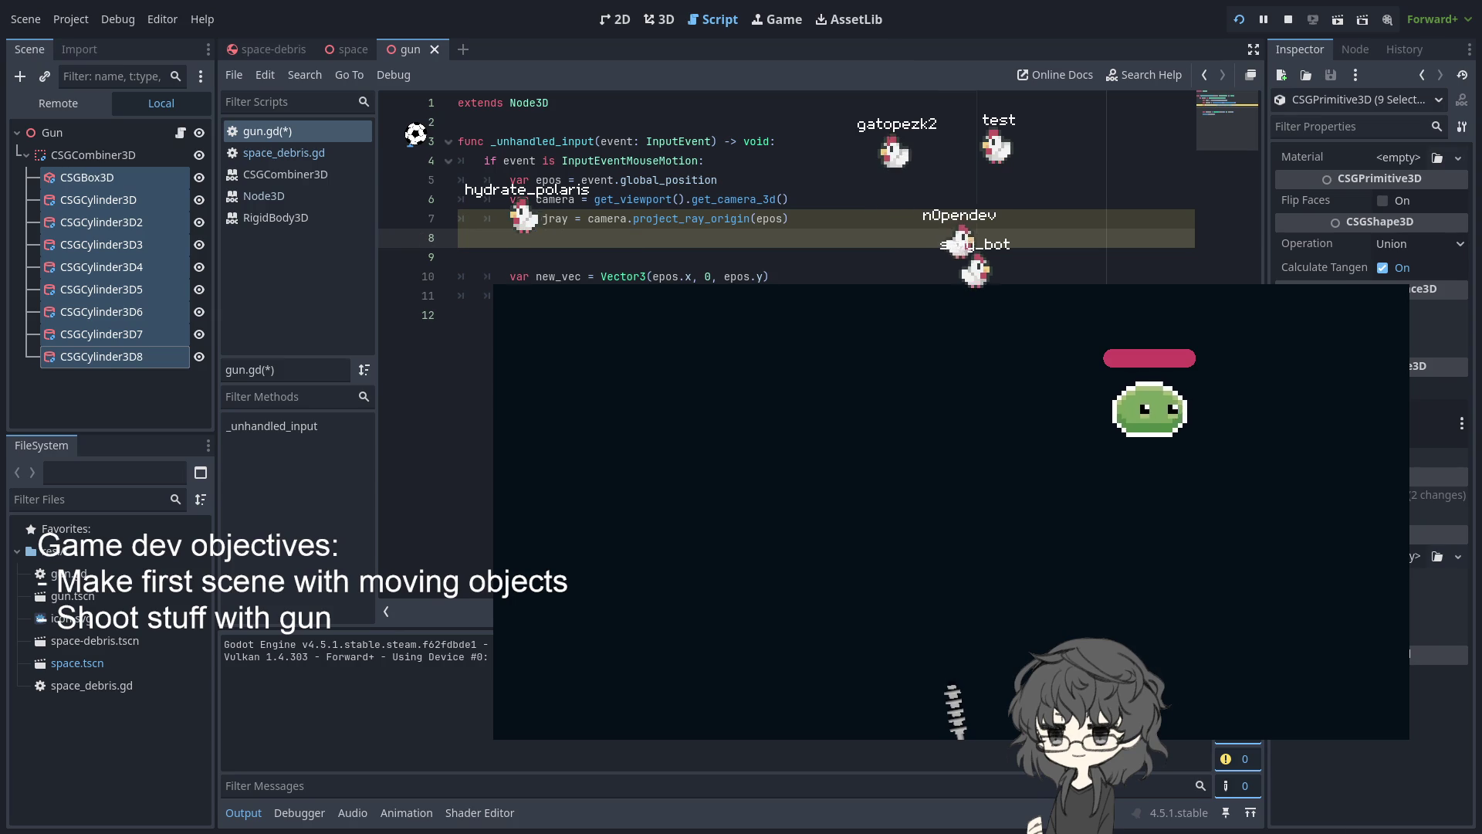
key("Up")
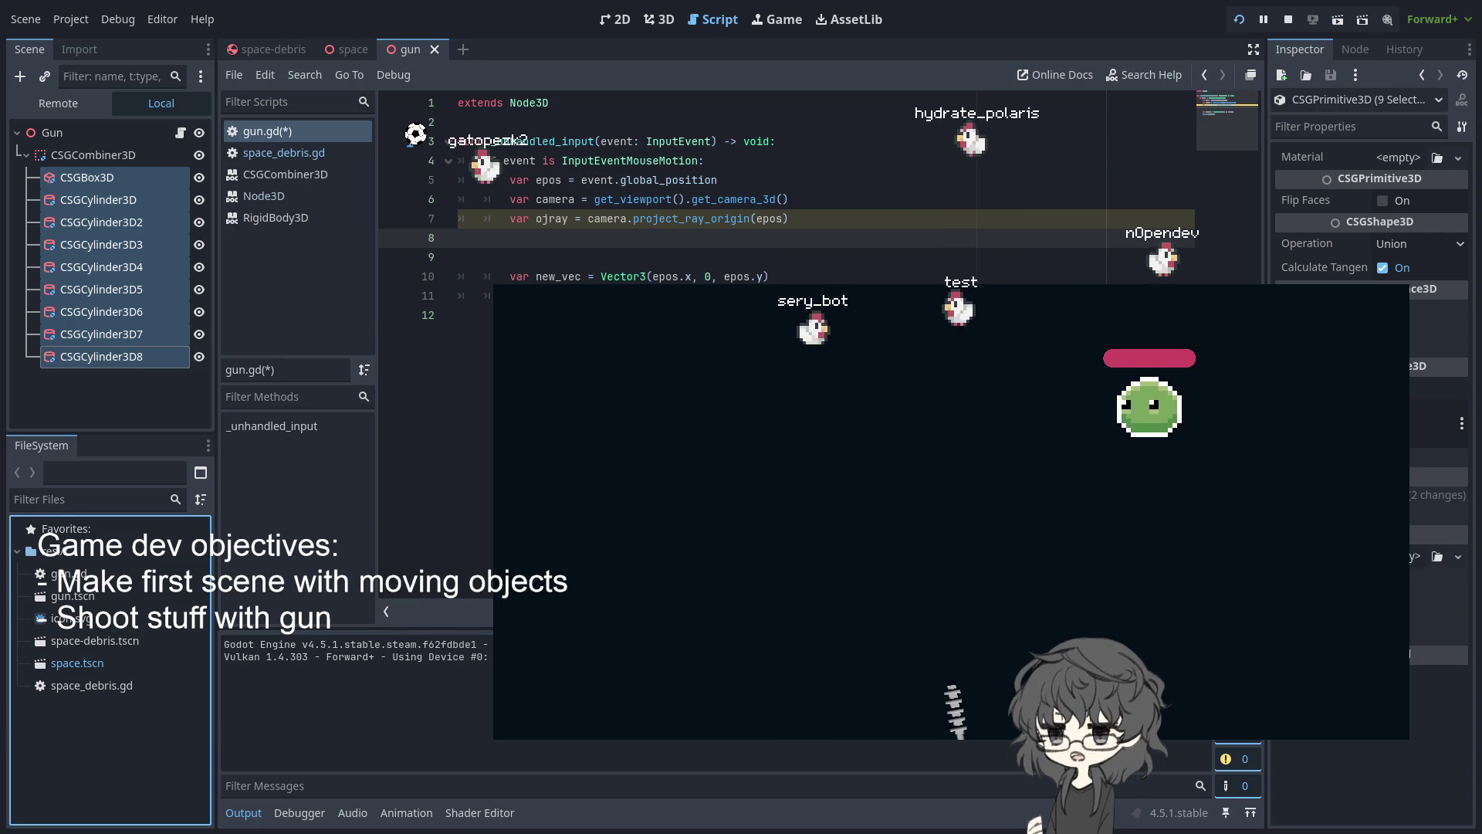
key("Down")
key("Down")
key("Down")
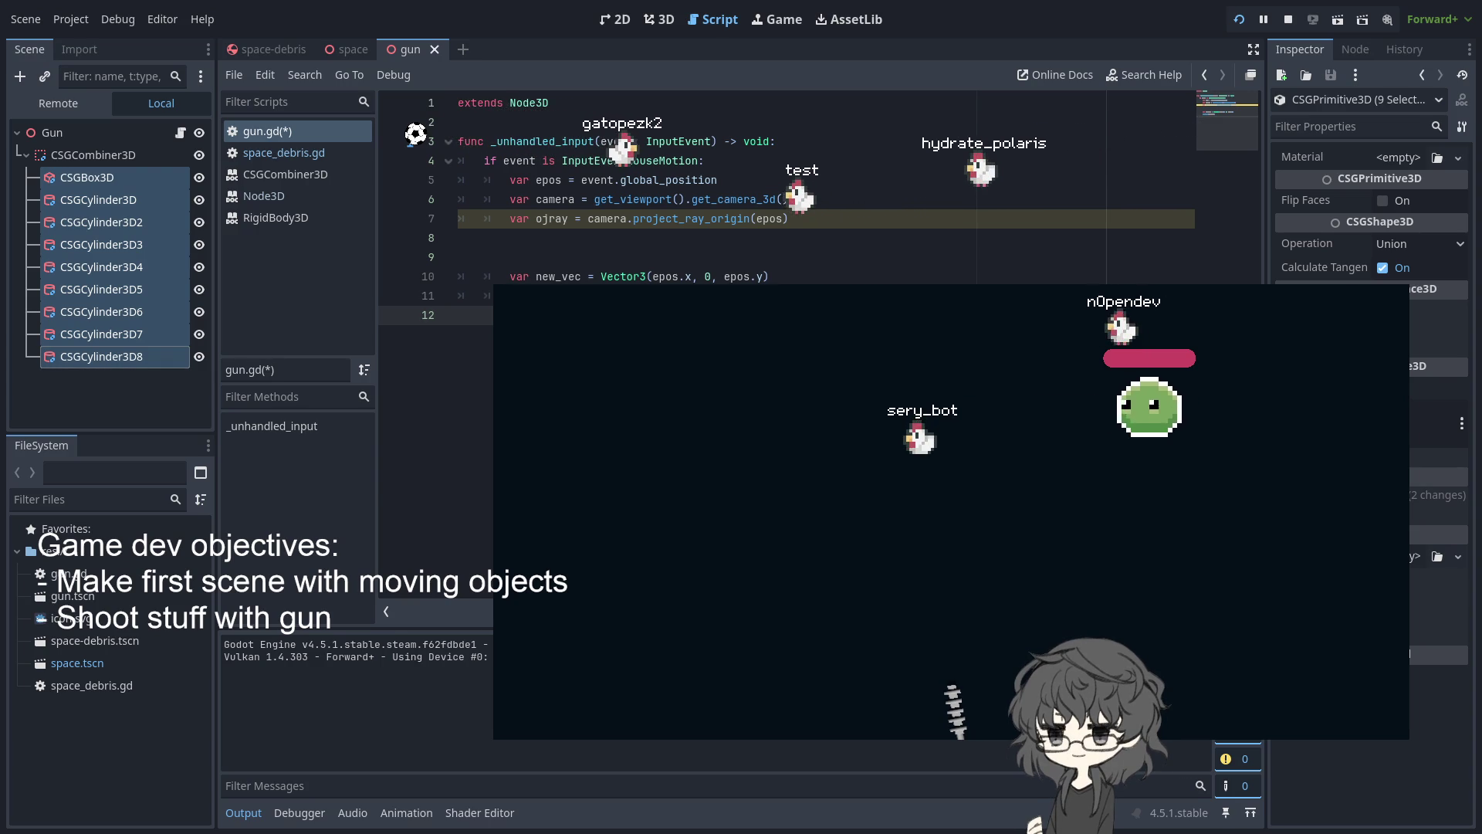
Add line 8 'var normray = camera.project_ray_normal(epos)' below the ojray line
left_click(139, 788)
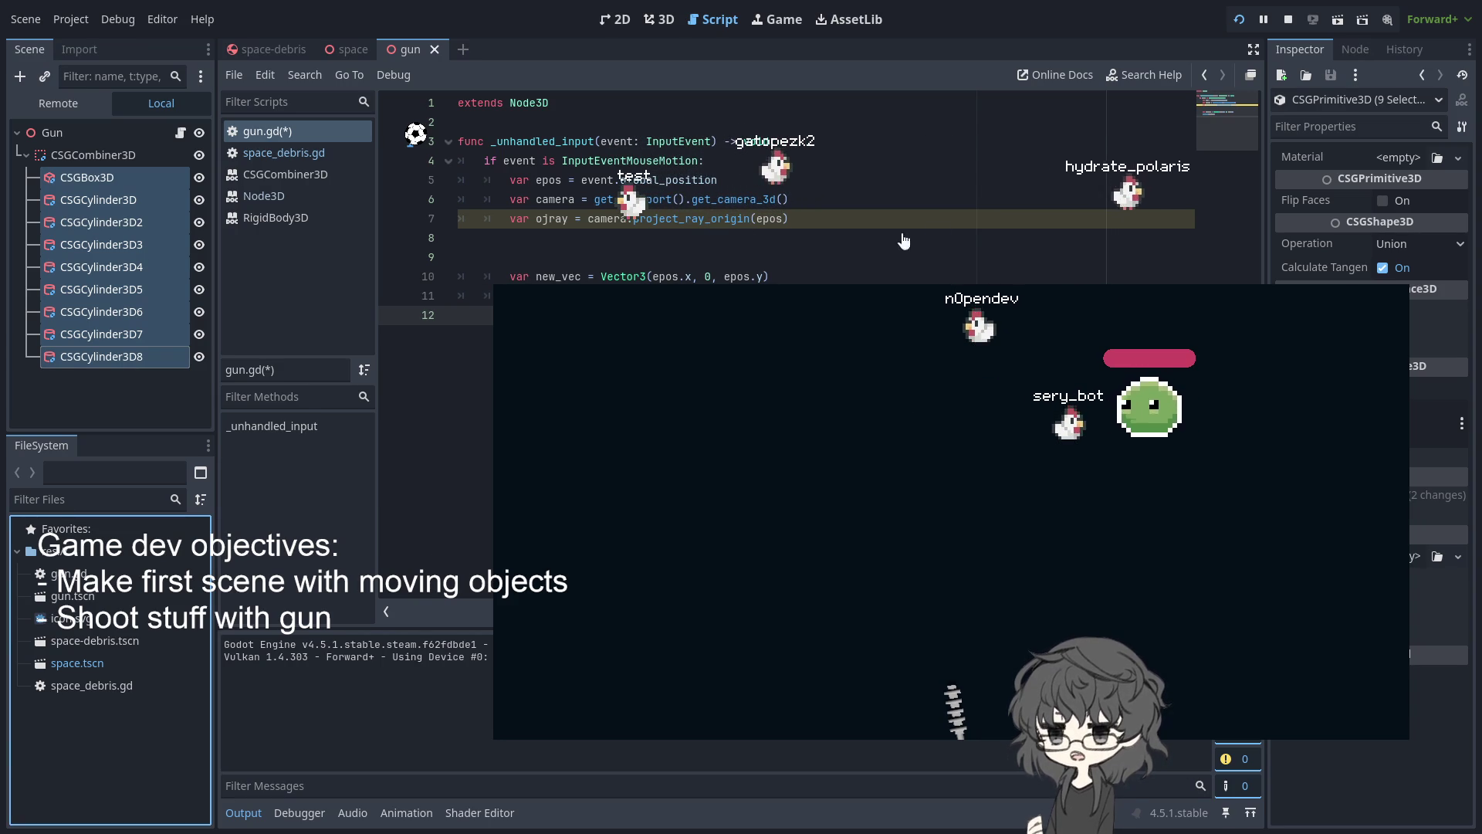
left_click(861, 217)
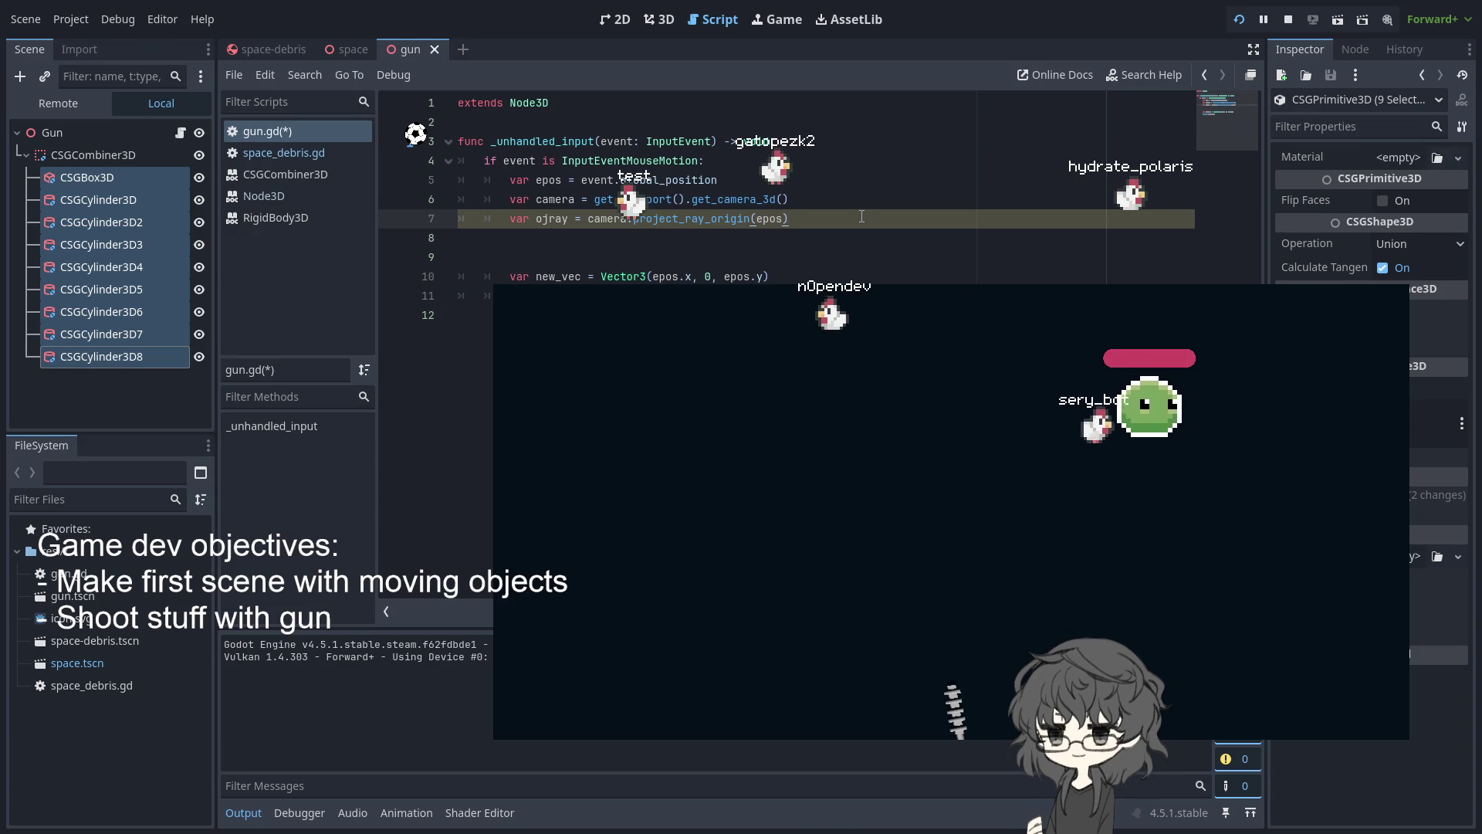
key("Return")
type("var n")
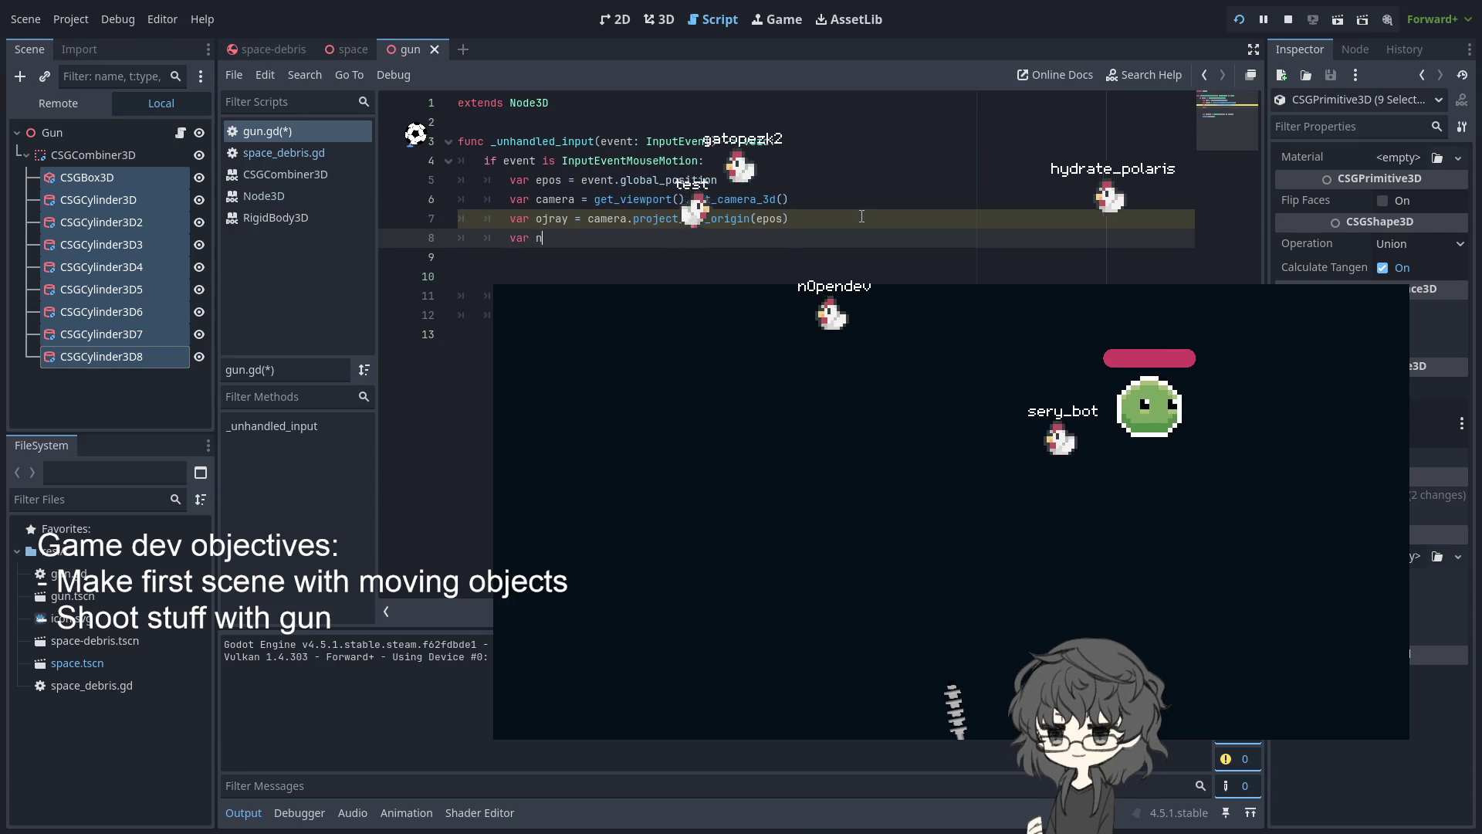
type("ormy")
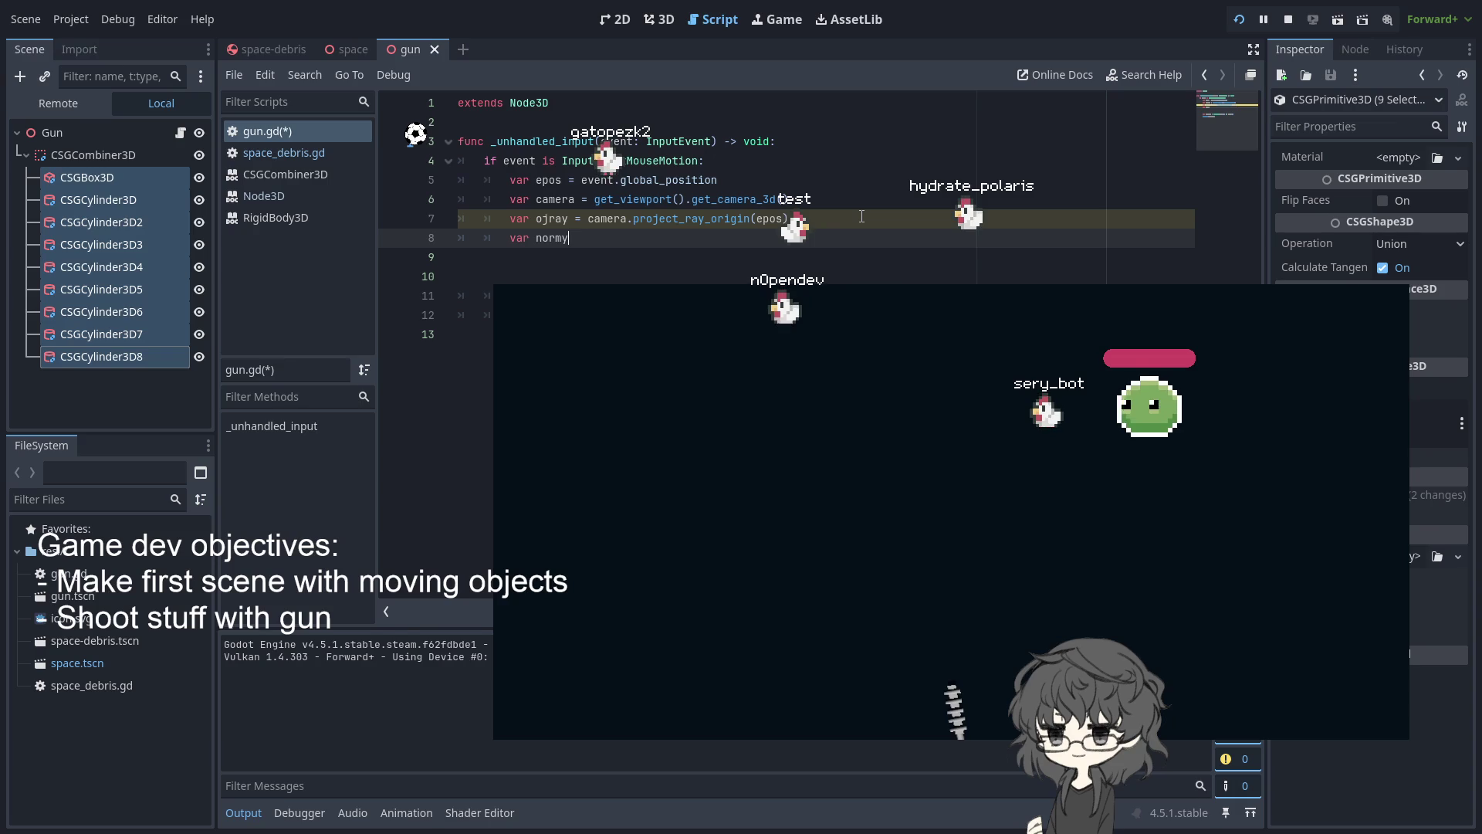
key("BackSpace")
type("ray =  ")
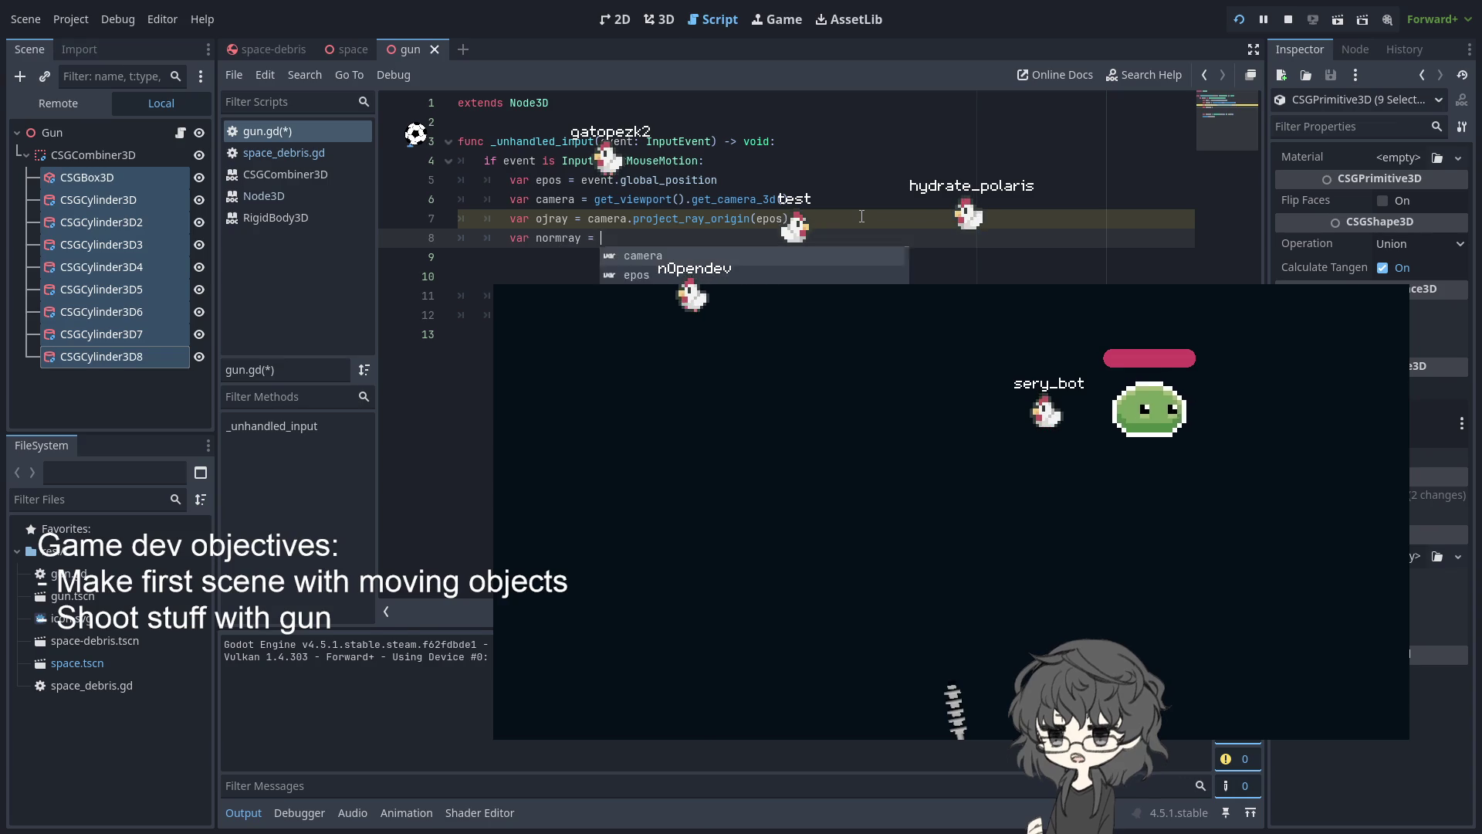
type("camera.pro")
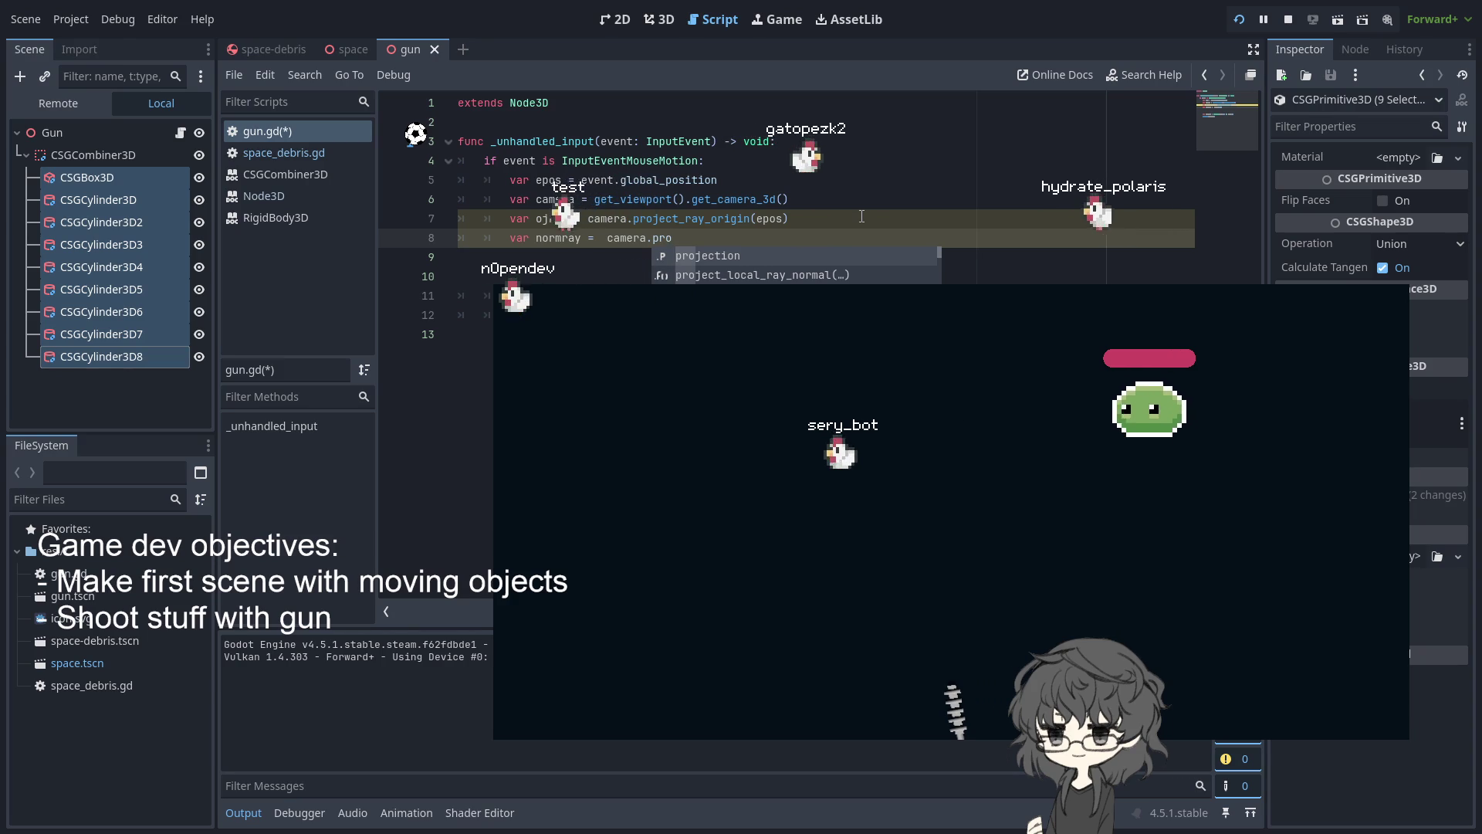
type("ject")
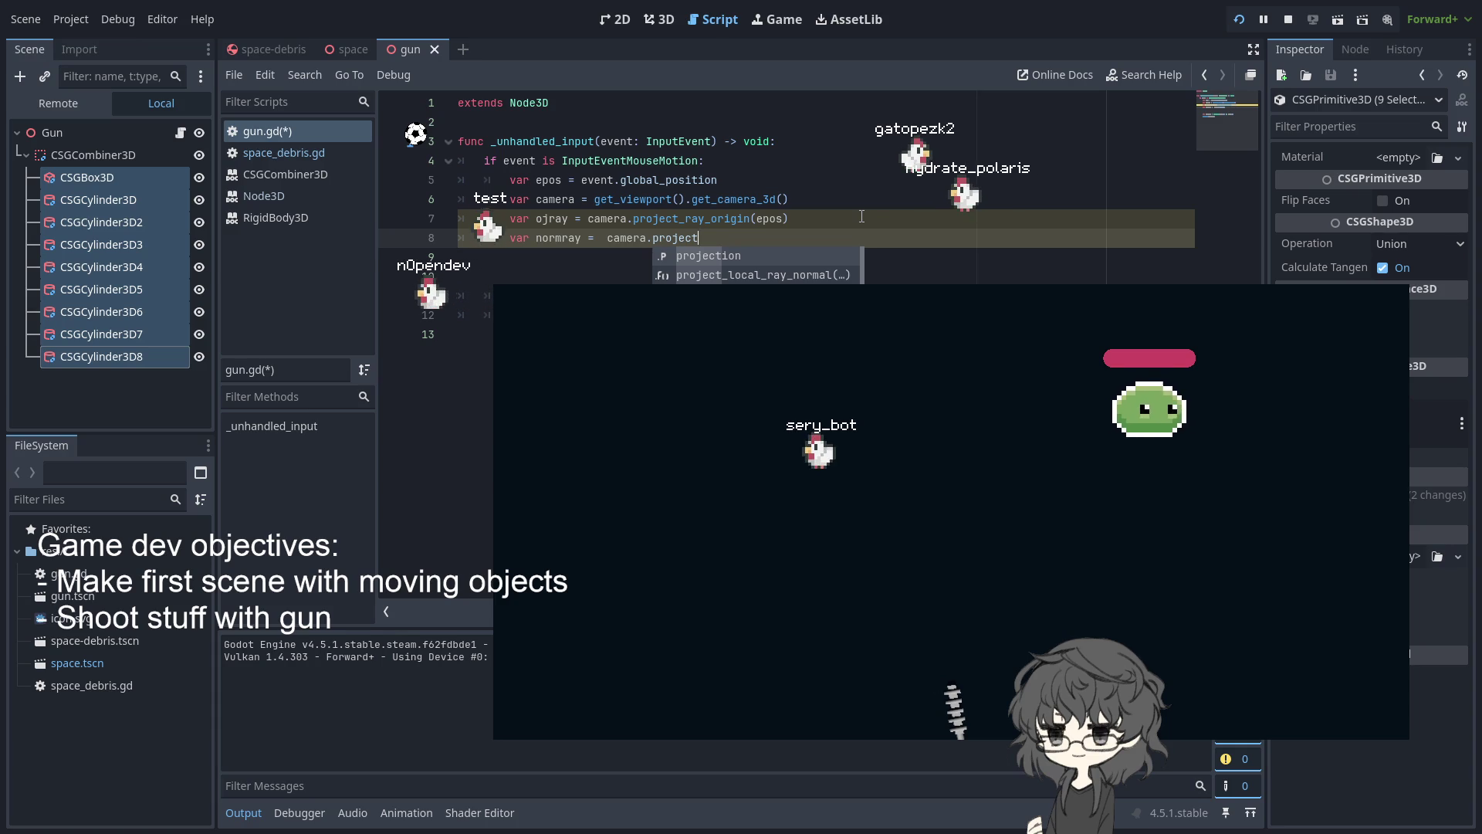
type("_ra")
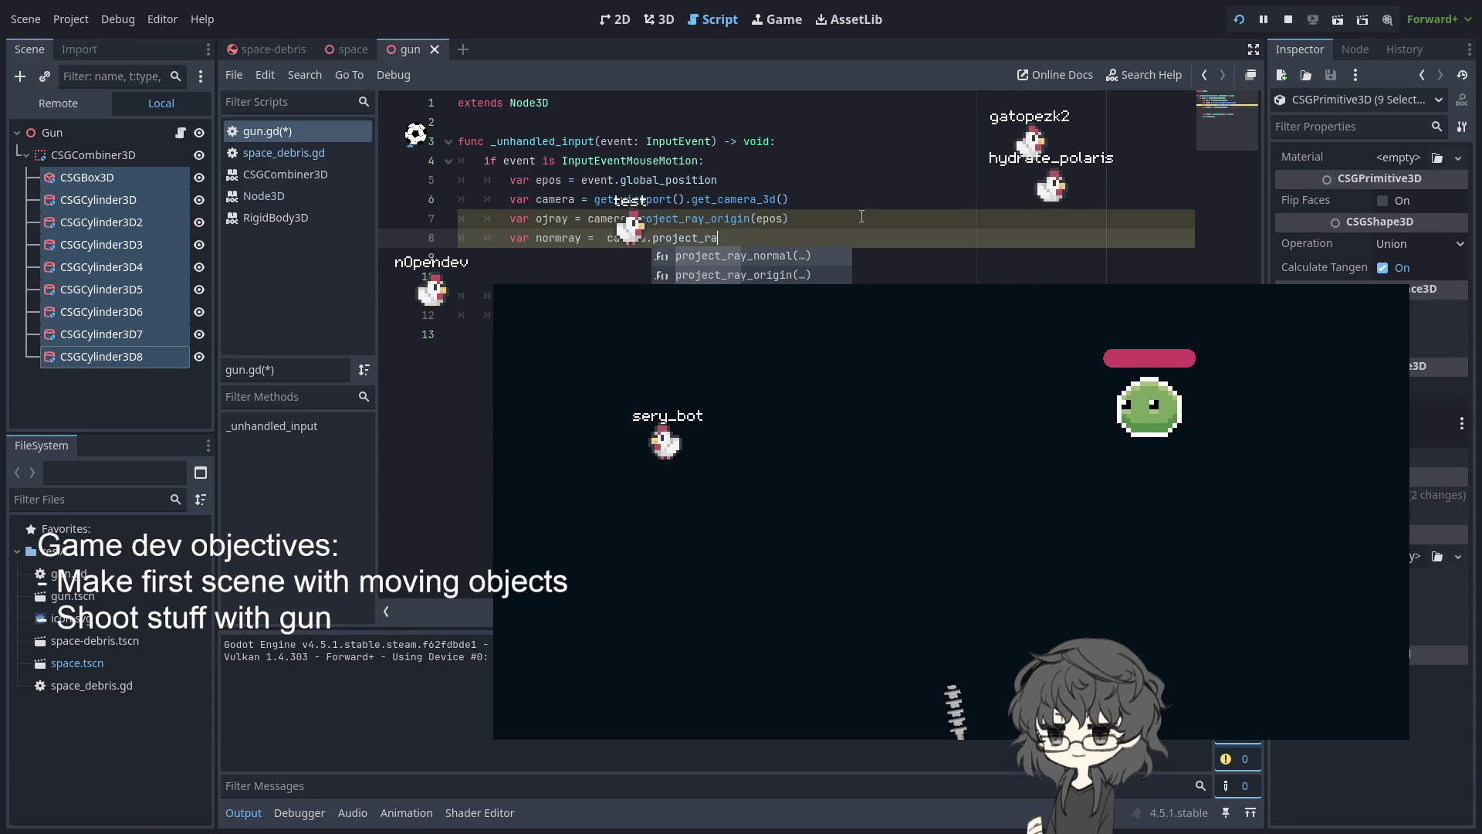
key("Return")
type("epos")
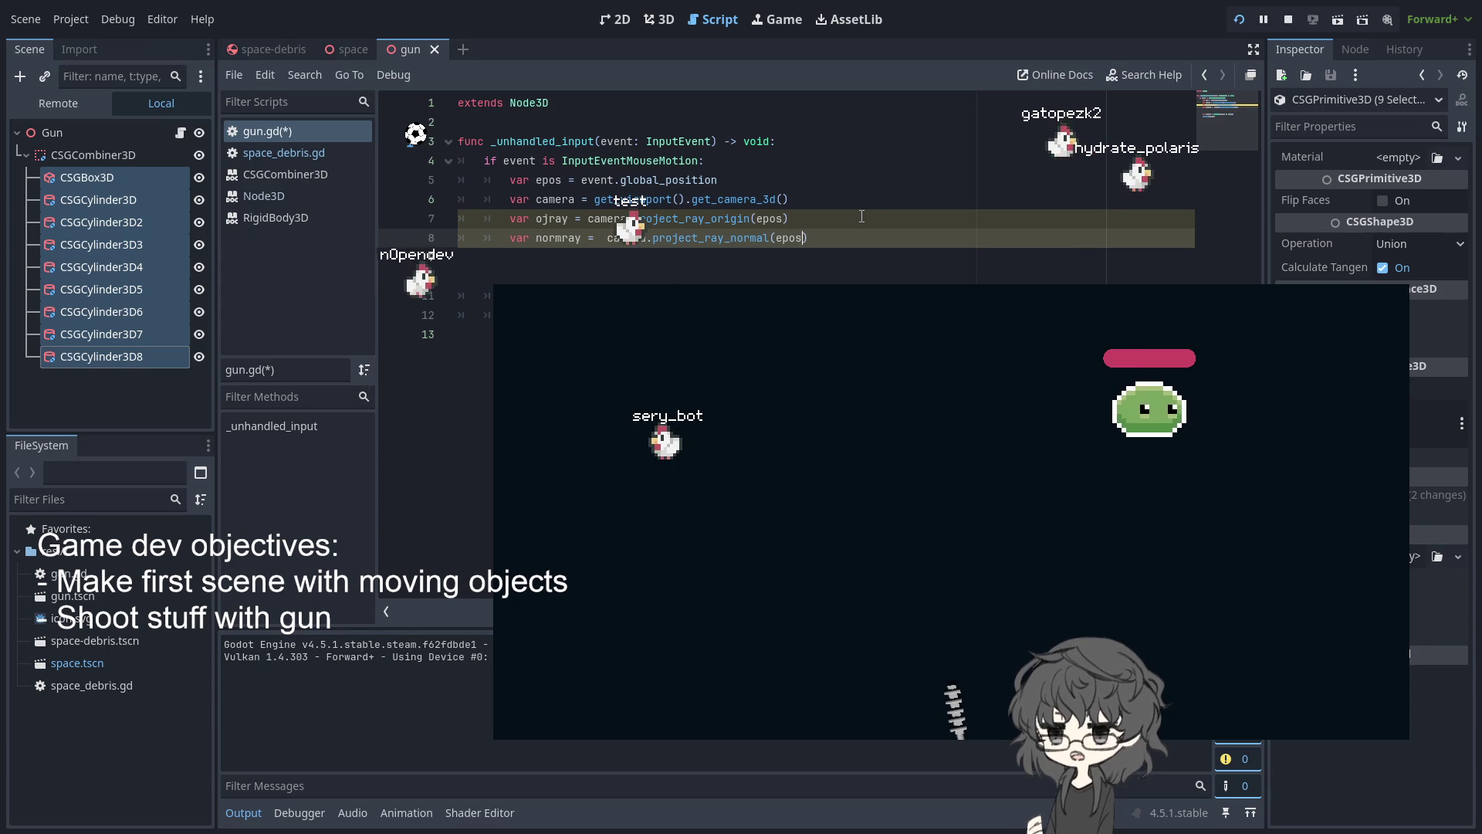
left_click(459, 334)
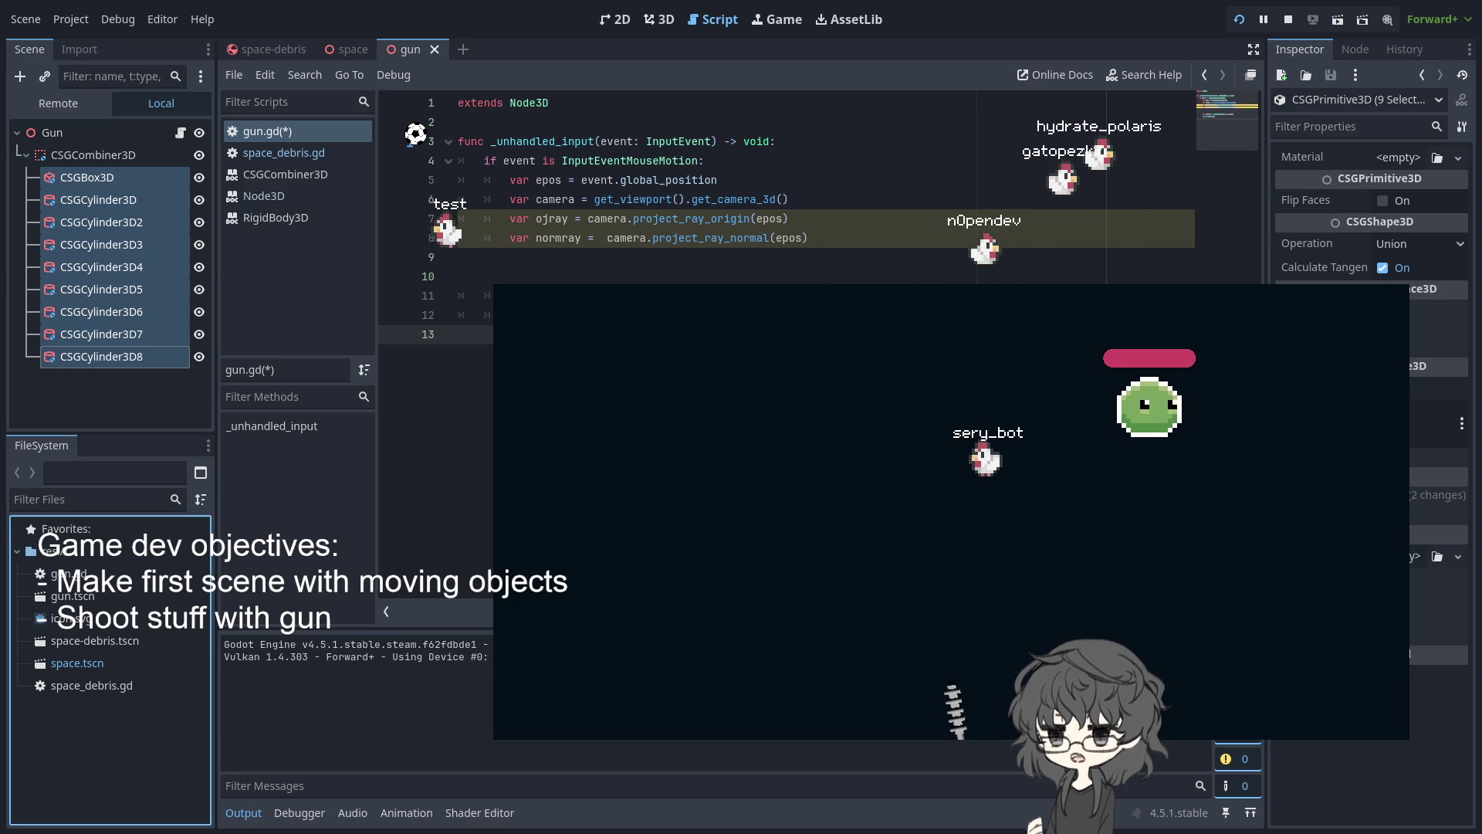
Insert an empty line 9 after the normray declaration
left_click(874, 233)
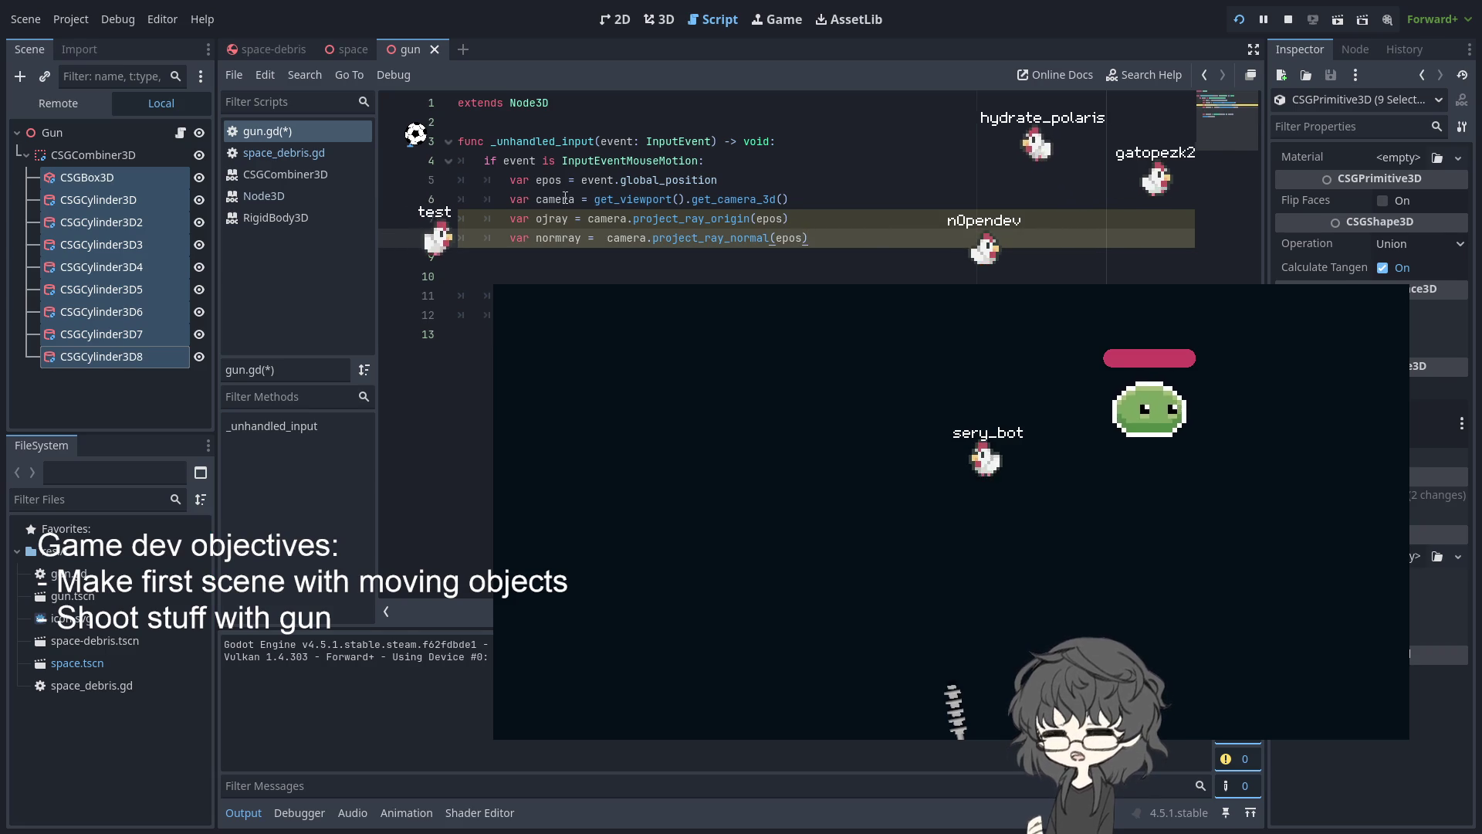
key("Return")
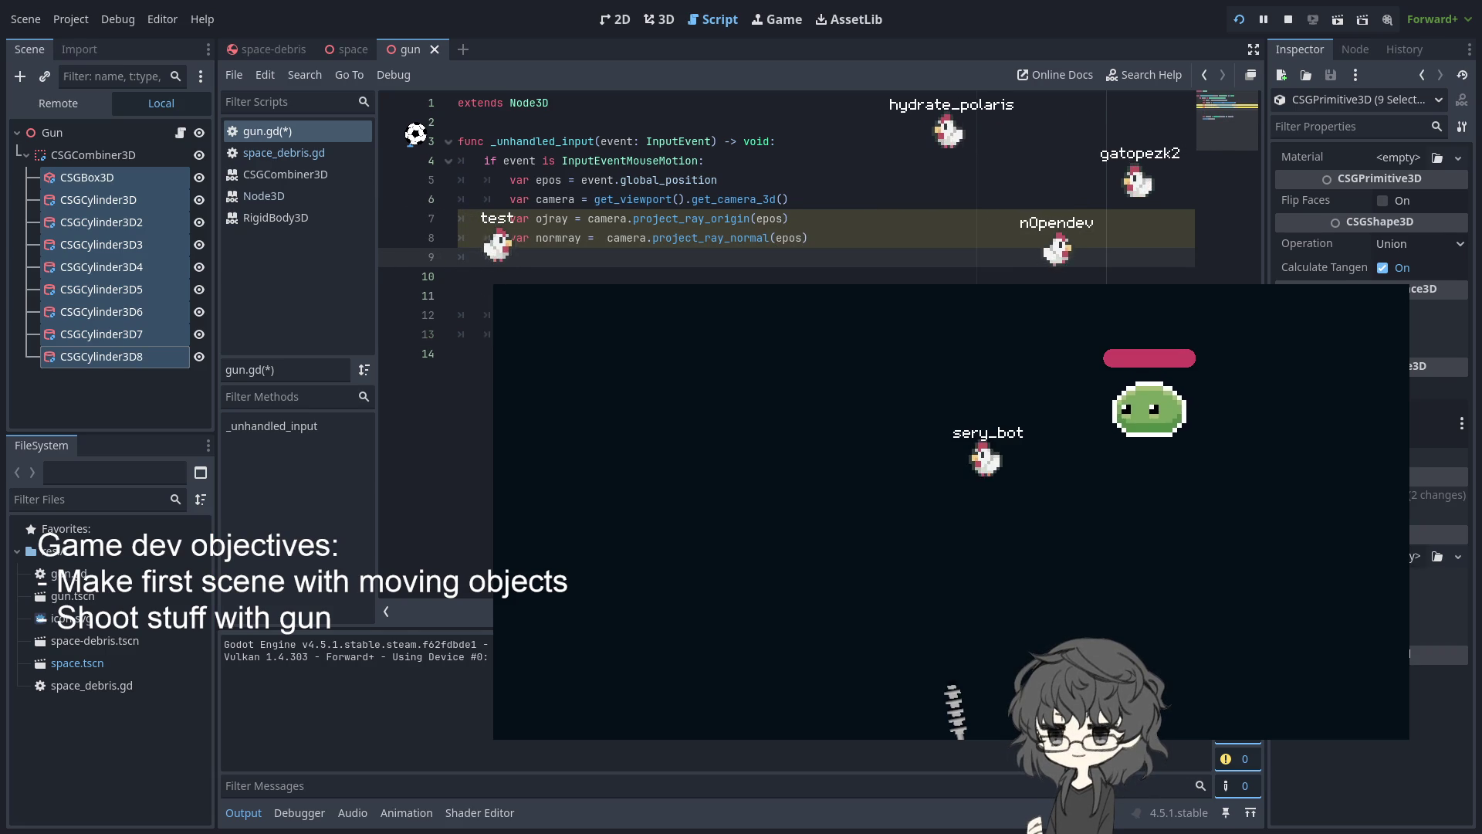
On line 9, write Plane.PLANE_XZ.intersects_ray(ojray, normray with autocomplete
type("plane")
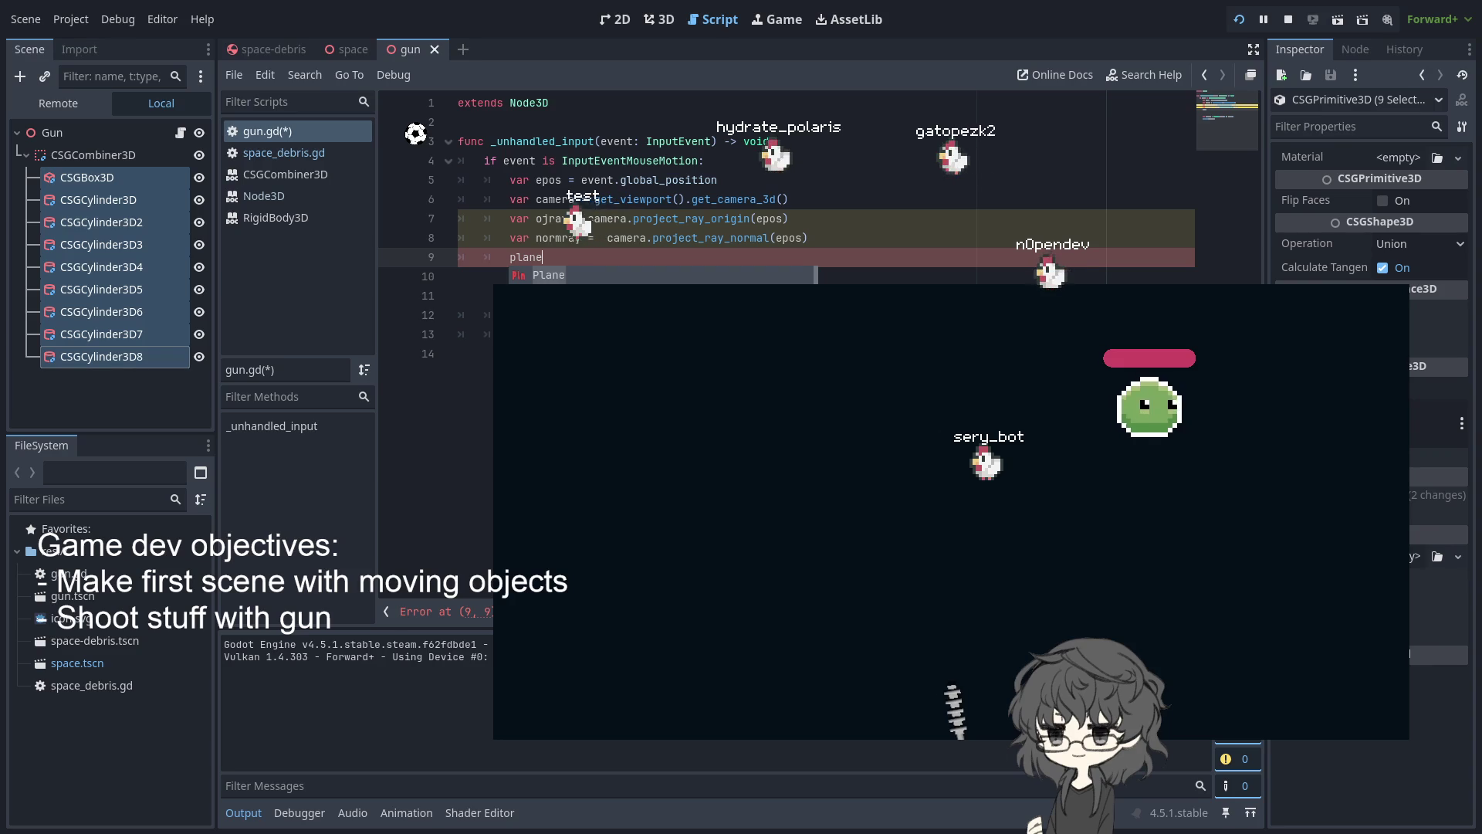
key("Return")
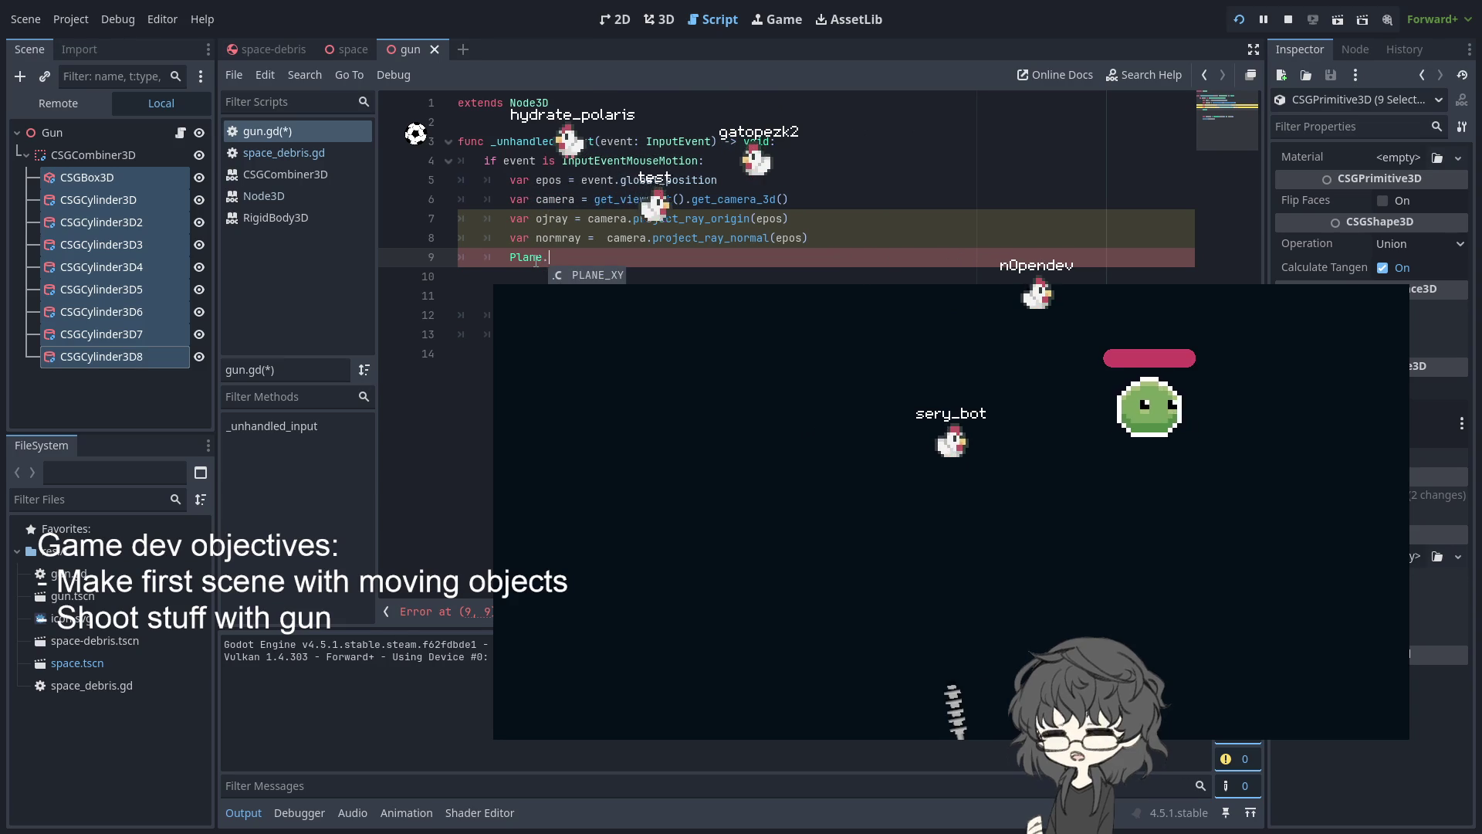
type(".pl")
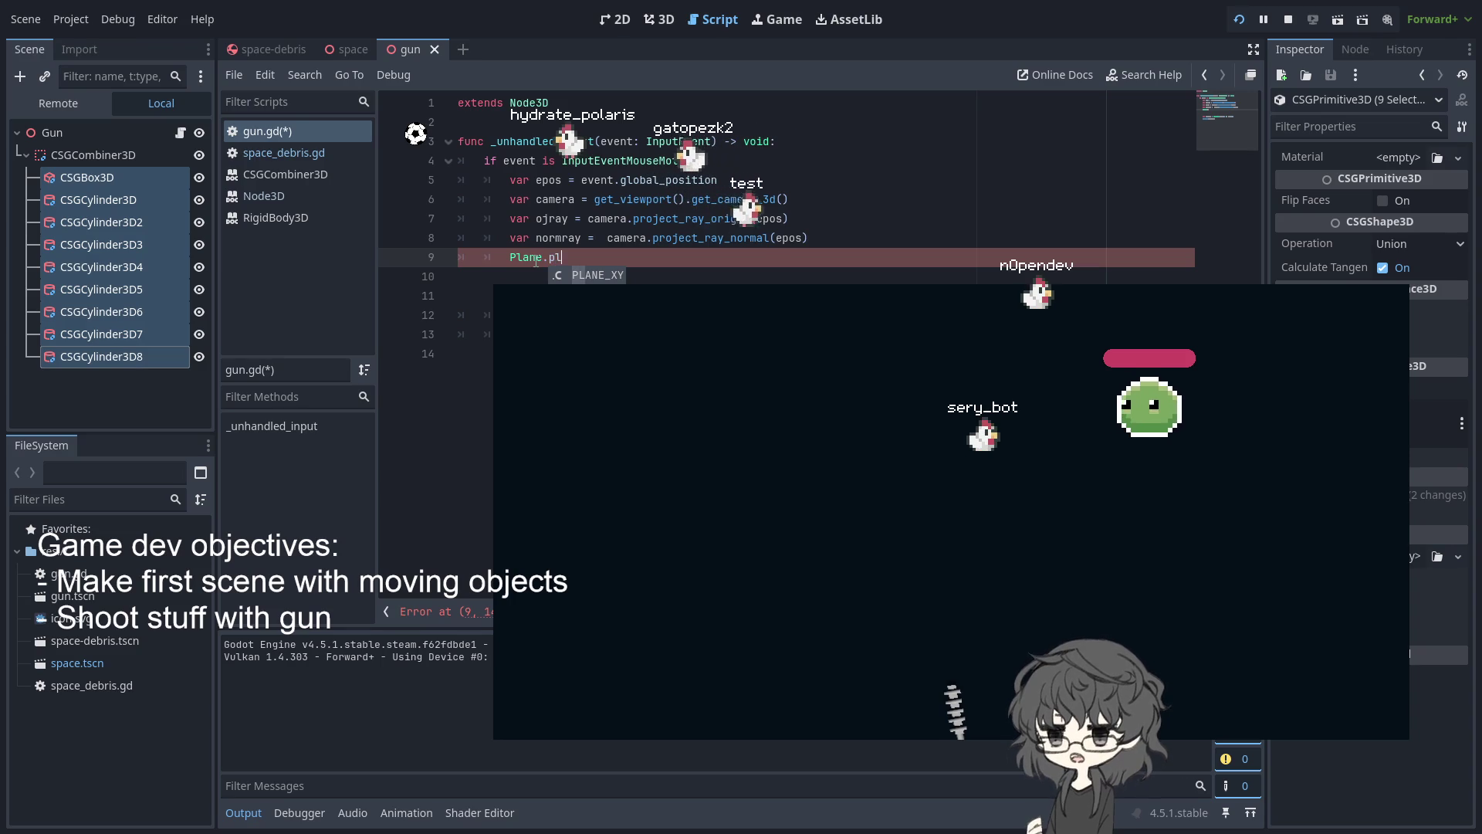
key("BackSpace")
type("x")
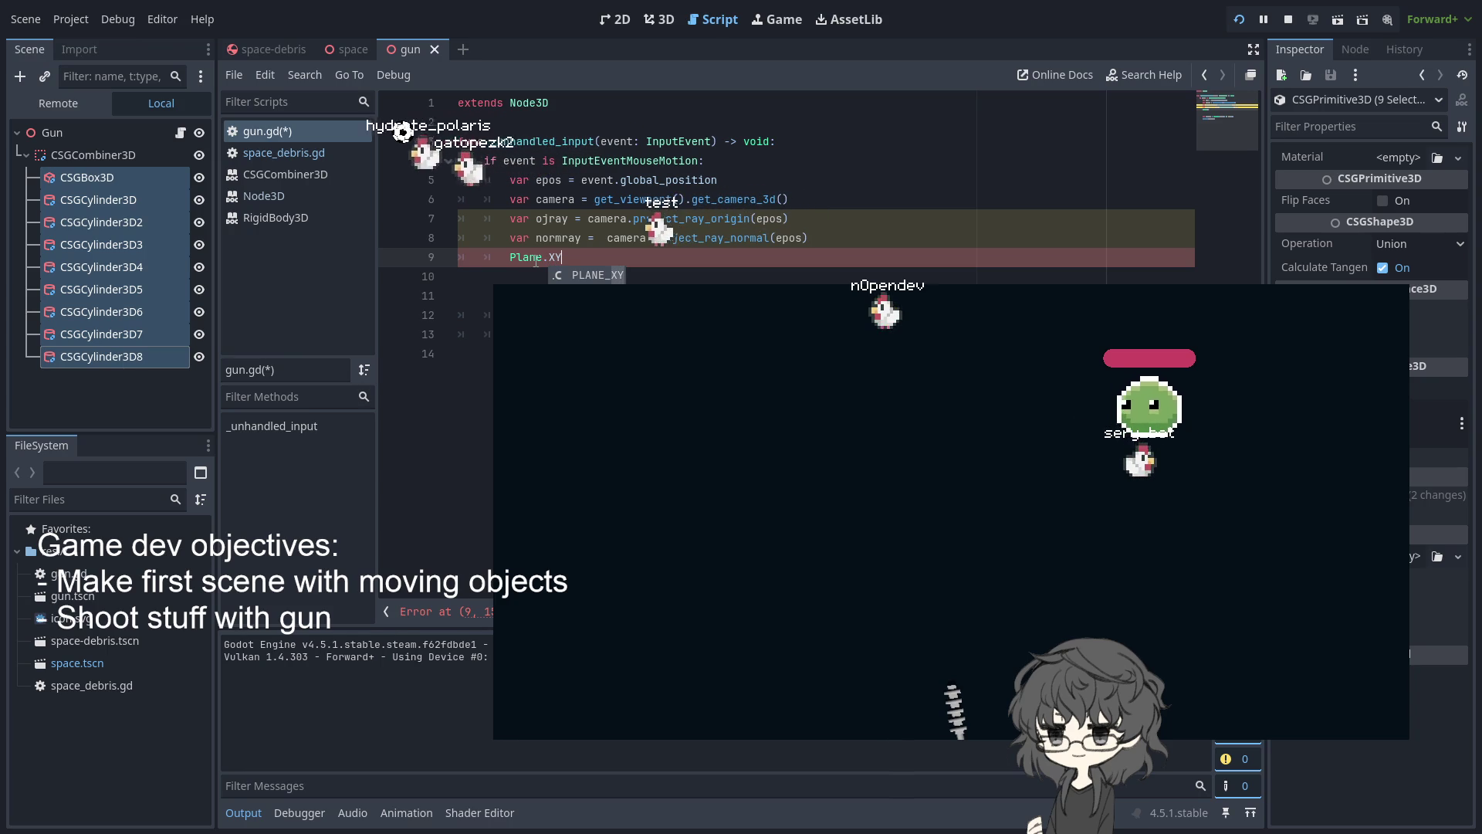
key("Return")
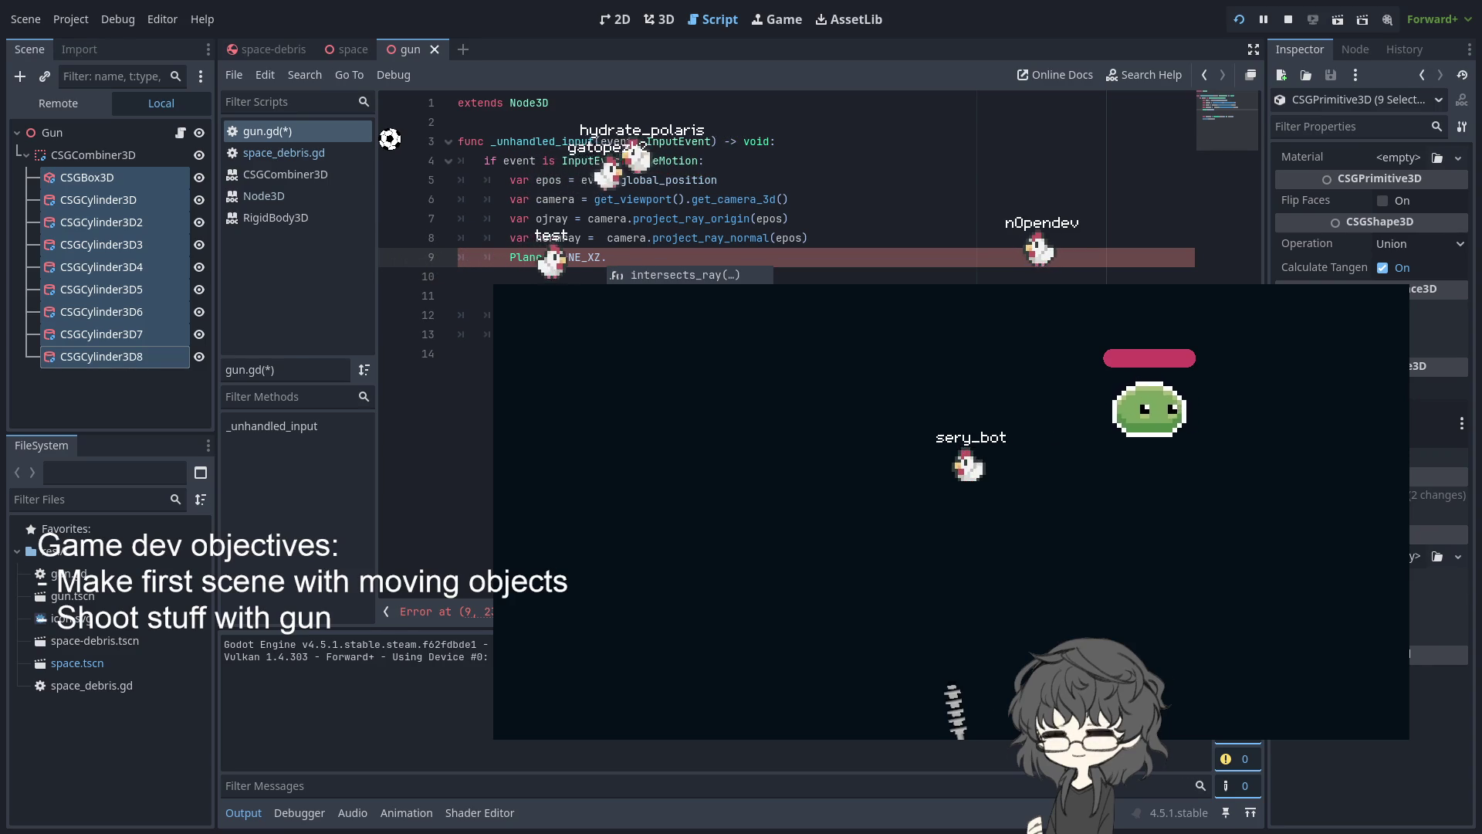
key("BackSpace")
key("BackSpace")
key("BackSpace")
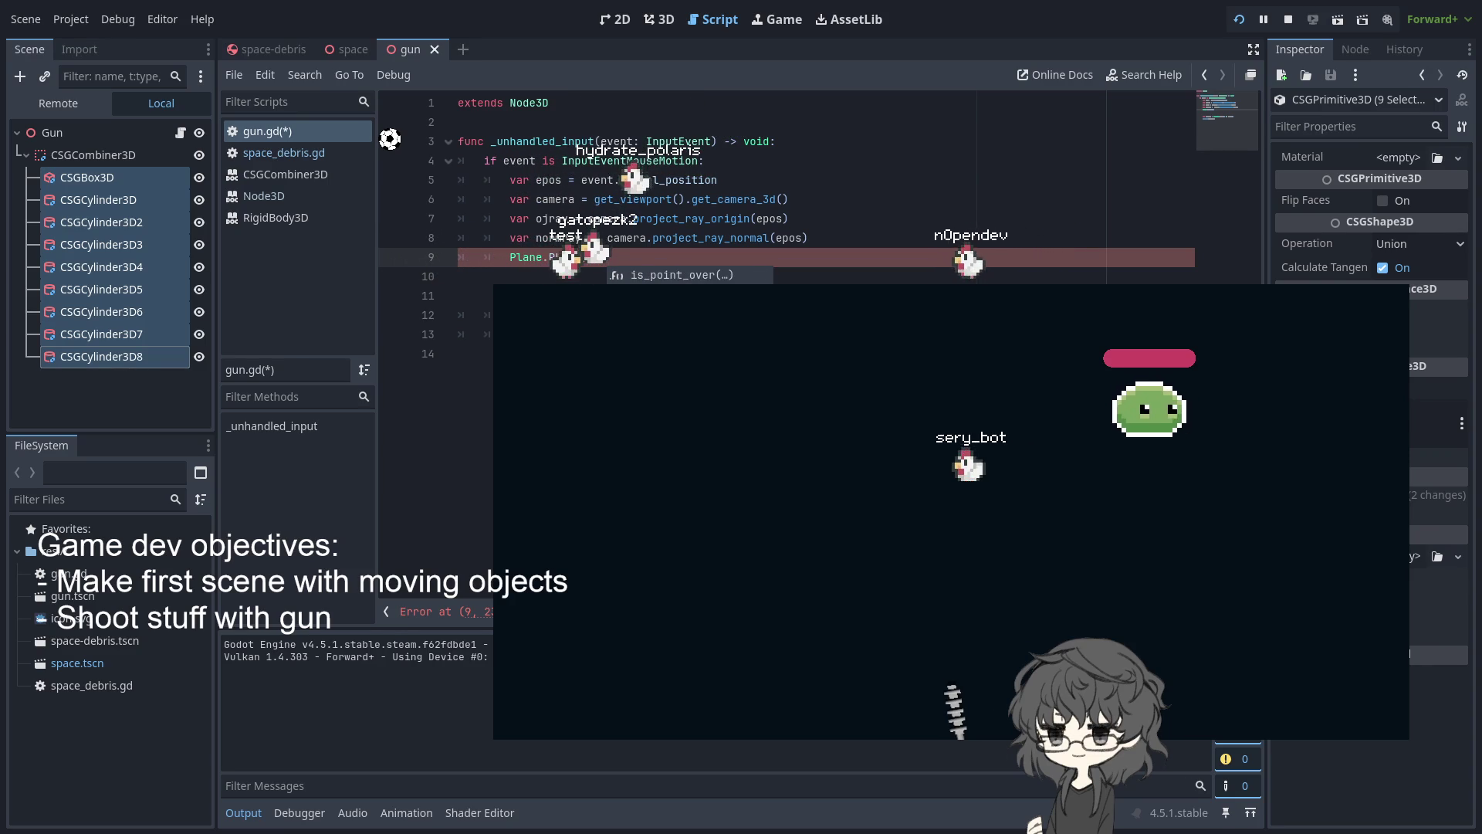
key("BackSpace")
key("BackSpace")
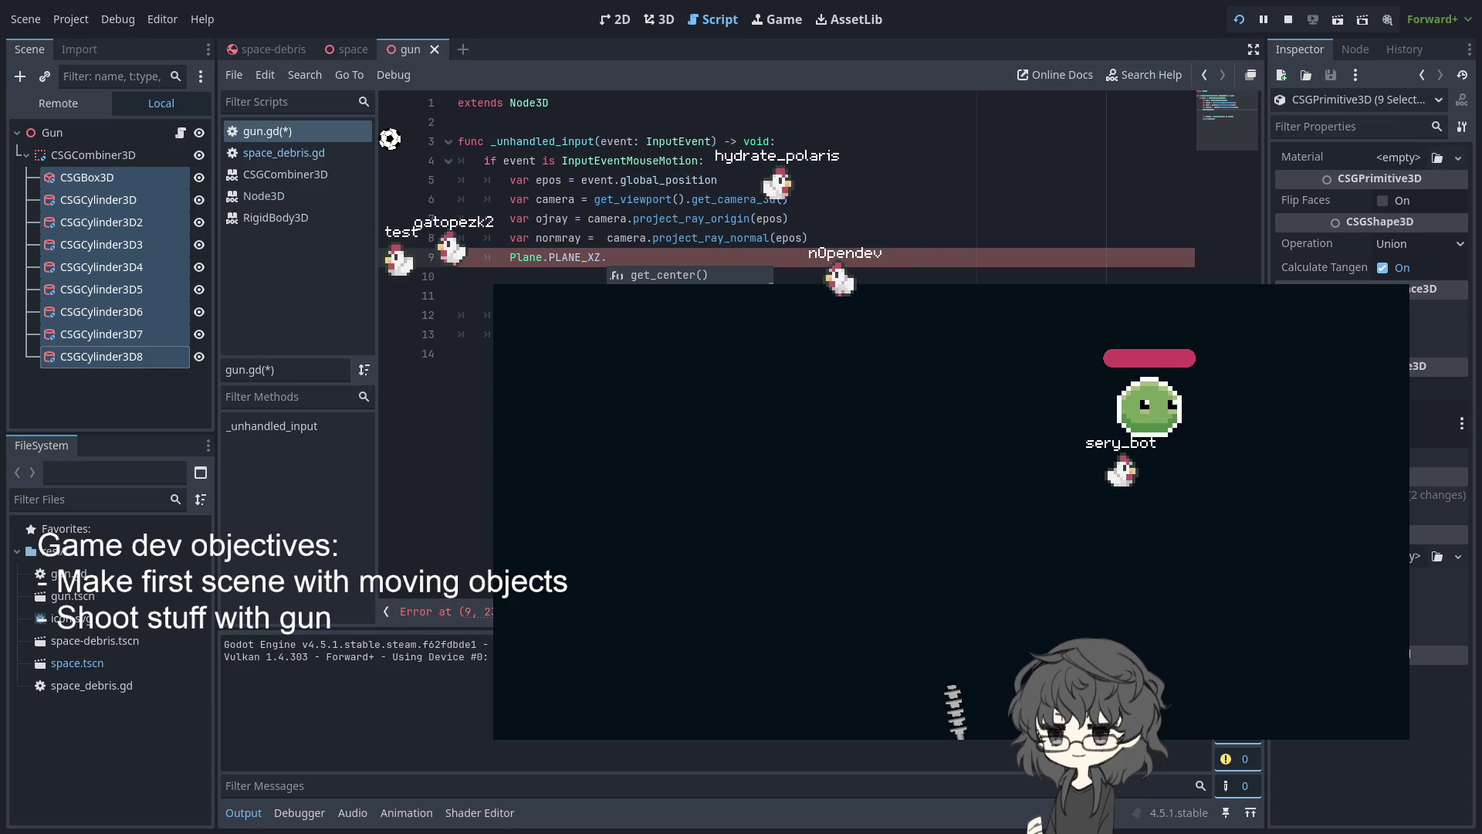
type("inter")
key("Return")
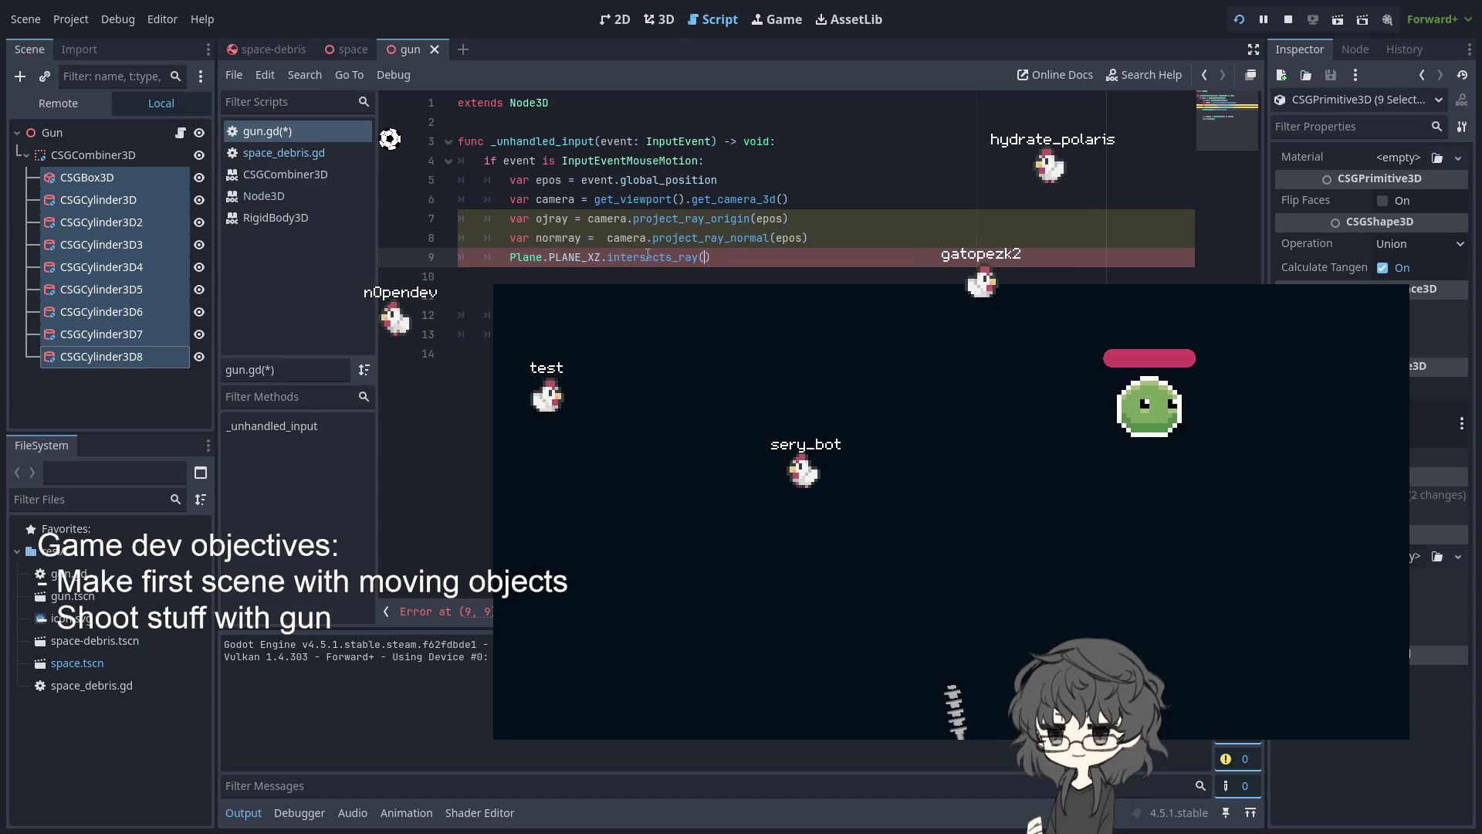
type("o")
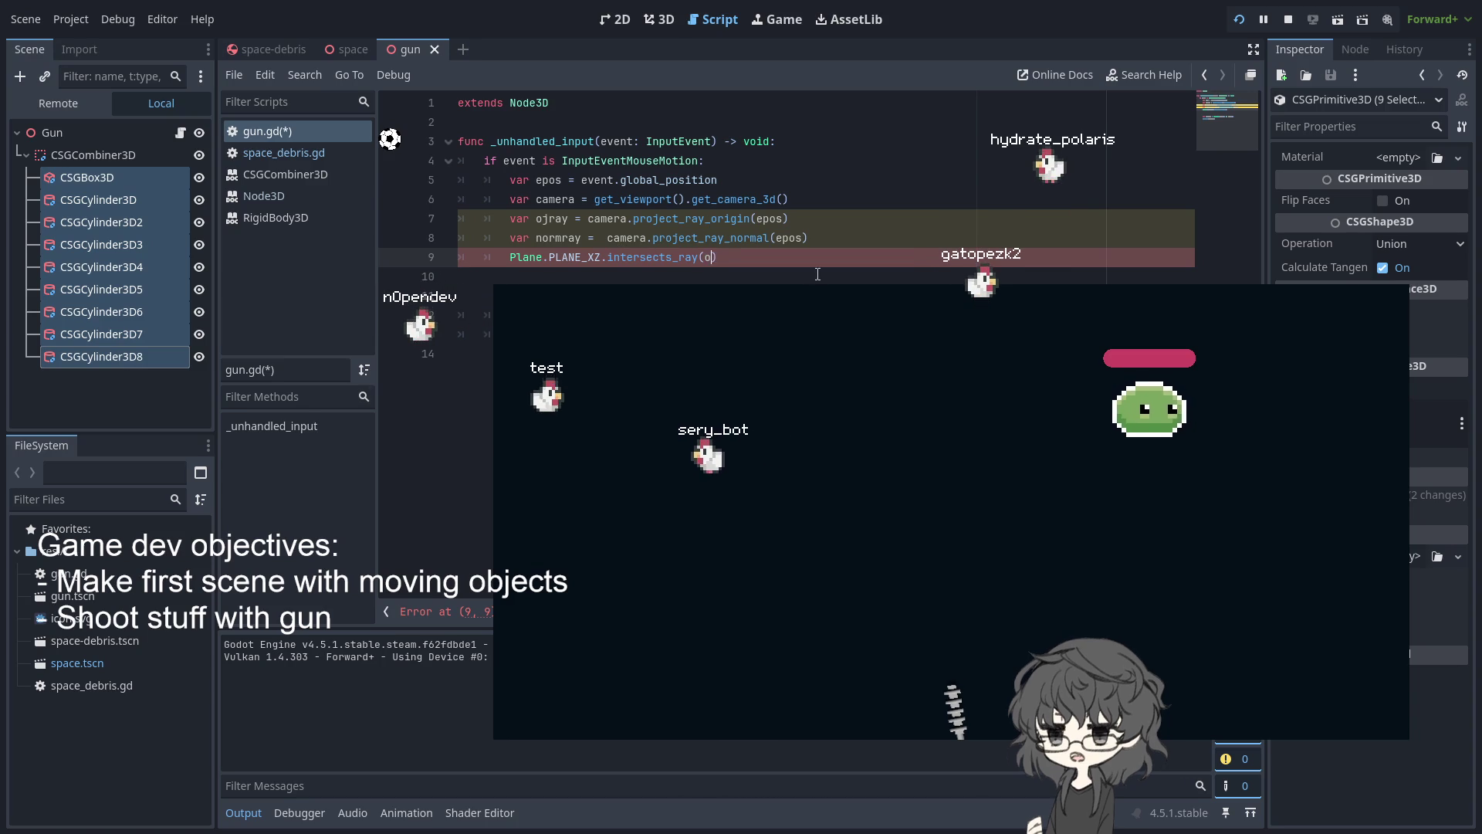
type("jray")
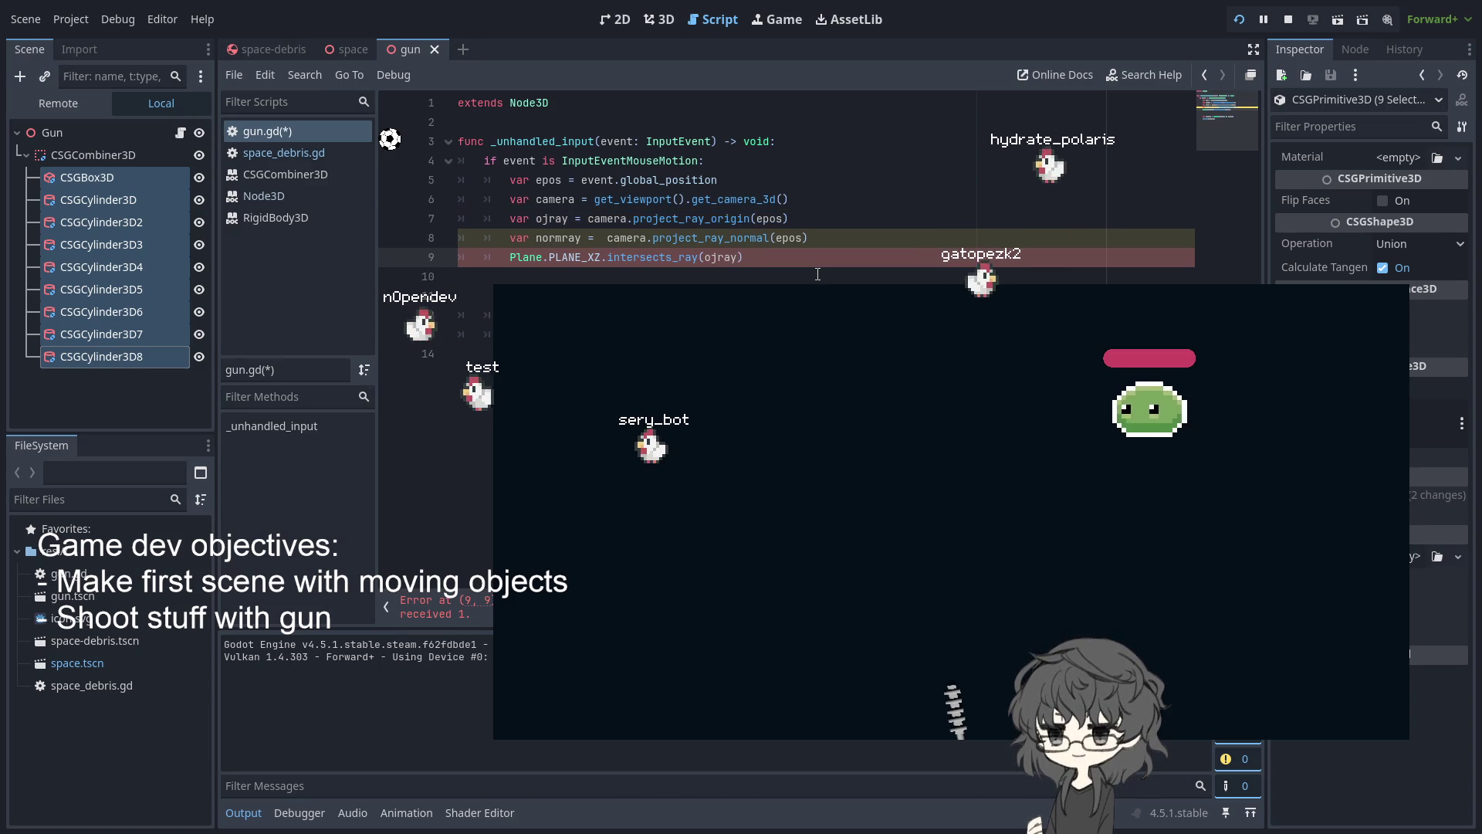
type(", n")
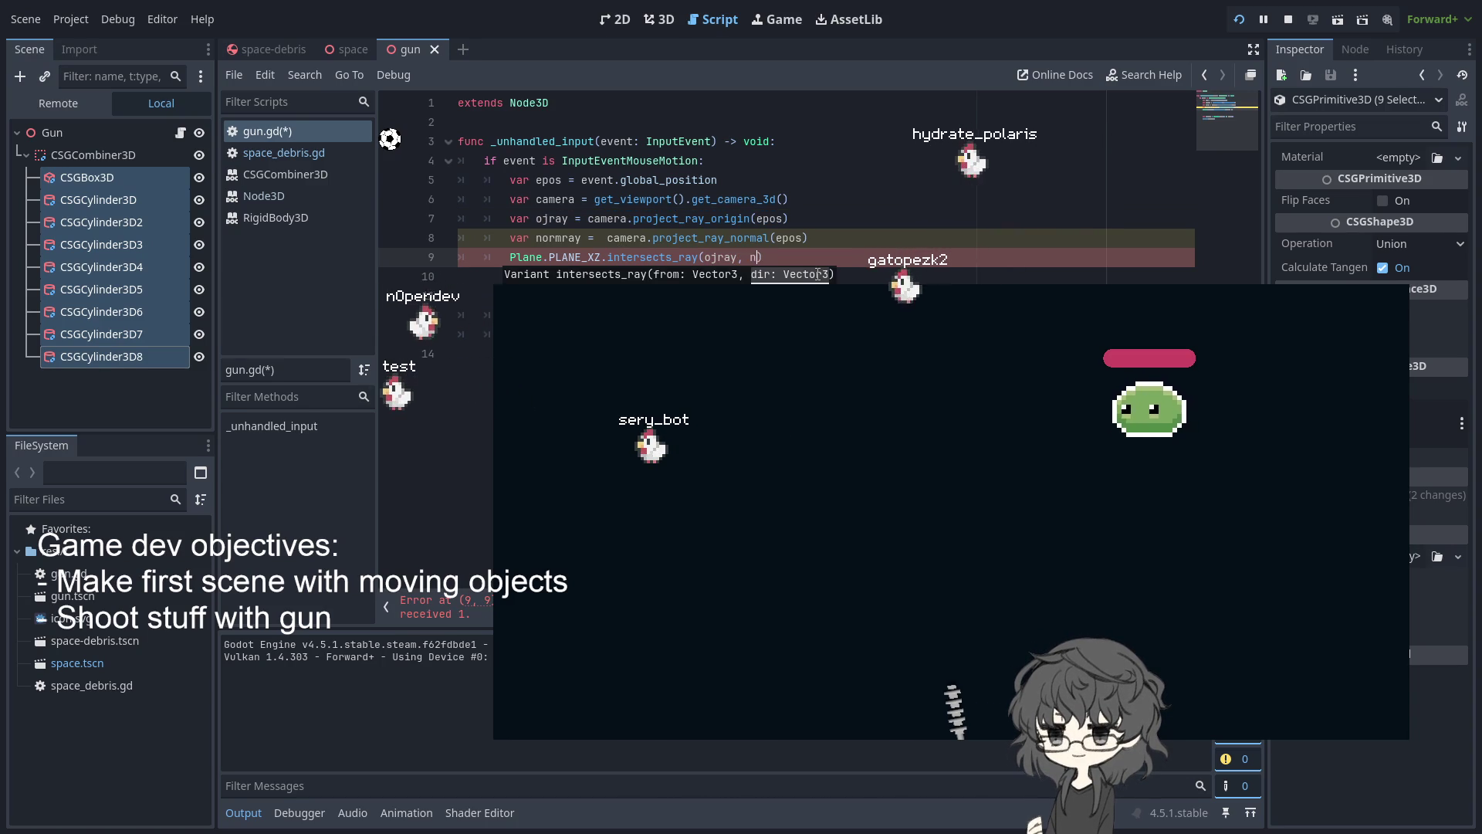
type("ormray")
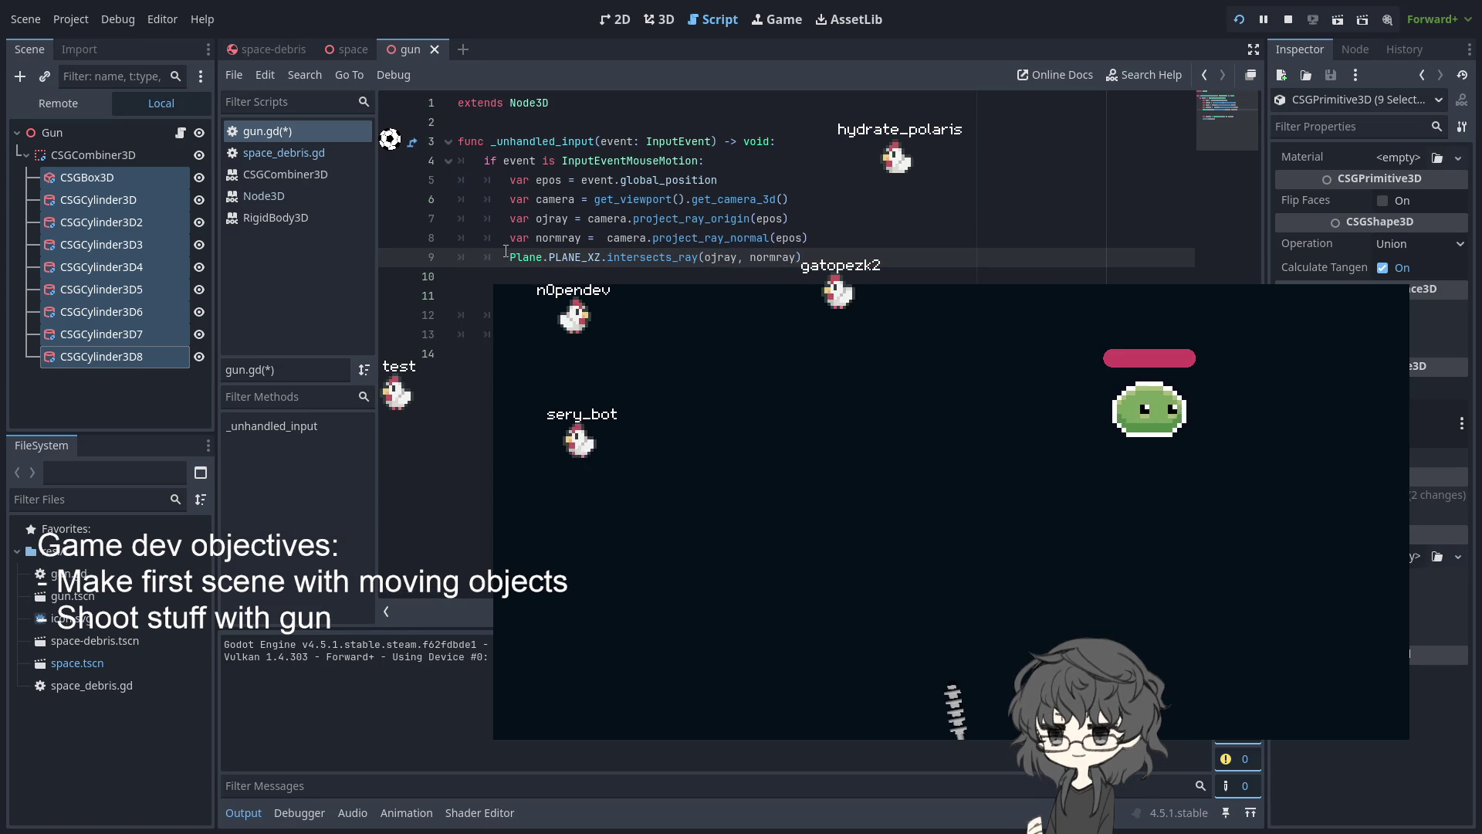
type("var io")
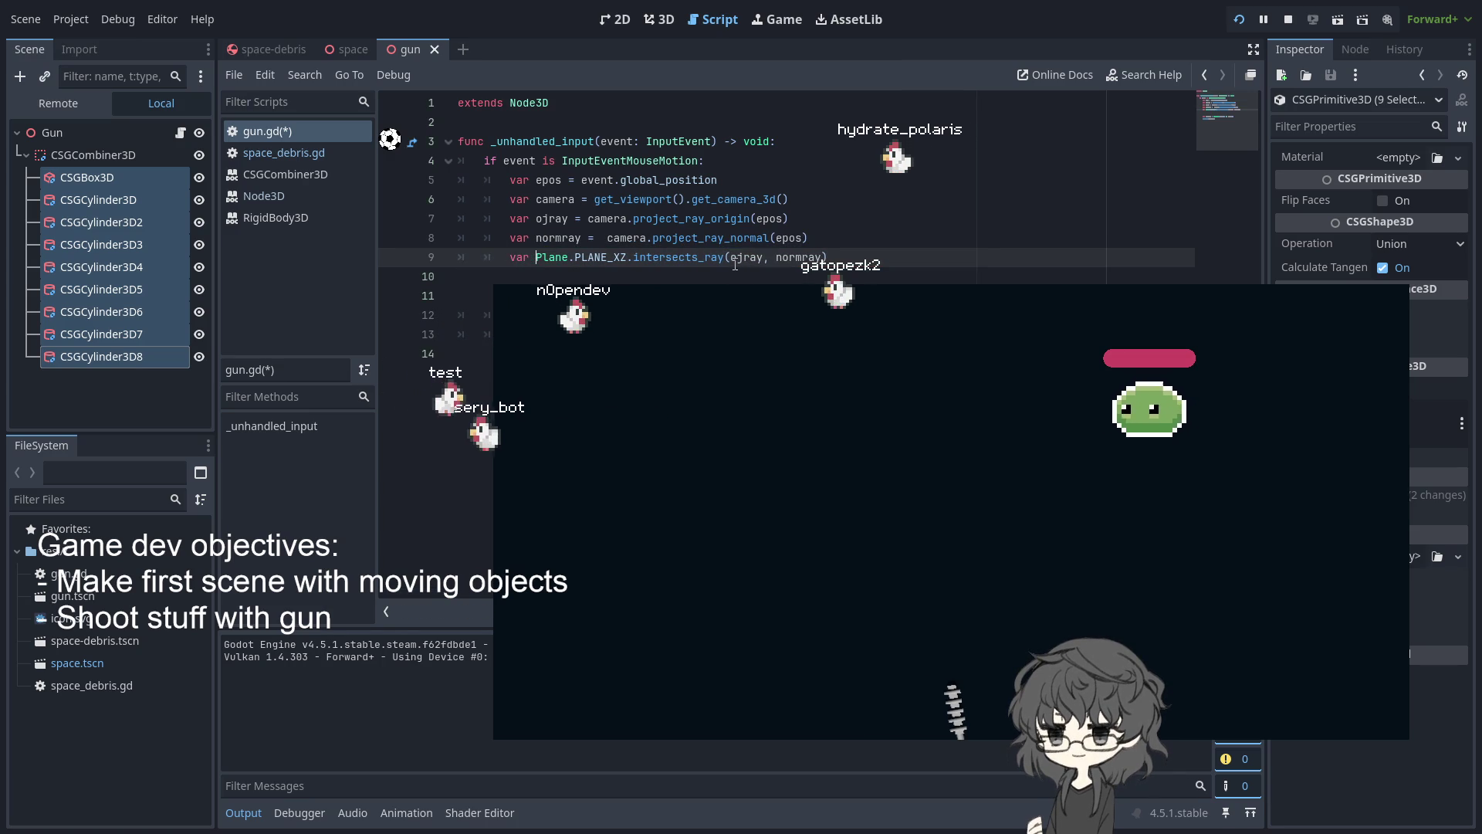
Name the ray-plane result variable 'intersect' and start a print(intersect) line below it
key("BackSpace")
type("nter")
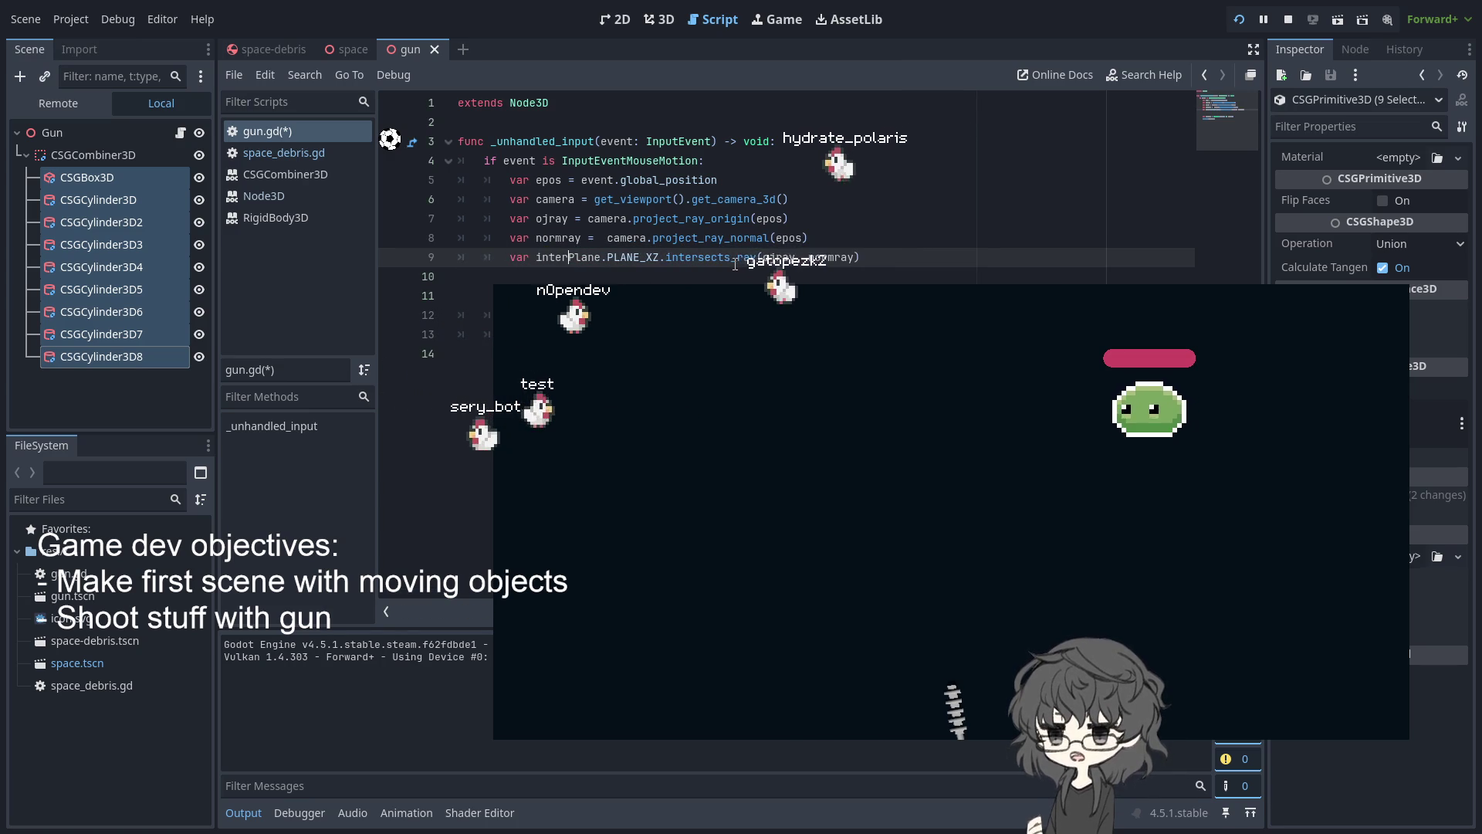
type("sect =")
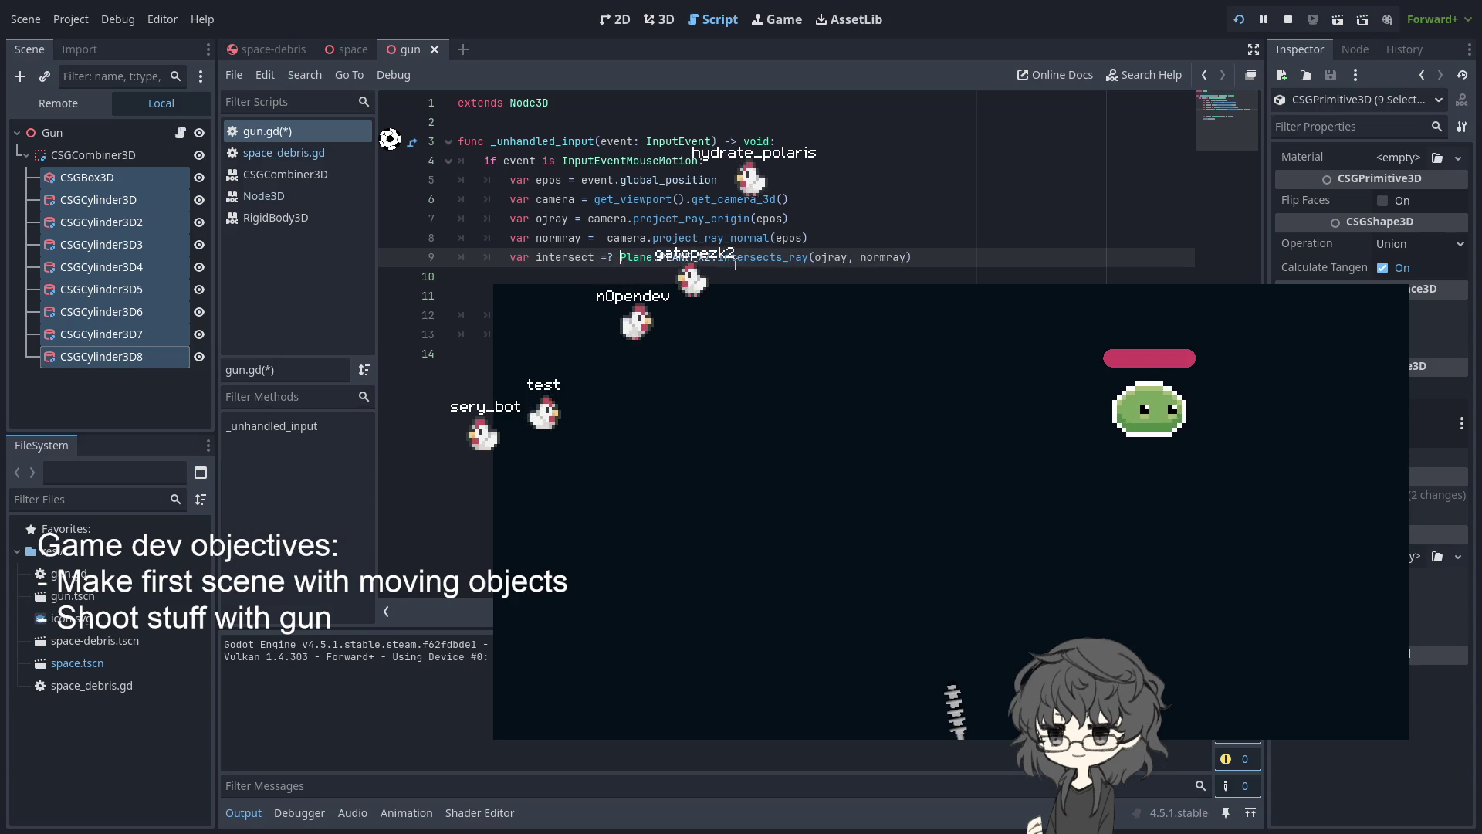
triple_click(970, 255)
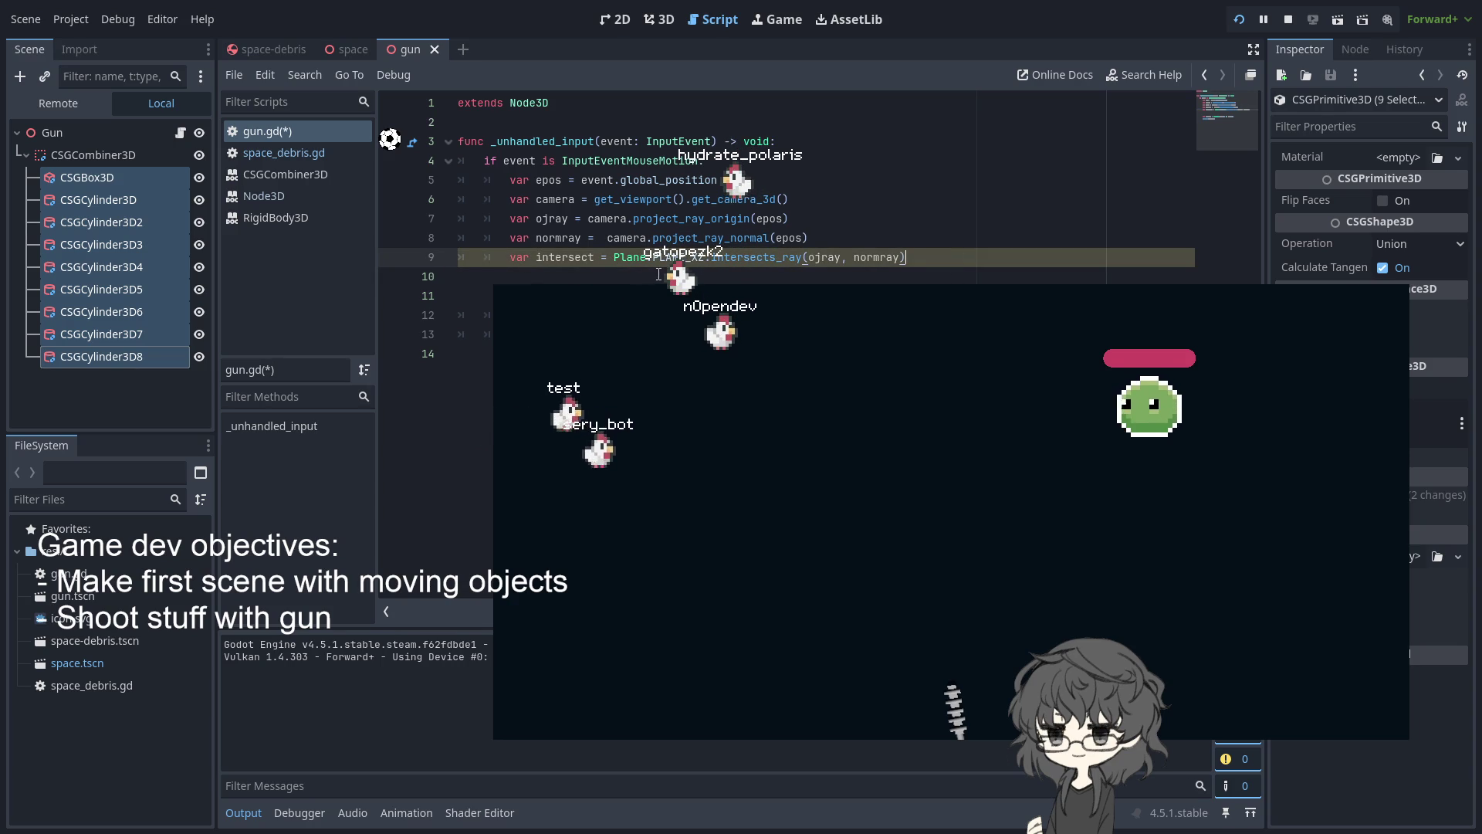
key("Return")
type("print(i")
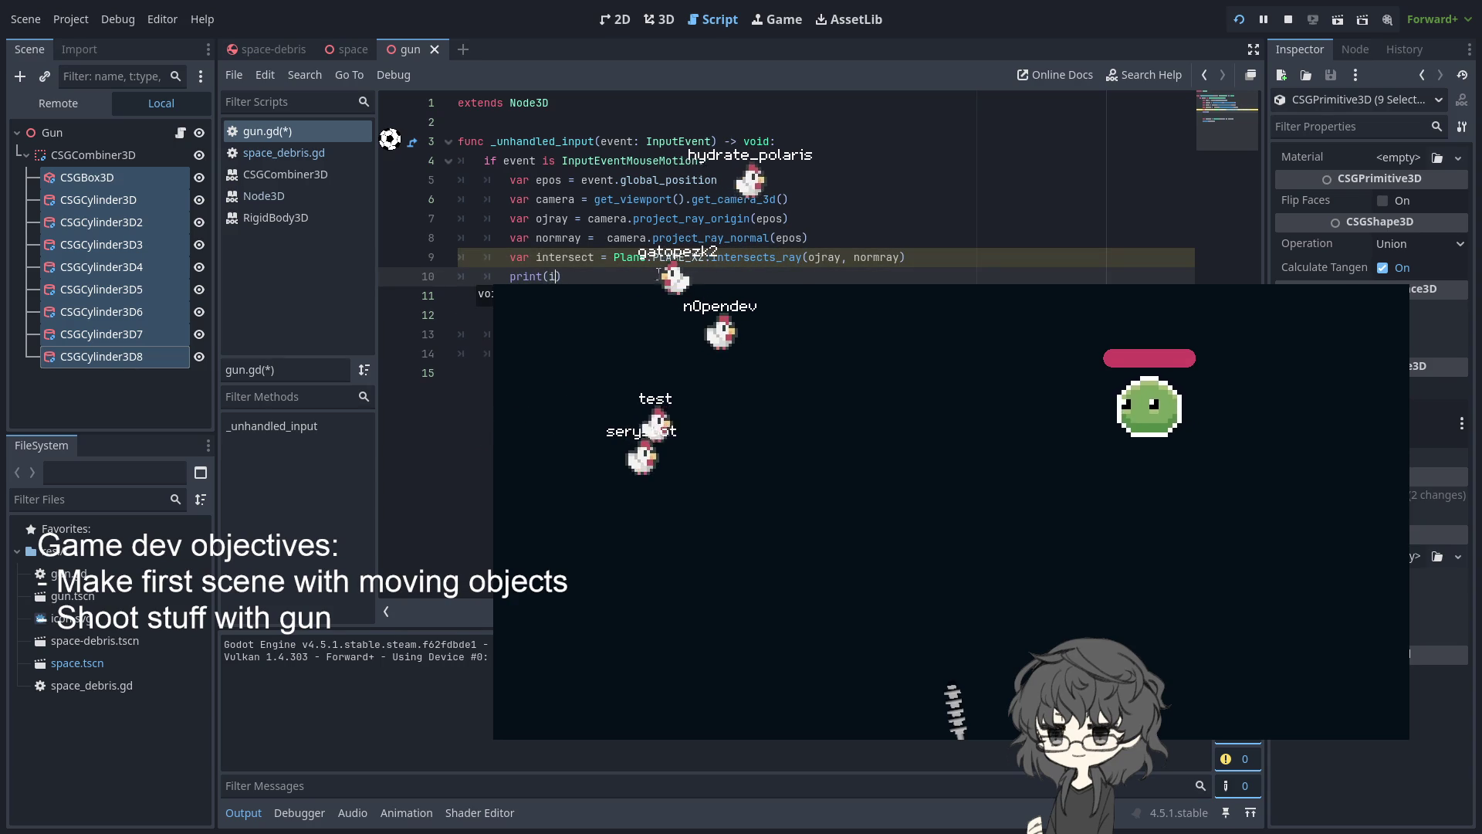
type("in")
type("tersect")
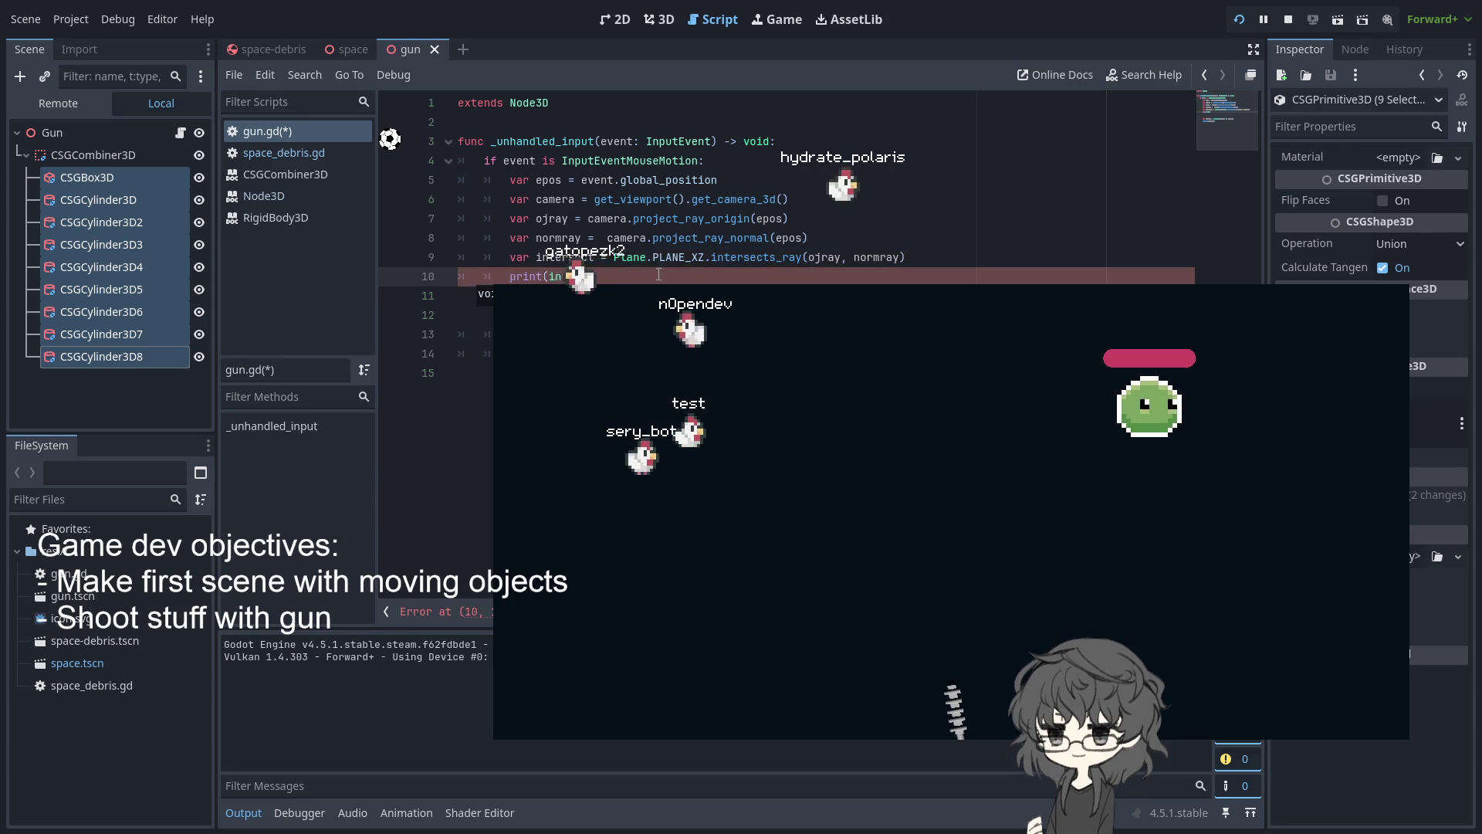
Finish the print(intersect) line and delete the leftover lines 11 to 13 beneath it
key("Down")
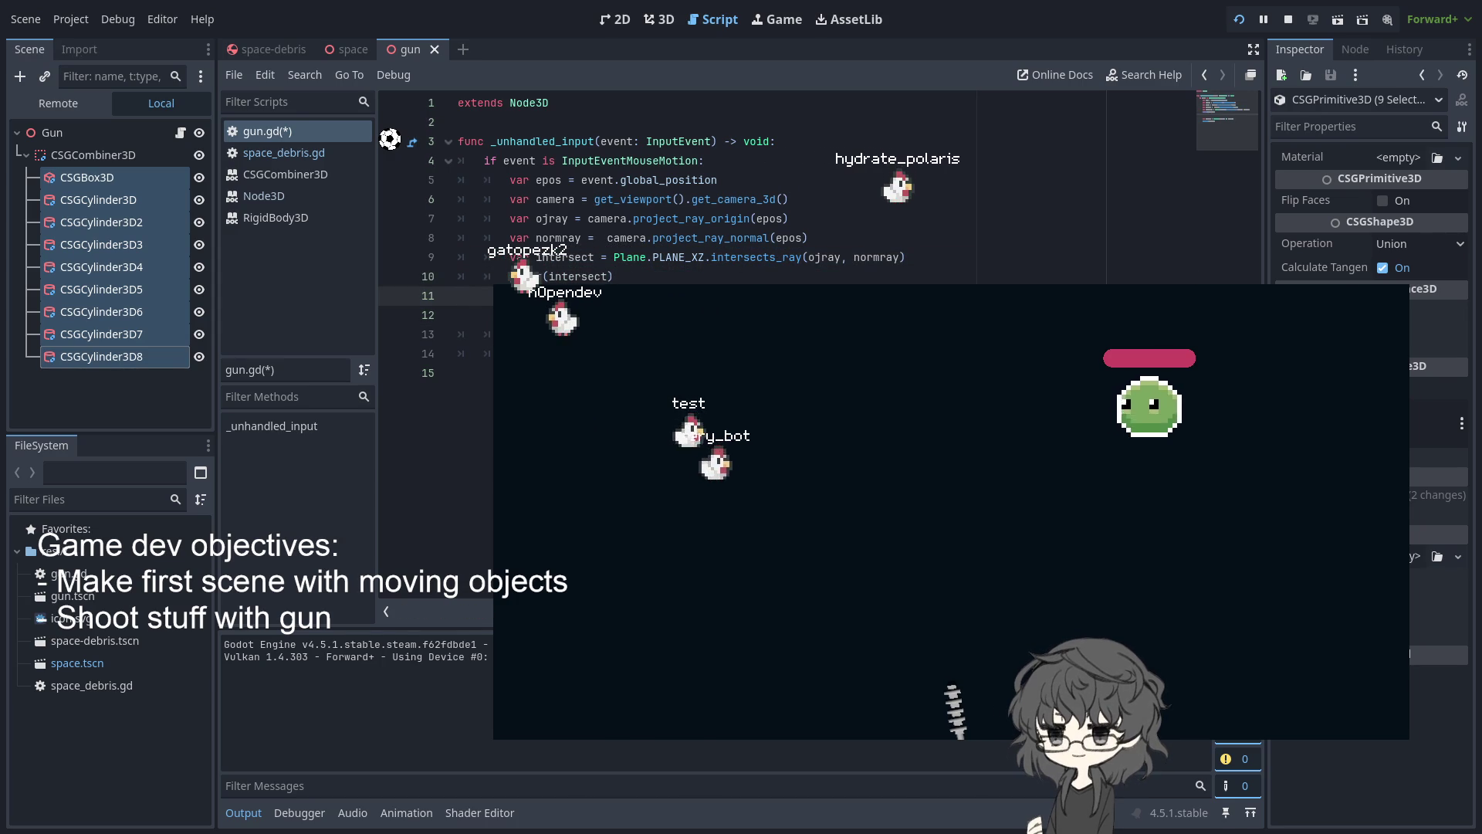
double_click(570, 275)
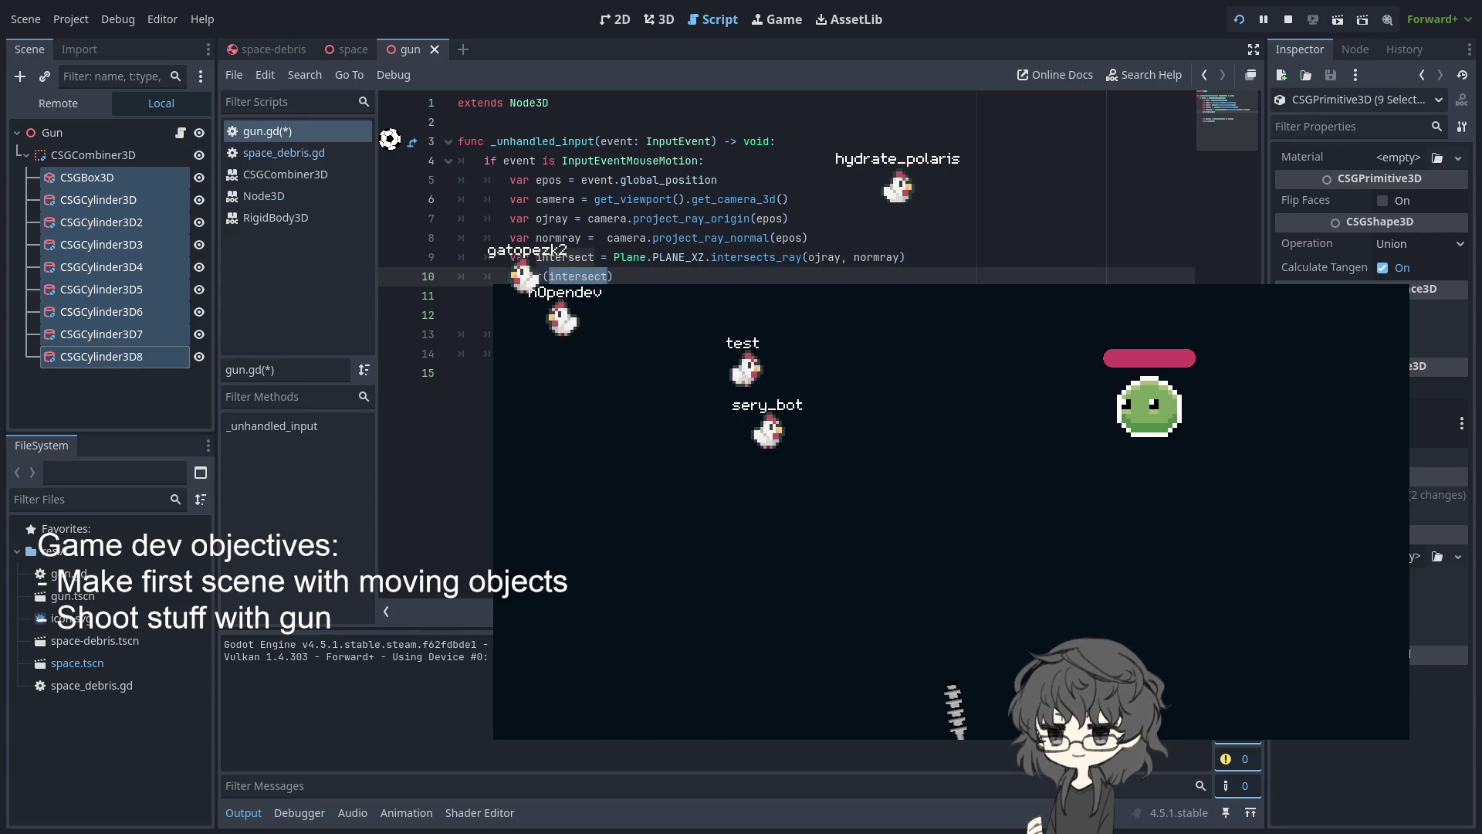
left_click(463, 296)
left_click_drag(492, 333, 403, 295)
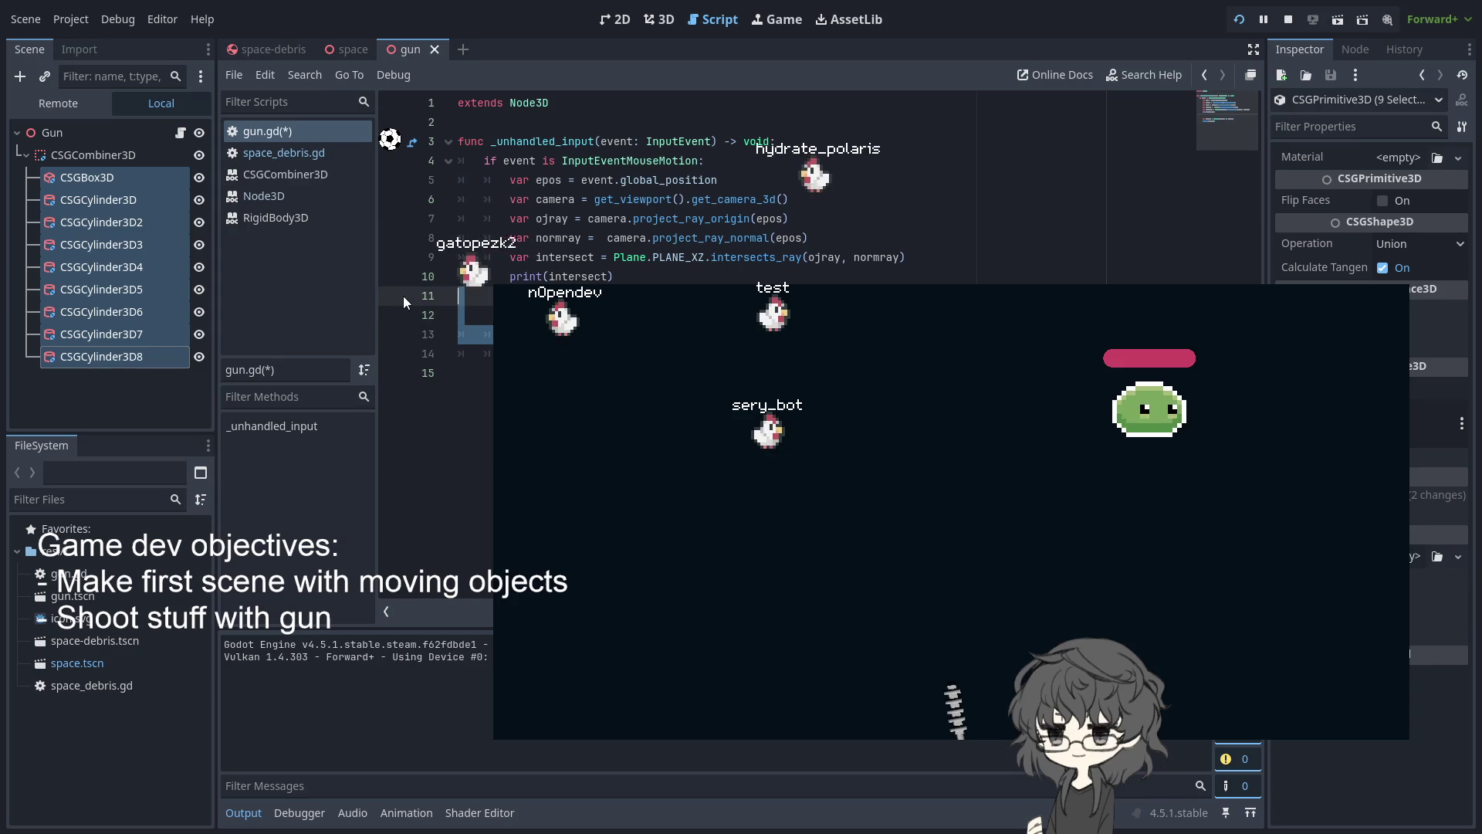
key("BackSpace")
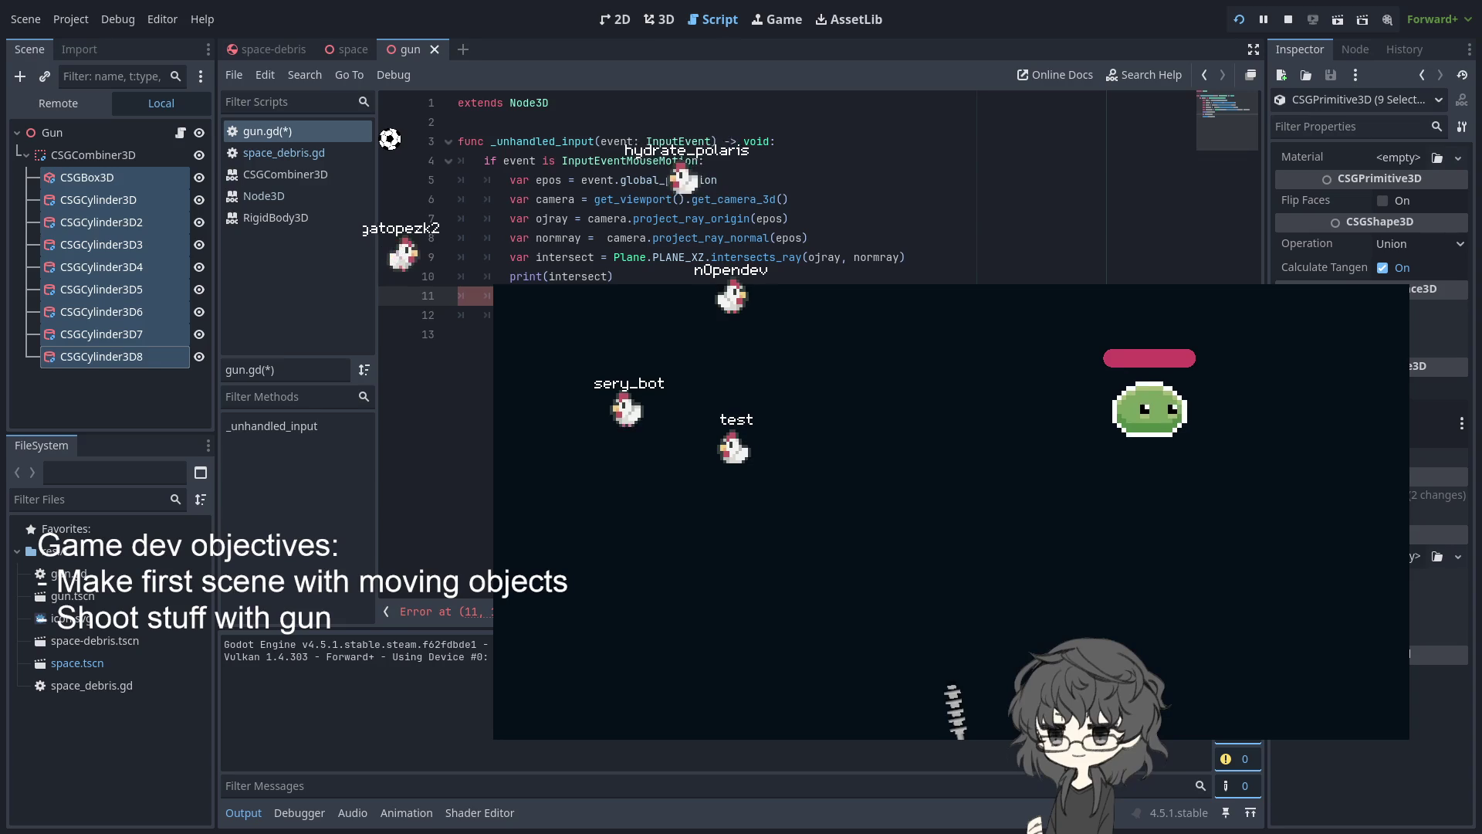
Add an 'if intersect: look_at(intersect)' block, save gun.gd and stop the running game
left_click(510, 315)
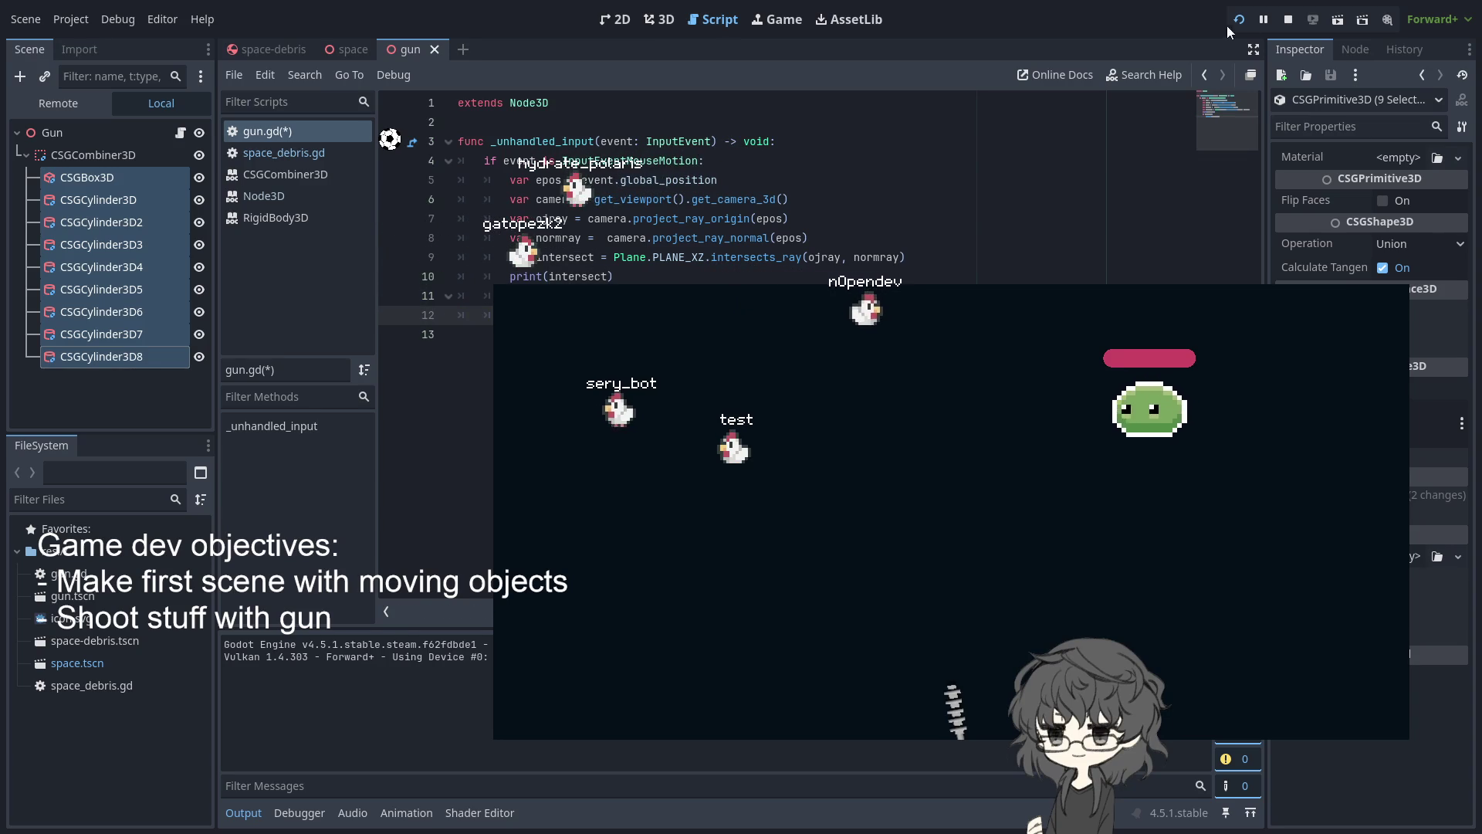
key("ctrl+s")
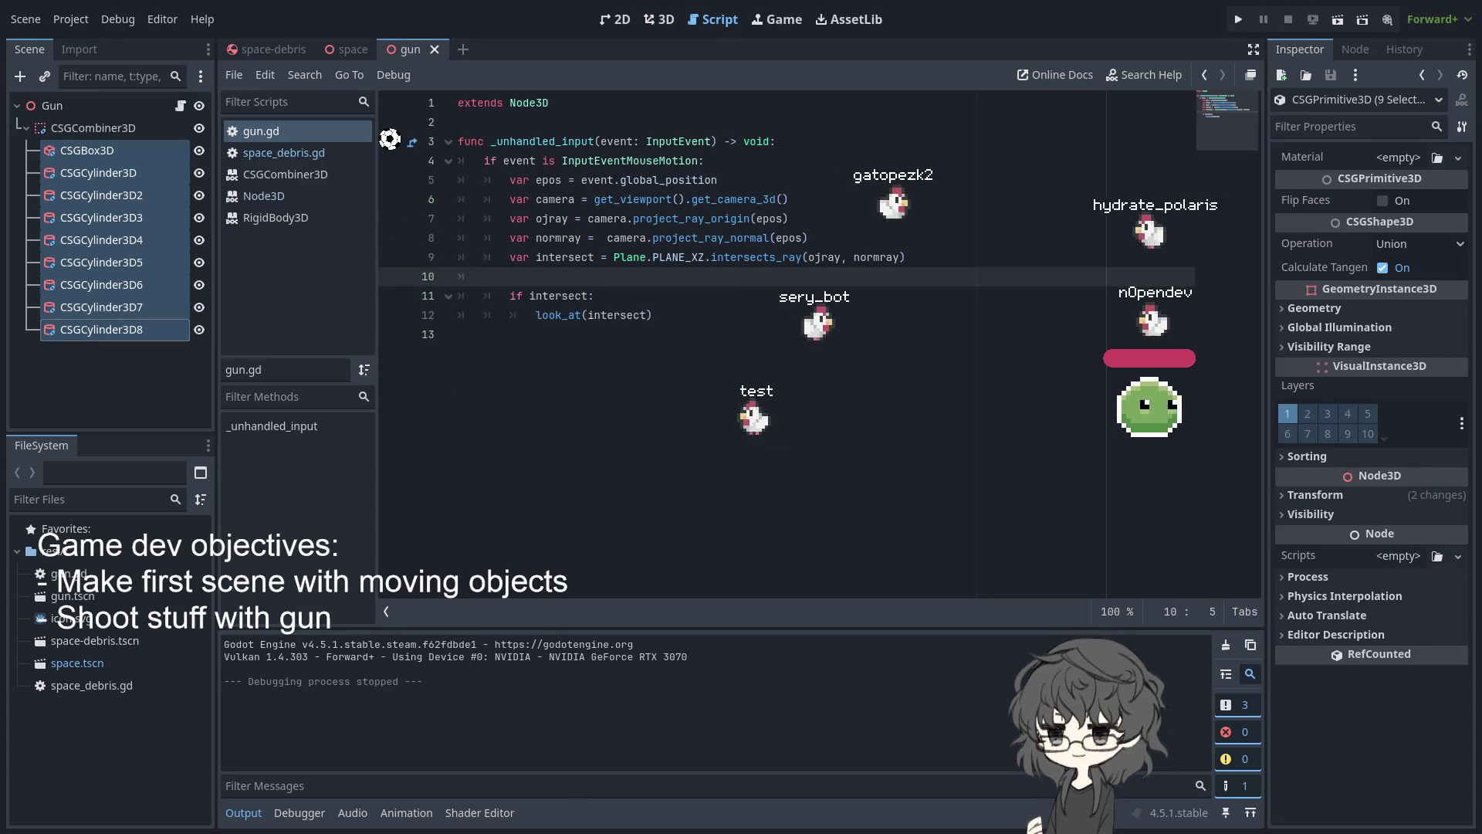
left_click(27, 19)
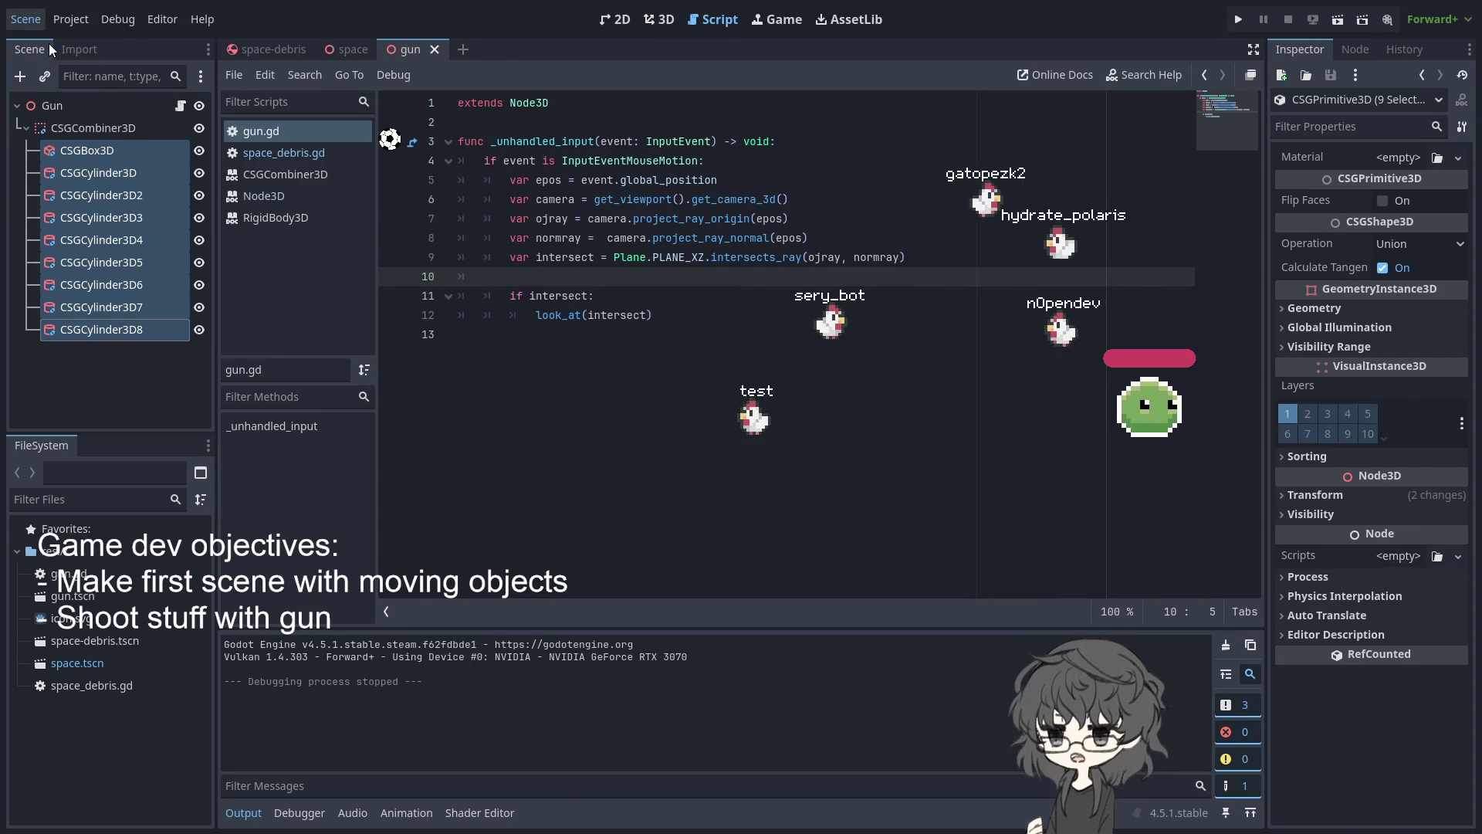
Open a new scene in the 3D editor, snap to Top view (Numpad 7), and create a Node3D root
left_click(48, 44)
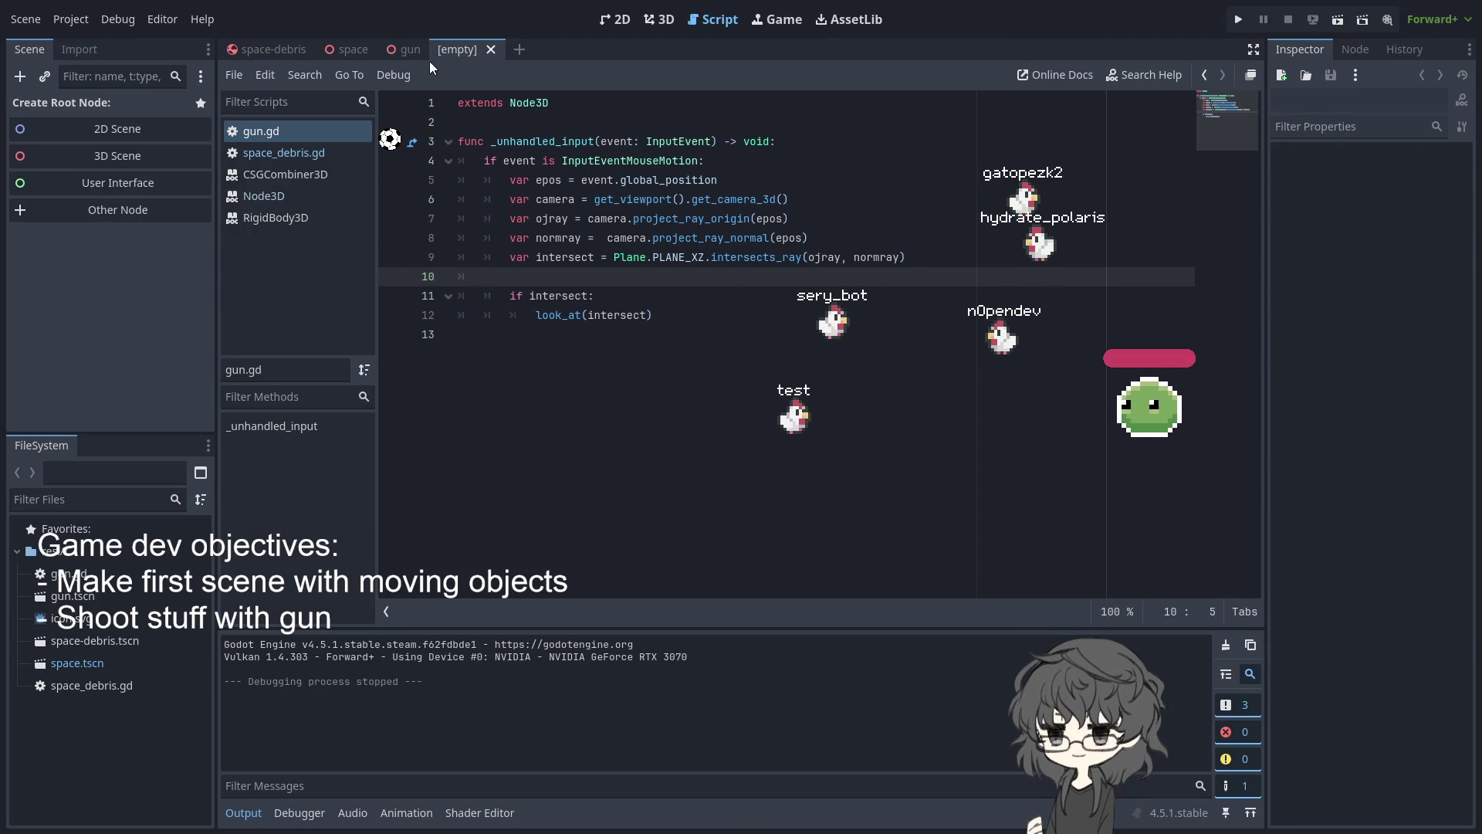
key("ctrl+F2")
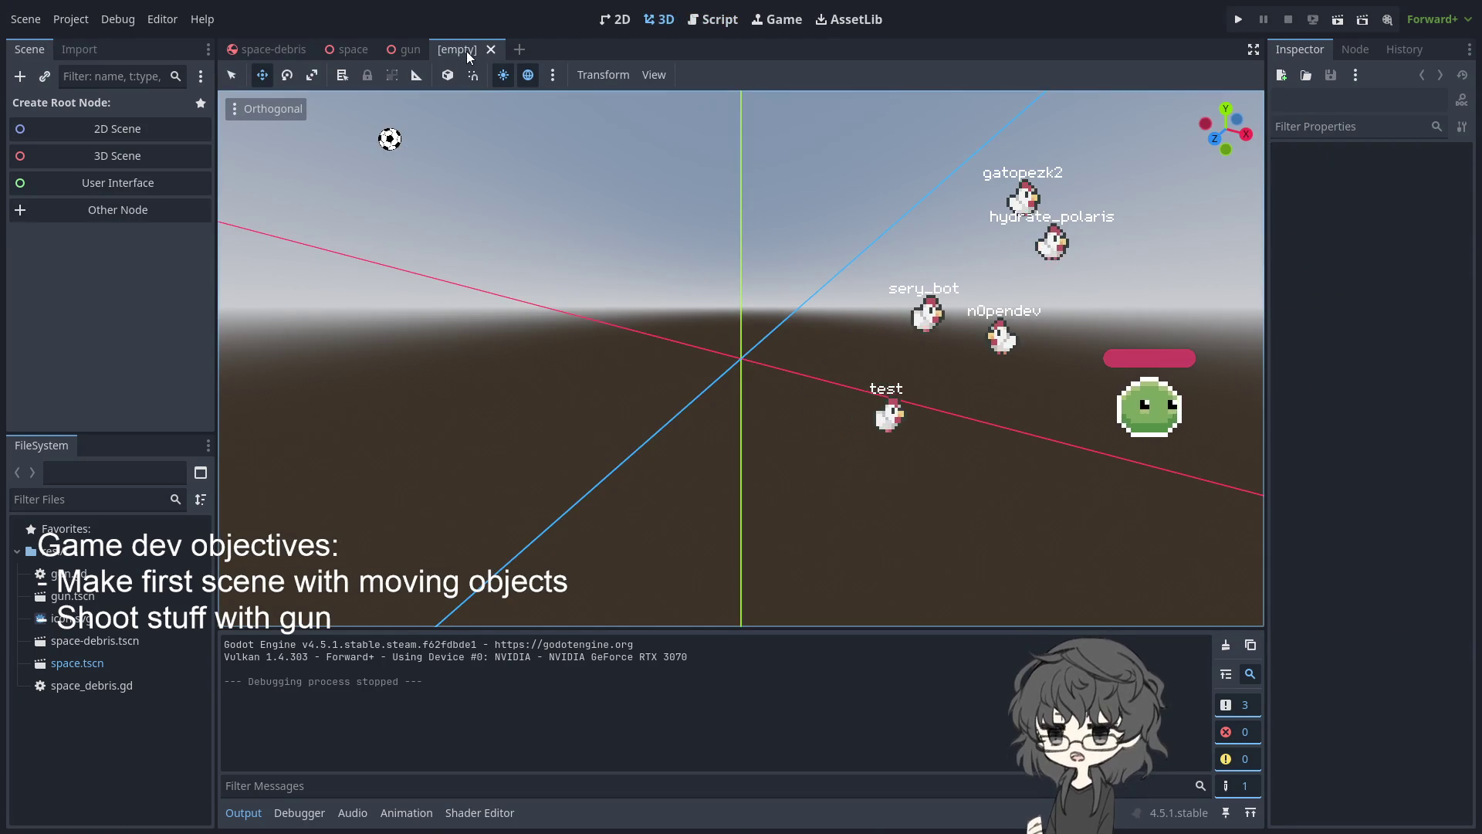
mouse_move(610, 216)
left_mouse_down()
mouse_move(734, 310)
mouse_move(744, 391)
mouse_move(751, 321)
mouse_move(737, 414)
left_mouse_up()
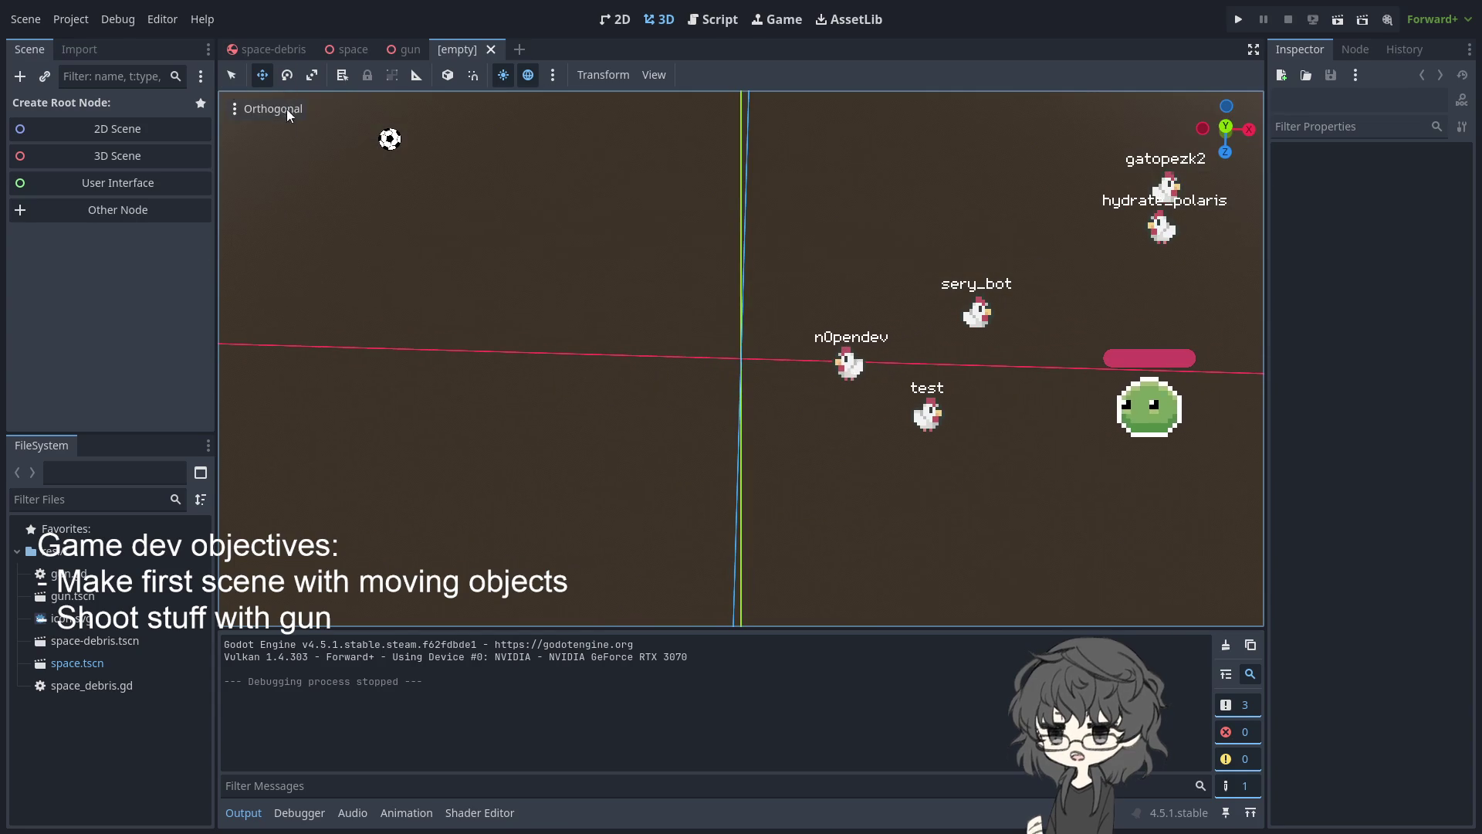
key("KP_7")
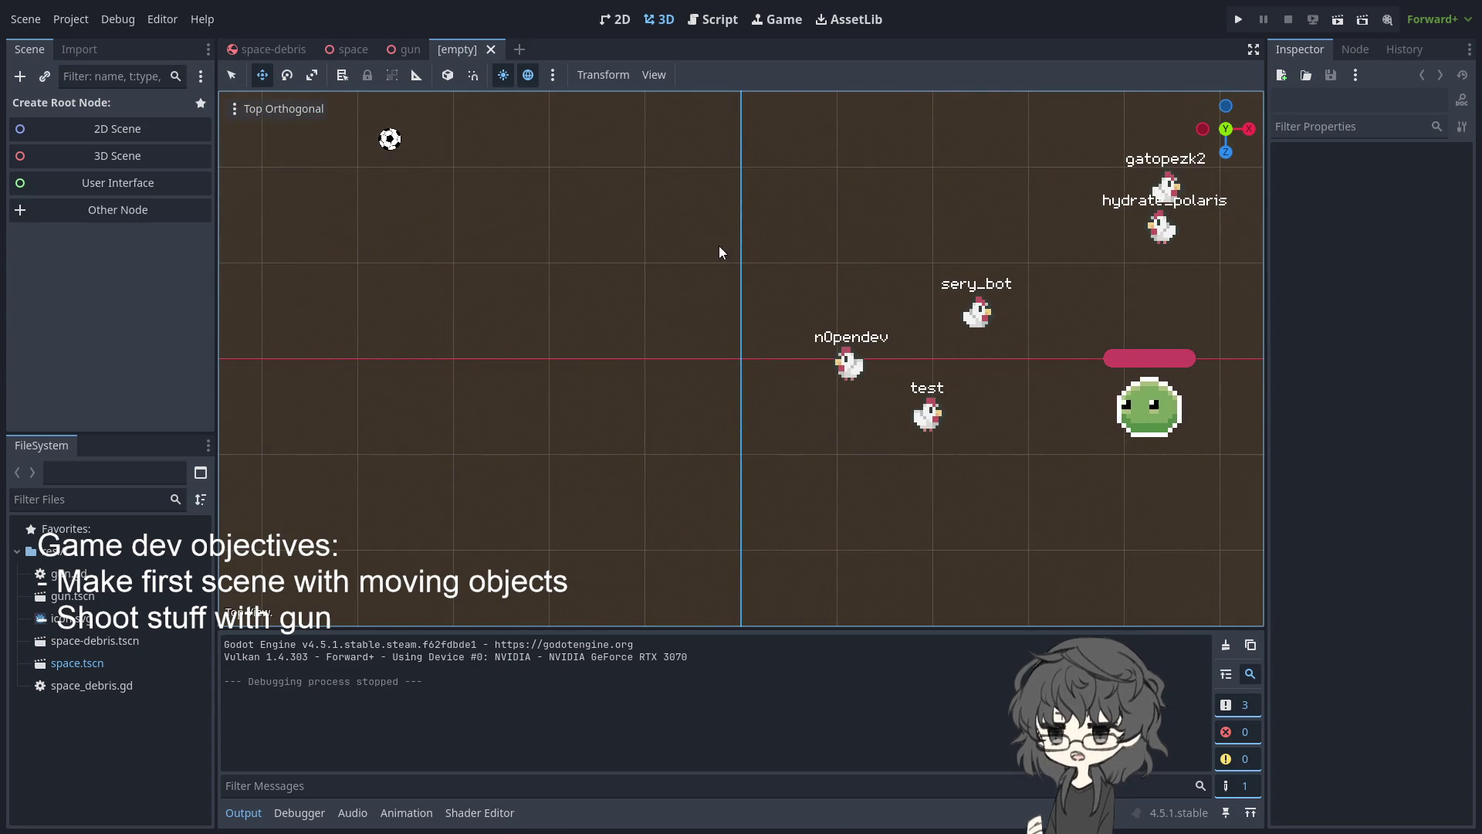
left_click(116, 152)
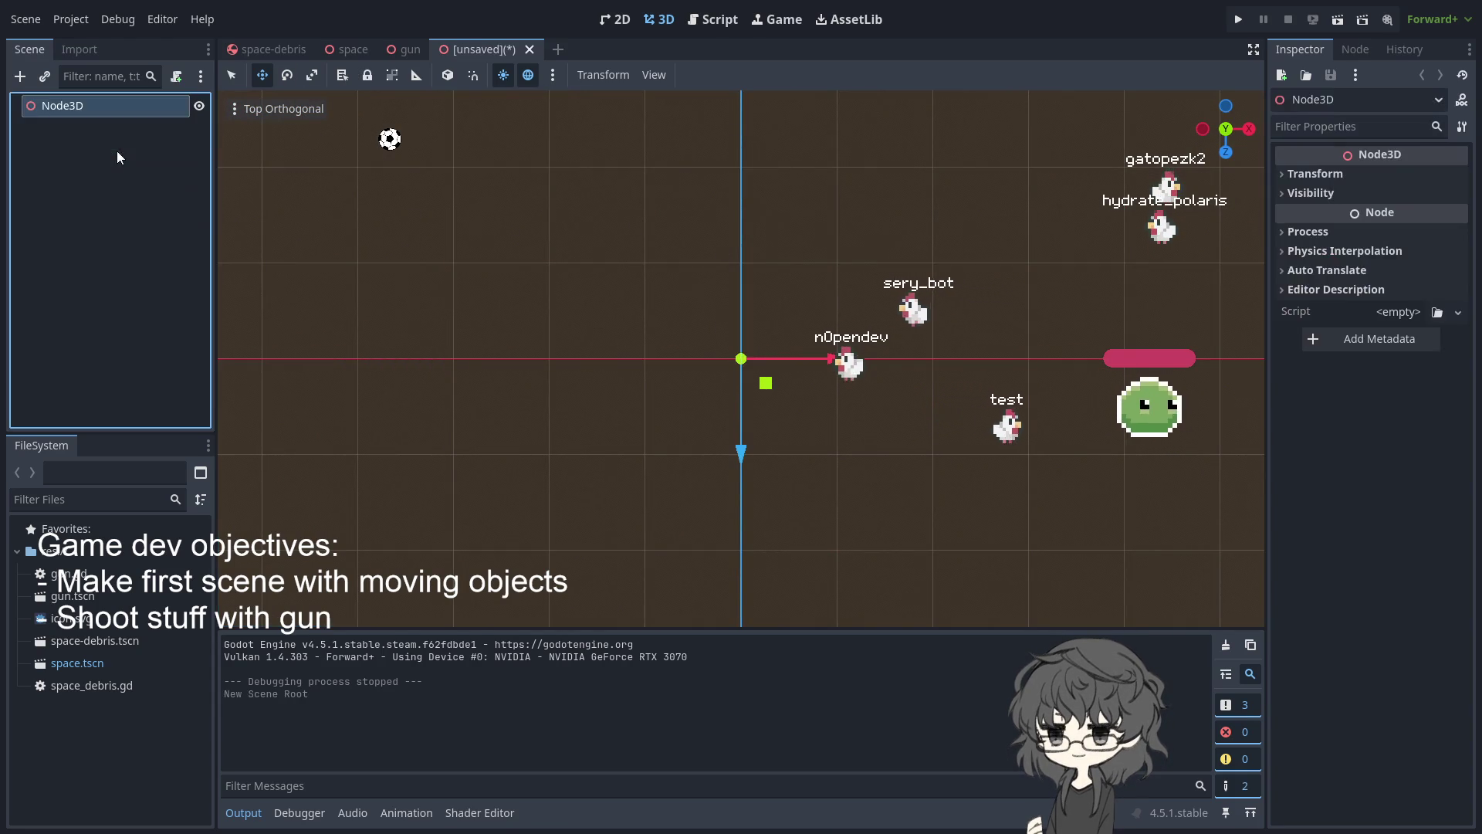
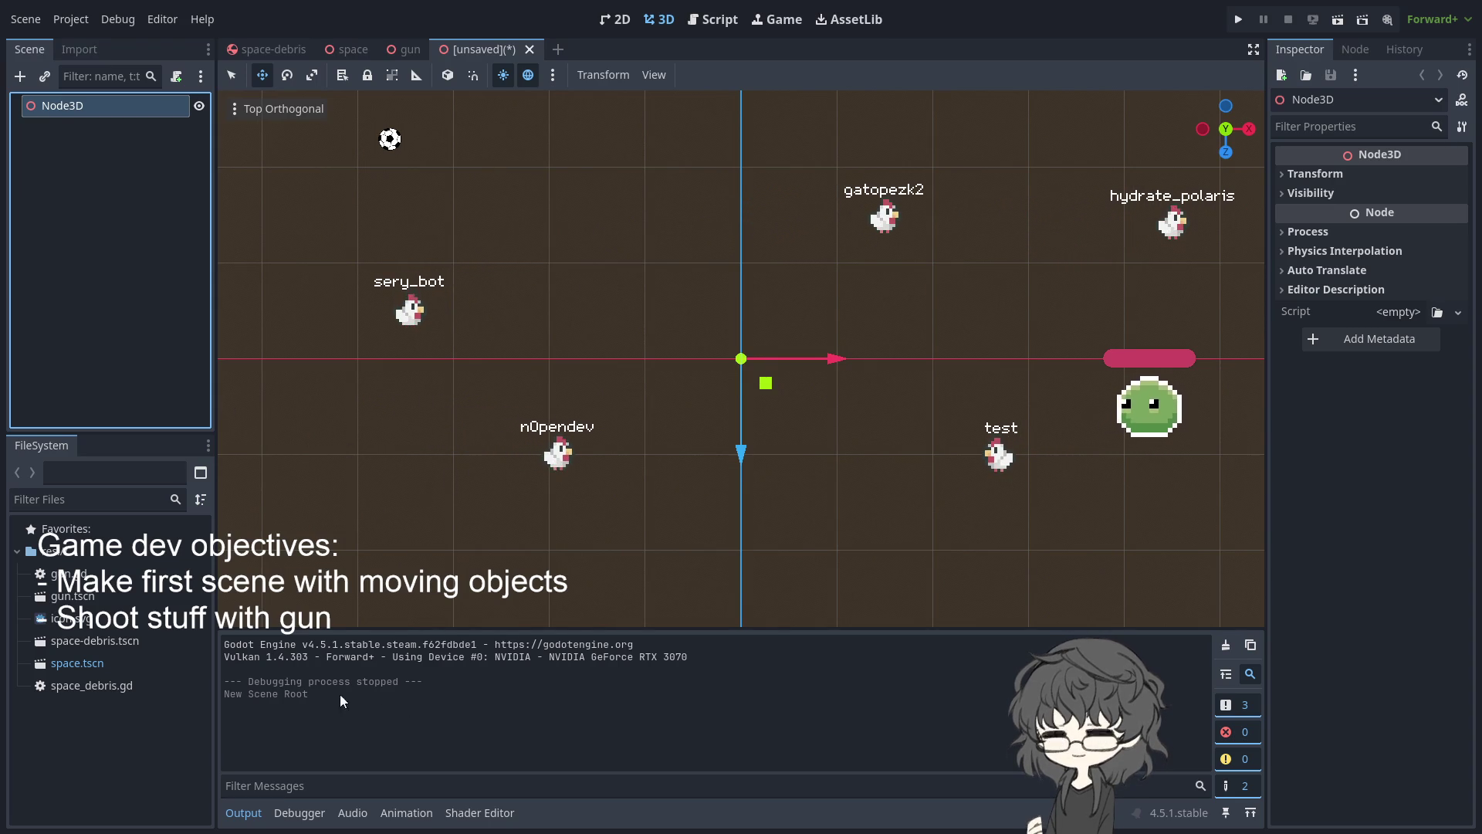
Add a CharacterBody3D, make it the scene root, and delete the old Node3D
key("Return")
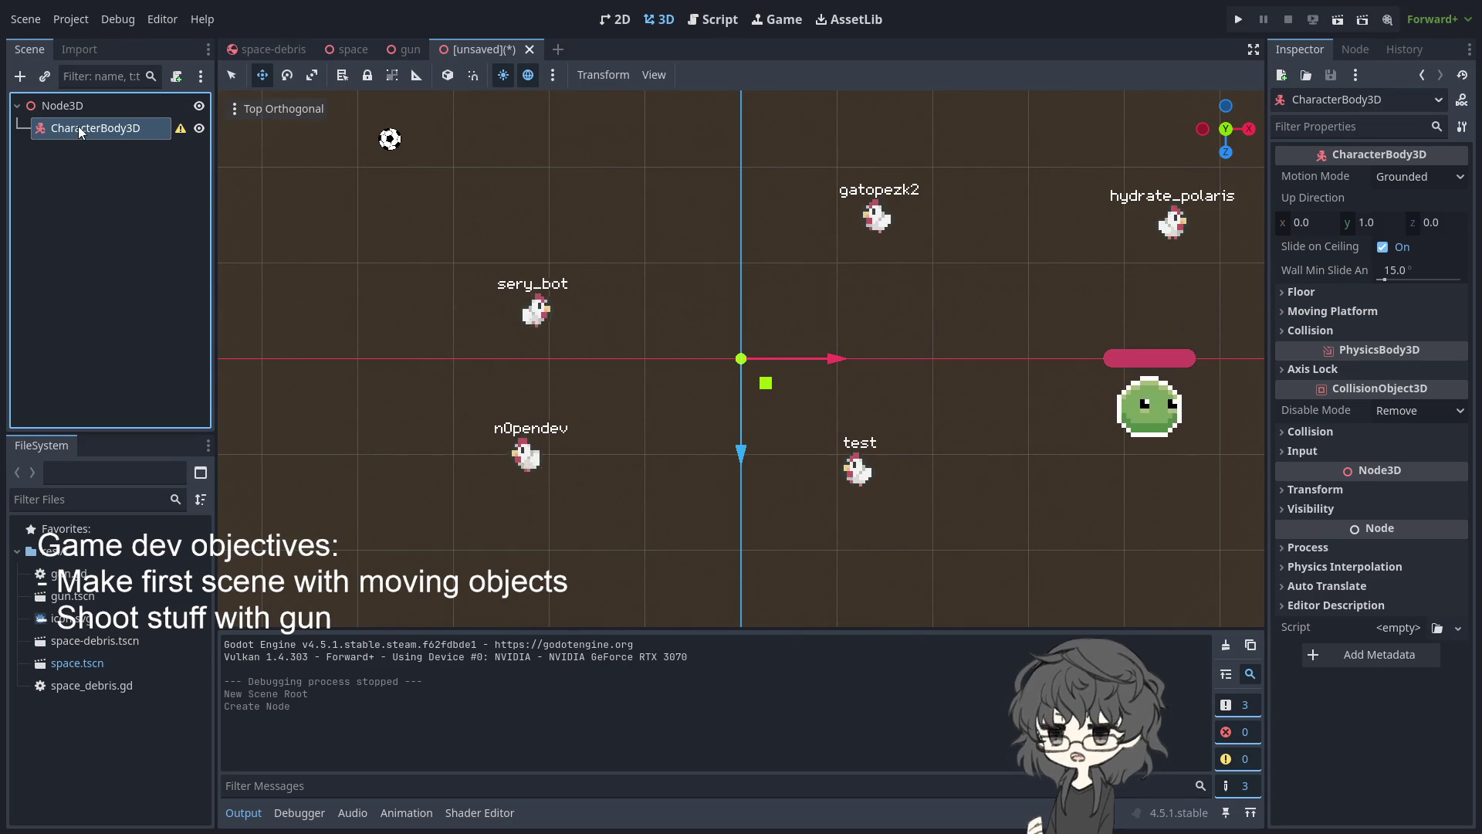
left_click(65, 110)
mouse_move(72, 130)
left_mouse_down()
mouse_move(62, 108)
mouse_move(65, 130)
left_mouse_up()
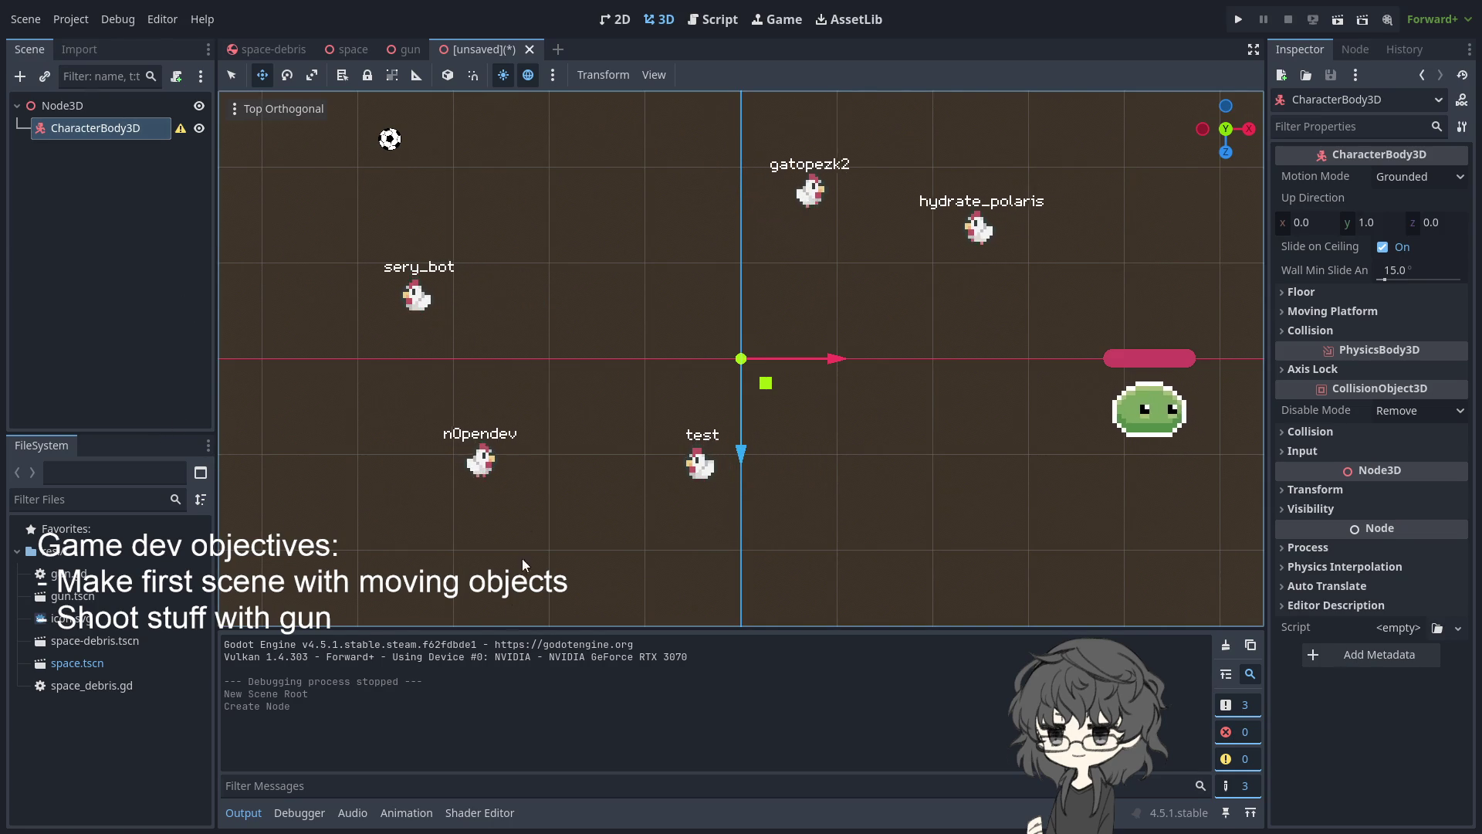
left_click(190, 466)
left_click(91, 131)
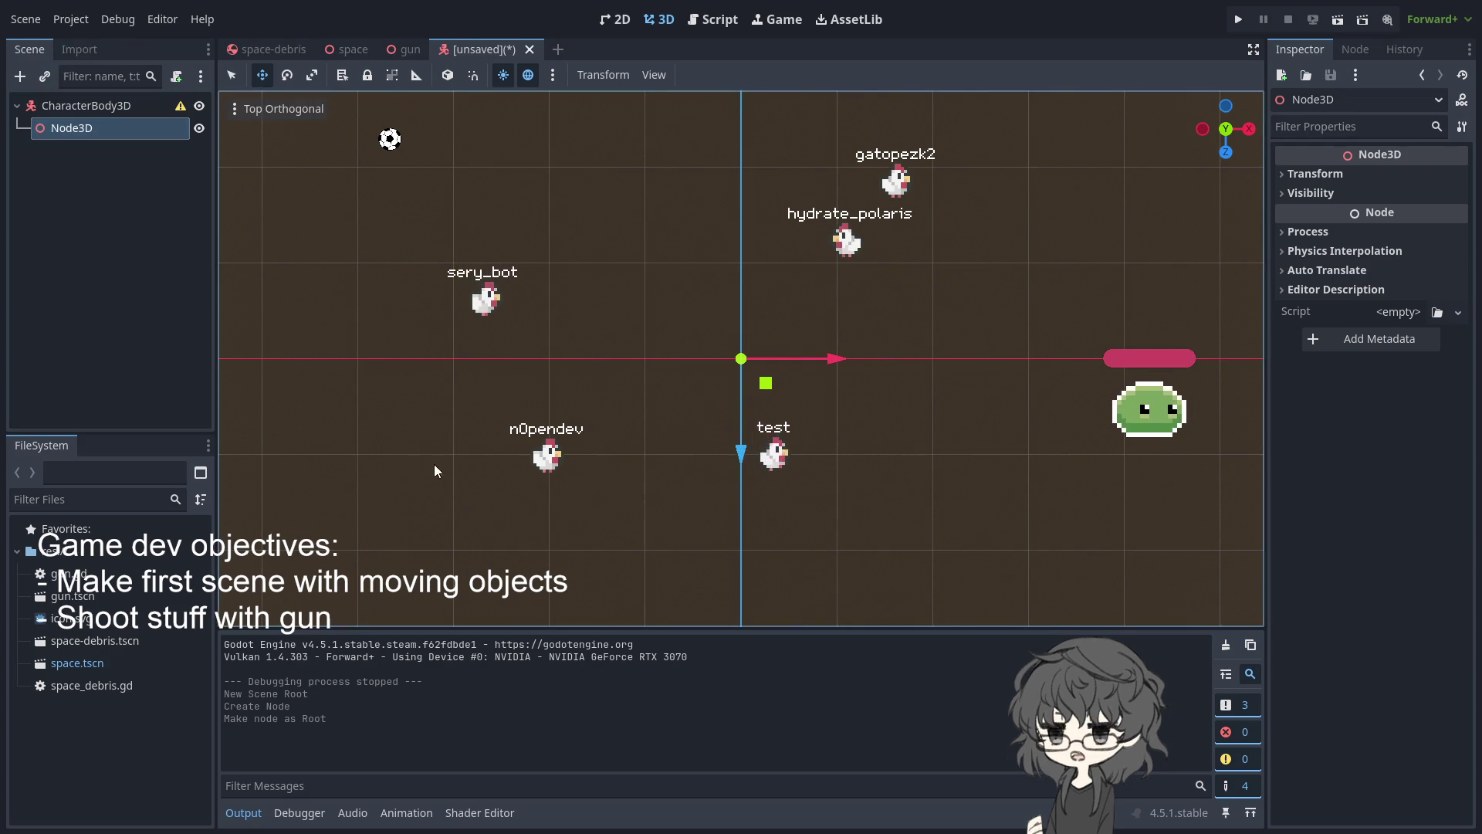
key("Delete")
Add a CollisionShape3D child under the CharacterBody3D root
left_click(87, 108)
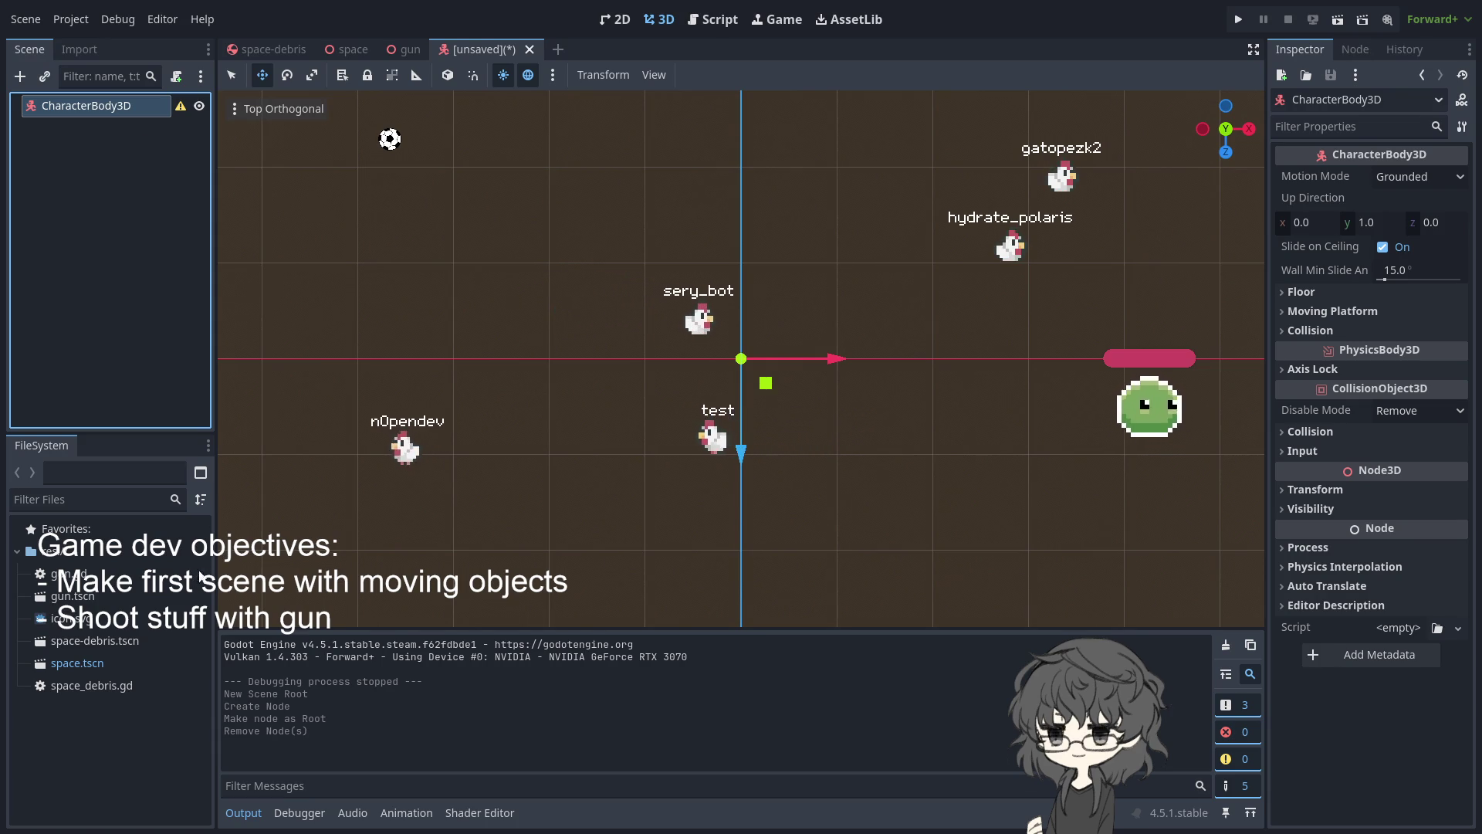
key("ctrl+a")
key("Return")
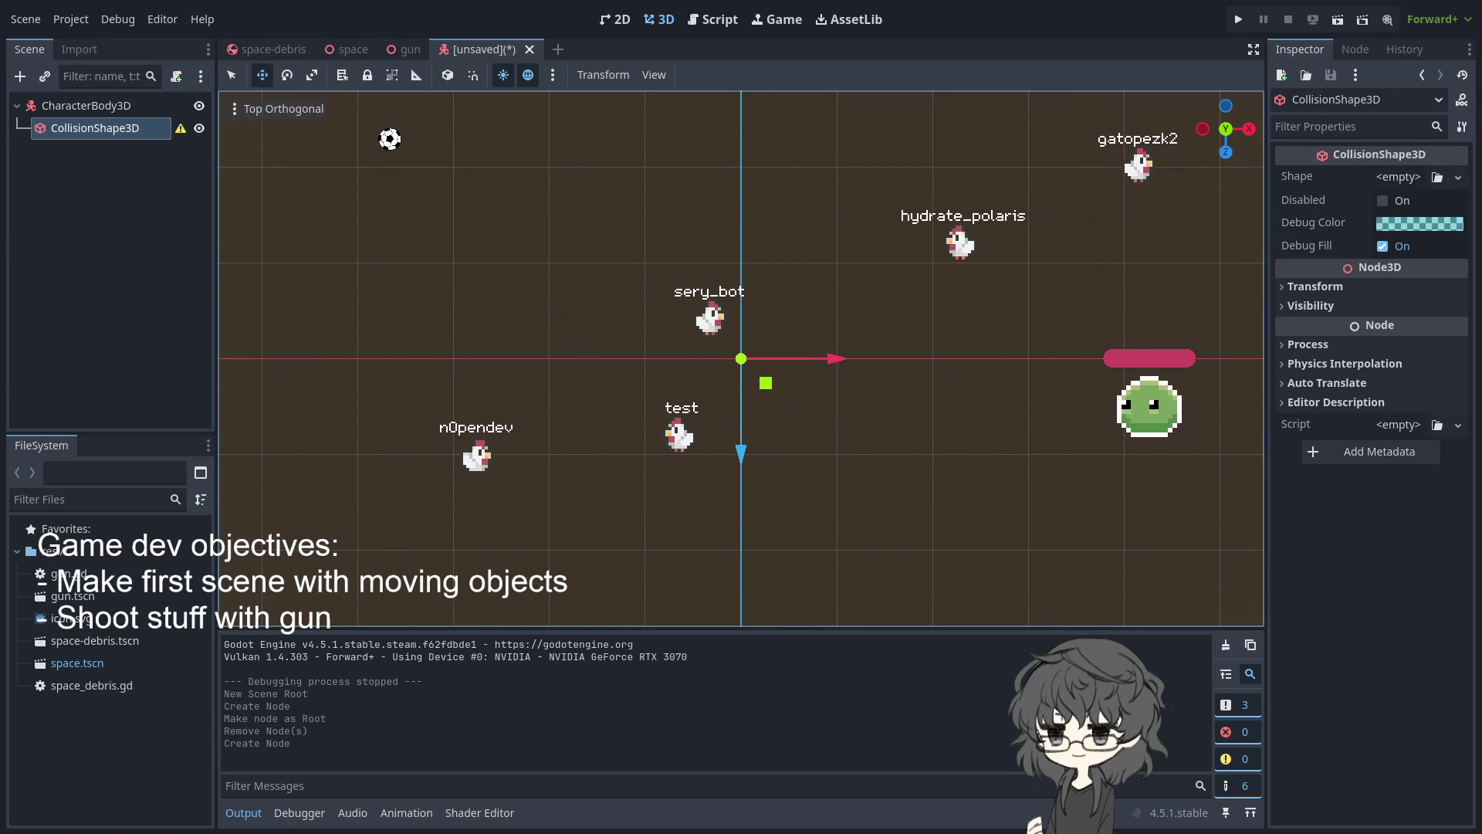
Assign a new SphereShape3D to the CollisionShape3D's Shape property
left_click(1366, 249)
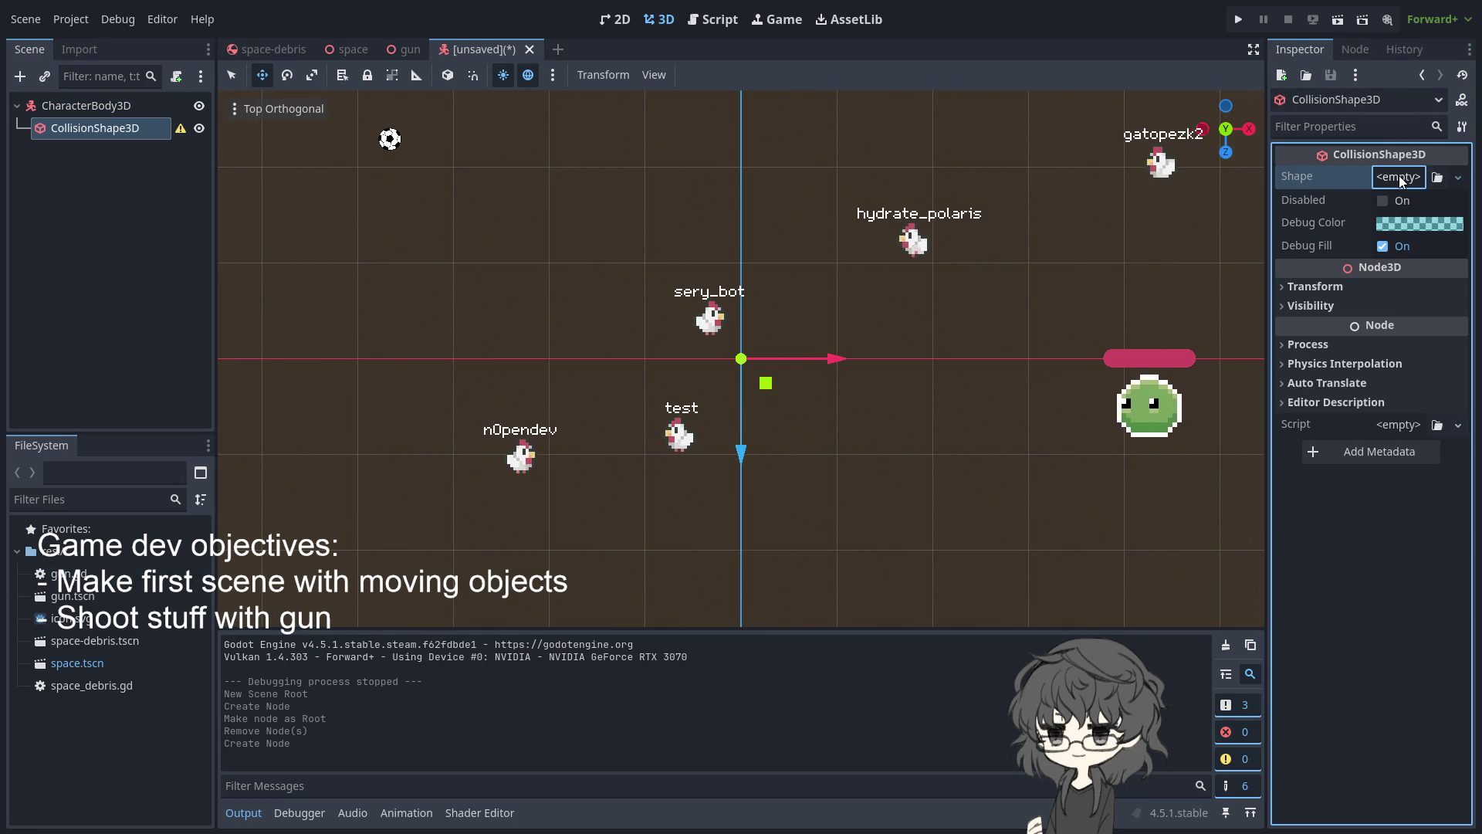
left_click(1366, 248)
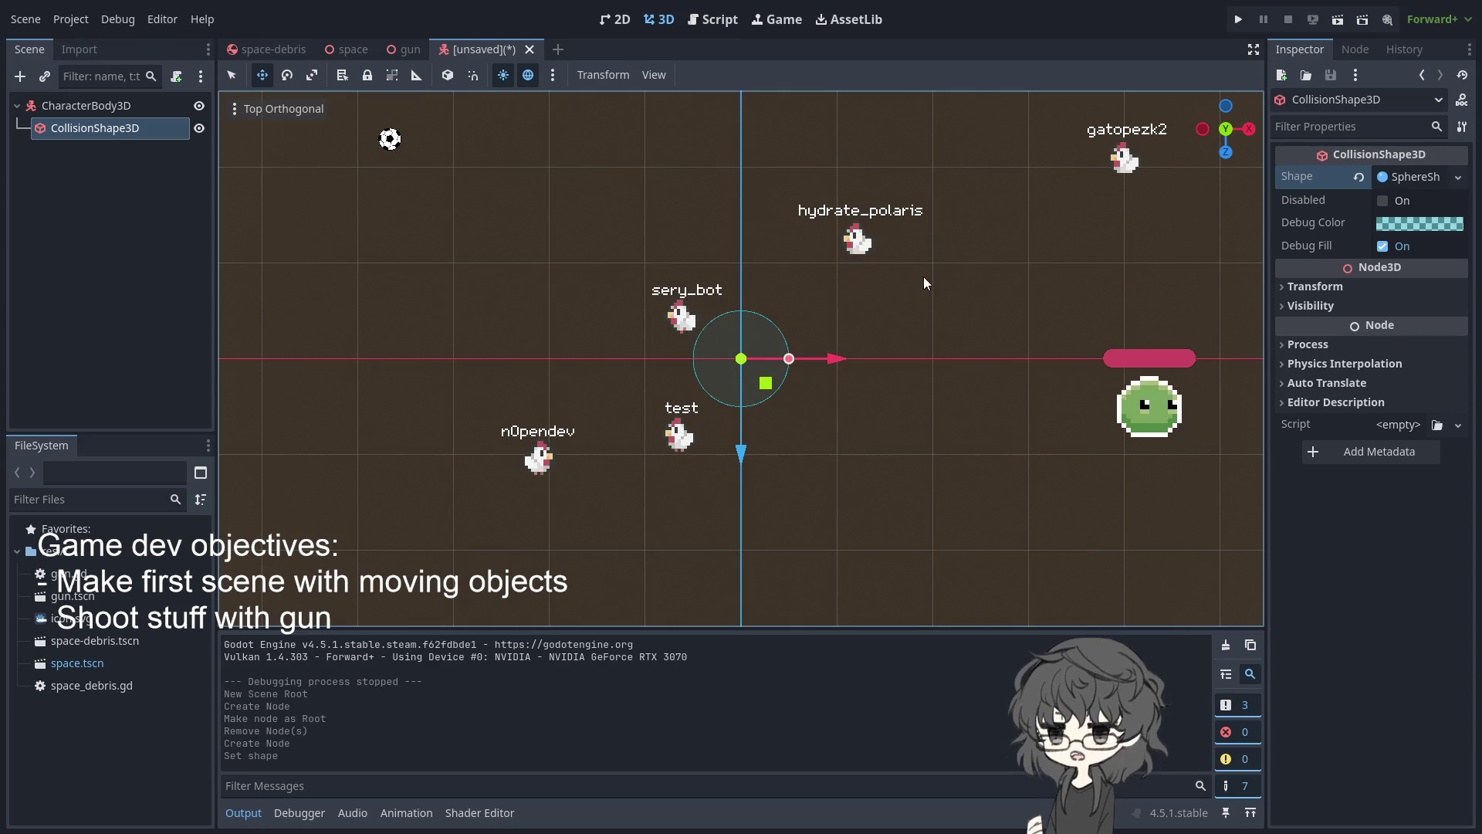
left_click(140, 196)
left_click(97, 127)
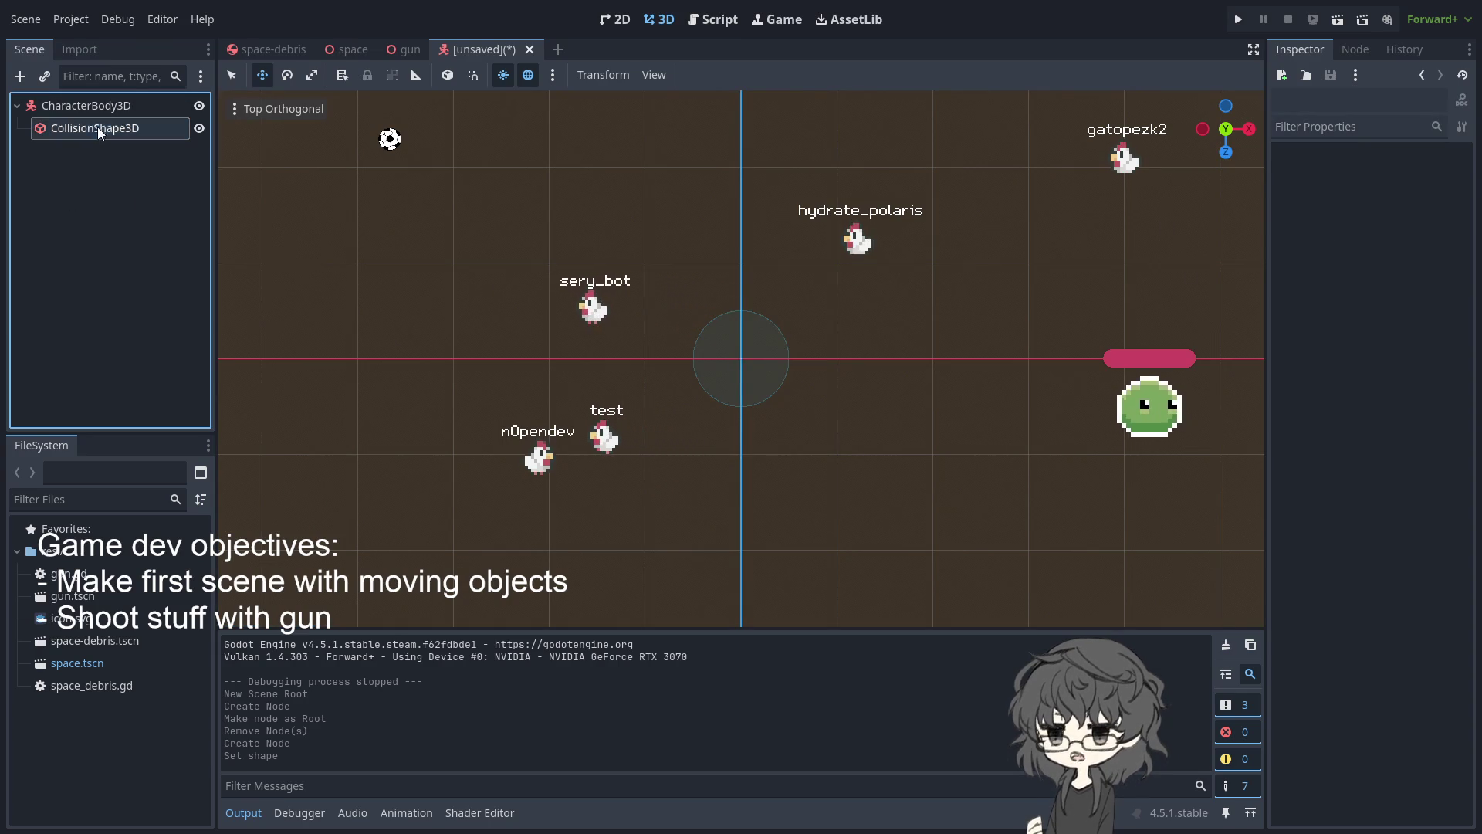
Add a CSGCombiner3D child under the CharacterBody3D root
left_click(106, 111)
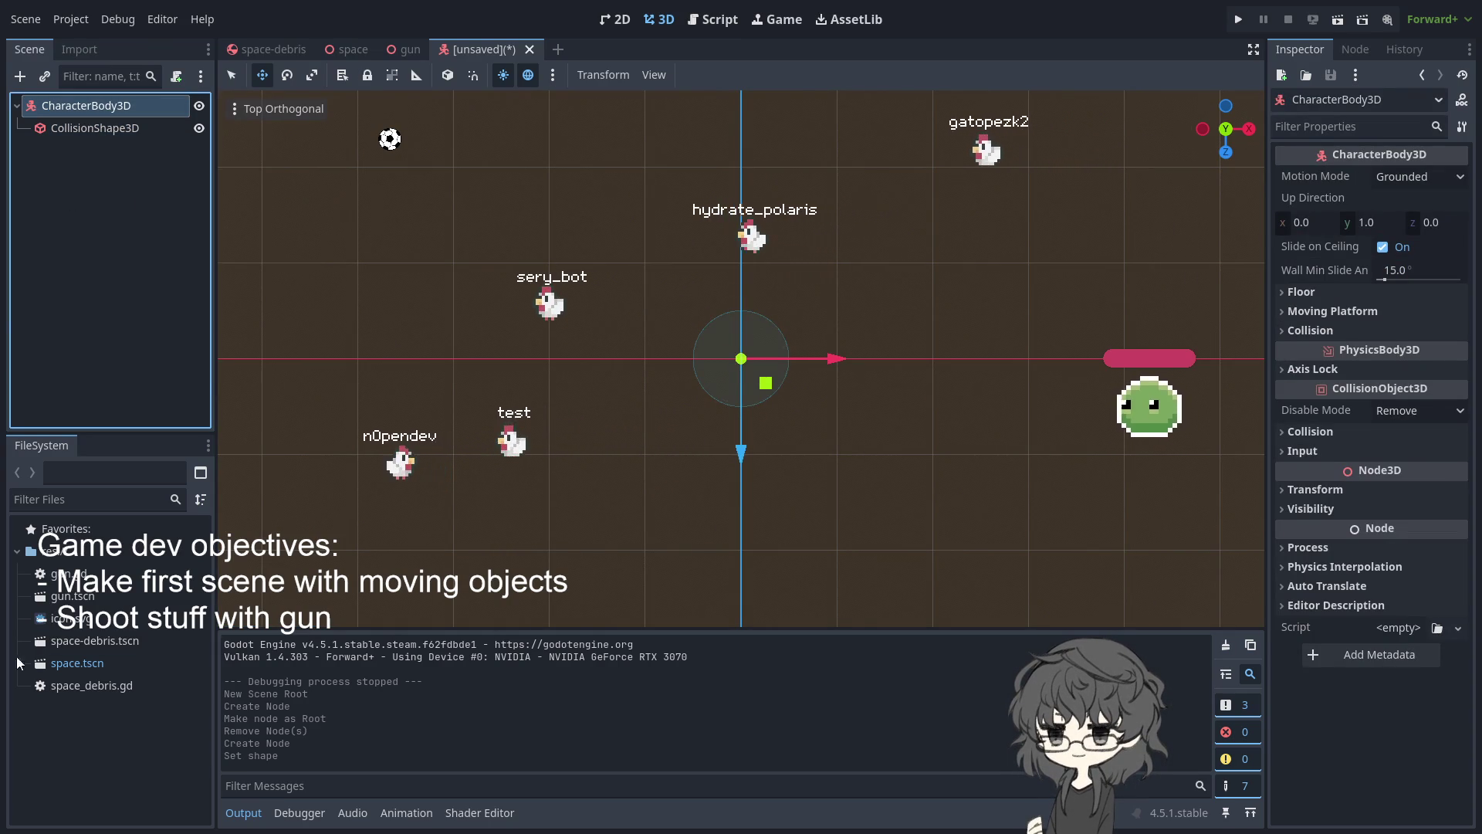
left_click(583, 198)
left_click(104, 106)
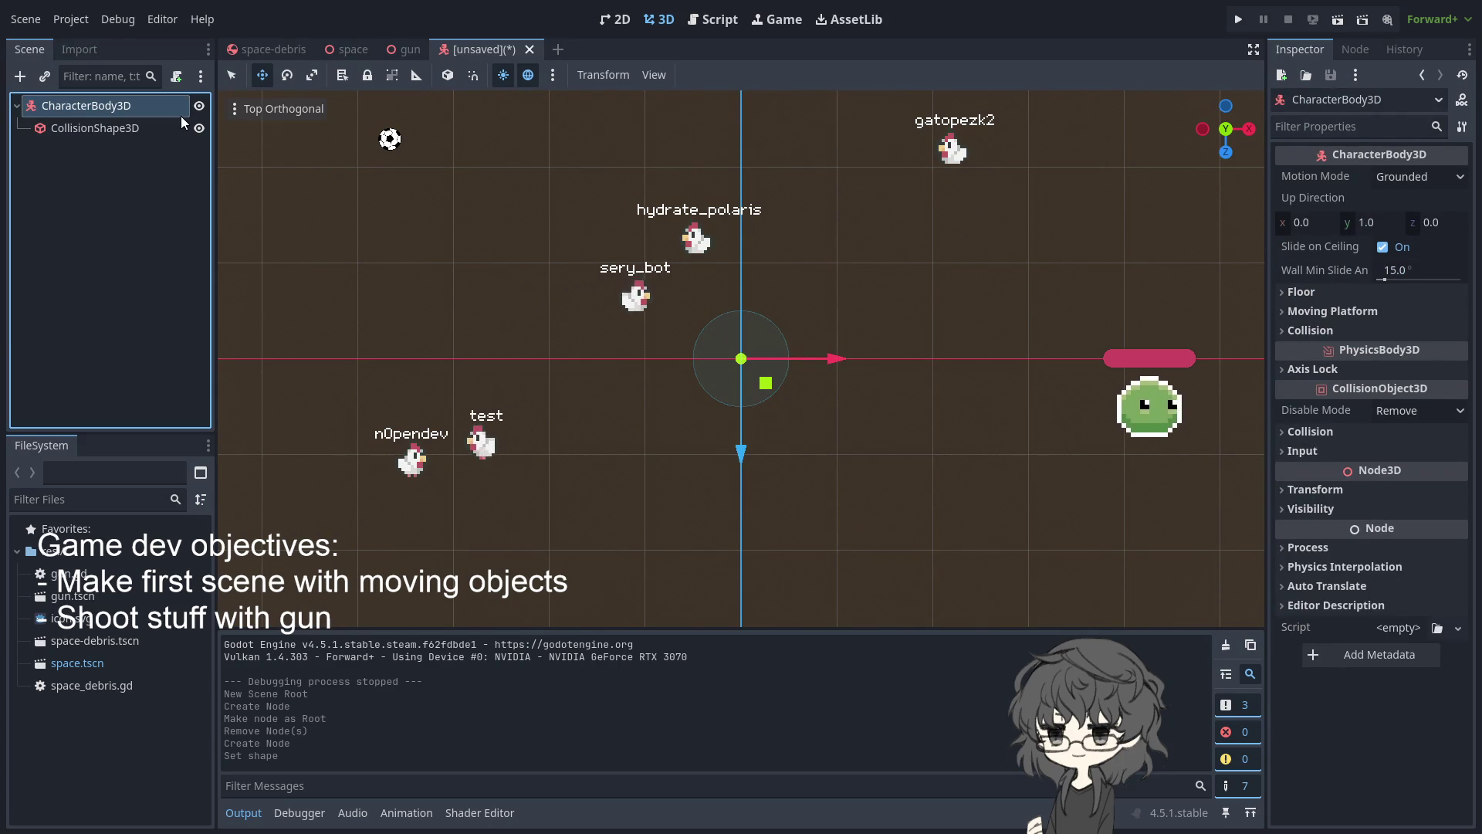
key("ctrl+a")
key("Return")
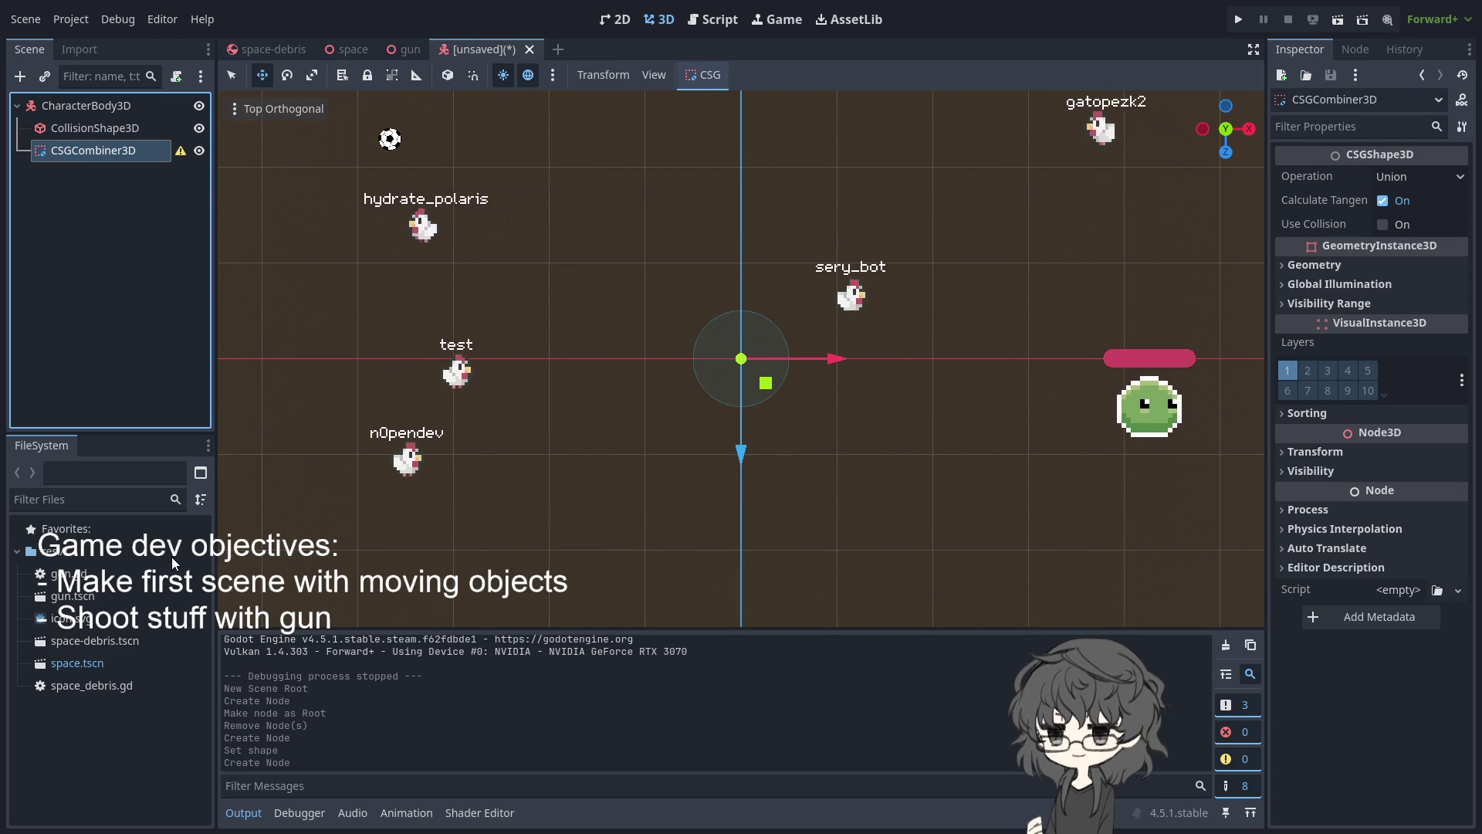
Add a CSGCylinder3D inside the combiner and tilt it sideways about 60 degrees
key("Return")
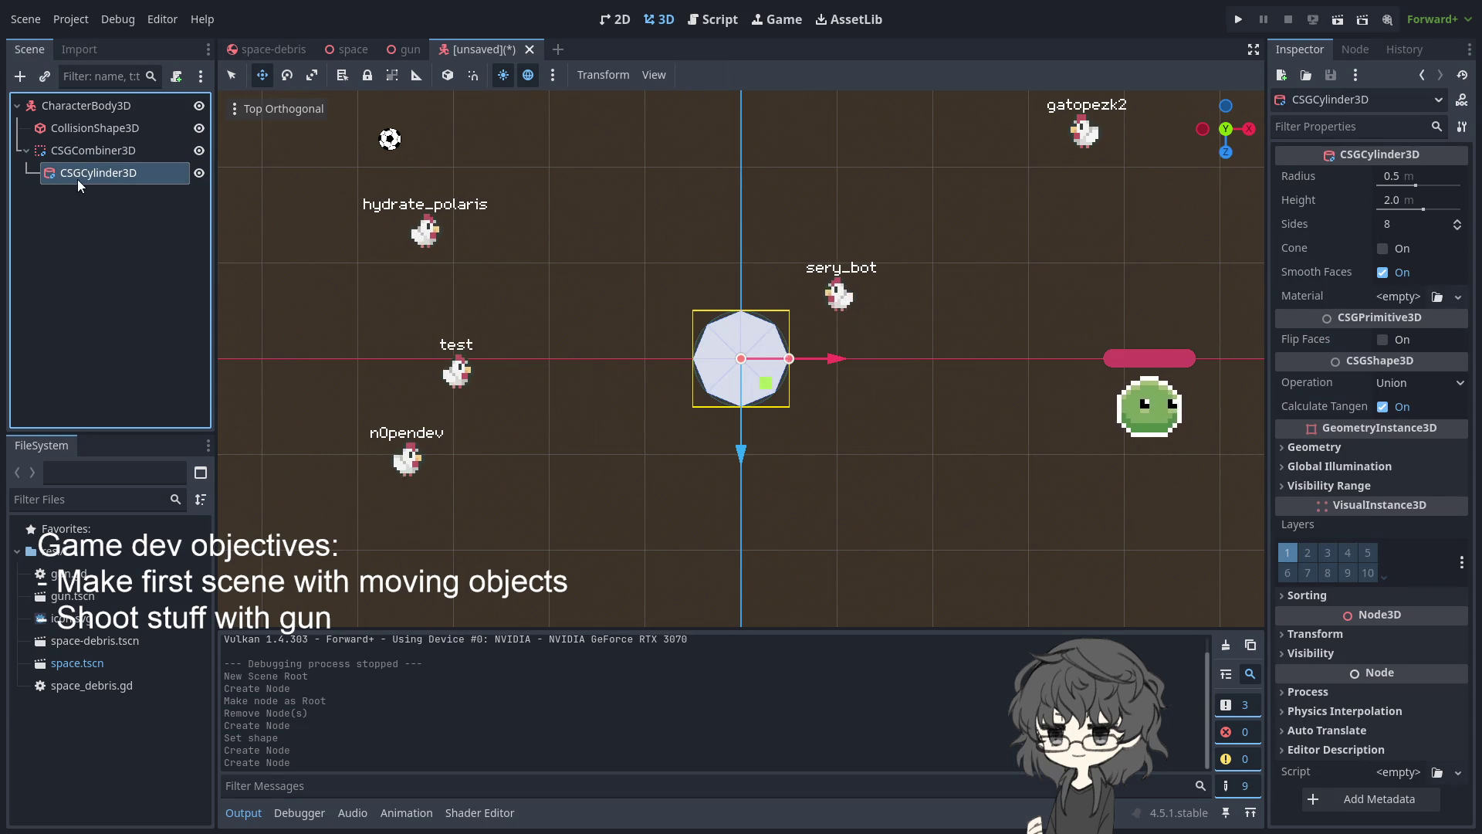
mouse_move(1047, 336)
left_mouse_down()
mouse_move(947, 288)
mouse_move(1027, 266)
mouse_move(883, 340)
left_mouse_up()
mouse_move(837, 423)
left_mouse_down()
mouse_move(827, 307)
mouse_move(844, 458)
mouse_move(823, 383)
mouse_move(844, 372)
mouse_move(836, 452)
mouse_move(817, 376)
mouse_move(831, 382)
mouse_move(778, 452)
mouse_move(538, 271)
mouse_move(632, 342)
mouse_move(612, 348)
left_mouse_up()
scroll(631, 343, "up", 6)
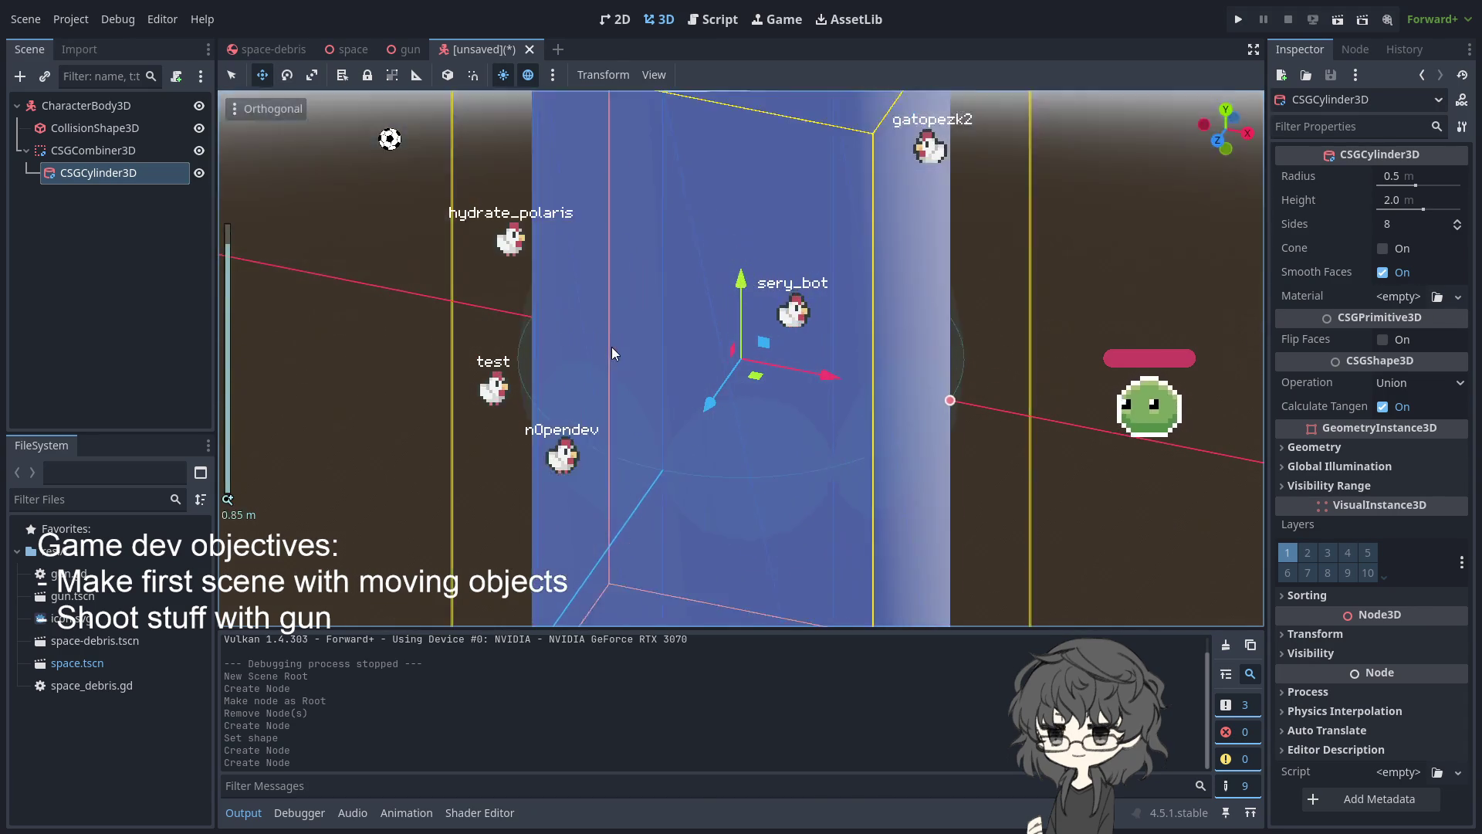
scroll(611, 345, "down", 5)
scroll(659, 360, "up", 4)
left_click_drag(670, 434, 684, 465)
key("e")
mouse_move(817, 381)
left_mouse_down()
mouse_move(827, 433)
mouse_move(823, 397)
mouse_move(814, 429)
mouse_move(803, 328)
mouse_move(897, 354)
left_mouse_up()
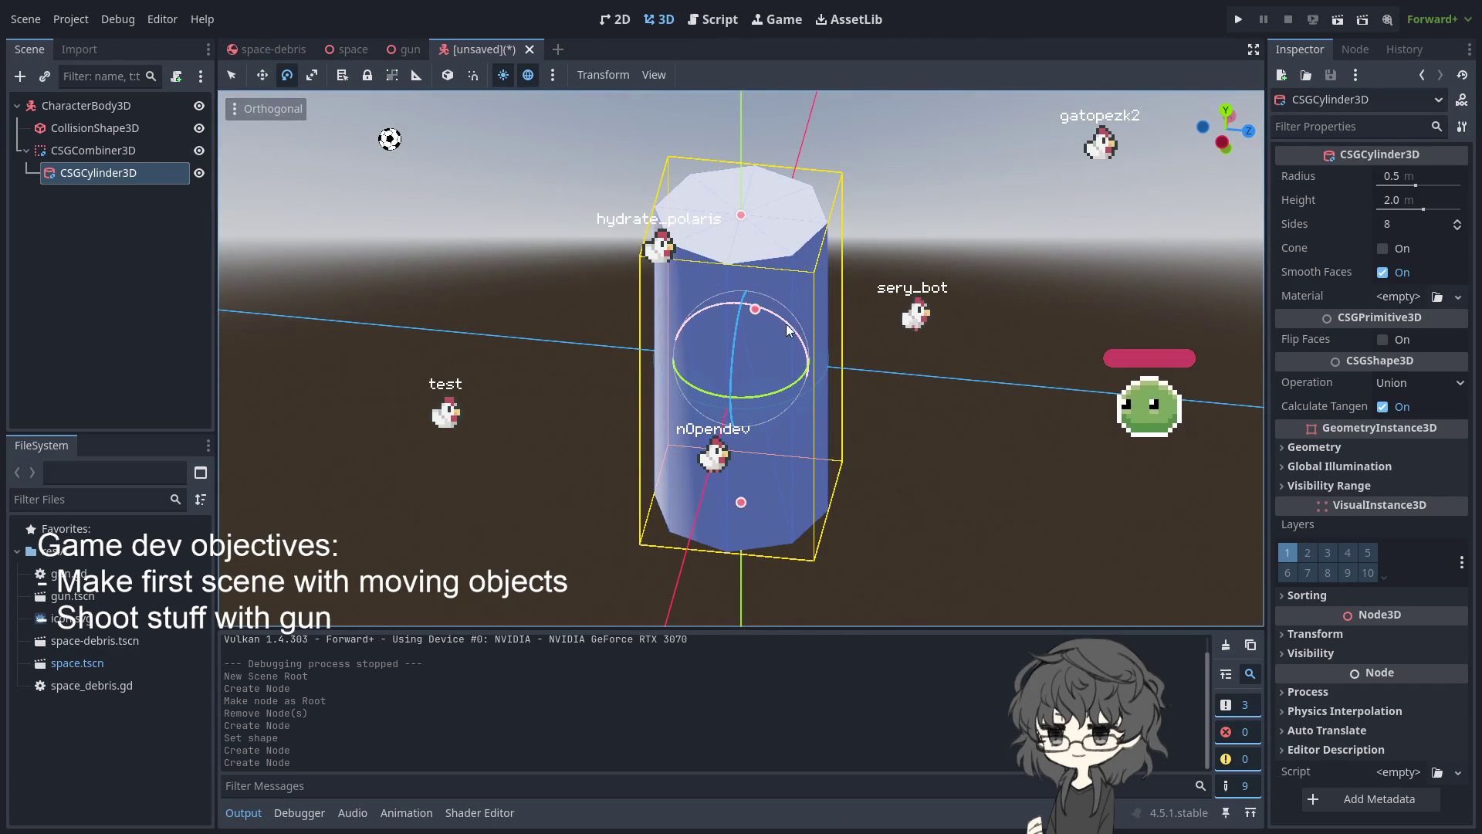
mouse_move(788, 331)
left_mouse_down()
mouse_move(658, 306)
mouse_move(711, 312)
mouse_move(687, 310)
mouse_move(818, 383)
mouse_move(789, 493)
mouse_move(736, 401)
mouse_move(739, 430)
left_mouse_up()
Turn the cylinder into a cone about 0.98 m high
left_click_drag(740, 183, 741, 253)
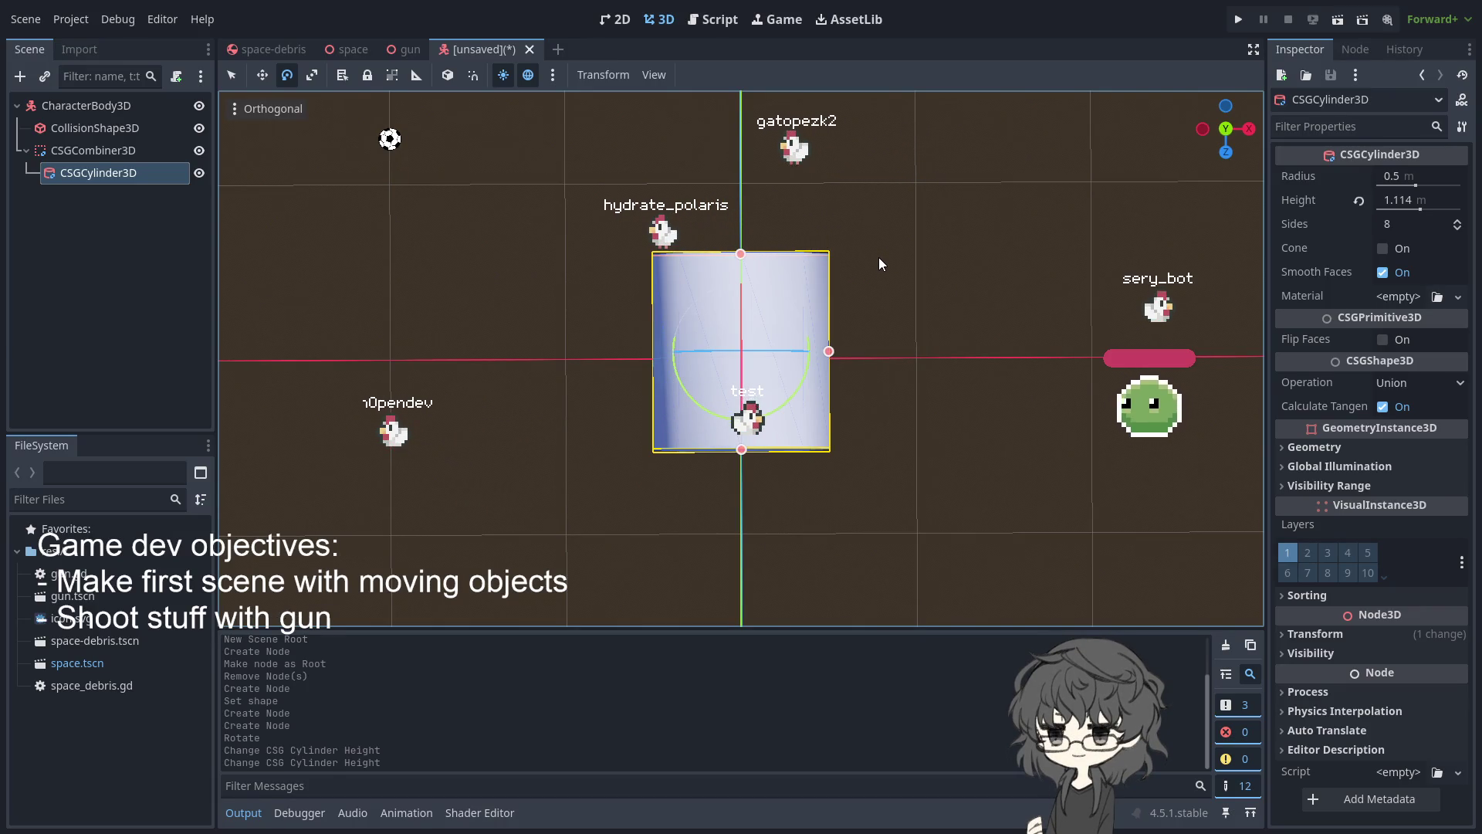
left_click(1383, 249)
mouse_move(1004, 231)
left_mouse_down()
mouse_move(979, 201)
mouse_move(1030, 266)
left_mouse_up()
left_click_drag(828, 381, 819, 379)
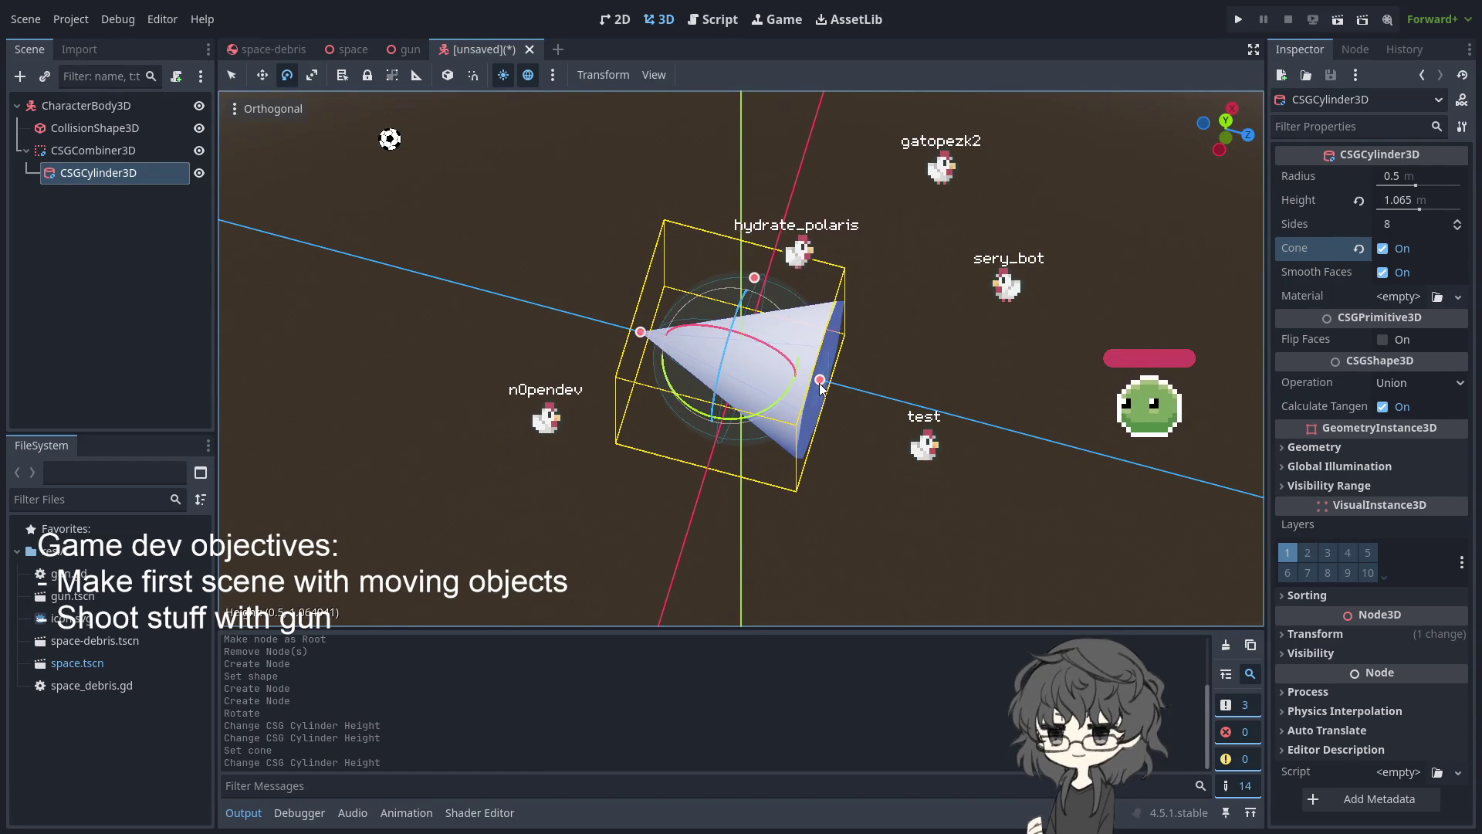
mouse_move(640, 334)
left_mouse_down()
mouse_move(582, 385)
mouse_move(812, 512)
mouse_move(877, 461)
mouse_move(840, 414)
left_mouse_up()
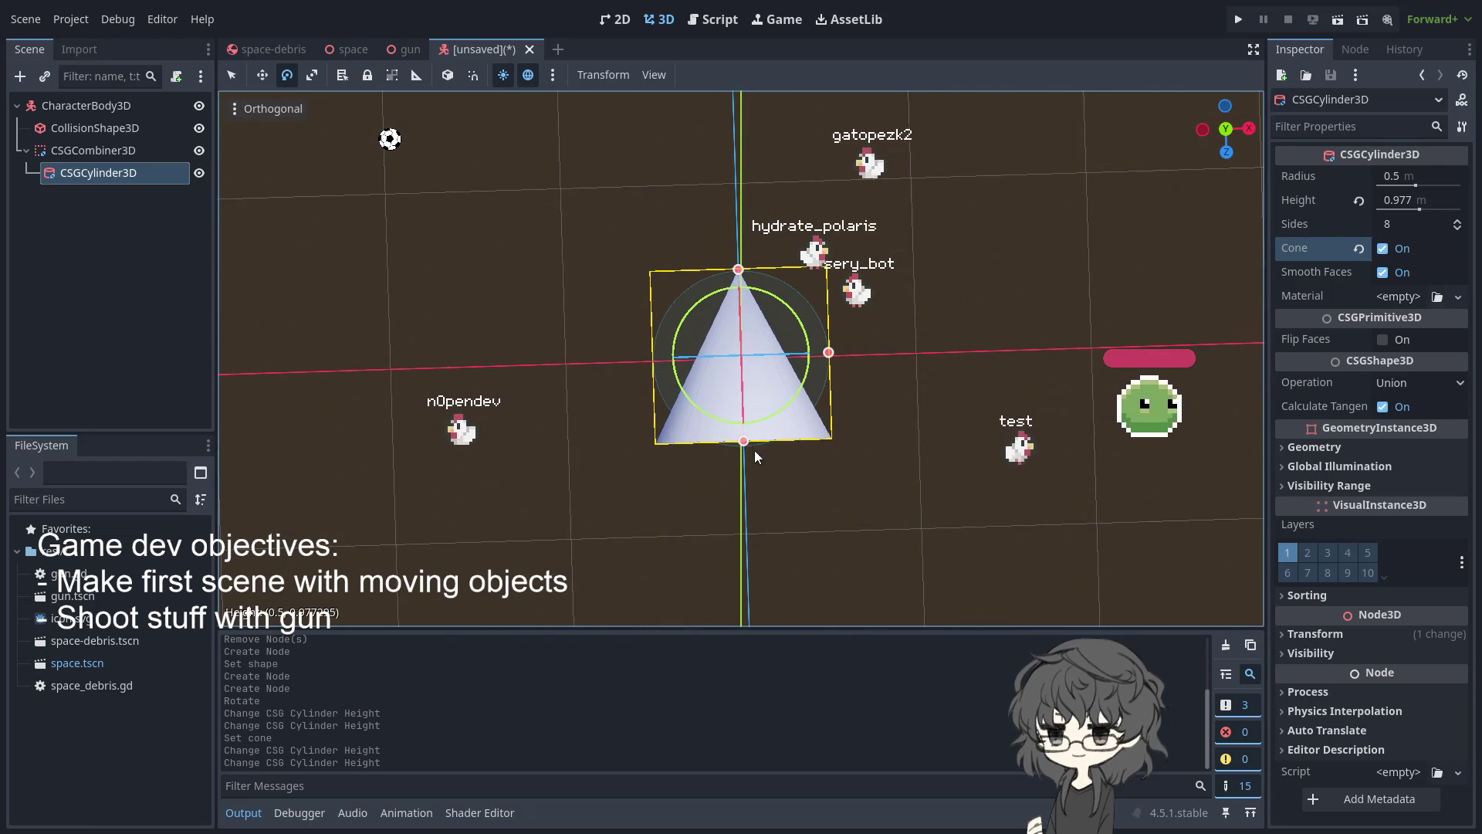
left_click_drag(744, 448, 753, 428)
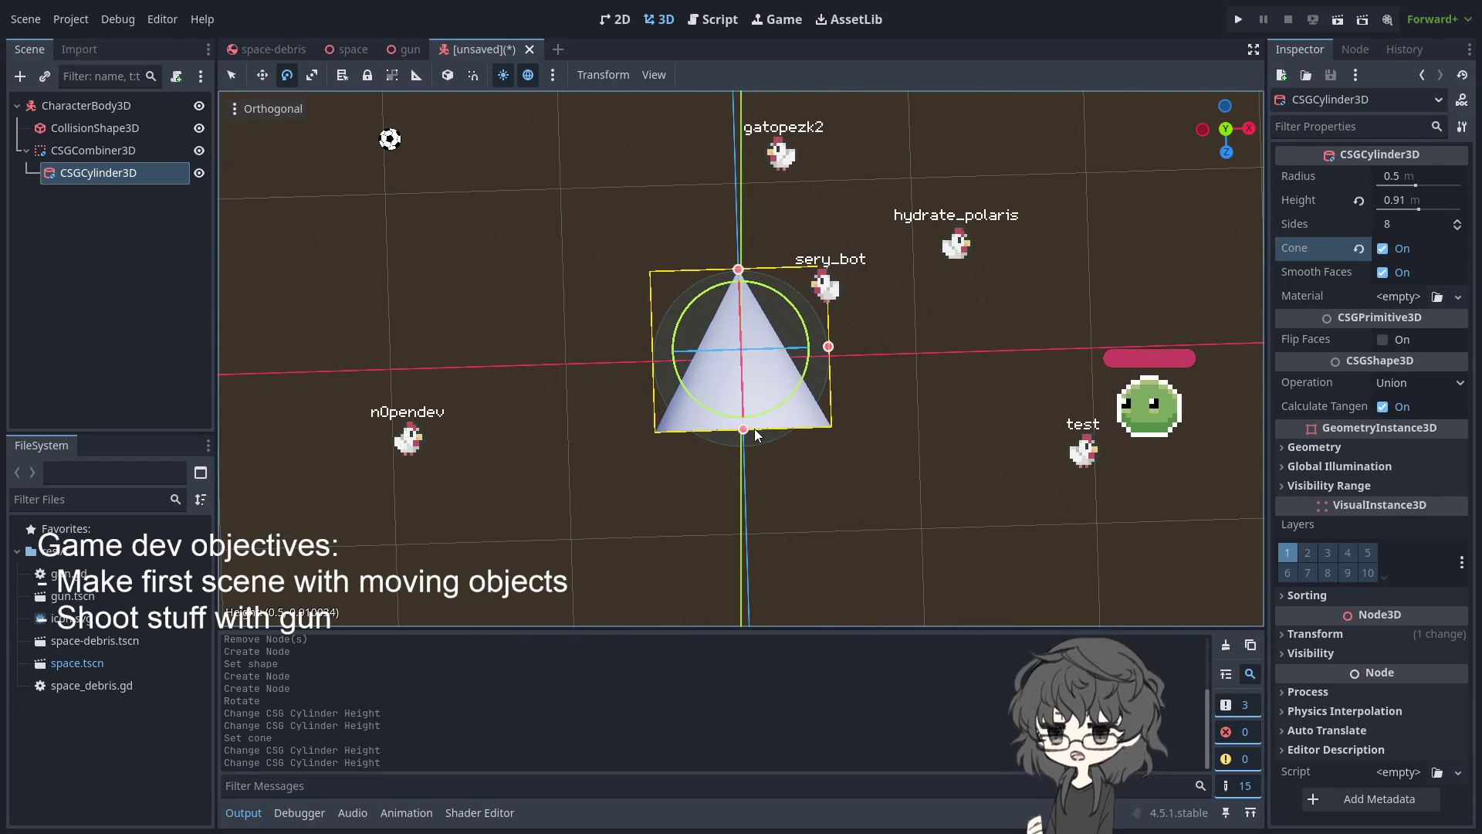
left_click_drag(833, 484, 967, 437)
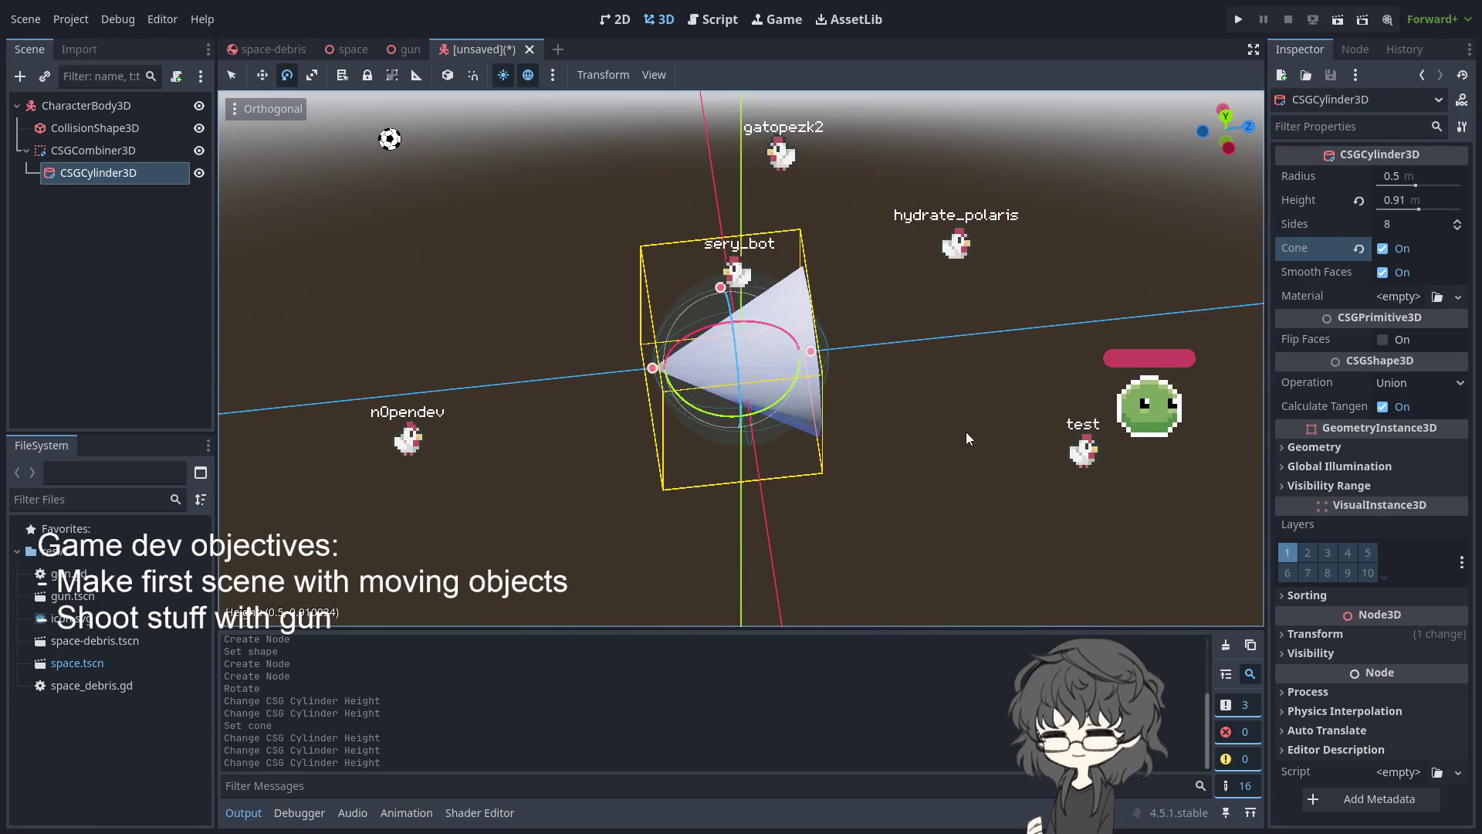
mouse_move(878, 536)
left_mouse_down()
mouse_move(1030, 369)
mouse_move(1053, 295)
mouse_move(808, 604)
mouse_move(942, 442)
mouse_move(902, 359)
left_mouse_up()
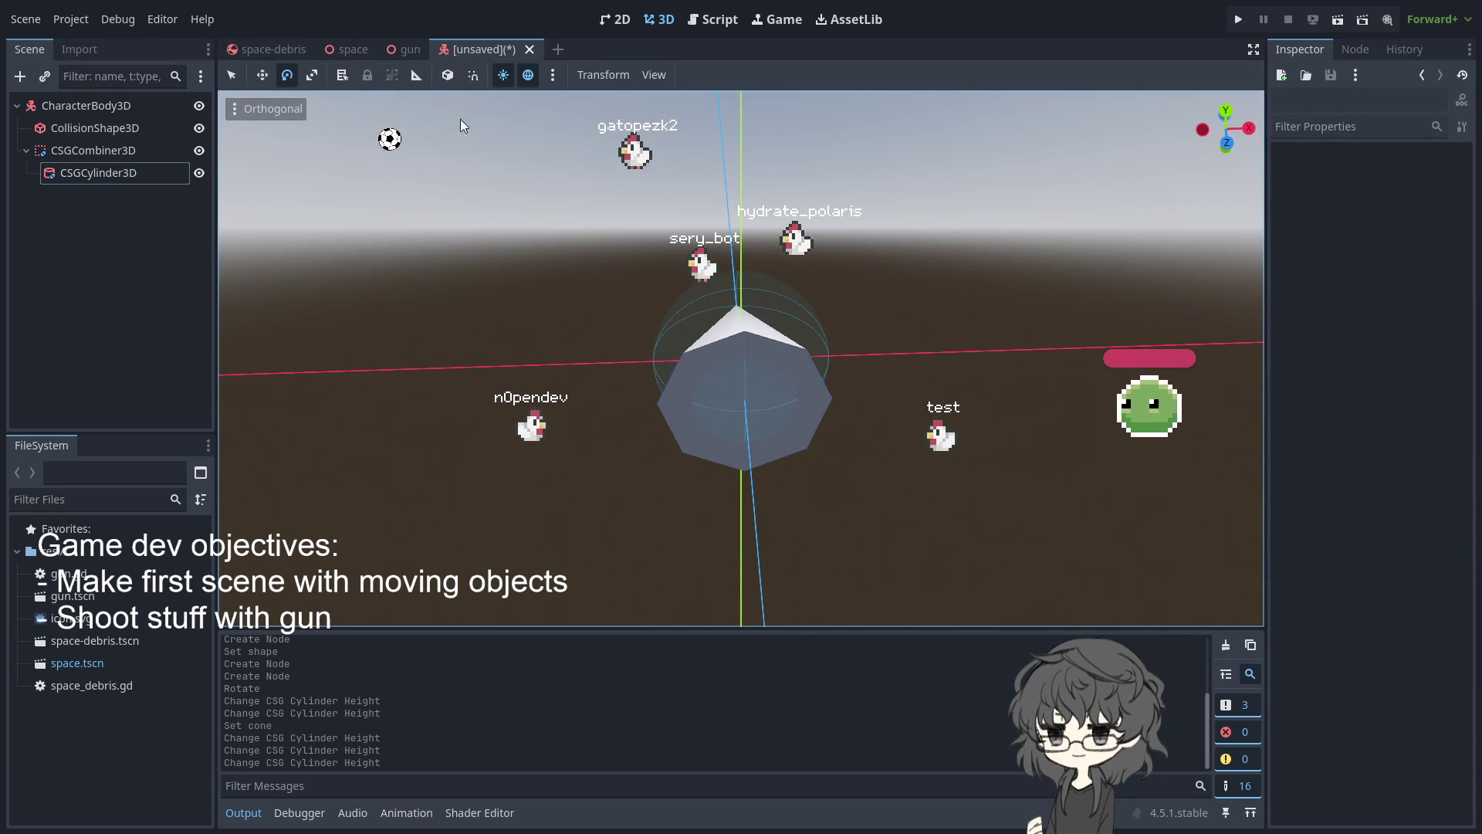
Rename the root node to Bullet and switch to the space-debris scene
left_click(84, 106)
type("Bullet")
key("Return")
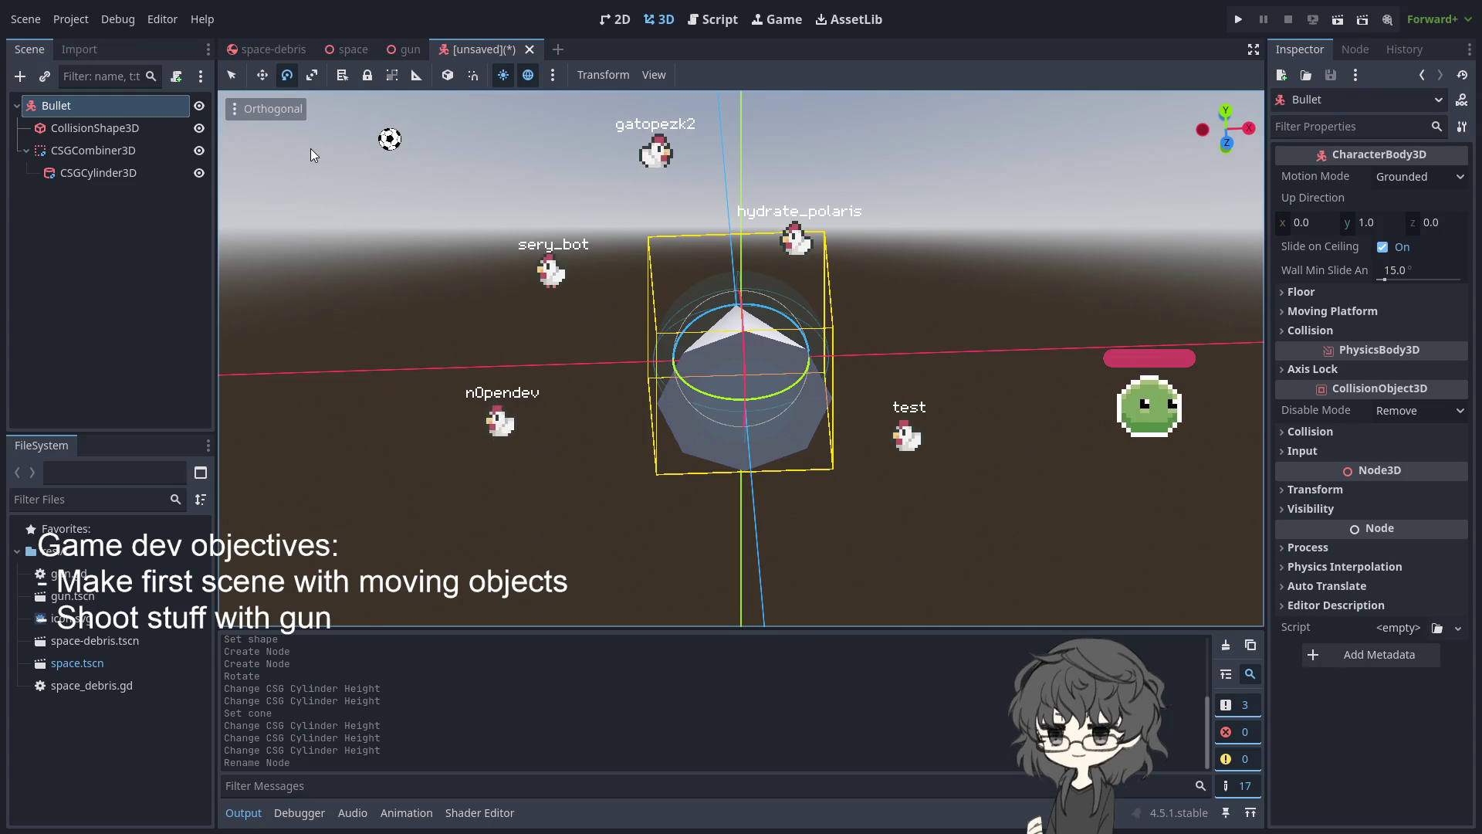
mouse_move(313, 213)
left_mouse_down()
mouse_move(285, 306)
mouse_move(605, 264)
mouse_move(531, 248)
left_mouse_up()
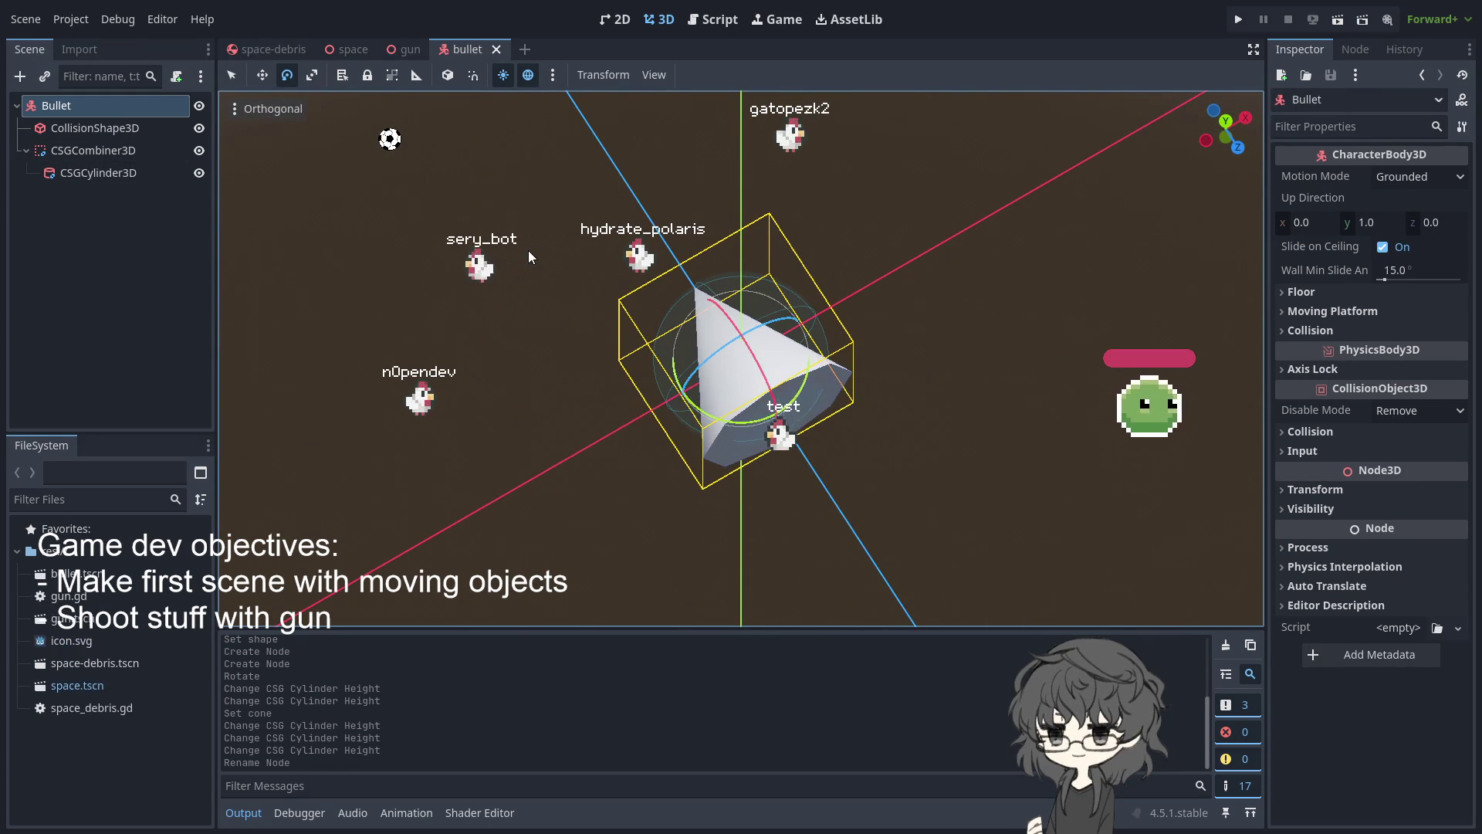
mouse_move(656, 333)
left_mouse_down()
mouse_move(874, 243)
mouse_move(527, 378)
left_mouse_up()
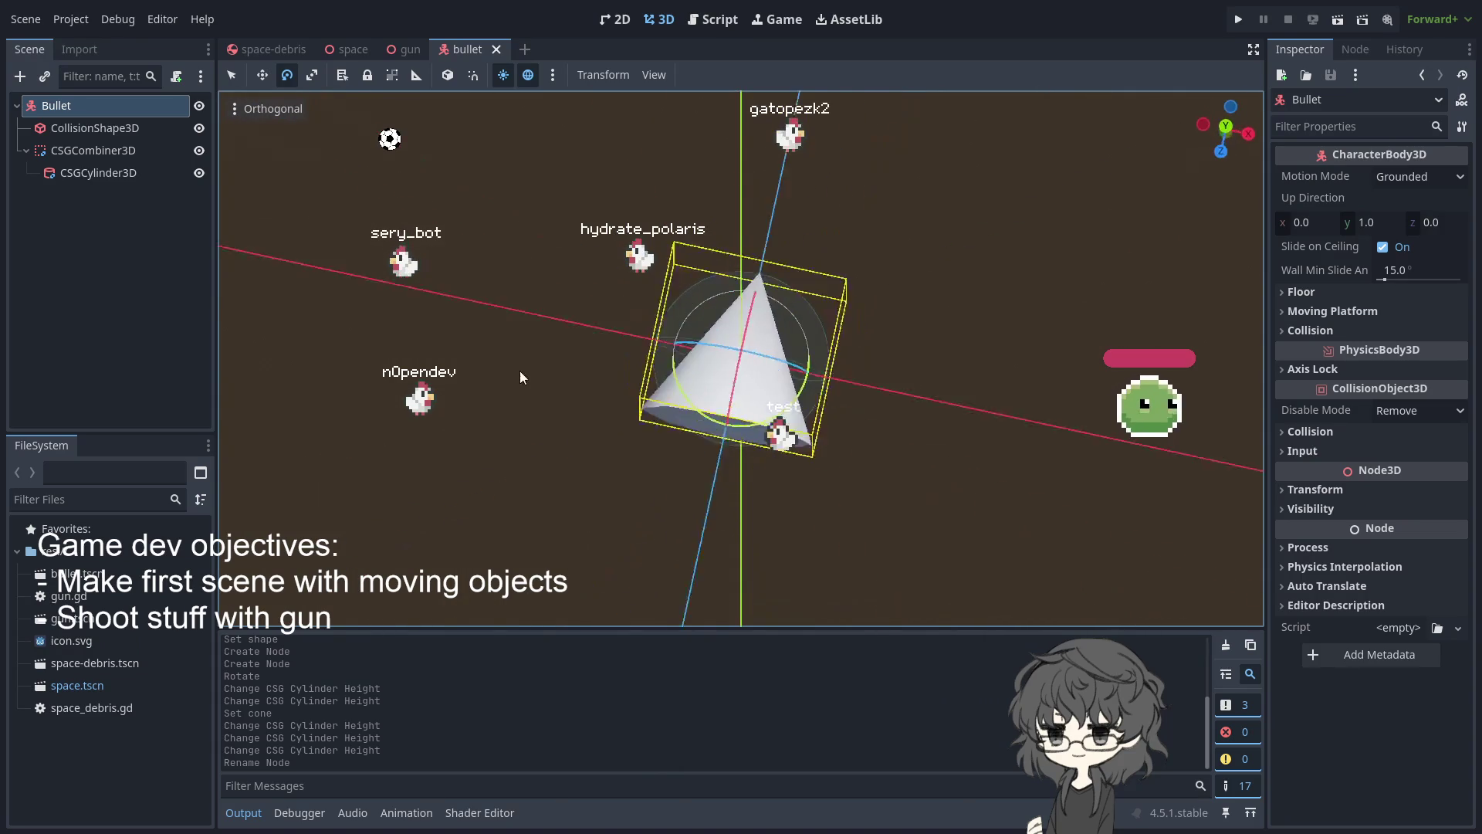
left_click(247, 52)
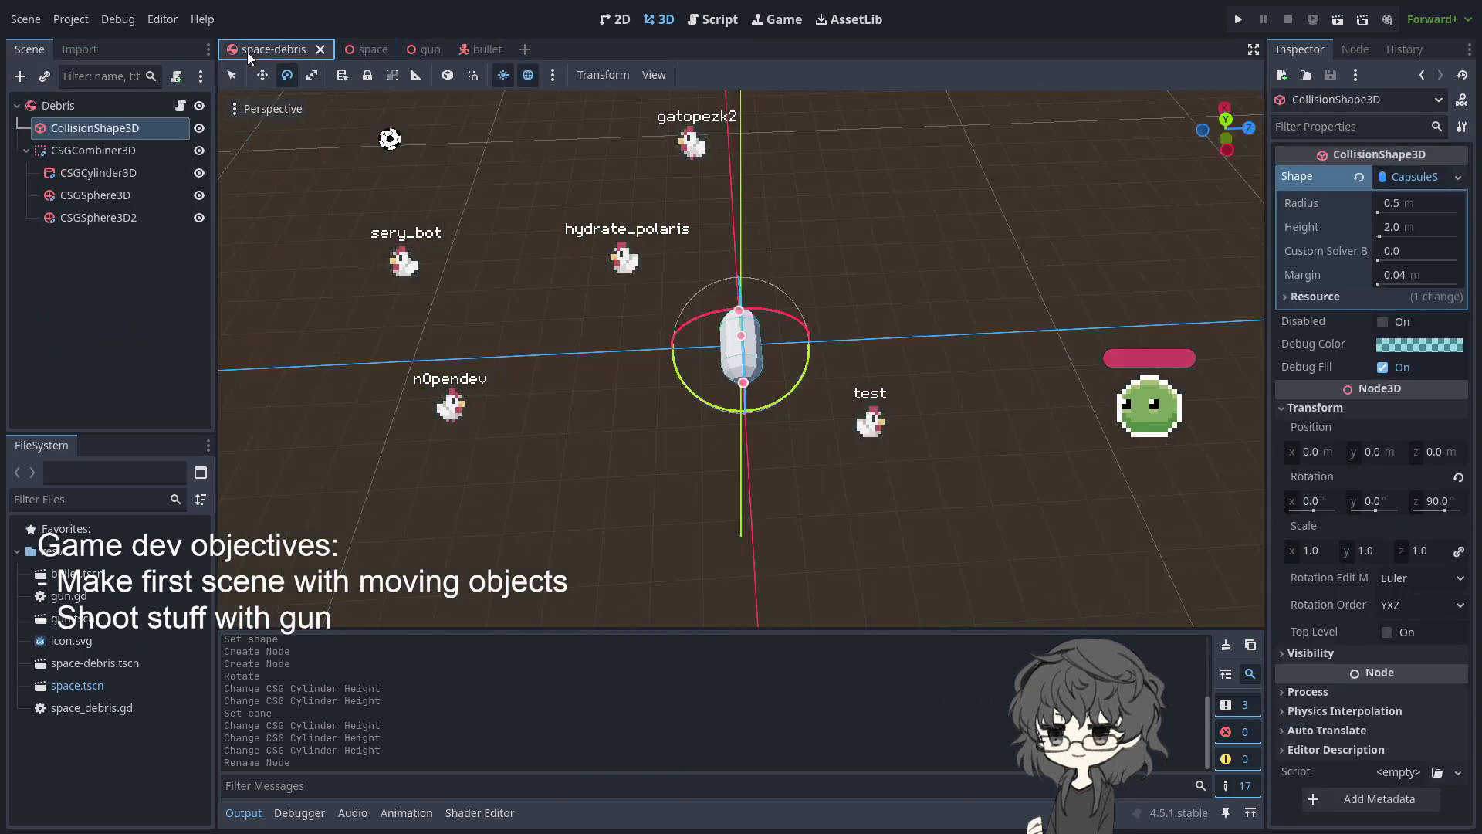
In the gun scene, instance the Bullet scene under the Gun root
left_click(423, 46)
mouse_move(507, 163)
left_mouse_down()
mouse_move(952, 99)
mouse_move(610, 154)
mouse_move(532, 146)
mouse_move(604, 151)
mouse_move(823, 605)
left_mouse_up()
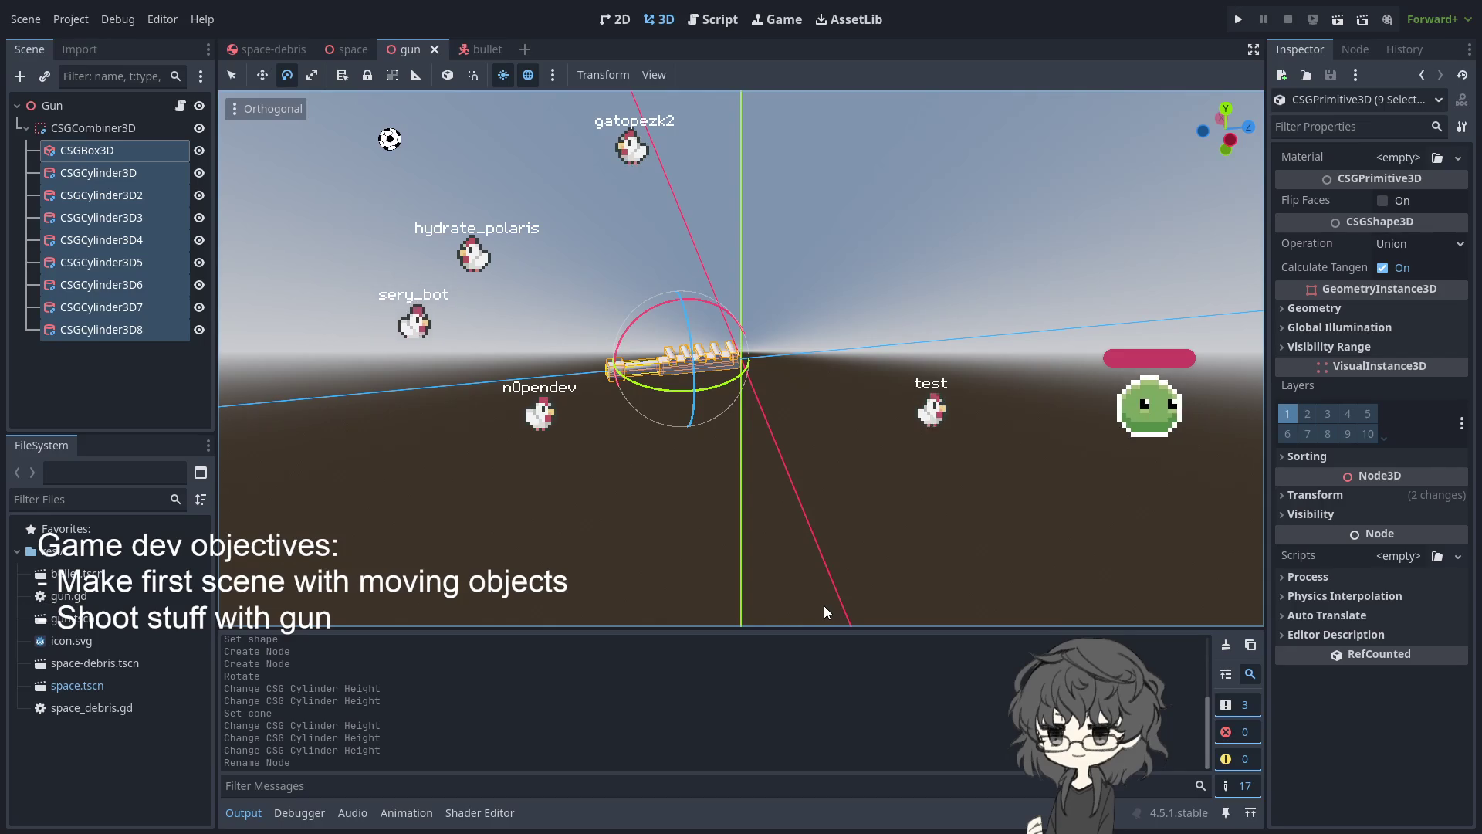
mouse_move(454, 416)
left_mouse_down()
mouse_move(278, 470)
mouse_move(676, 240)
mouse_move(552, 299)
mouse_move(869, 276)
left_mouse_up()
left_click(869, 276)
mouse_move(813, 205)
left_mouse_down()
mouse_move(803, 221)
mouse_move(875, 242)
mouse_move(878, 318)
mouse_move(852, 247)
mouse_move(840, 277)
left_mouse_up()
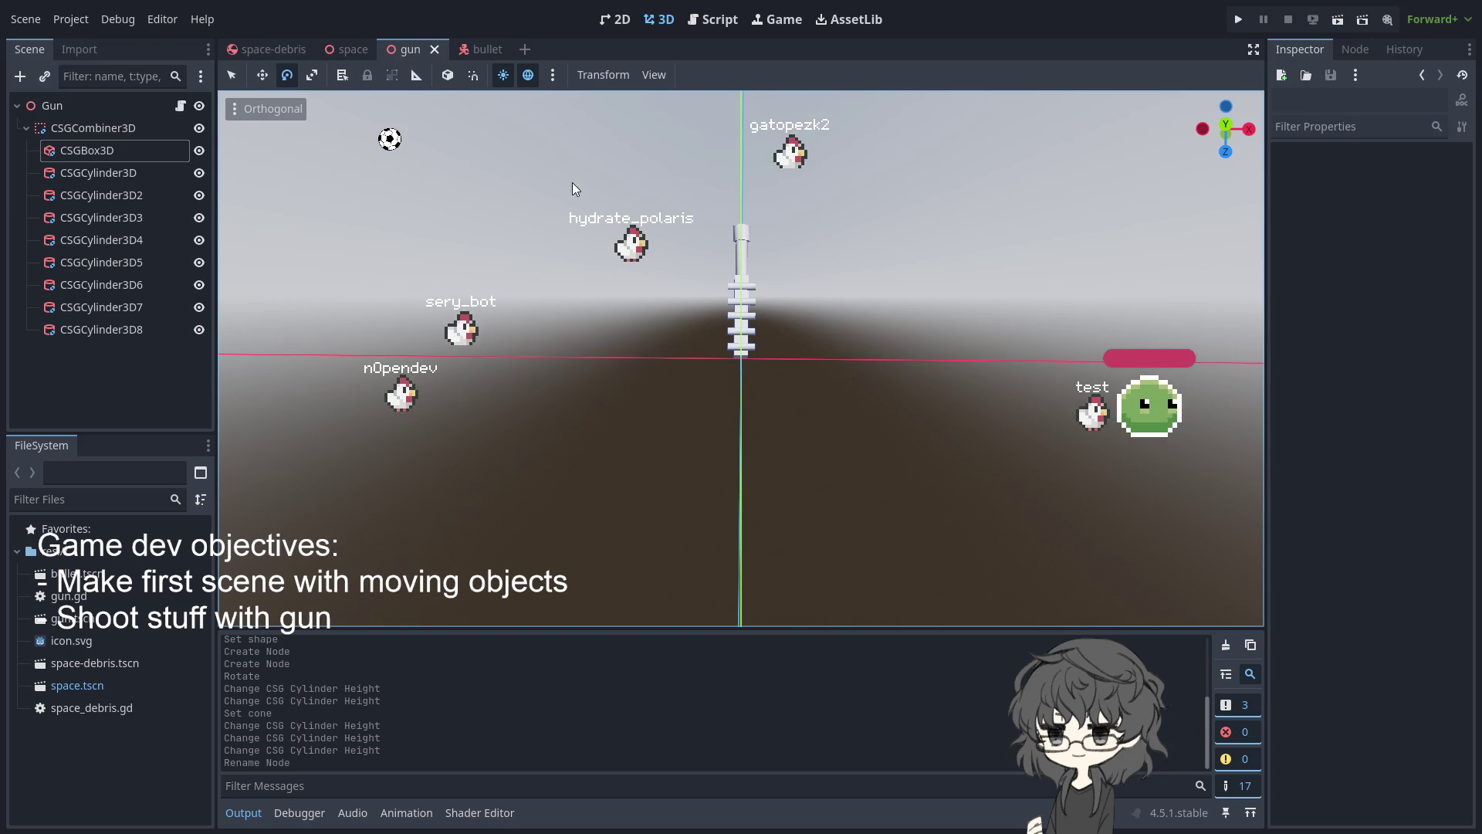
left_click(68, 114)
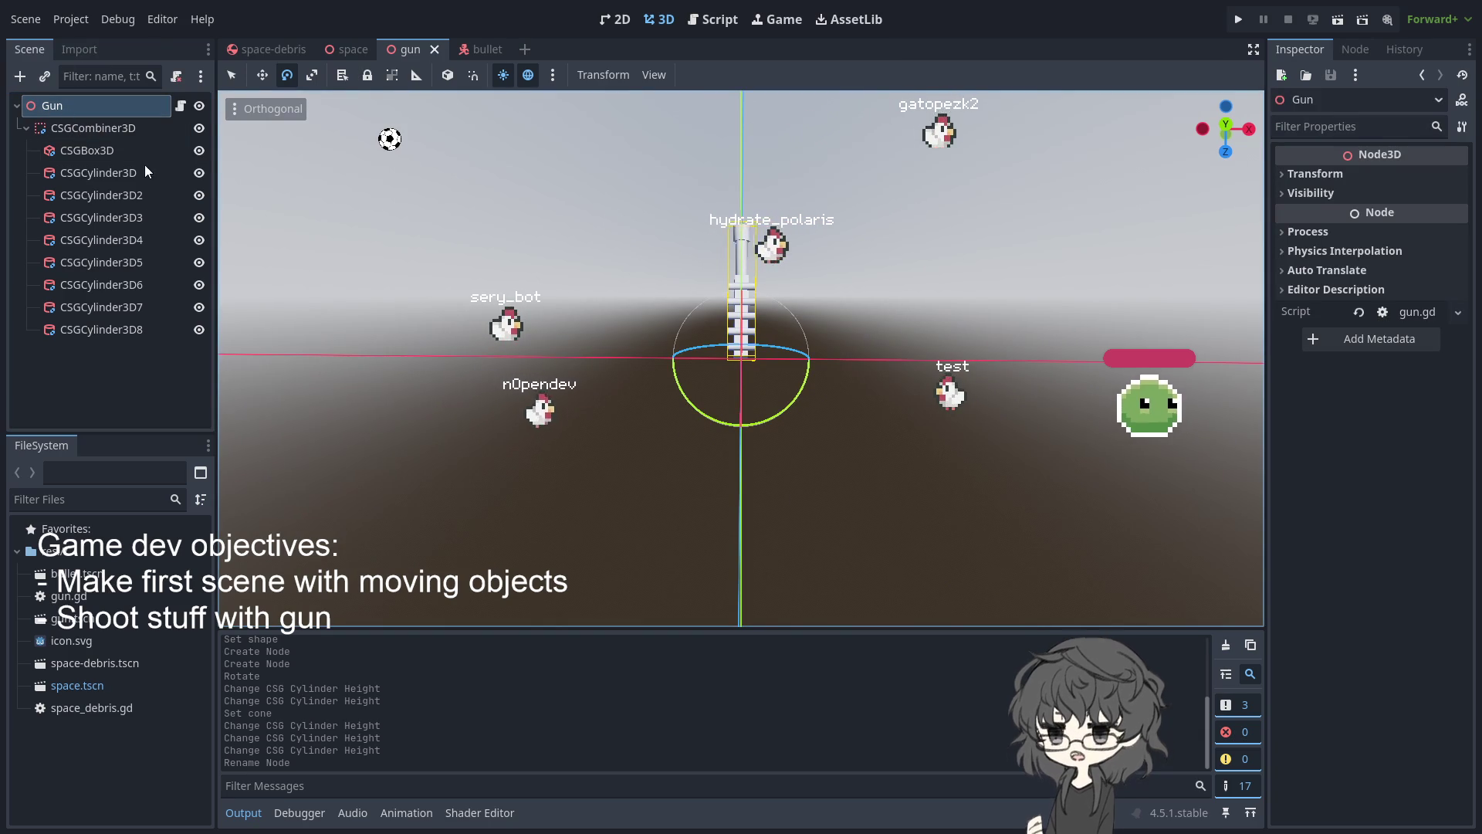
left_click_drag(77, 573, 100, 340)
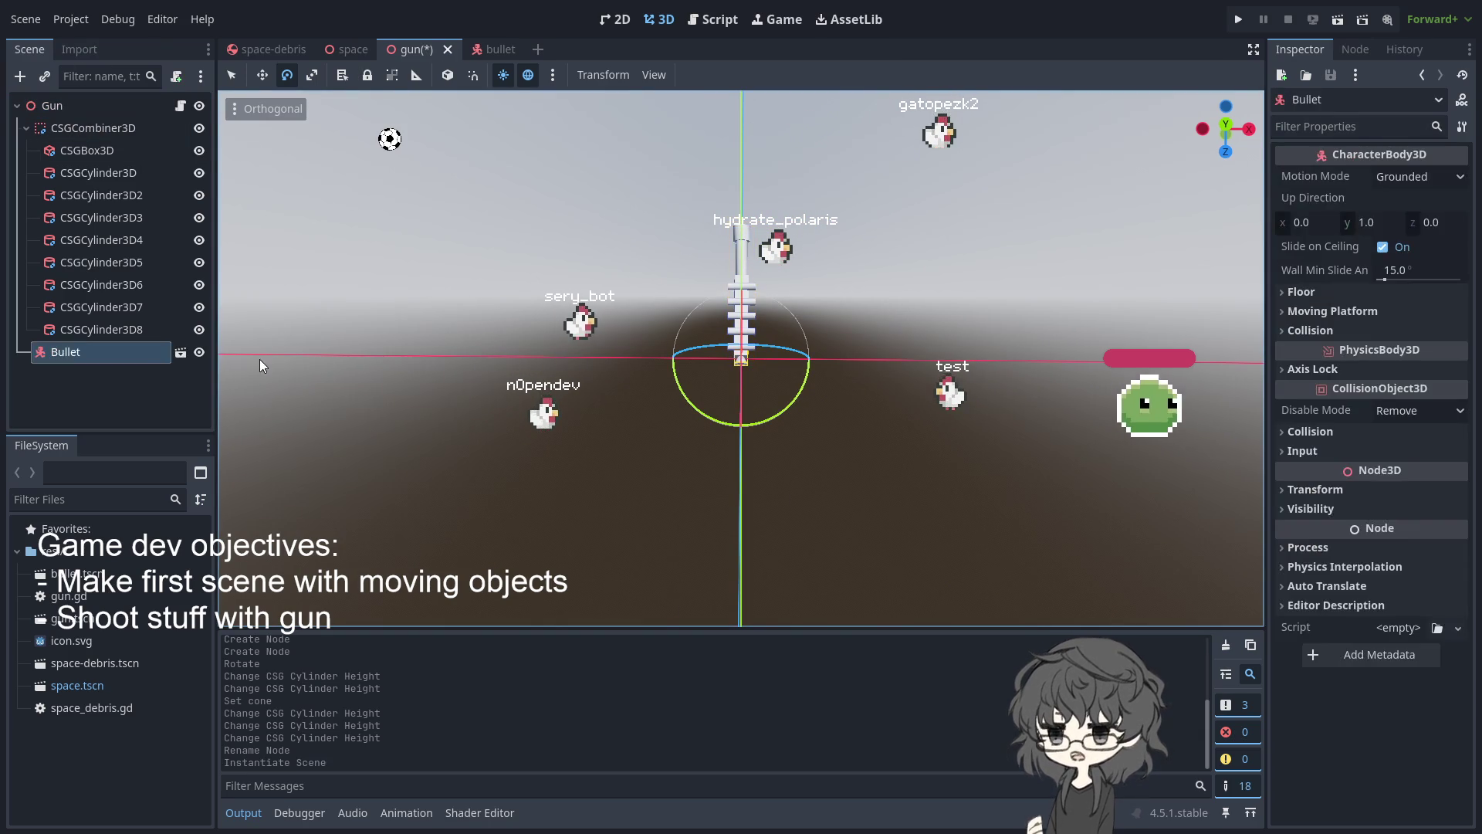
Rotate the Bullet instance and slide it along the gun out to the barrel end
scroll(800, 377, "up", 3)
mouse_move(779, 359)
left_mouse_down()
mouse_move(1091, 294)
mouse_move(932, 344)
left_mouse_up()
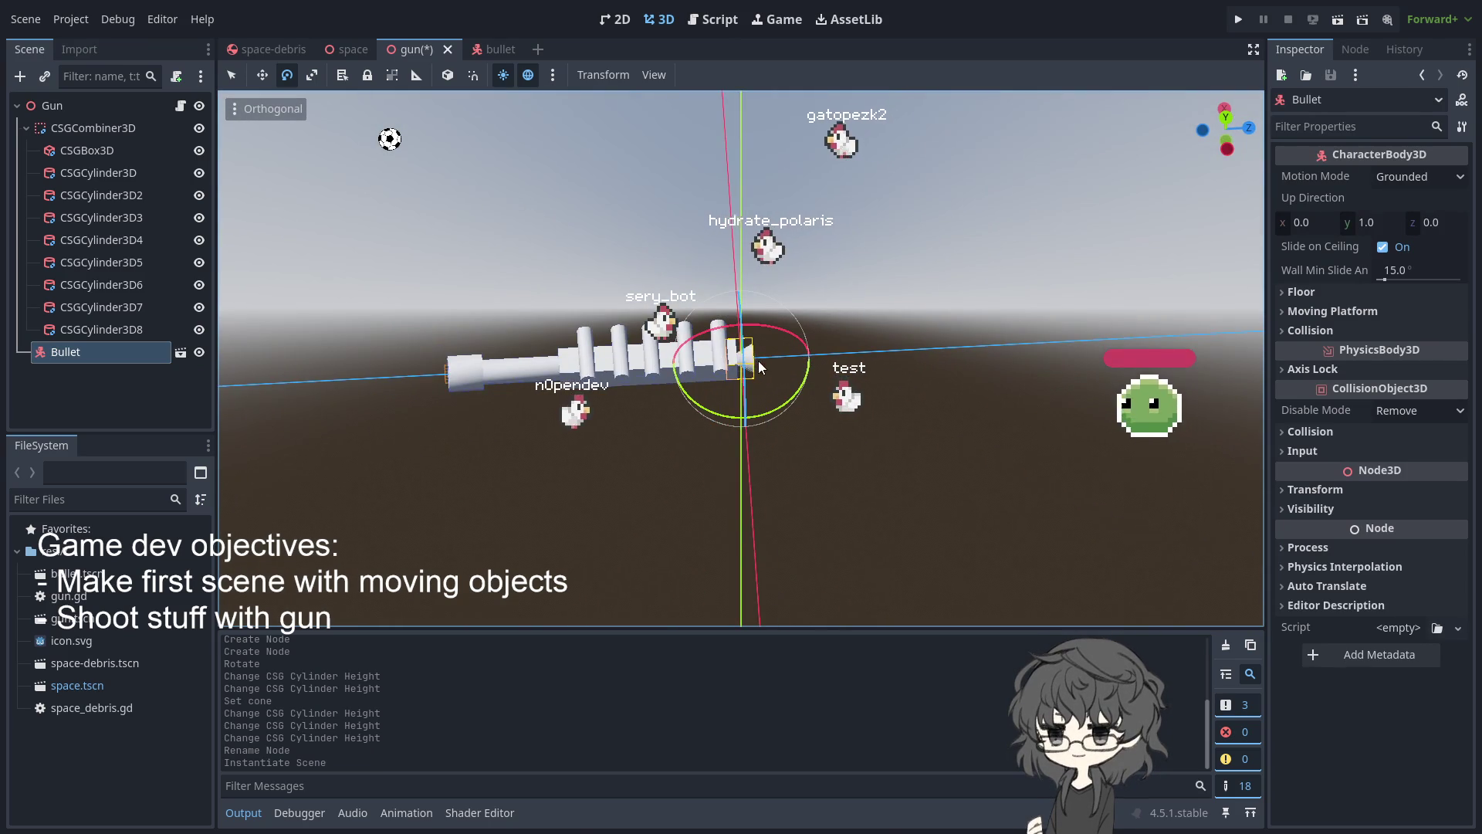
left_click_drag(748, 361, 695, 332)
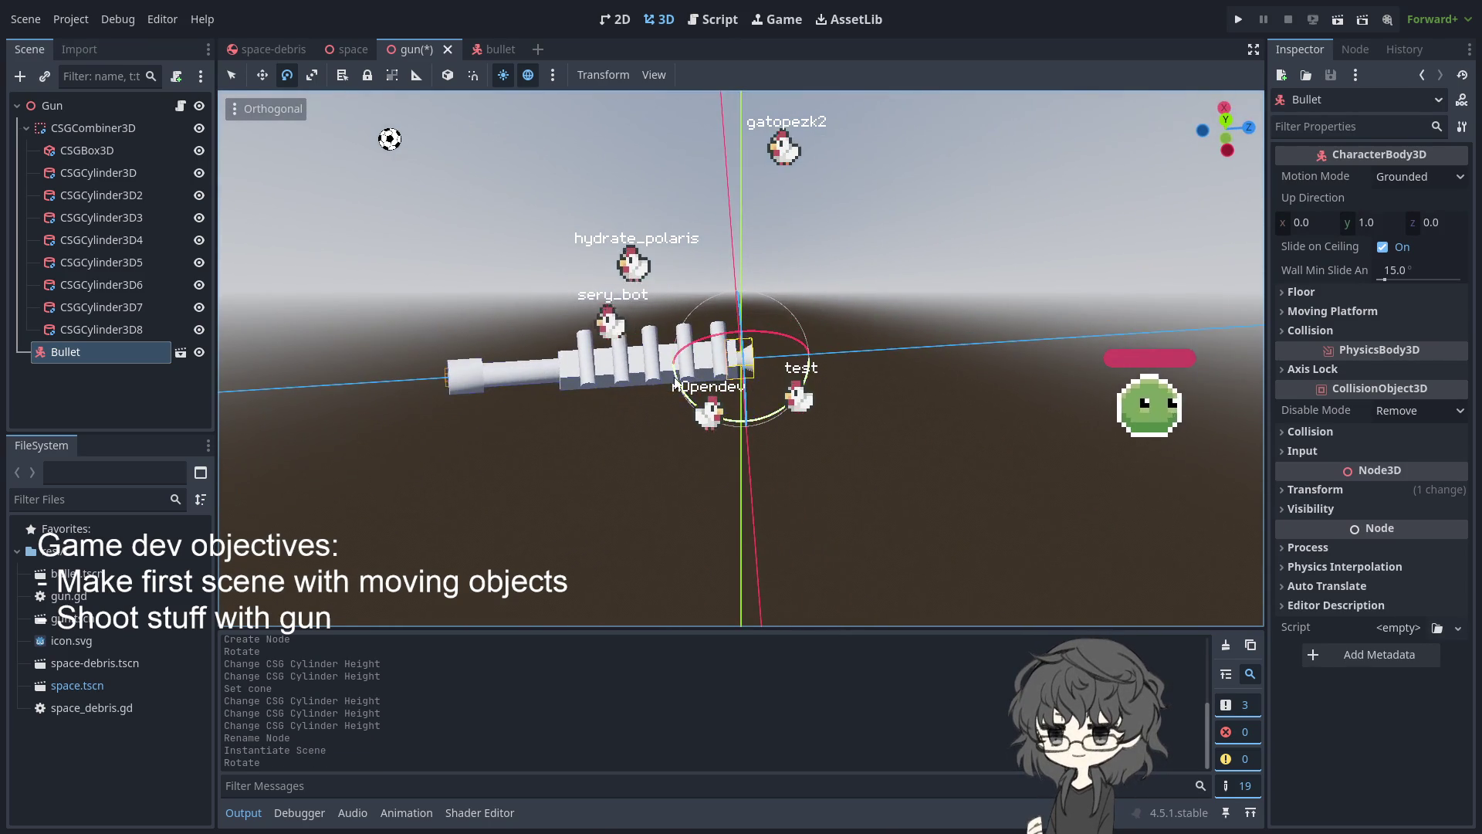
left_click(260, 74)
mouse_move(755, 328)
left_mouse_down()
mouse_move(489, 365)
mouse_move(531, 378)
left_mouse_up()
mouse_move(406, 457)
left_mouse_down()
mouse_move(600, 339)
mouse_move(665, 233)
mouse_move(492, 413)
mouse_move(441, 493)
mouse_move(407, 488)
mouse_move(615, 261)
mouse_move(948, 246)
mouse_move(990, 272)
mouse_move(856, 441)
mouse_move(741, 156)
left_mouse_up()
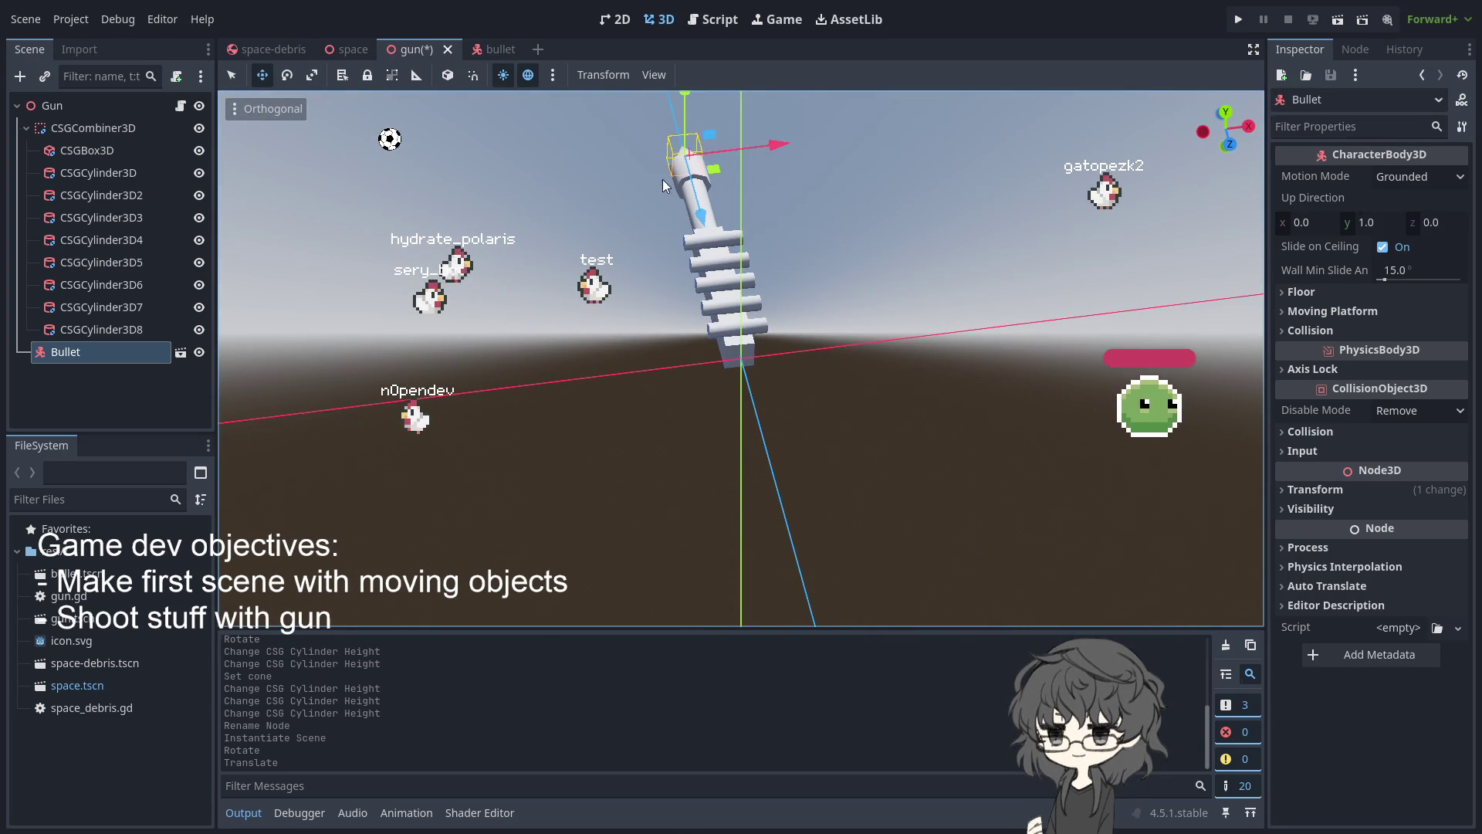
mouse_move(665, 173)
left_mouse_down()
mouse_move(706, 196)
mouse_move(763, 365)
mouse_move(674, 395)
mouse_move(909, 444)
mouse_move(966, 511)
mouse_move(904, 393)
mouse_move(865, 451)
left_mouse_up()
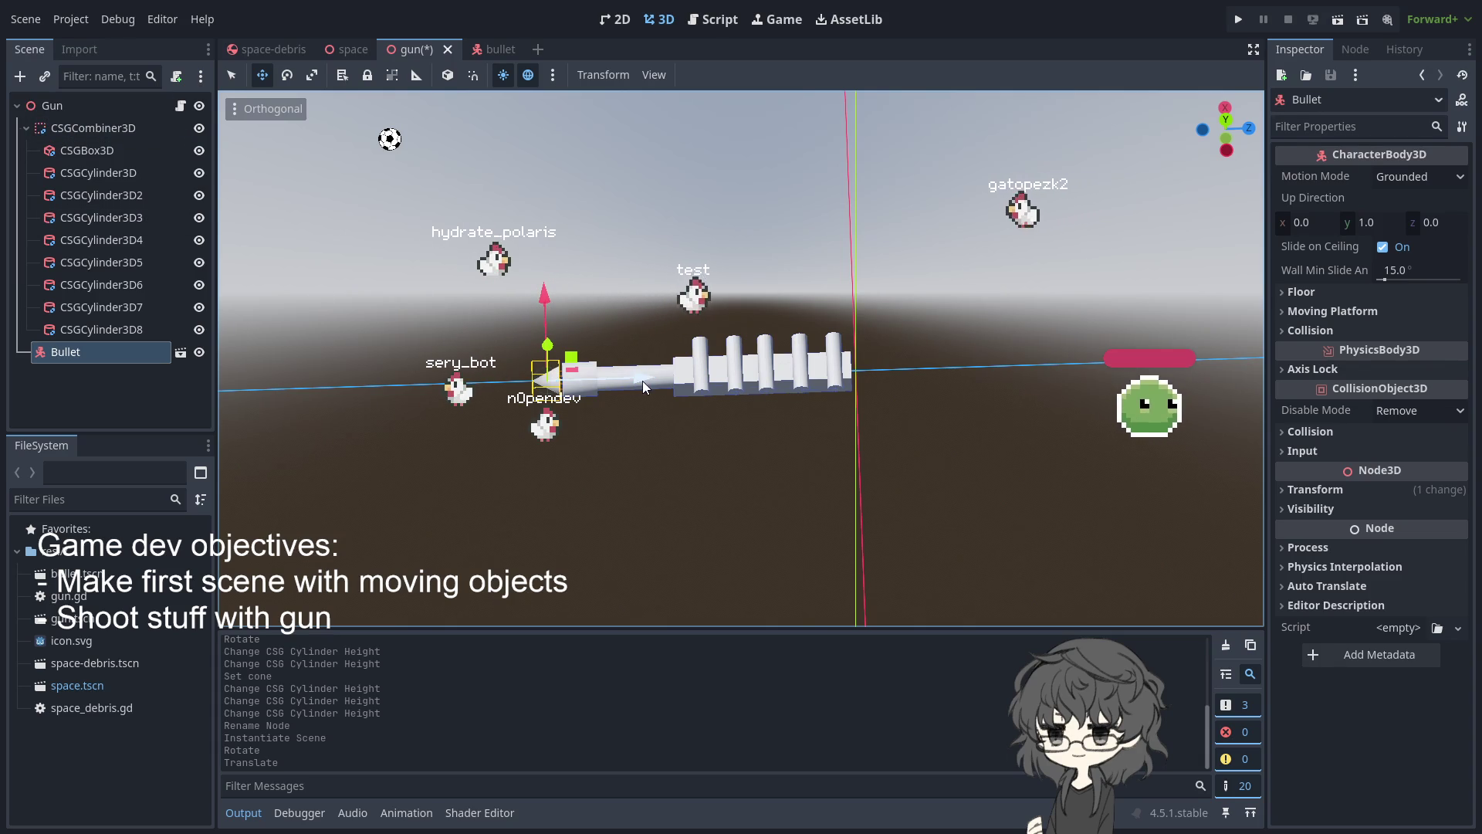
mouse_move(641, 377)
left_mouse_down()
mouse_move(482, 392)
mouse_move(501, 392)
left_mouse_up()
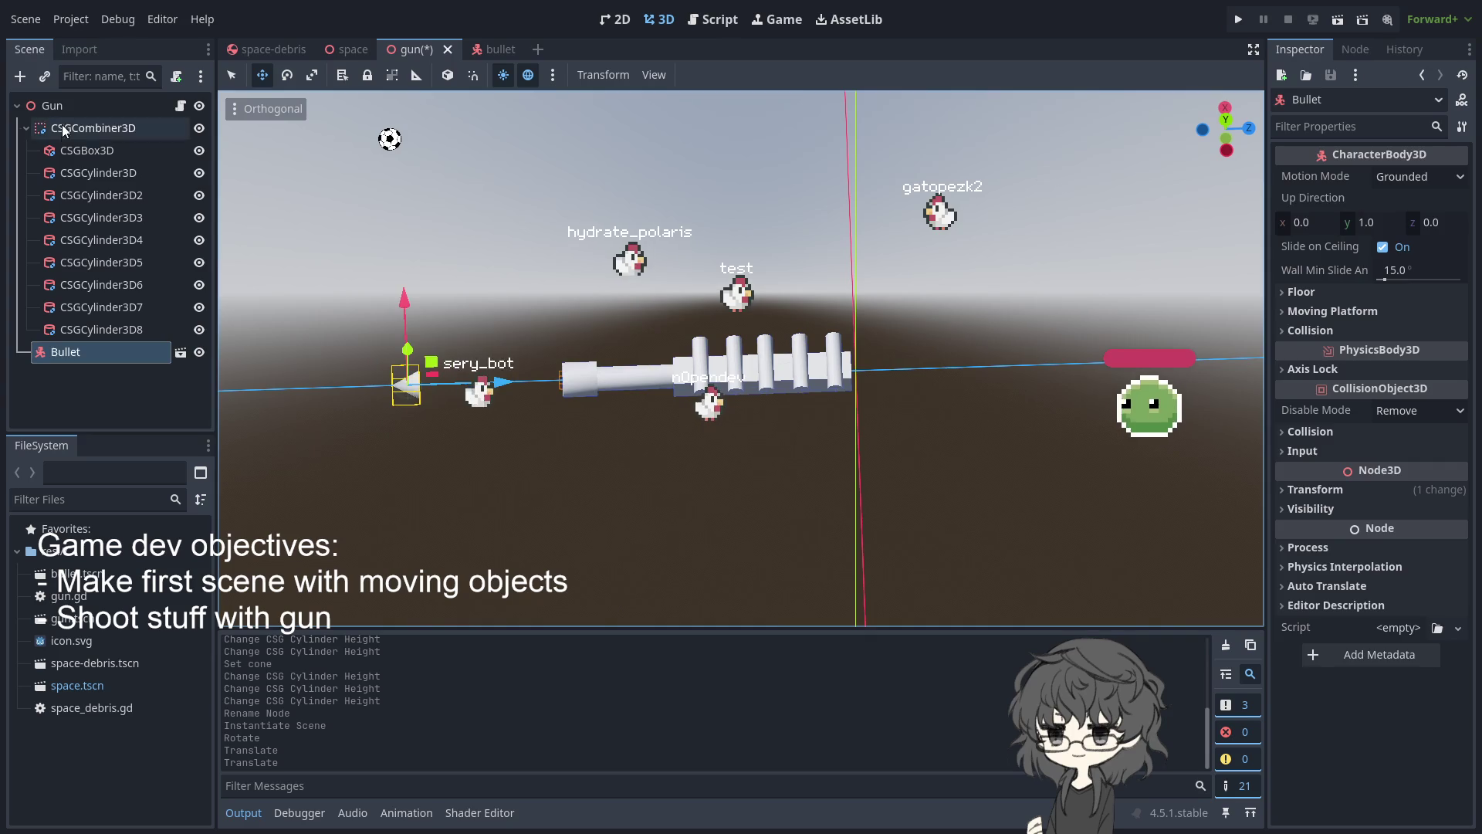
Move the bullet cone closer in front of the gun barrel
left_click(67, 105)
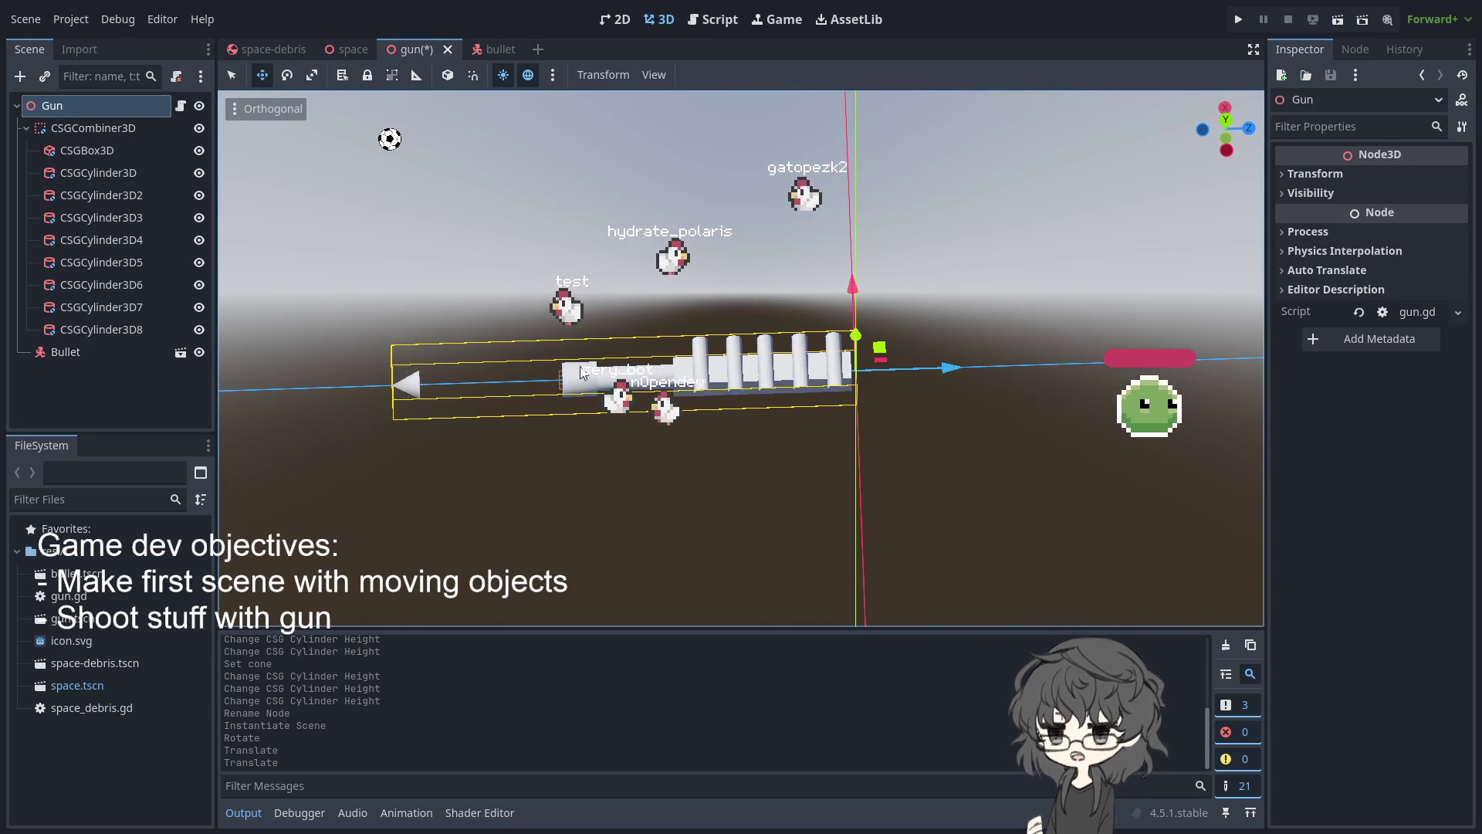
scroll(530, 439, "up", 3)
mouse_move(493, 440)
left_mouse_down()
mouse_move(470, 392)
mouse_move(439, 420)
mouse_move(336, 434)
mouse_move(441, 348)
mouse_move(799, 387)
mouse_move(510, 260)
mouse_move(775, 322)
mouse_move(615, 330)
left_mouse_up()
left_click(473, 256)
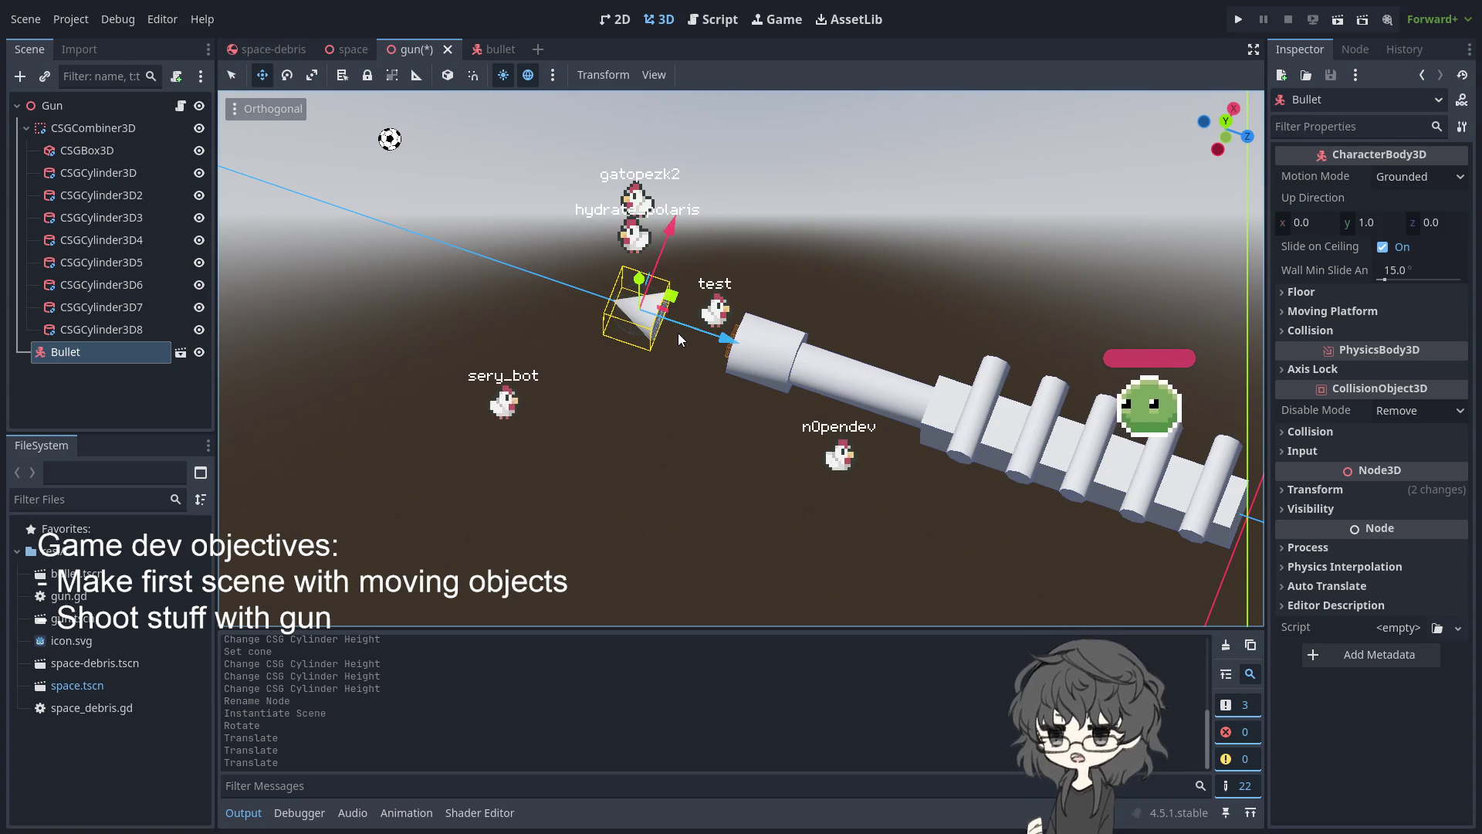
mouse_move(678, 332)
left_mouse_down()
mouse_move(878, 243)
mouse_move(882, 396)
mouse_move(1016, 368)
mouse_move(879, 476)
mouse_move(741, 429)
mouse_move(860, 437)
left_mouse_up()
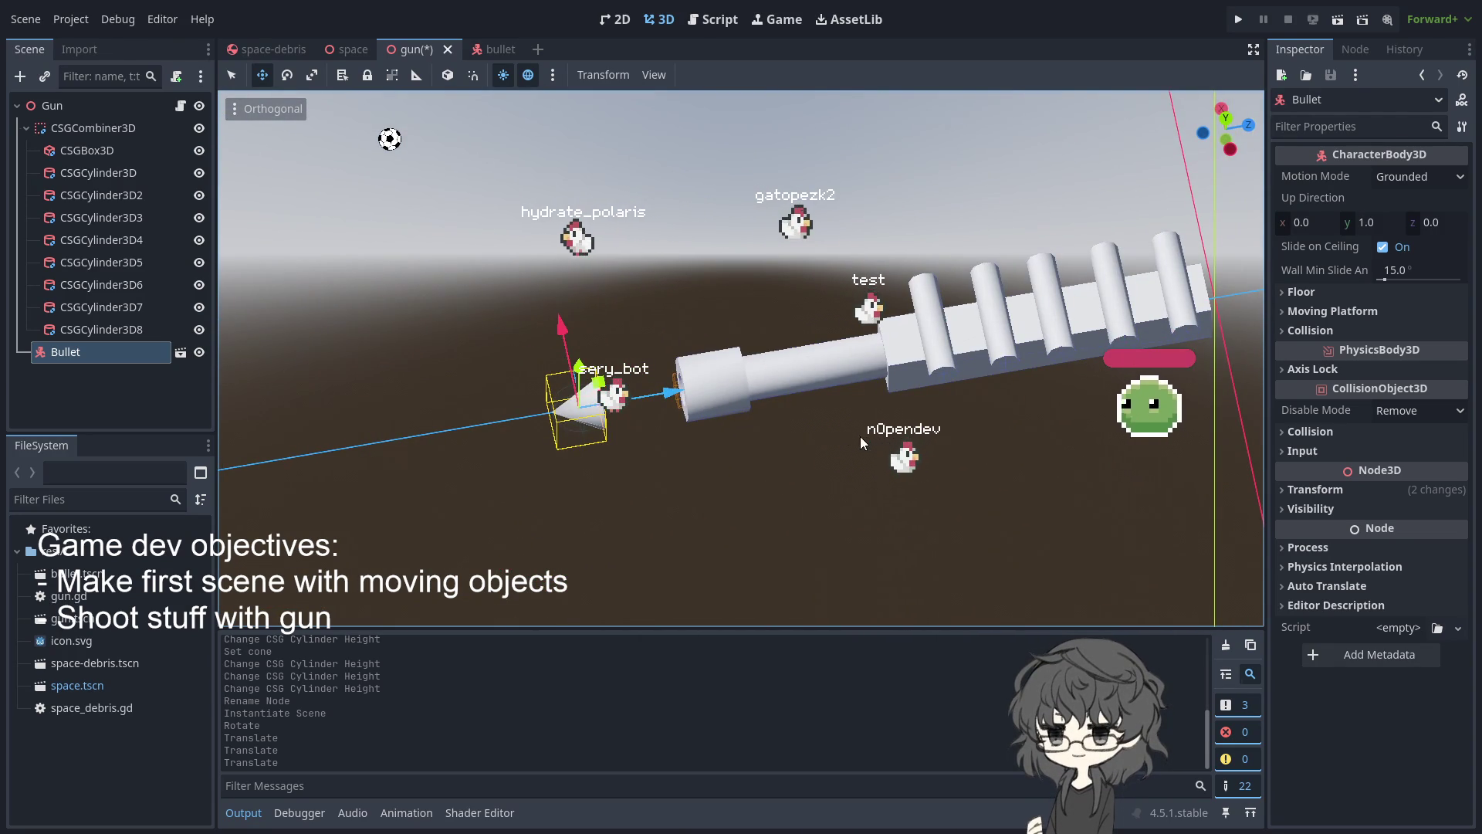
mouse_move(672, 392)
left_mouse_down()
mouse_move(758, 373)
mouse_move(536, 372)
left_mouse_up()
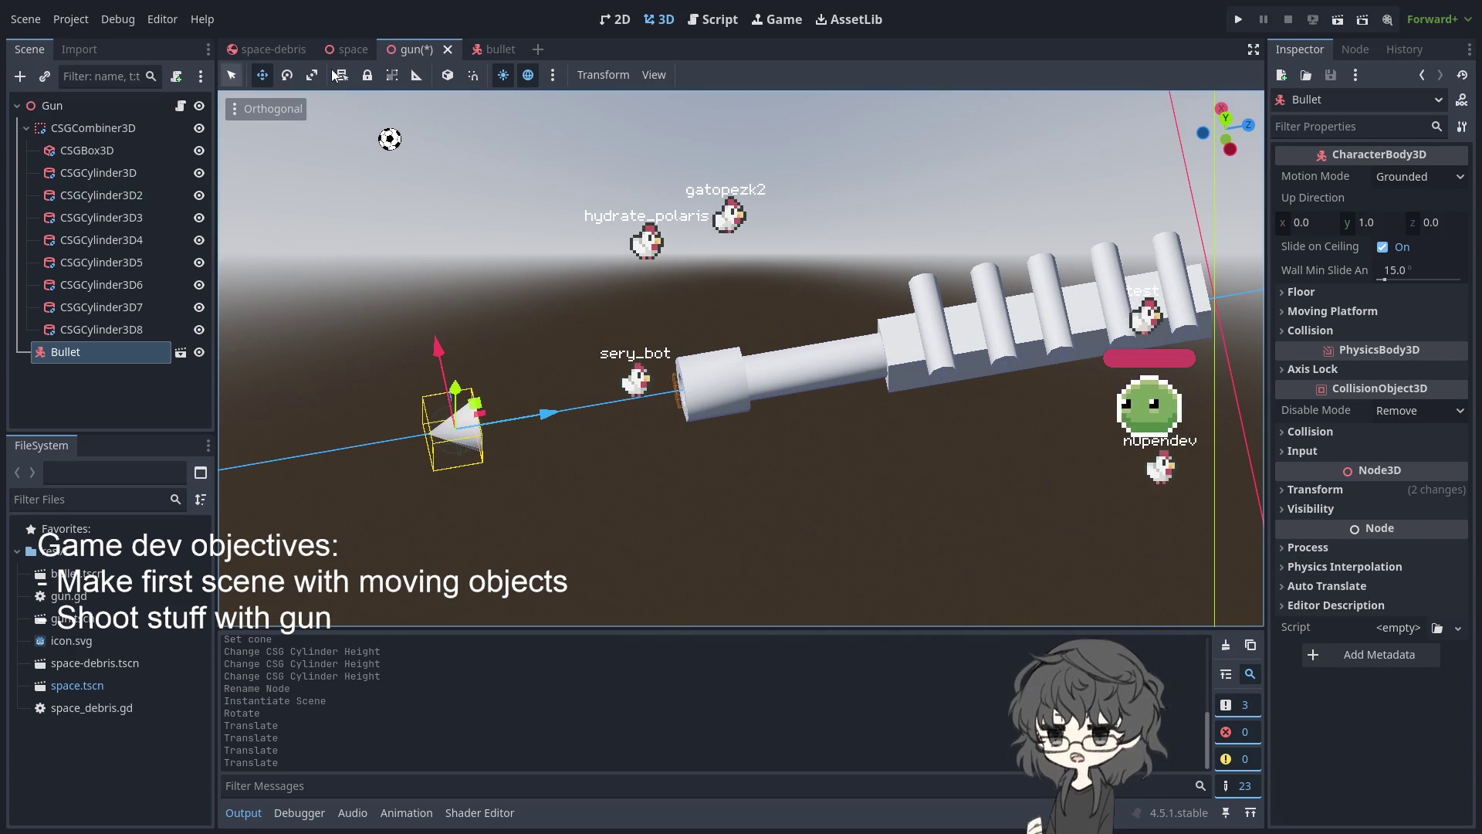
Add an empty Node3D child under the Gun root
left_click(68, 107)
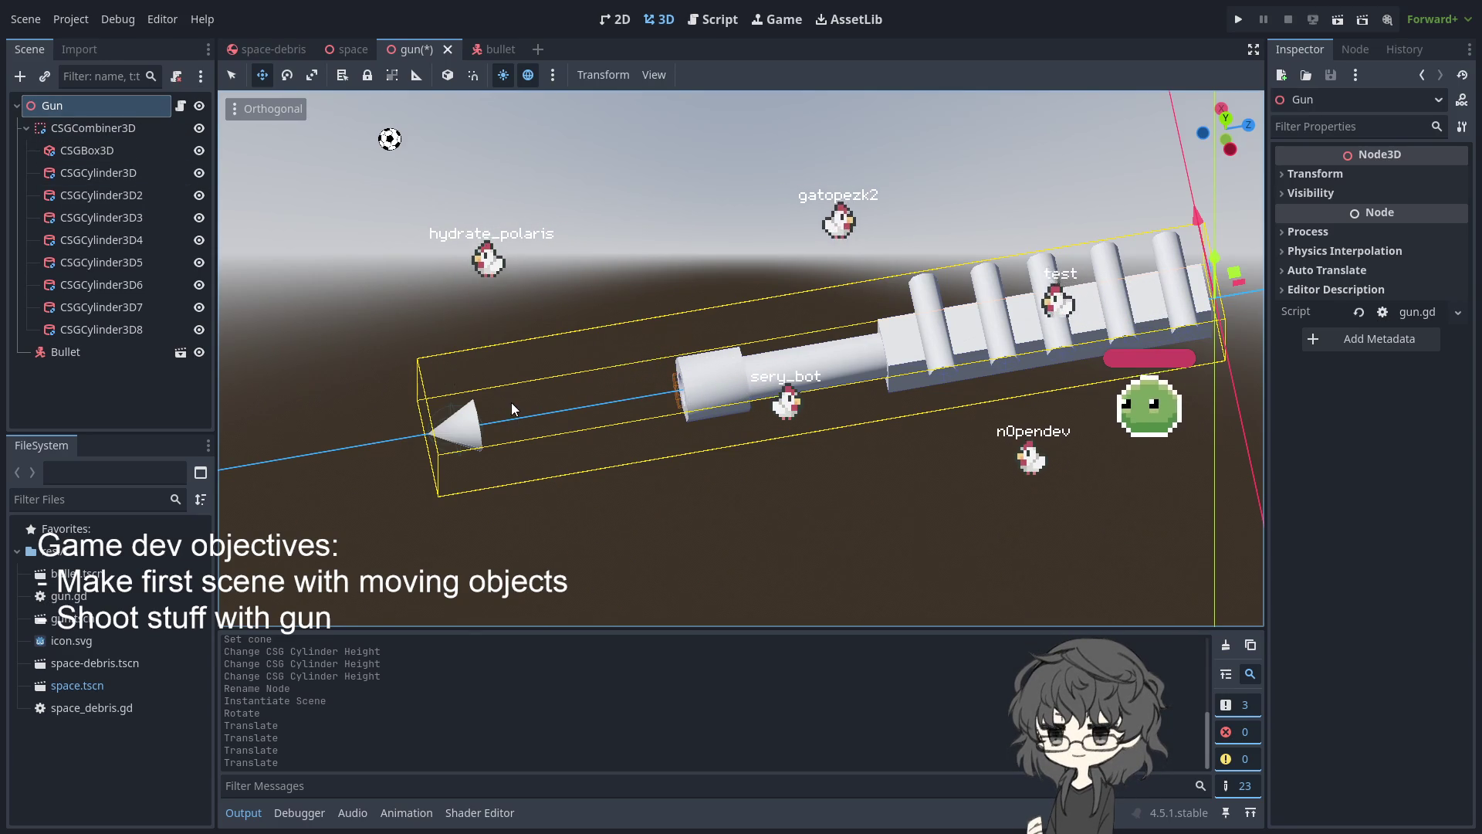
key("ctrl+a")
key("Return")
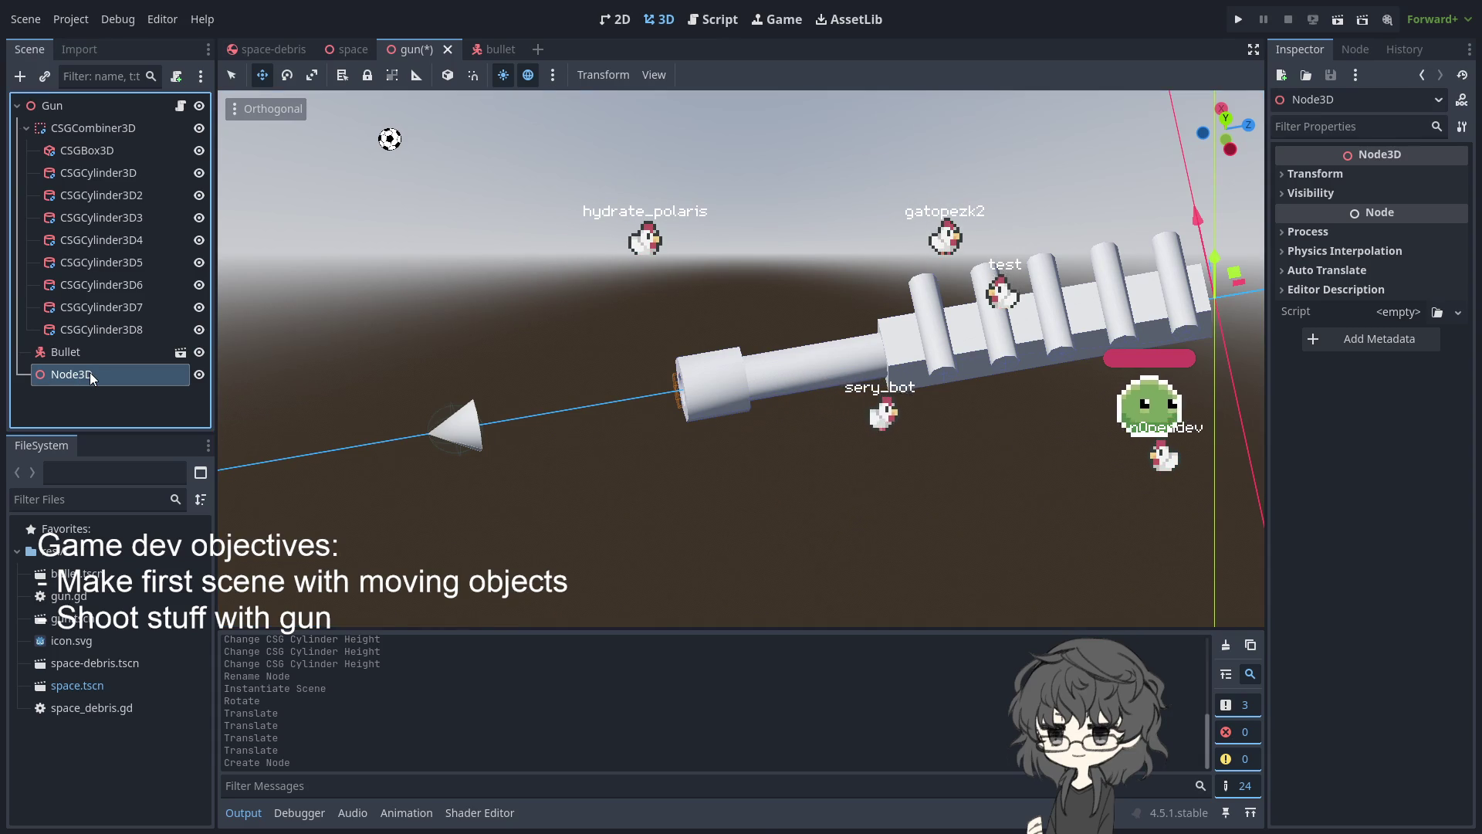
Move the Marker3D out of Node3D to become a direct child of Gun
left_click(90, 355)
mouse_move(94, 377)
left_mouse_down()
mouse_move(91, 77)
mouse_move(86, 116)
left_mouse_up()
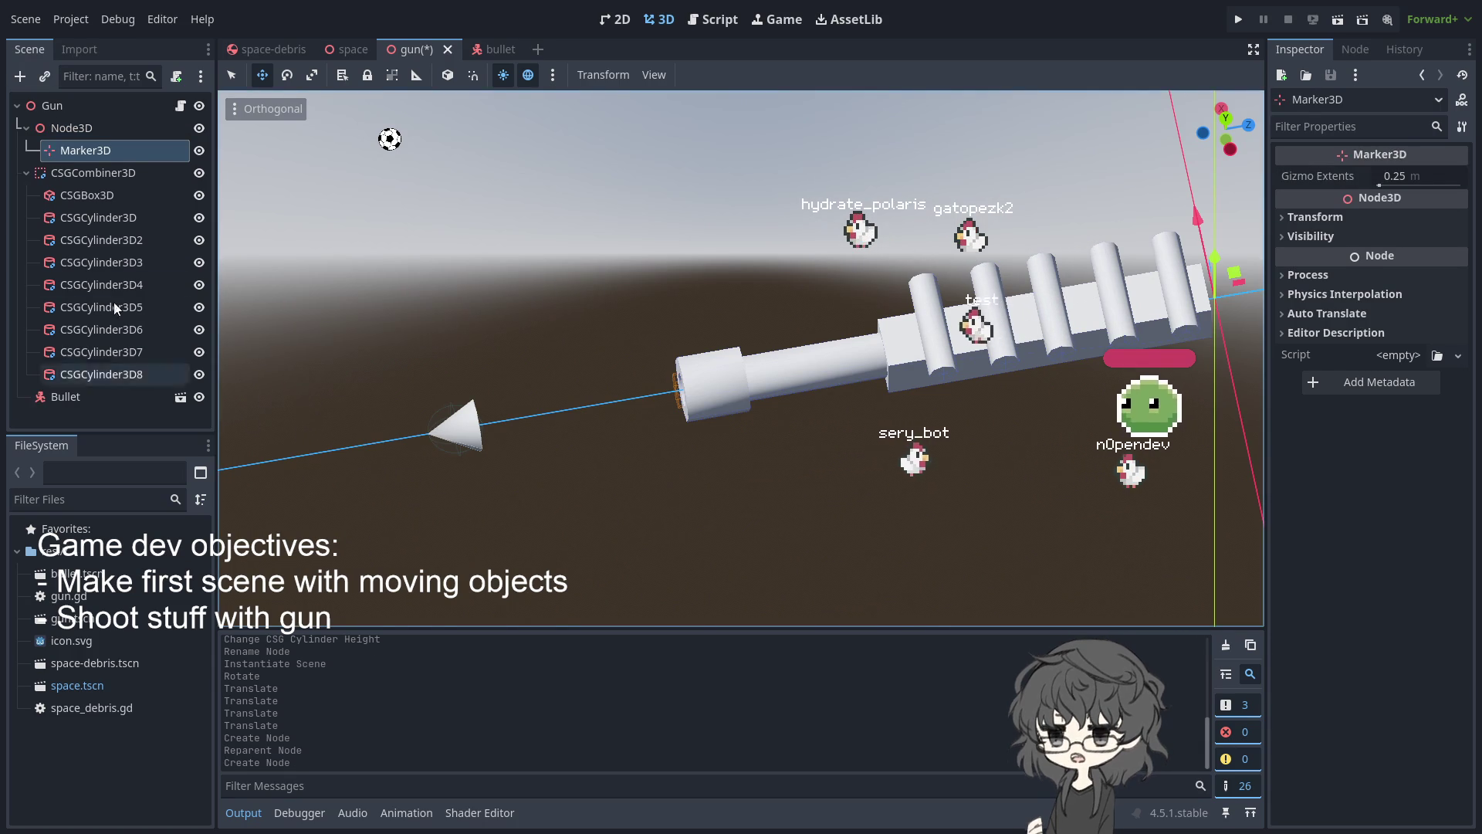
left_click_drag(80, 150, 58, 117)
Delete the leftover empty Node3D
left_click(65, 151)
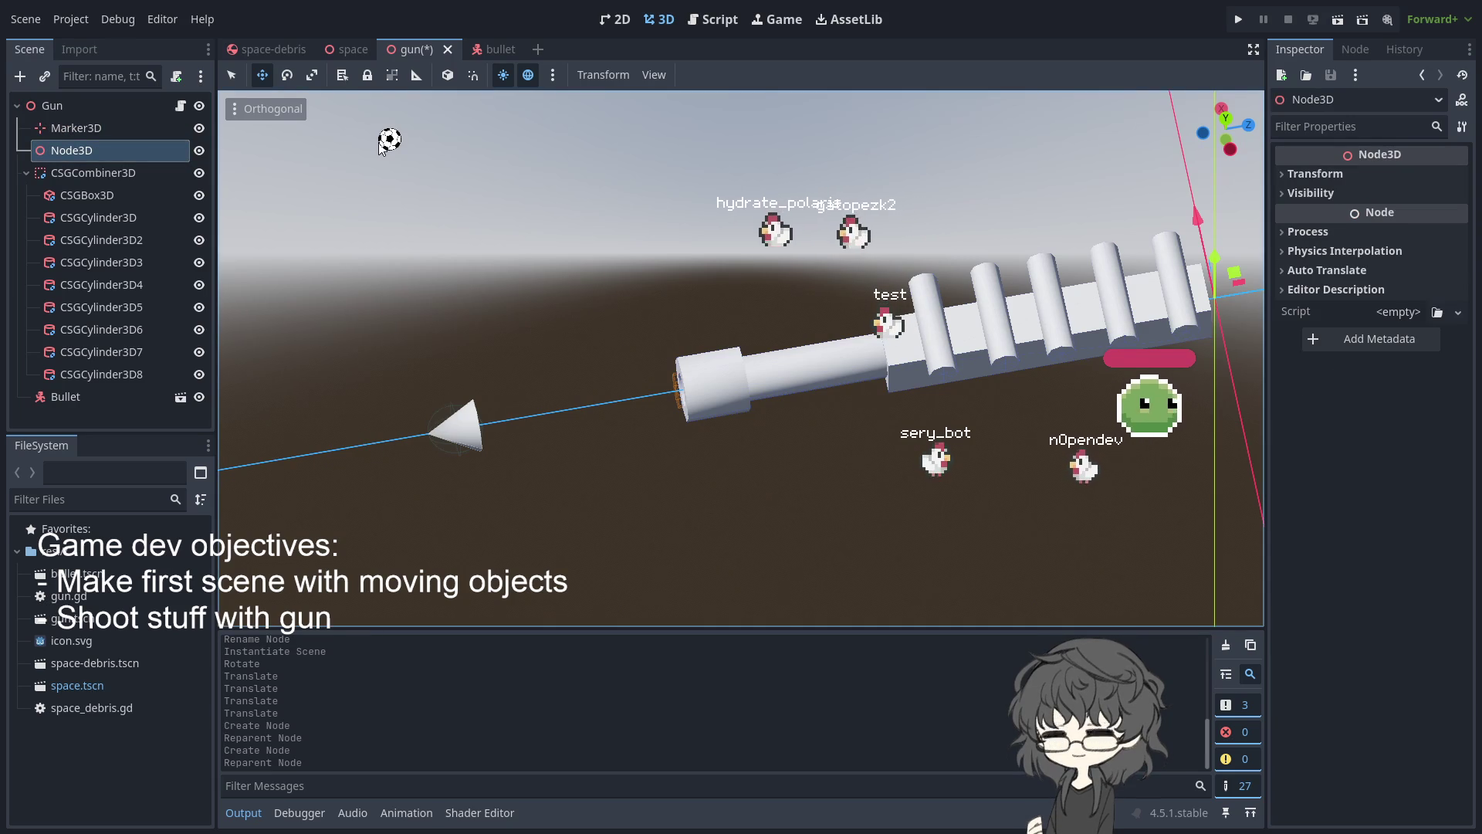
key("Delete")
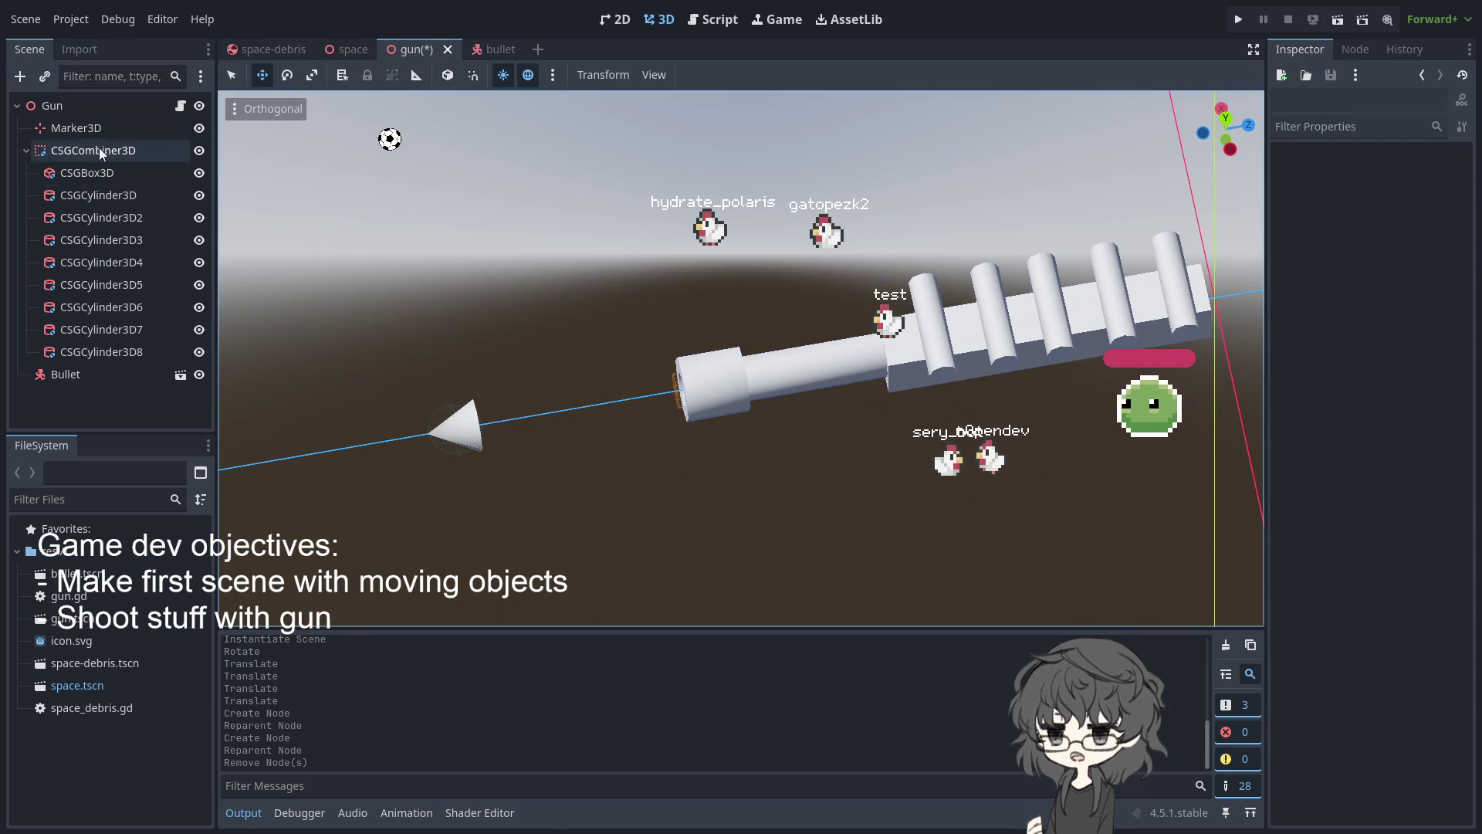
left_click(76, 128)
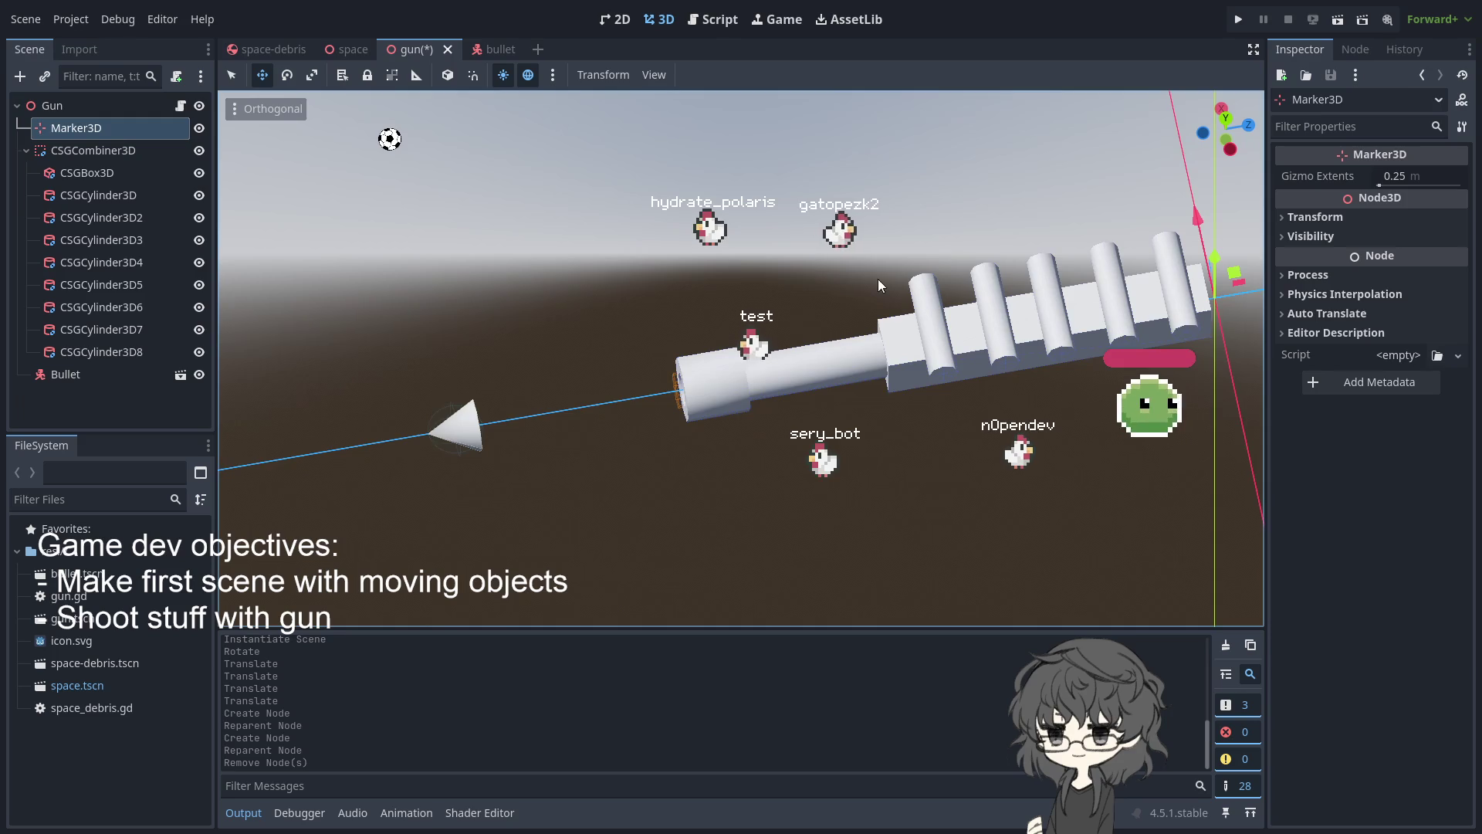
Set the Marker3D's Gizmo Extents to 0.98 m
scroll(1036, 292, "down", 4)
left_click_drag(1124, 304, 771, 369)
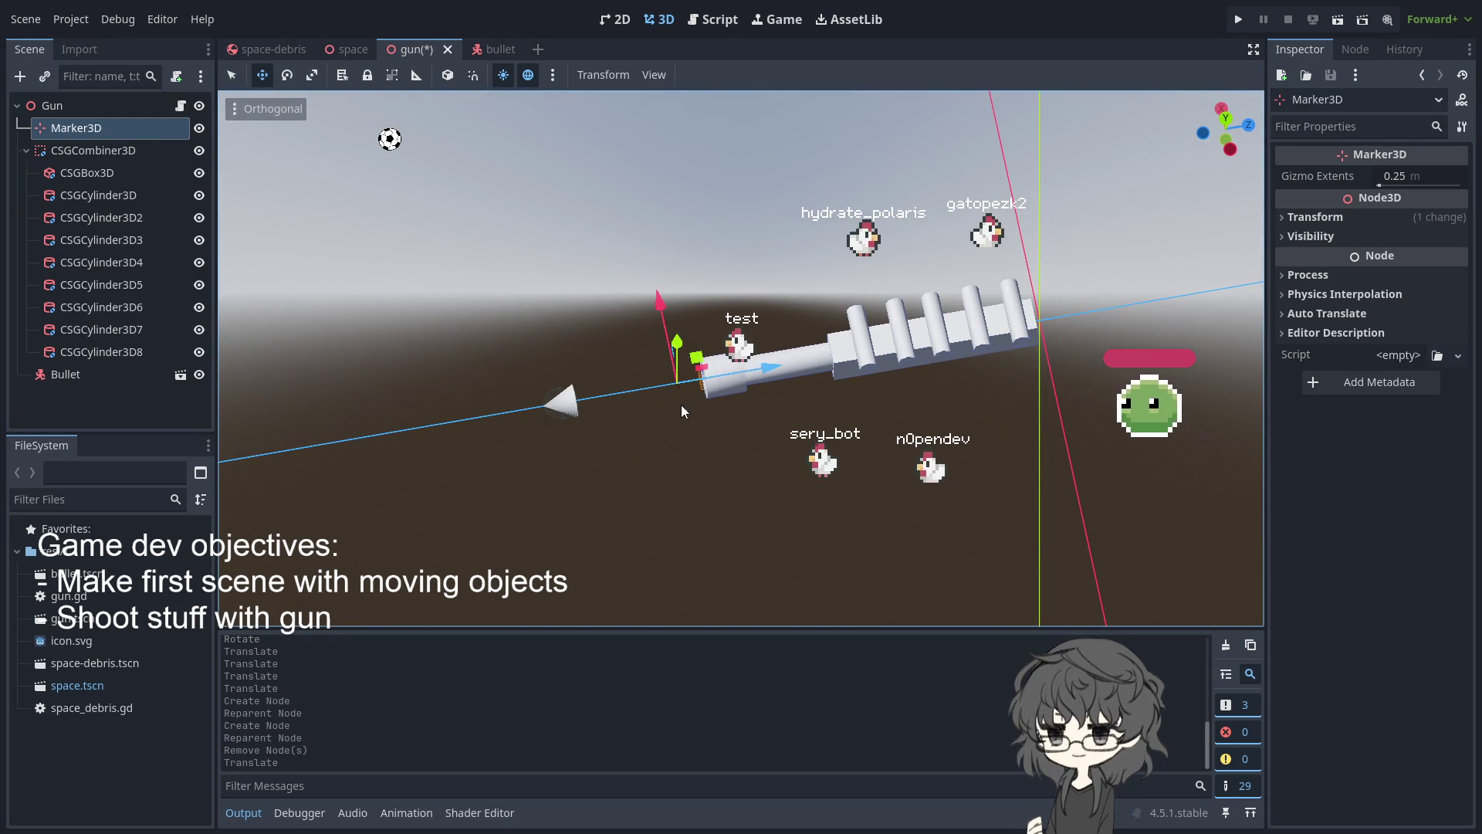
scroll(576, 464, "up", 5)
scroll(574, 470, "down", 2)
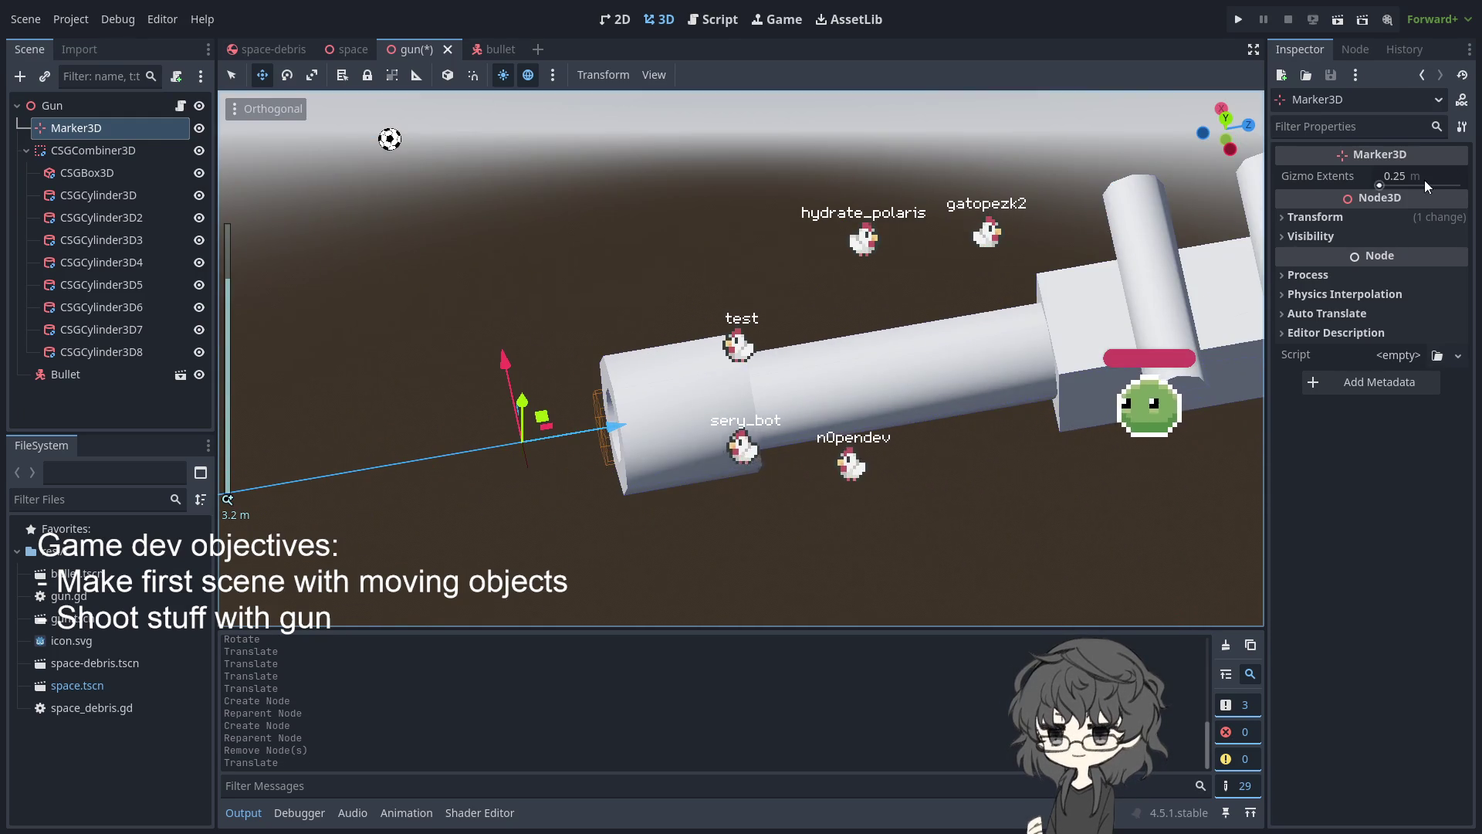
left_click(1401, 176)
left_click(1002, 159)
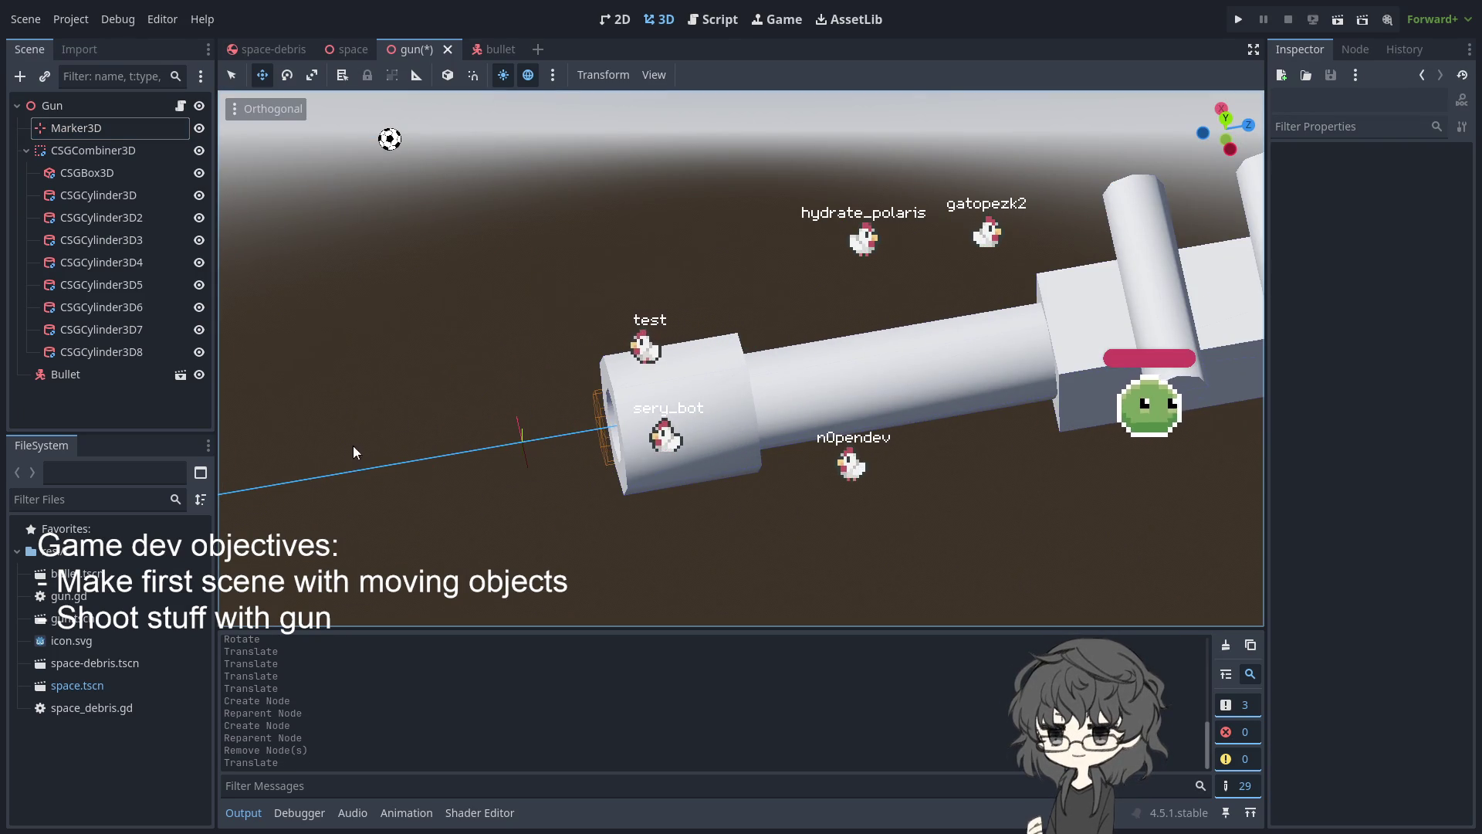
left_click(88, 128)
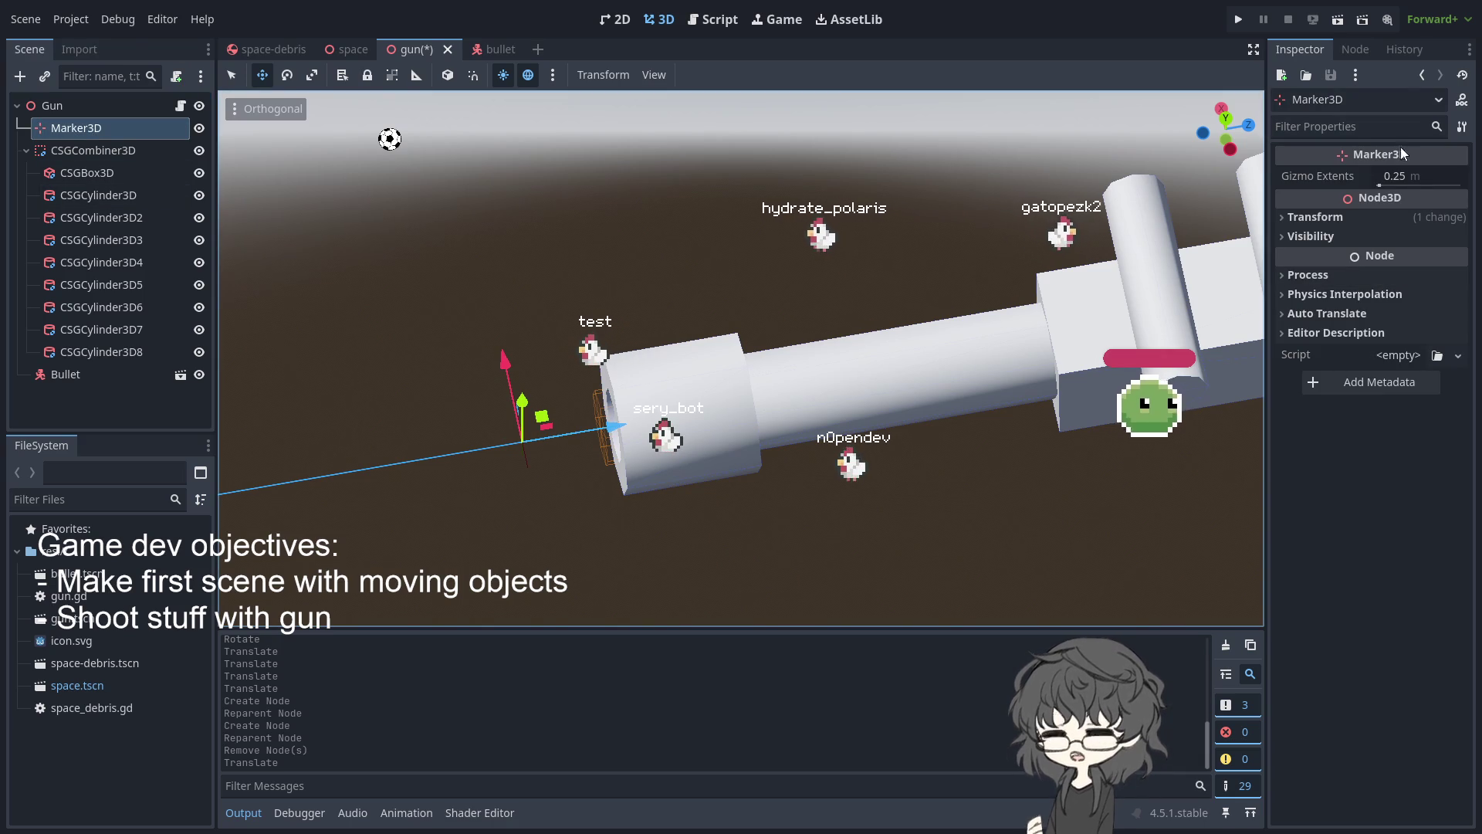
left_click_drag(1379, 187, 1385, 186)
Place the Marker3D at the mouth of the gun barrel
left_click(784, 256)
mouse_move(692, 299)
left_mouse_down()
mouse_move(470, 392)
mouse_move(426, 315)
mouse_move(618, 346)
mouse_move(758, 318)
mouse_move(687, 311)
left_mouse_up()
scroll(687, 311, "up", 2)
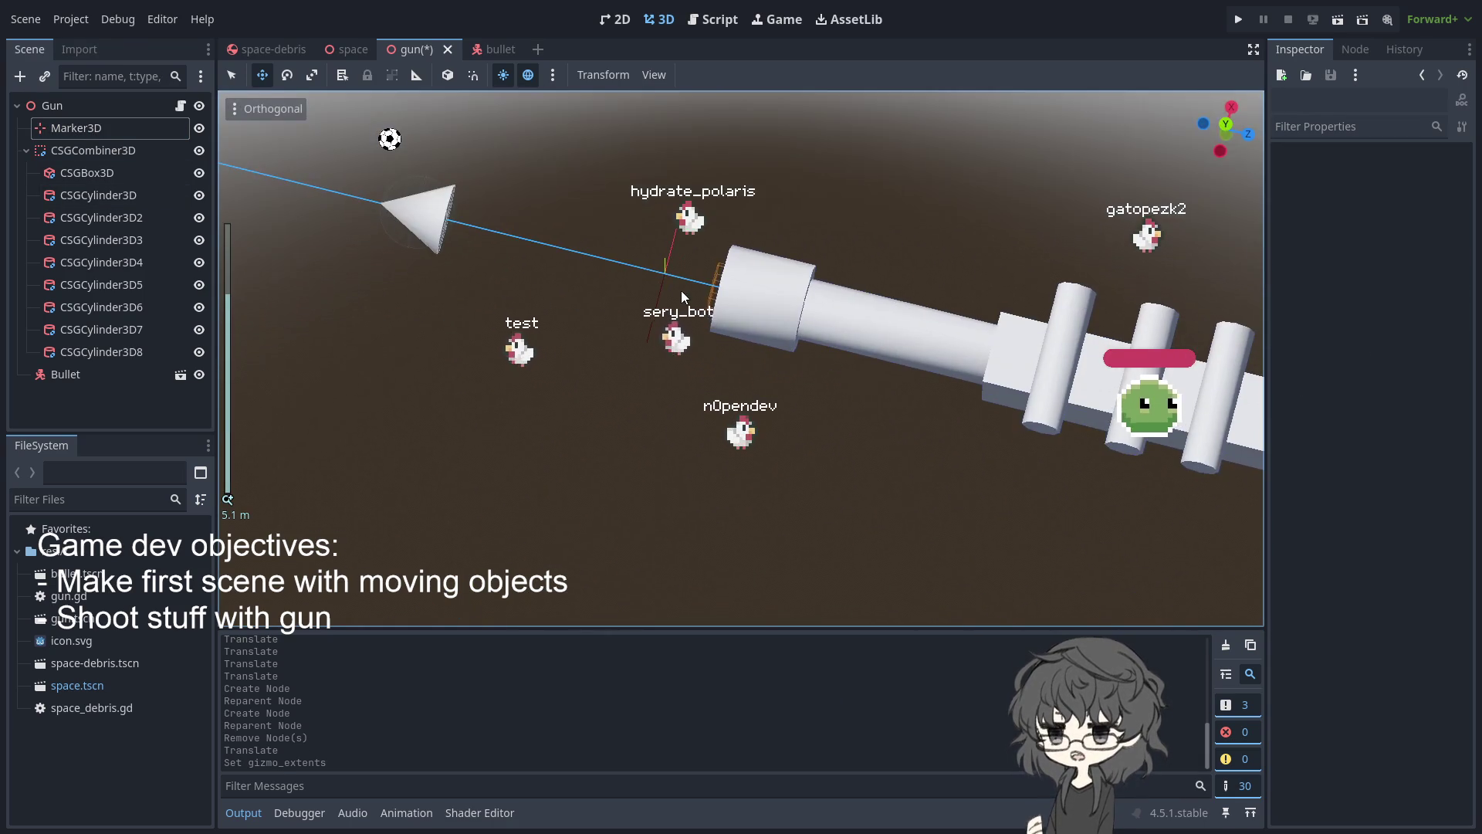
left_click(104, 129)
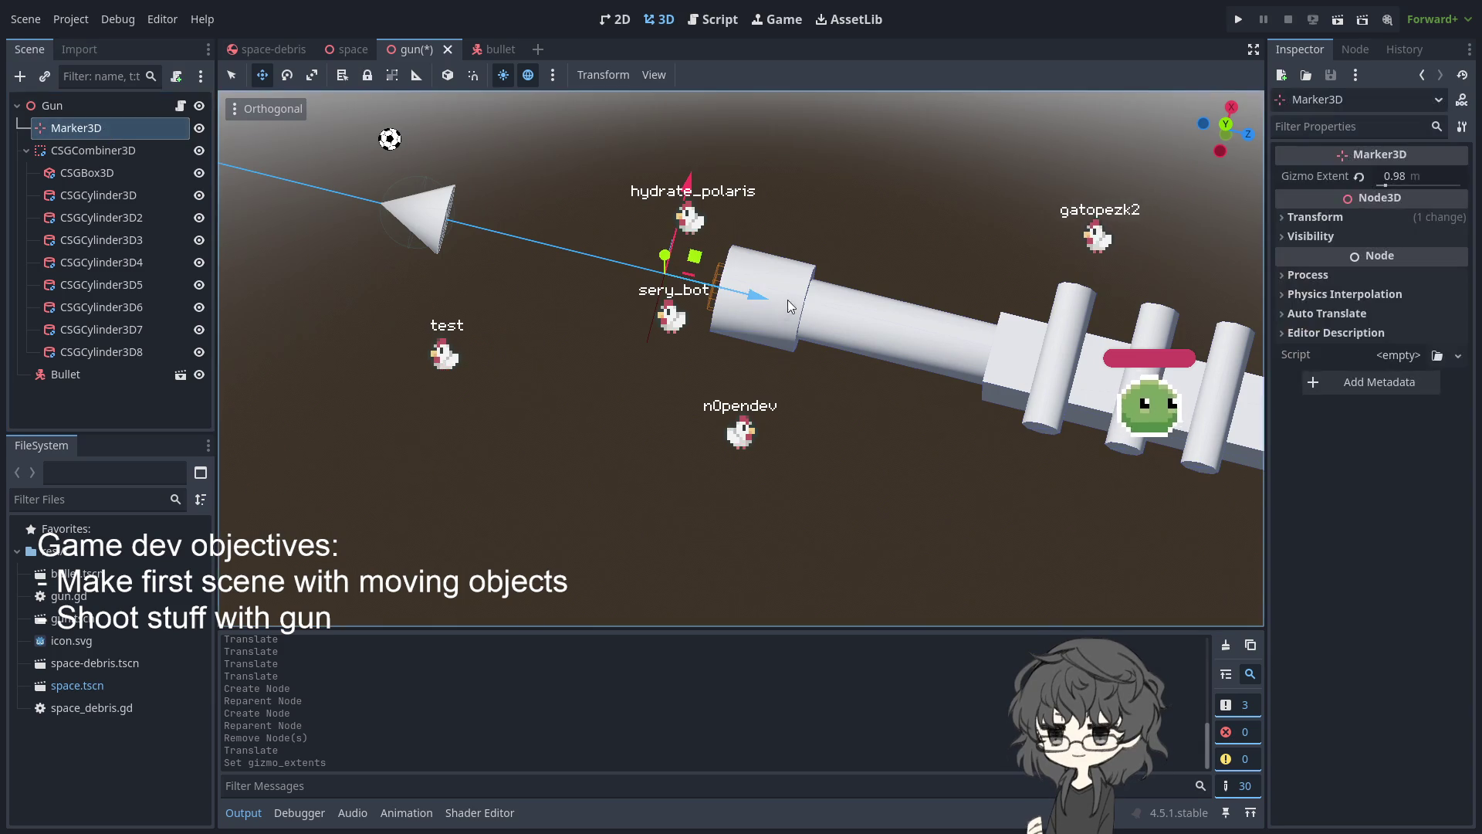
left_click_drag(758, 301, 818, 307)
mouse_move(668, 460)
left_mouse_down()
mouse_move(807, 385)
mouse_move(720, 452)
mouse_move(803, 367)
mouse_move(807, 321)
mouse_move(873, 335)
mouse_move(637, 386)
mouse_move(544, 432)
mouse_move(558, 465)
mouse_move(768, 497)
mouse_move(996, 358)
mouse_move(767, 516)
left_mouse_up()
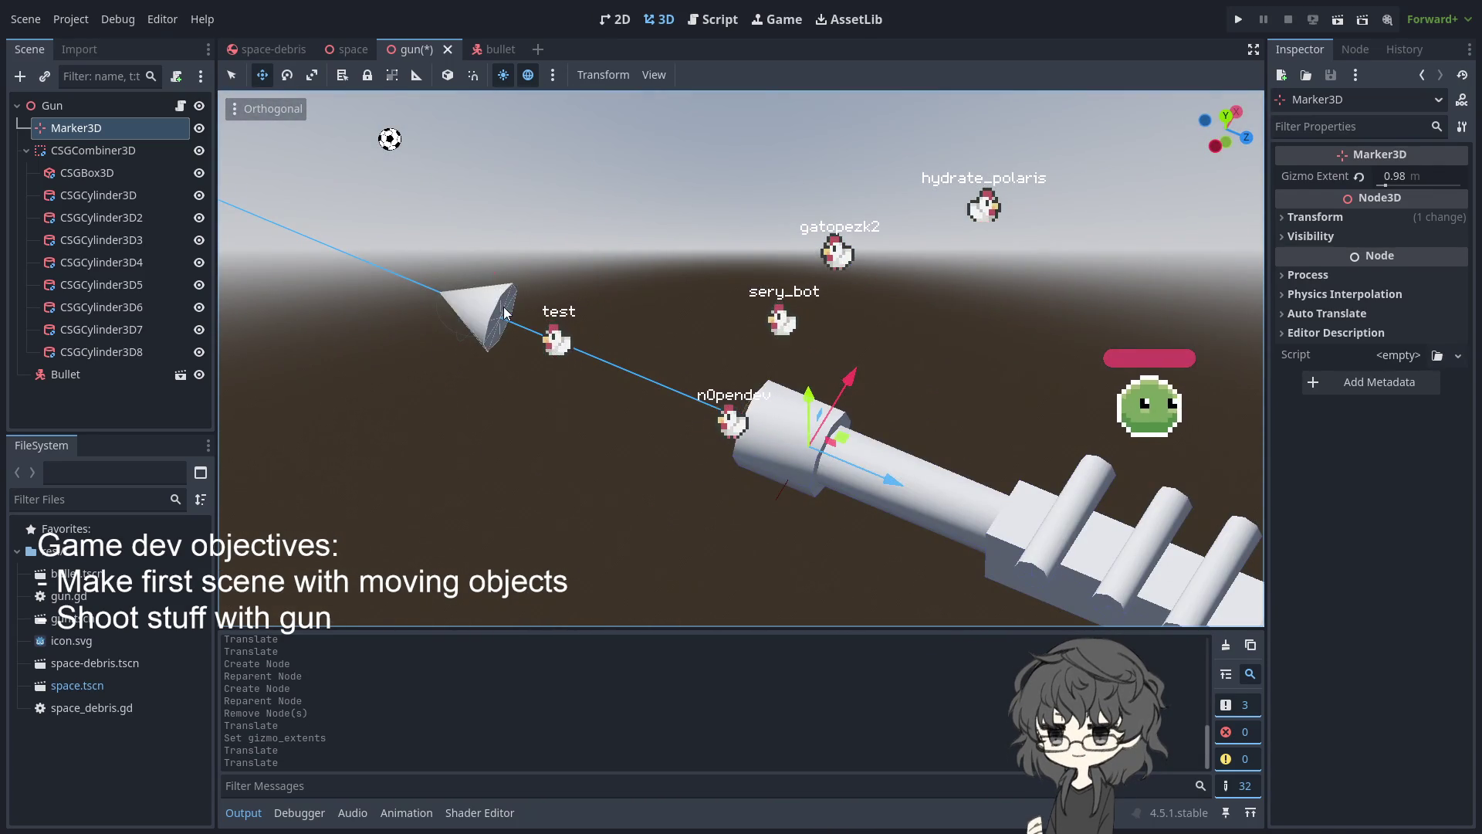
Move the Bullet onto the gun barrel
left_click(506, 331)
mouse_move(557, 335)
left_mouse_down()
mouse_move(845, 436)
mouse_move(812, 419)
left_mouse_up()
mouse_move(603, 512)
left_mouse_down()
mouse_move(758, 531)
mouse_move(893, 465)
mouse_move(762, 561)
mouse_move(761, 421)
mouse_move(767, 479)
mouse_move(450, 493)
mouse_move(483, 493)
left_mouse_up()
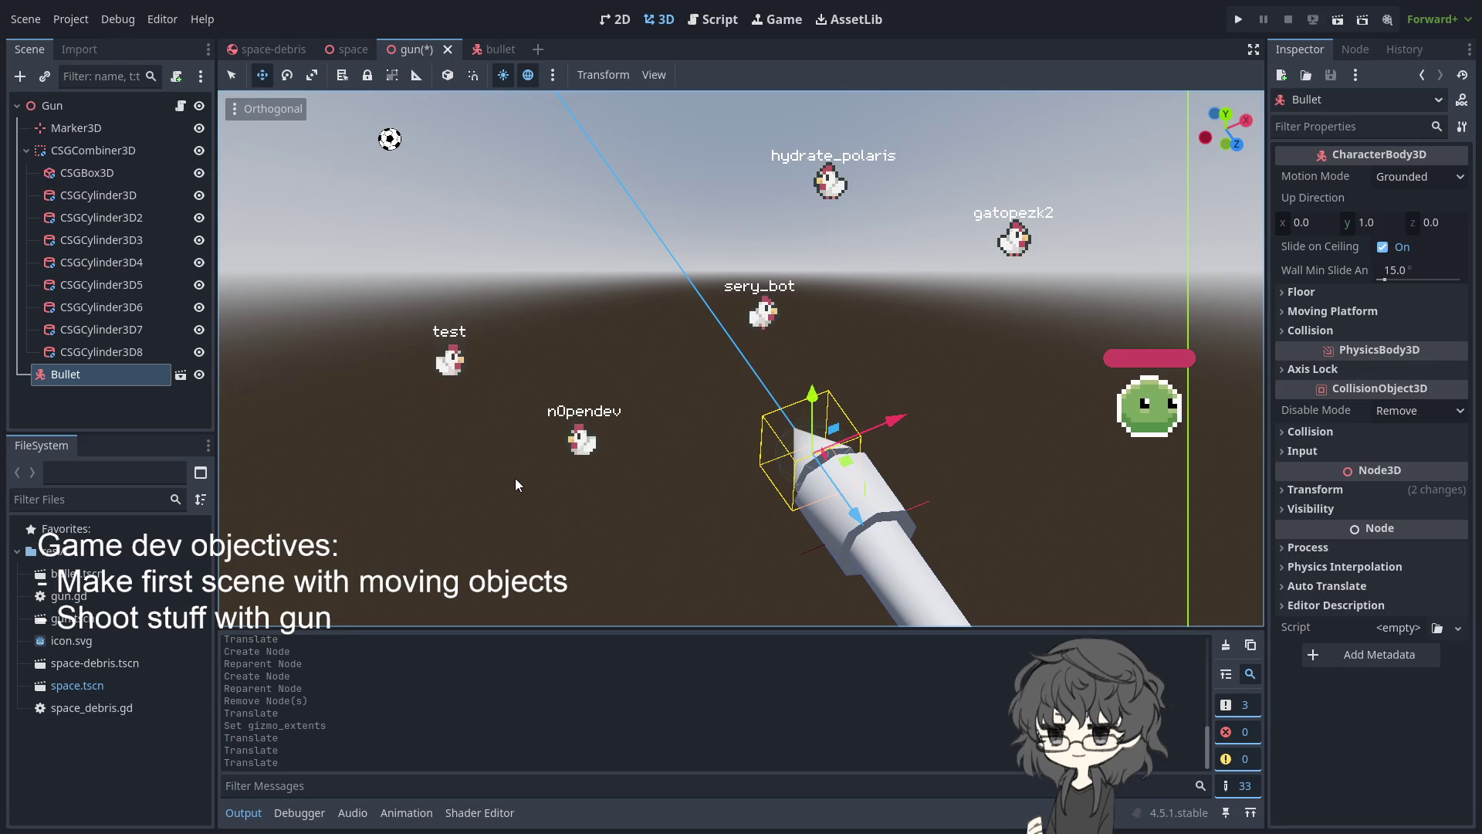
Check the bullet sits at the barrel tip, then save the gun scene
mouse_move(552, 420)
left_mouse_down()
mouse_move(600, 488)
mouse_move(579, 529)
mouse_move(752, 484)
mouse_move(293, 444)
mouse_move(468, 429)
left_mouse_up()
scroll(752, 484, "down", 2)
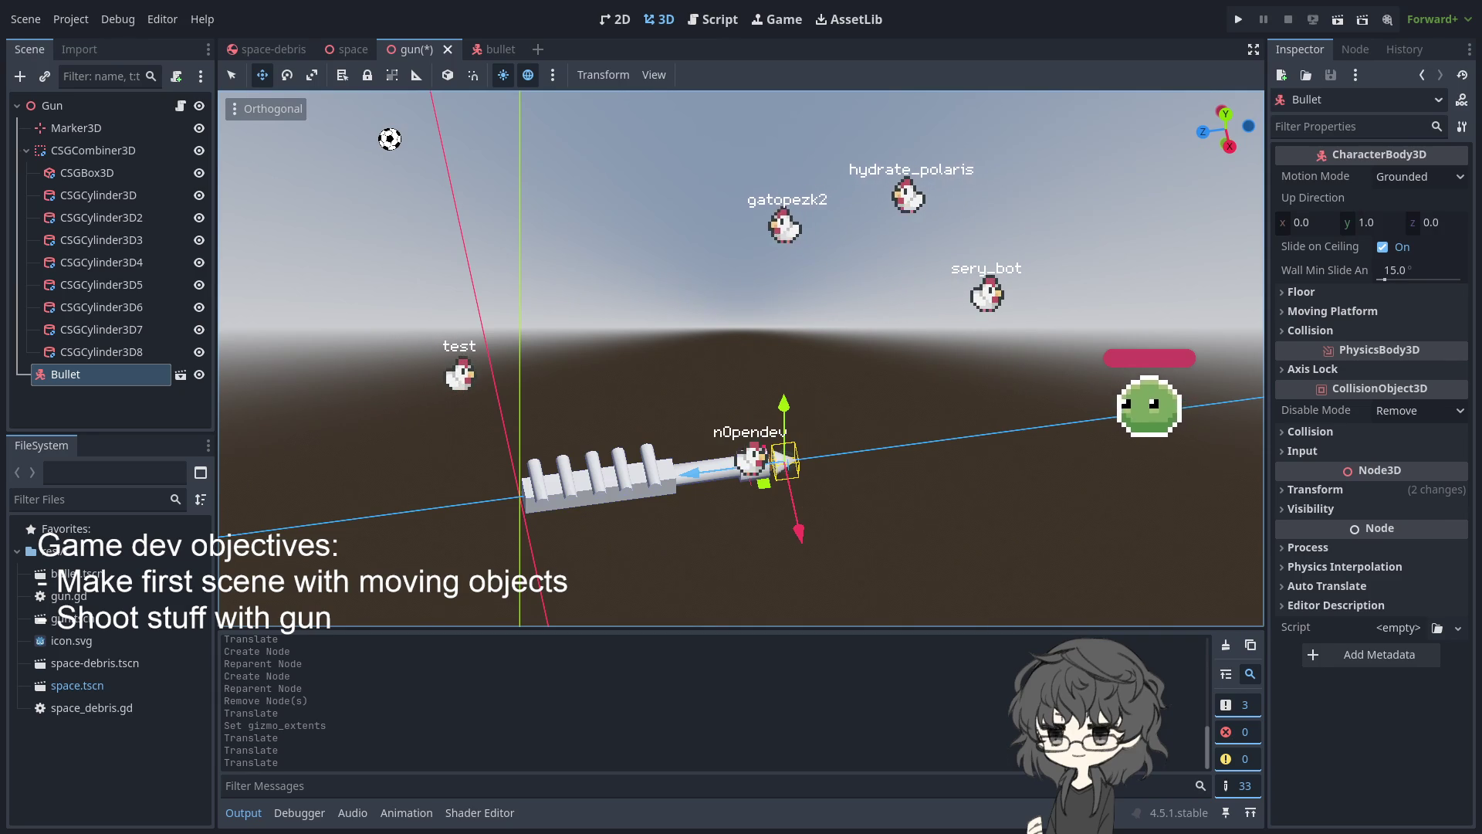
scroll(753, 415, "up", 2)
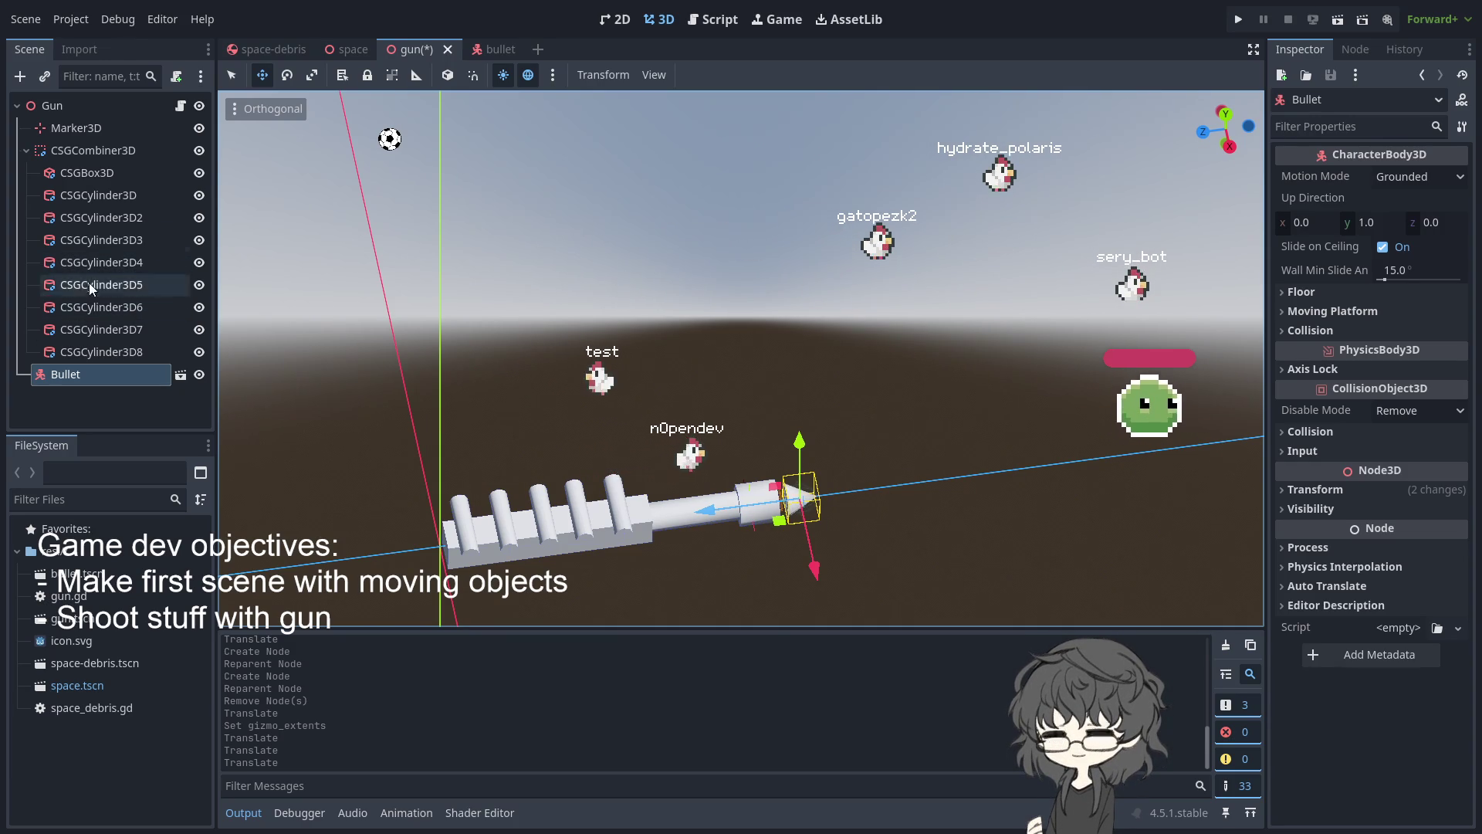
scroll(710, 487, "down", 3)
scroll(726, 437, "up", 2)
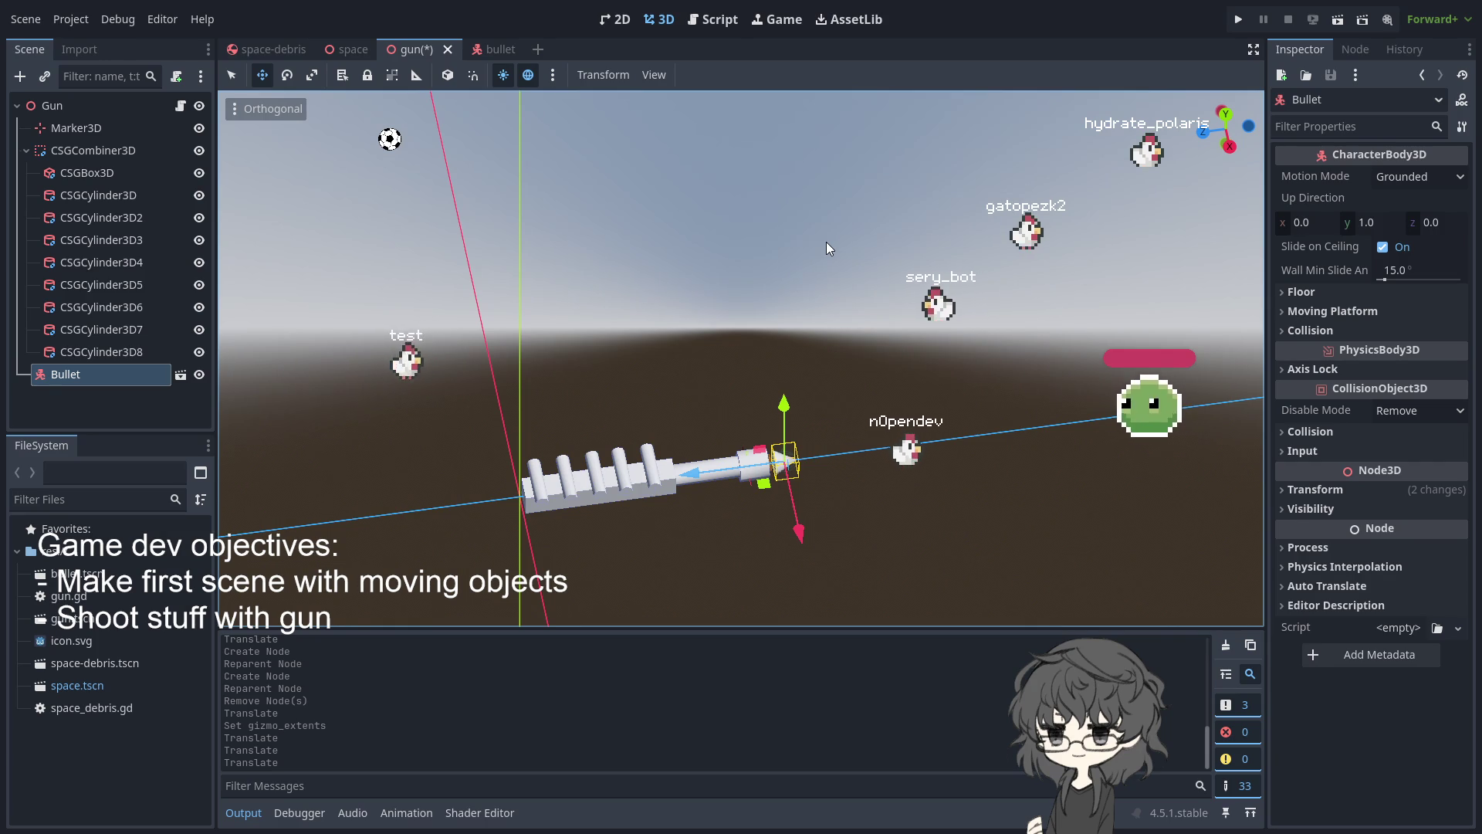
key("ctrl+s")
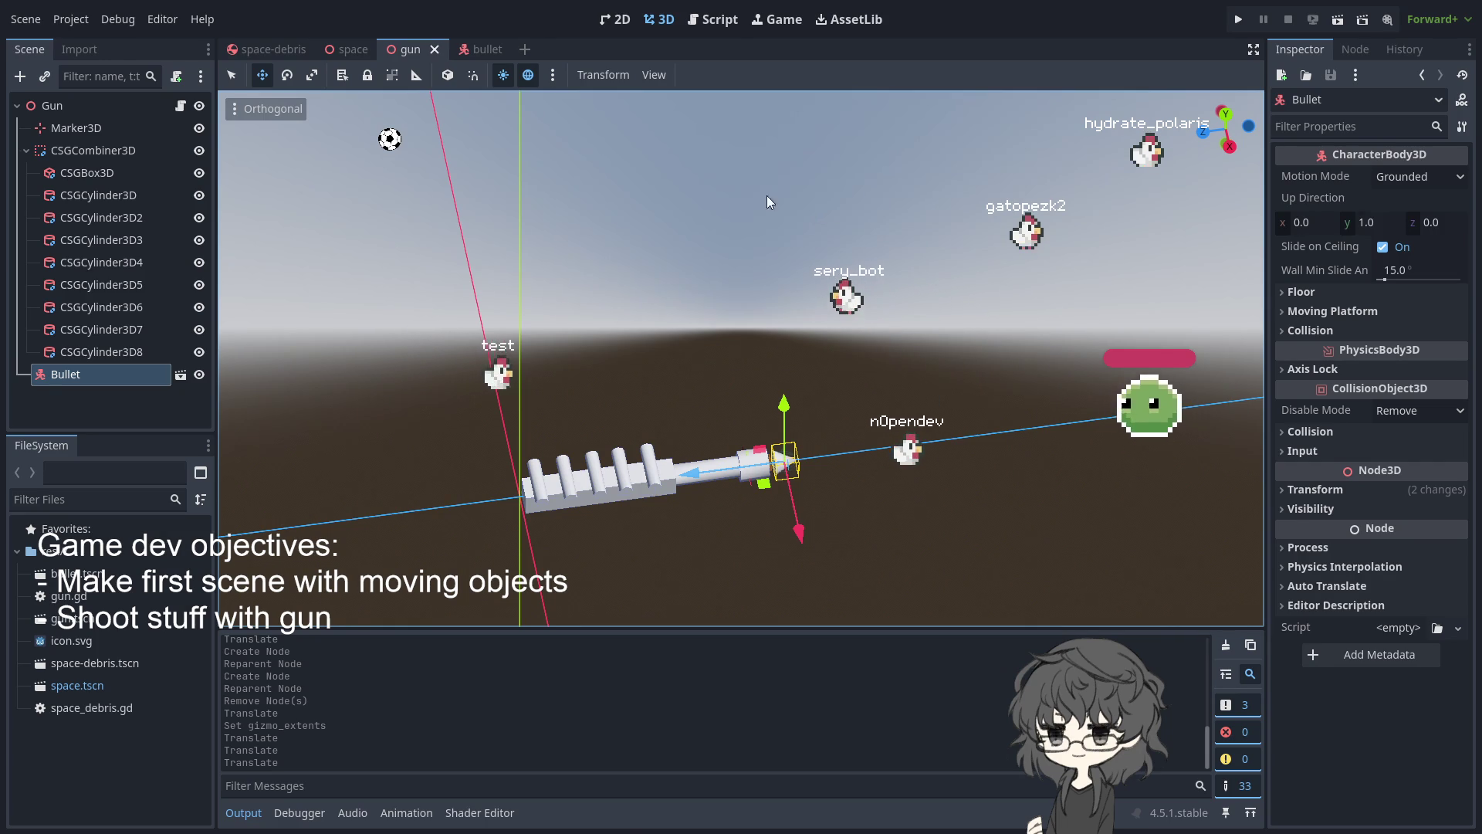
Attach a new bullet.gd script to the Bullet root in the bullet scene
left_click(480, 49)
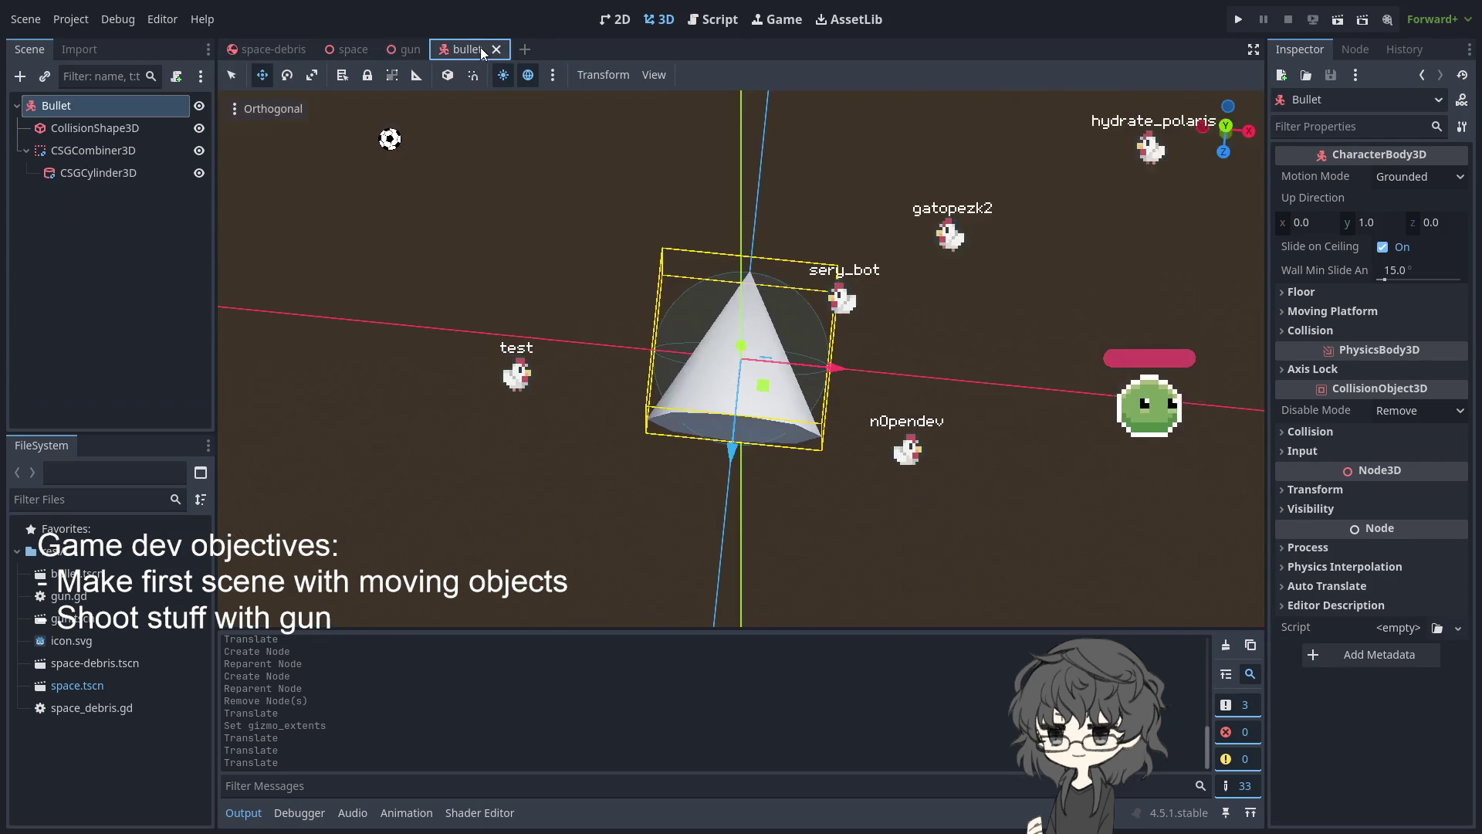
left_click(76, 110)
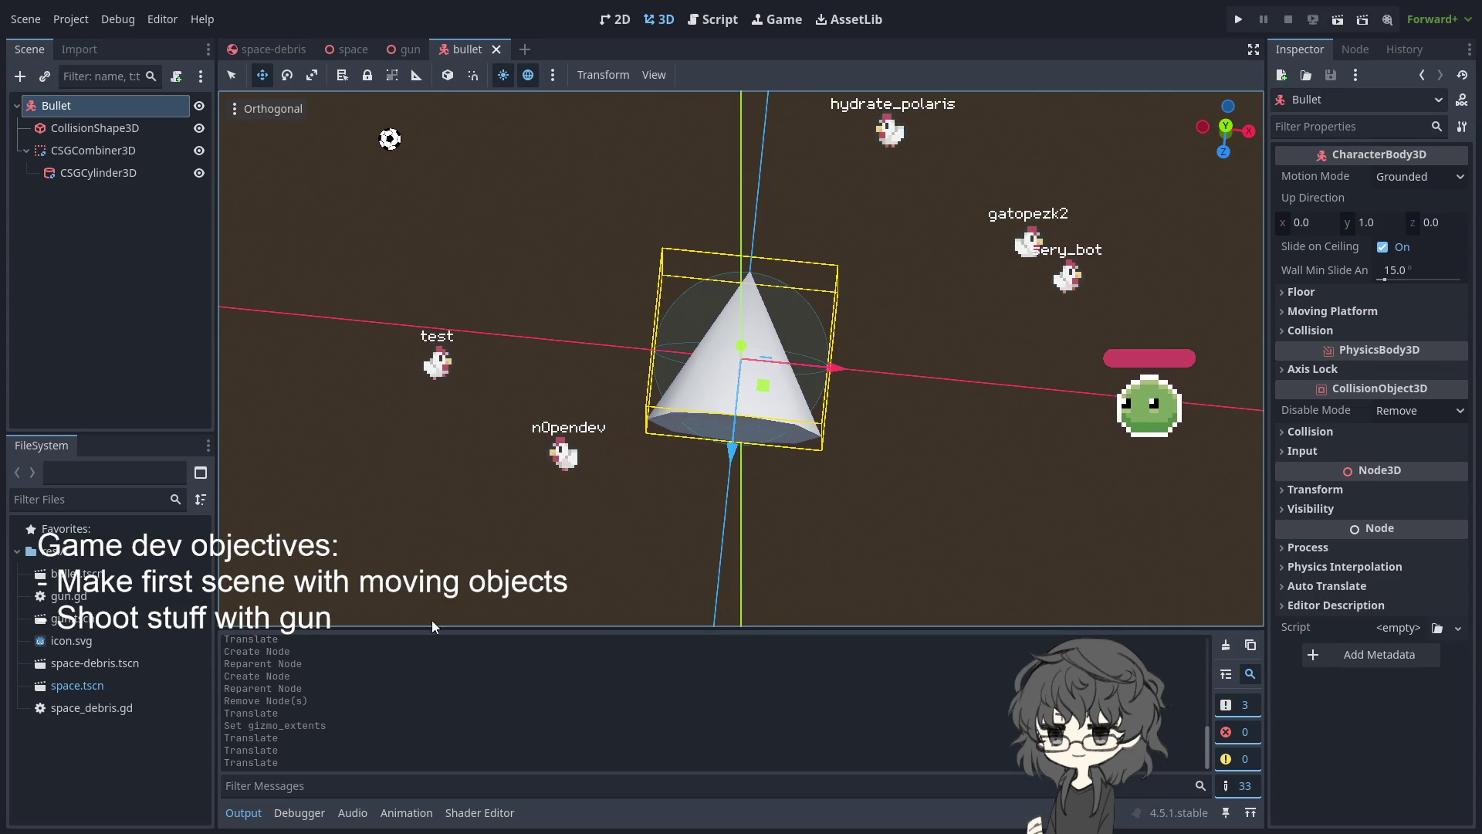
key("Return")
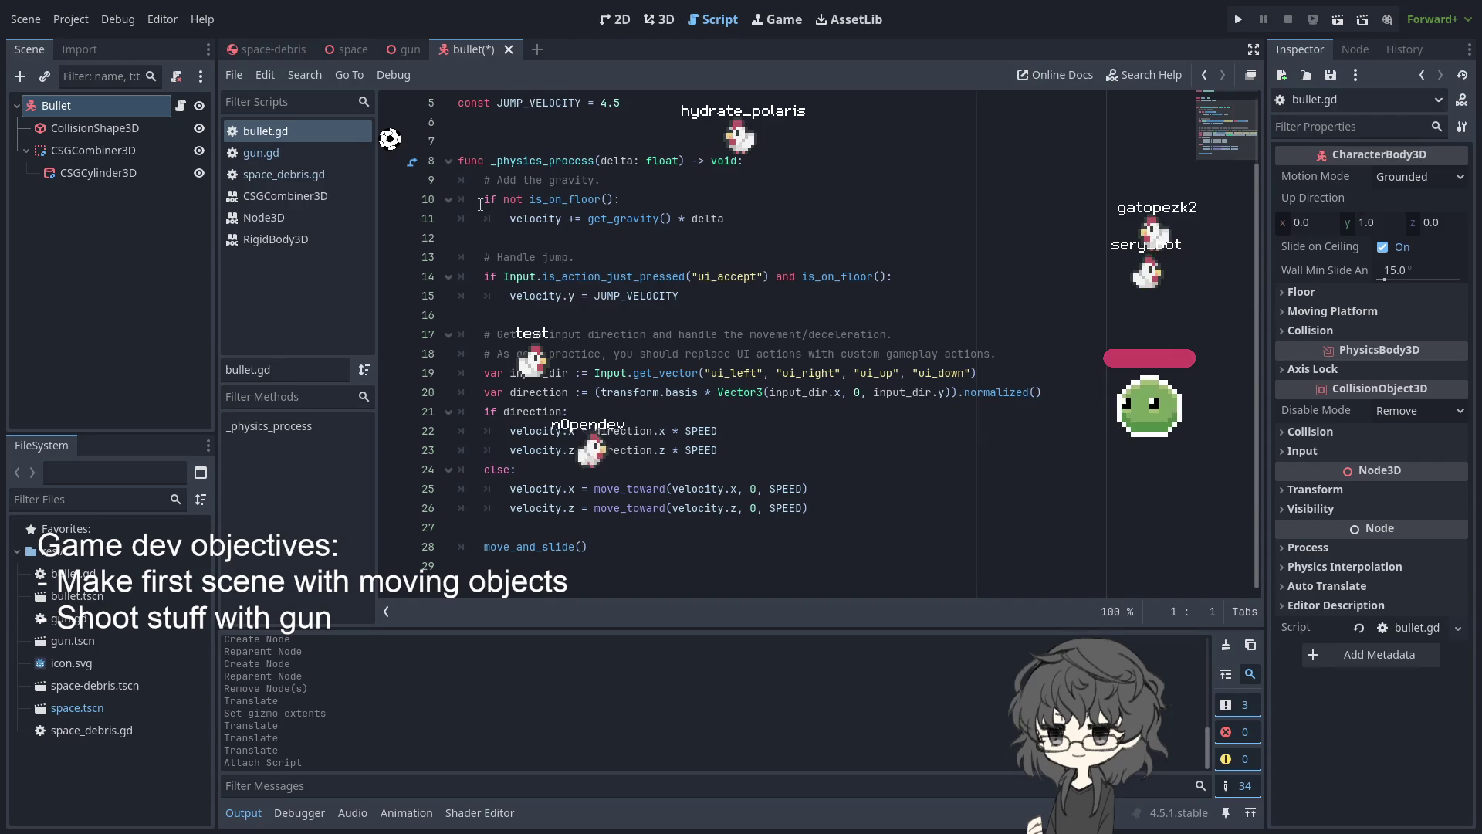
Delete the template gravity and jump code from _physics_process
mouse_move(479, 205)
left_mouse_down()
mouse_move(771, 487)
mouse_move(926, 532)
mouse_move(982, 510)
left_mouse_up()
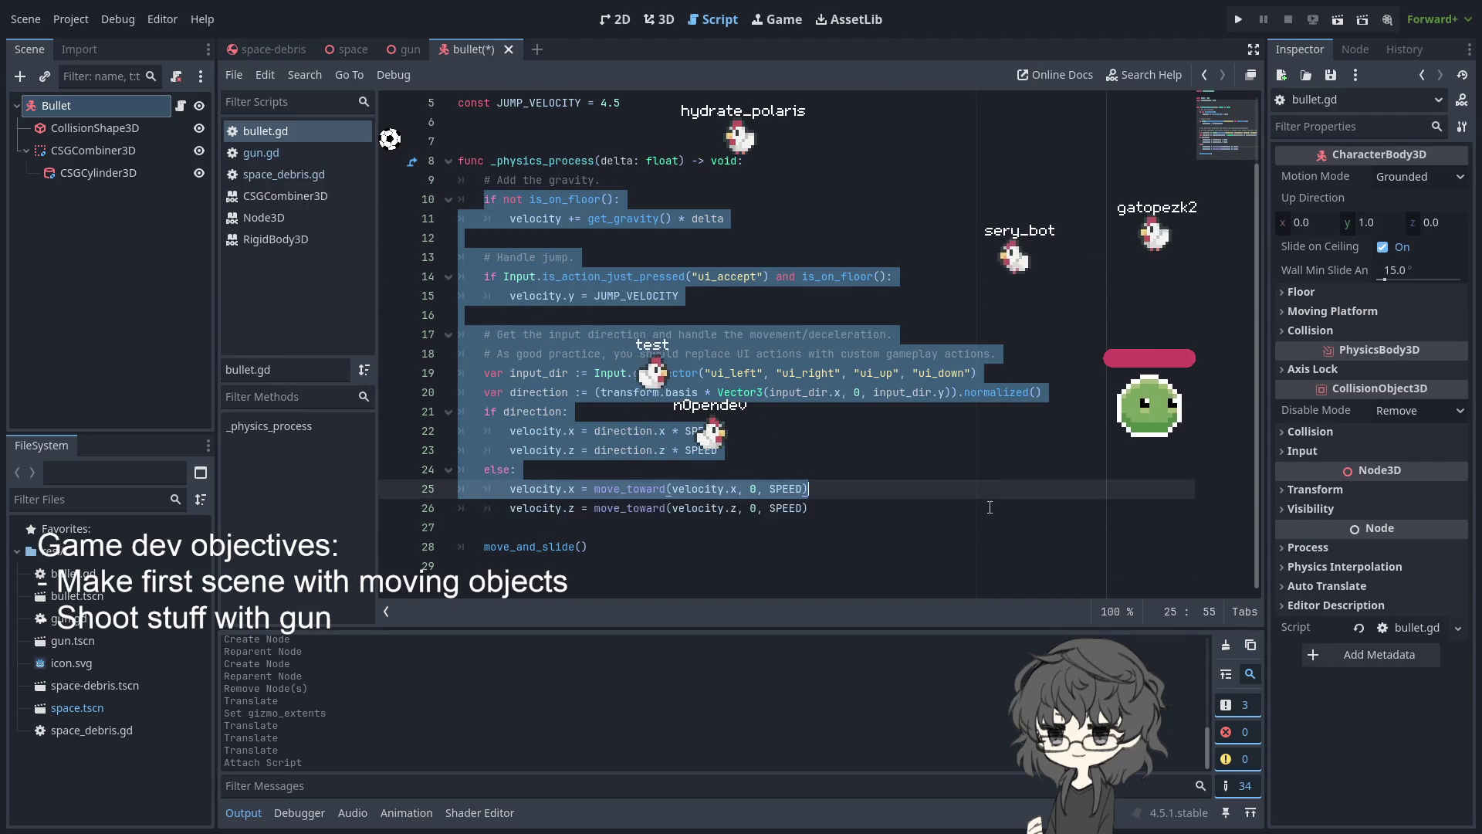
key("BackSpace")
key("BackSpace")
key("BackSpace")
key("BackSpace")
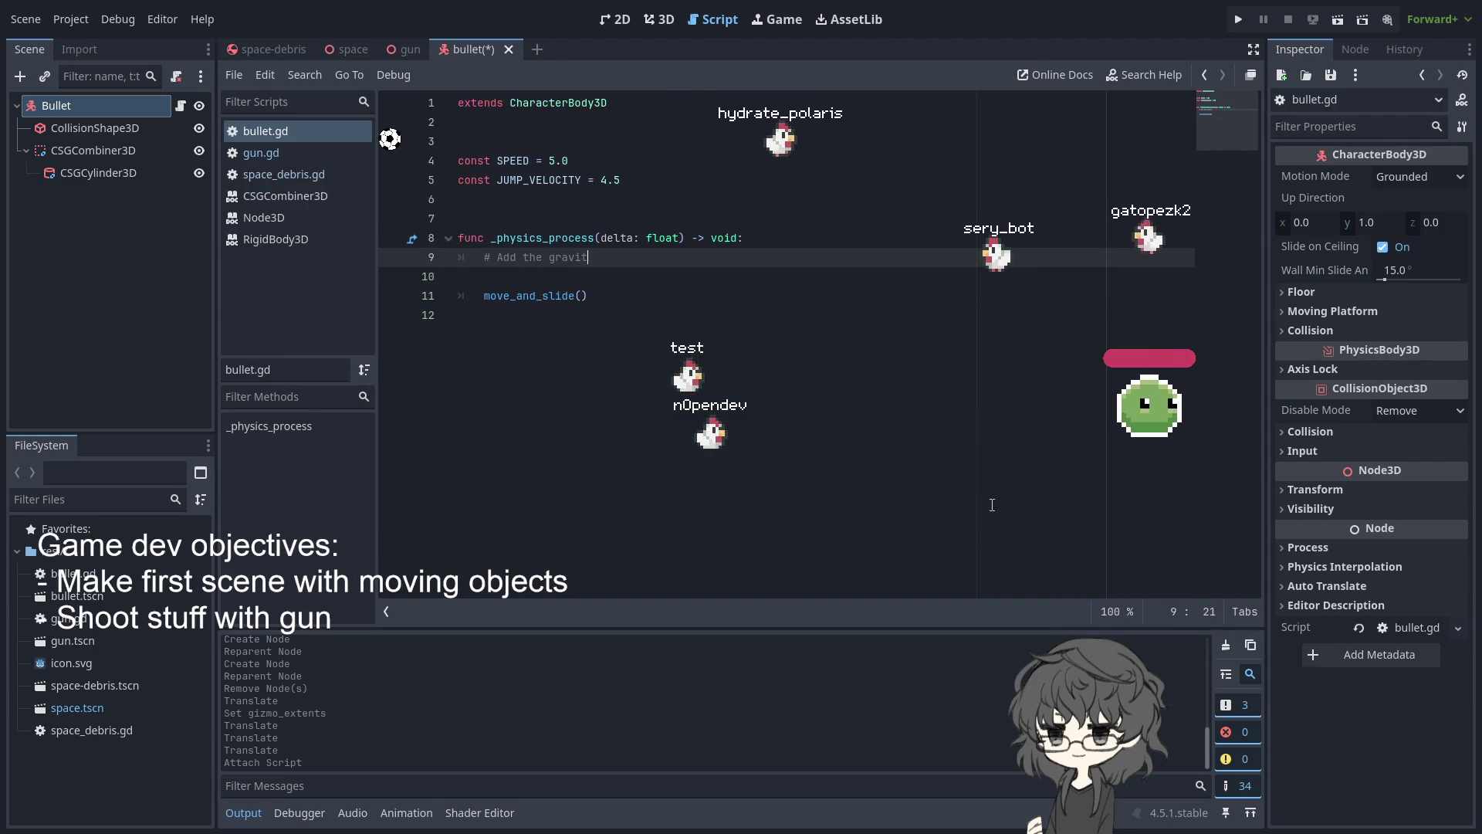
key("BackSpace")
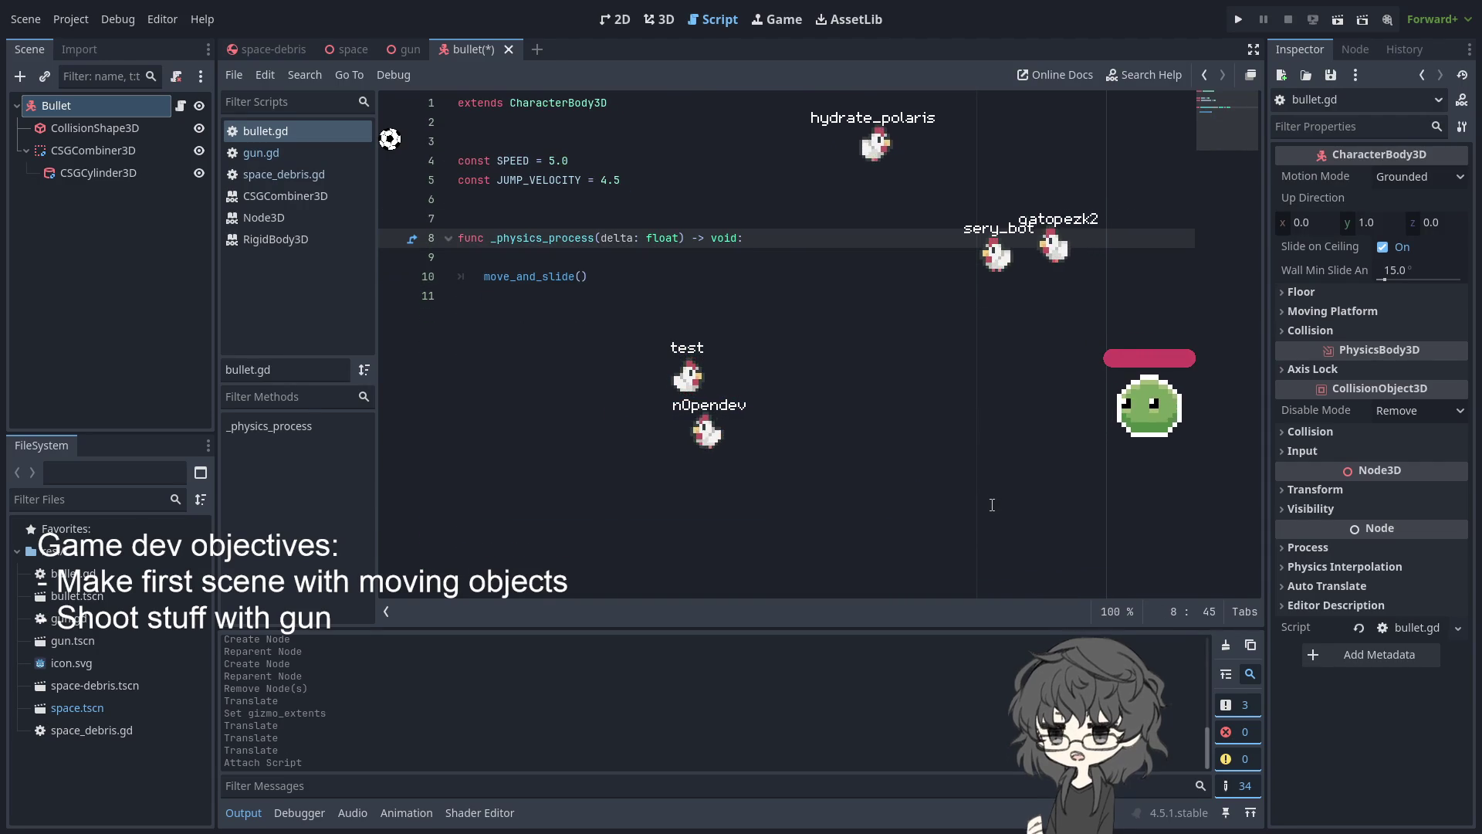
Remove the leftover blank line and start a new indented line above move_and_slide()
left_click(695, 282)
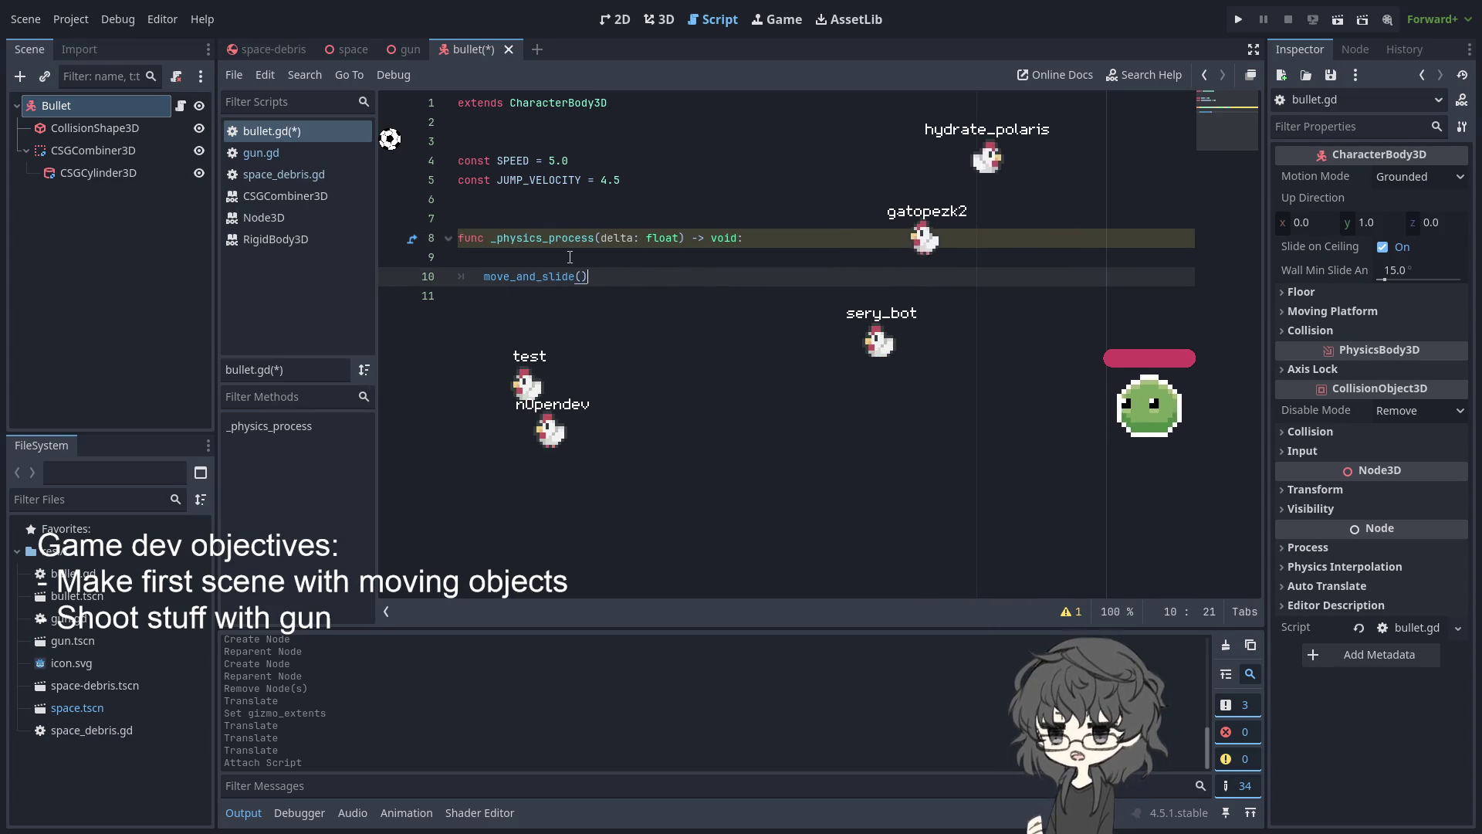
left_click(679, 258)
key("BackSpace")
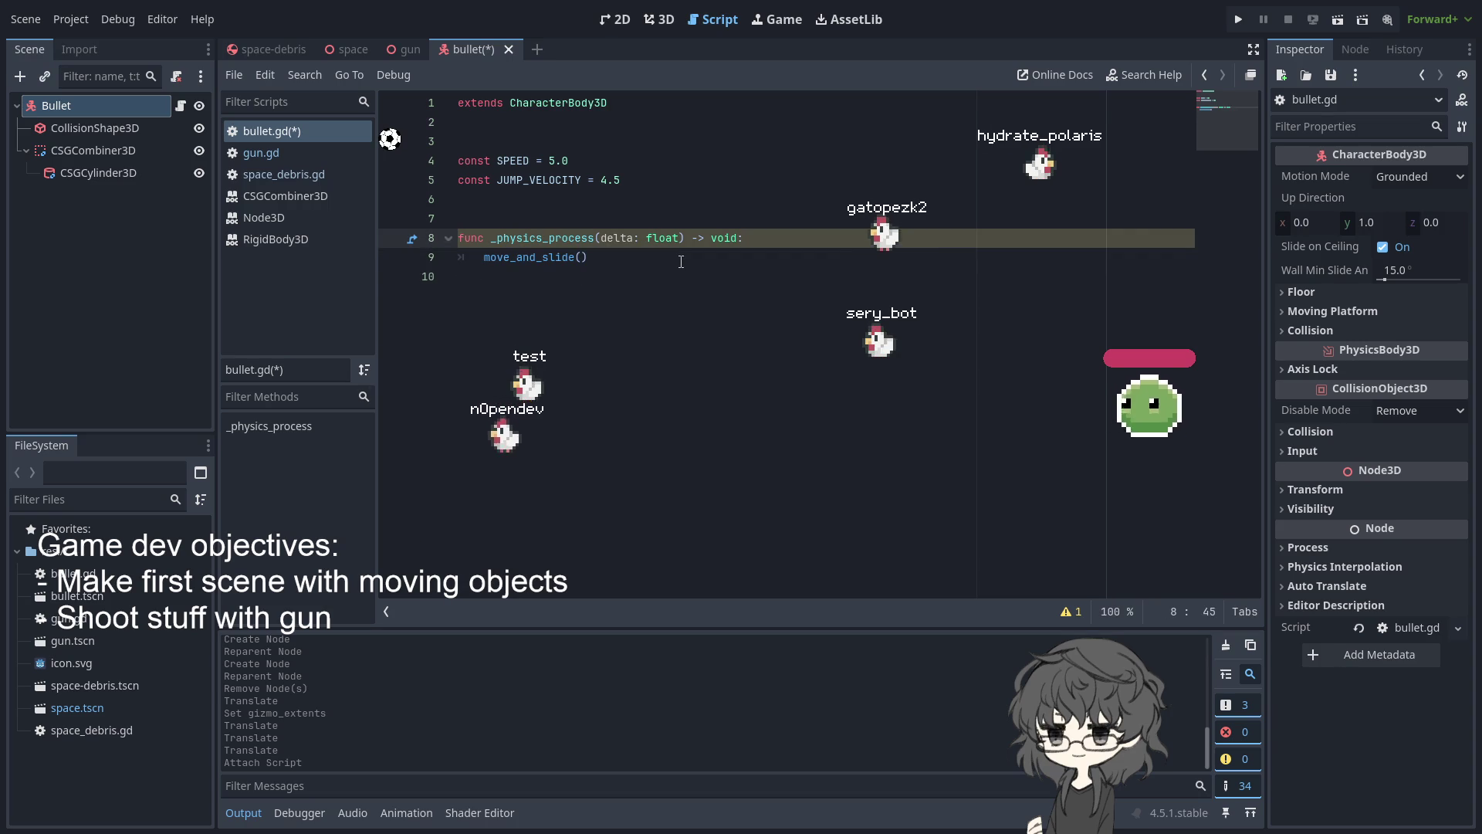
left_click(694, 288)
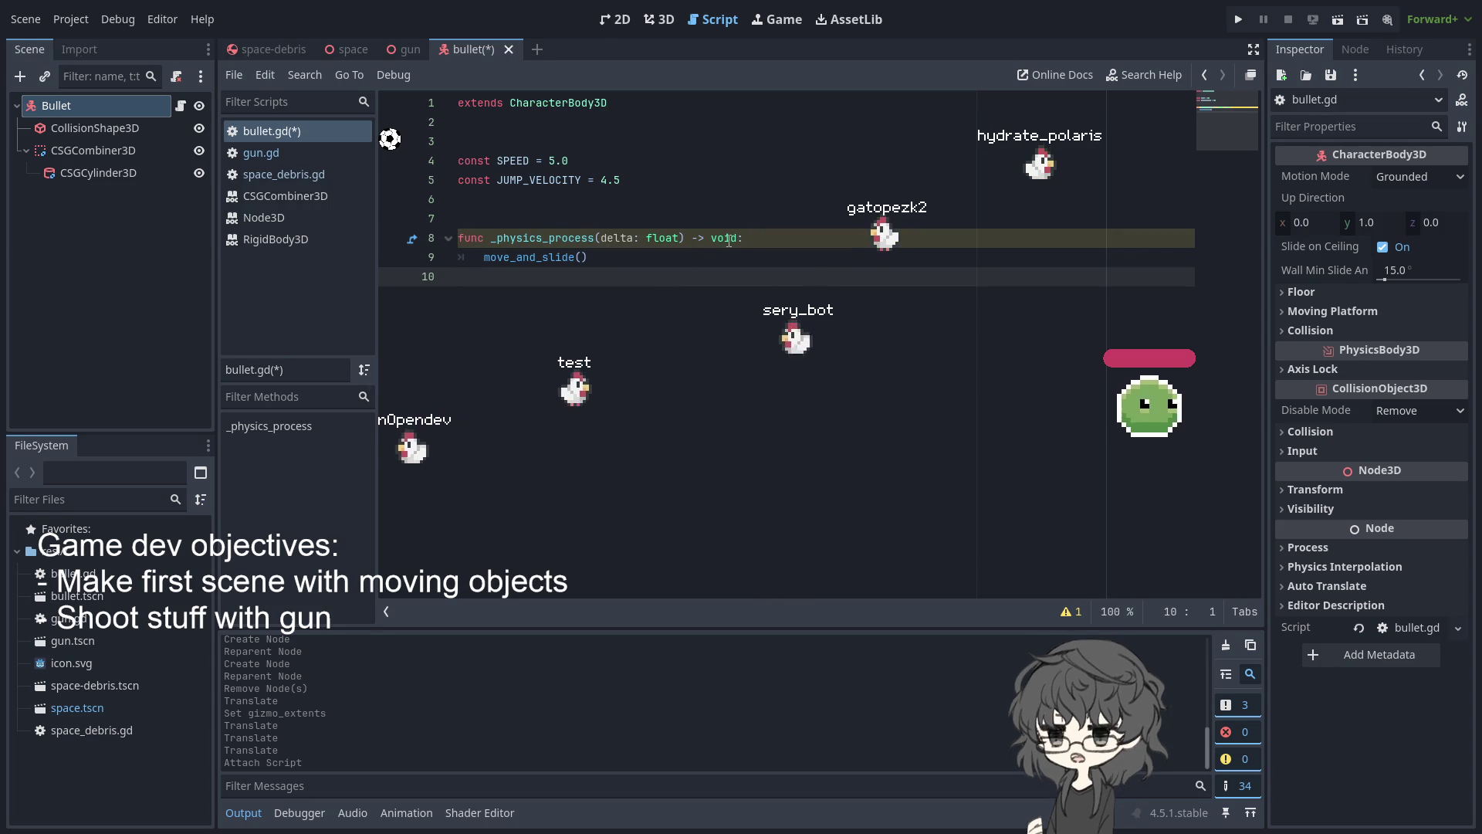
left_click(595, 240)
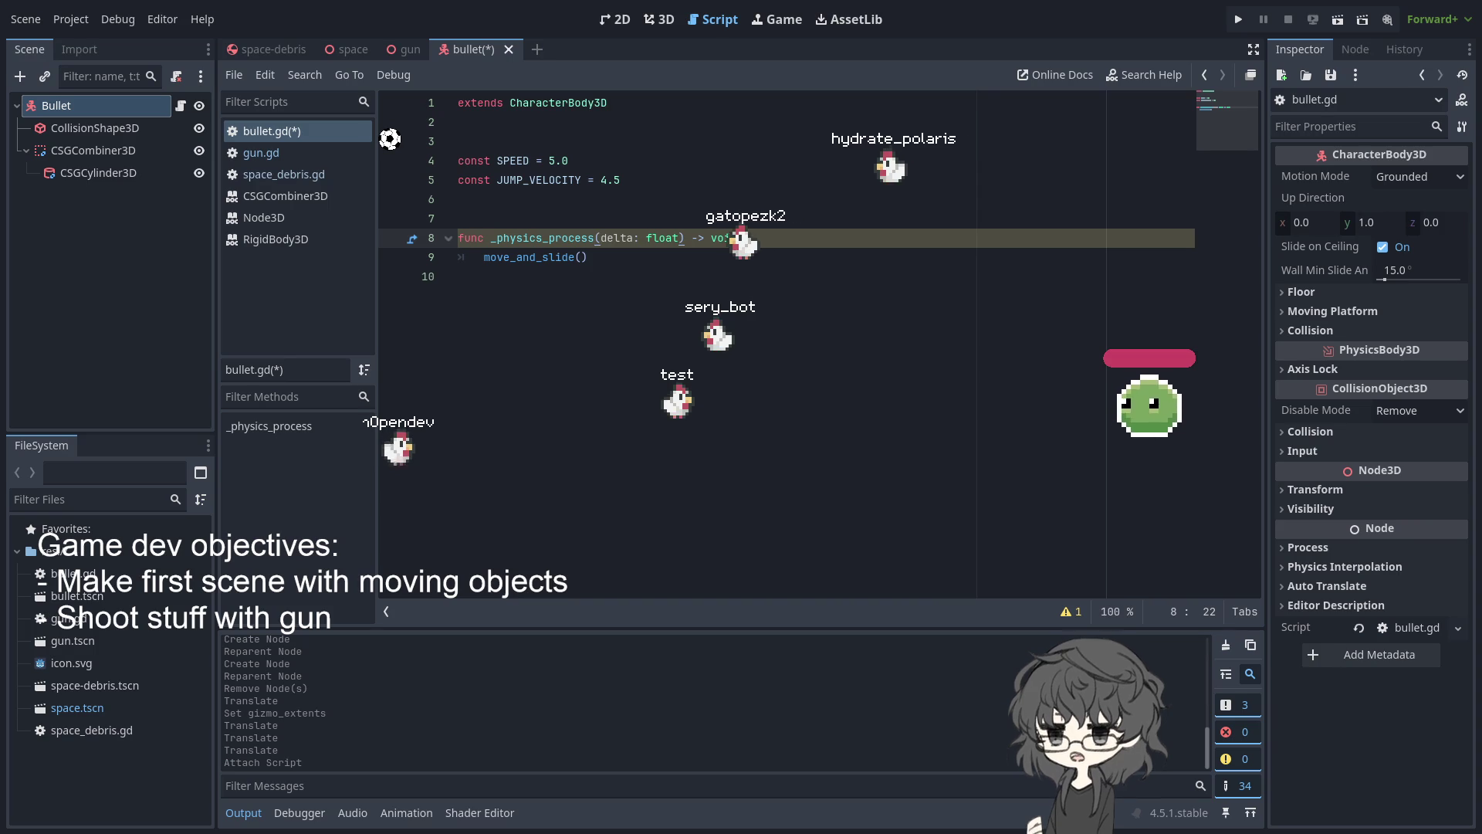
key("Down")
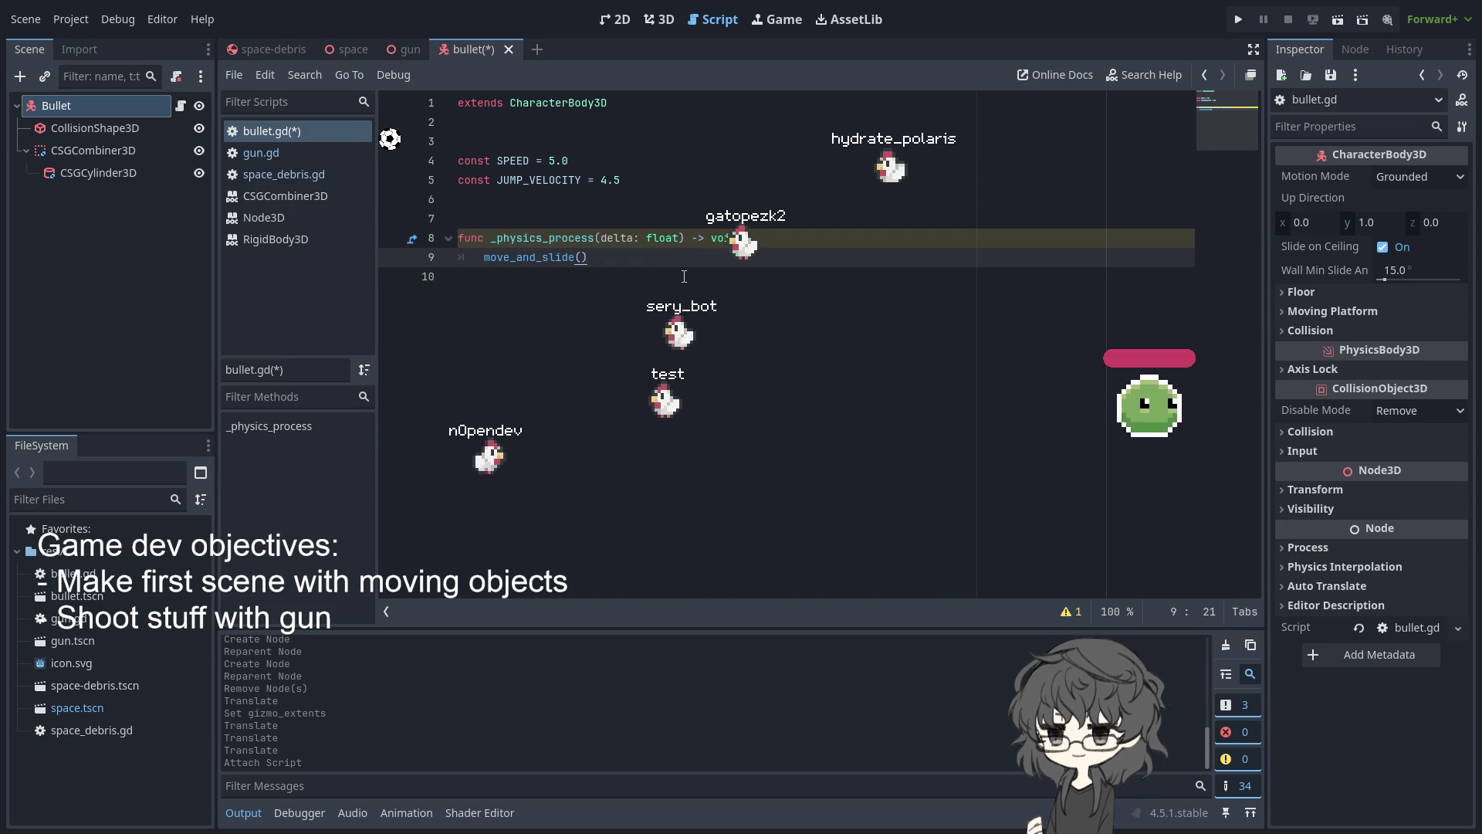
left_click(790, 244)
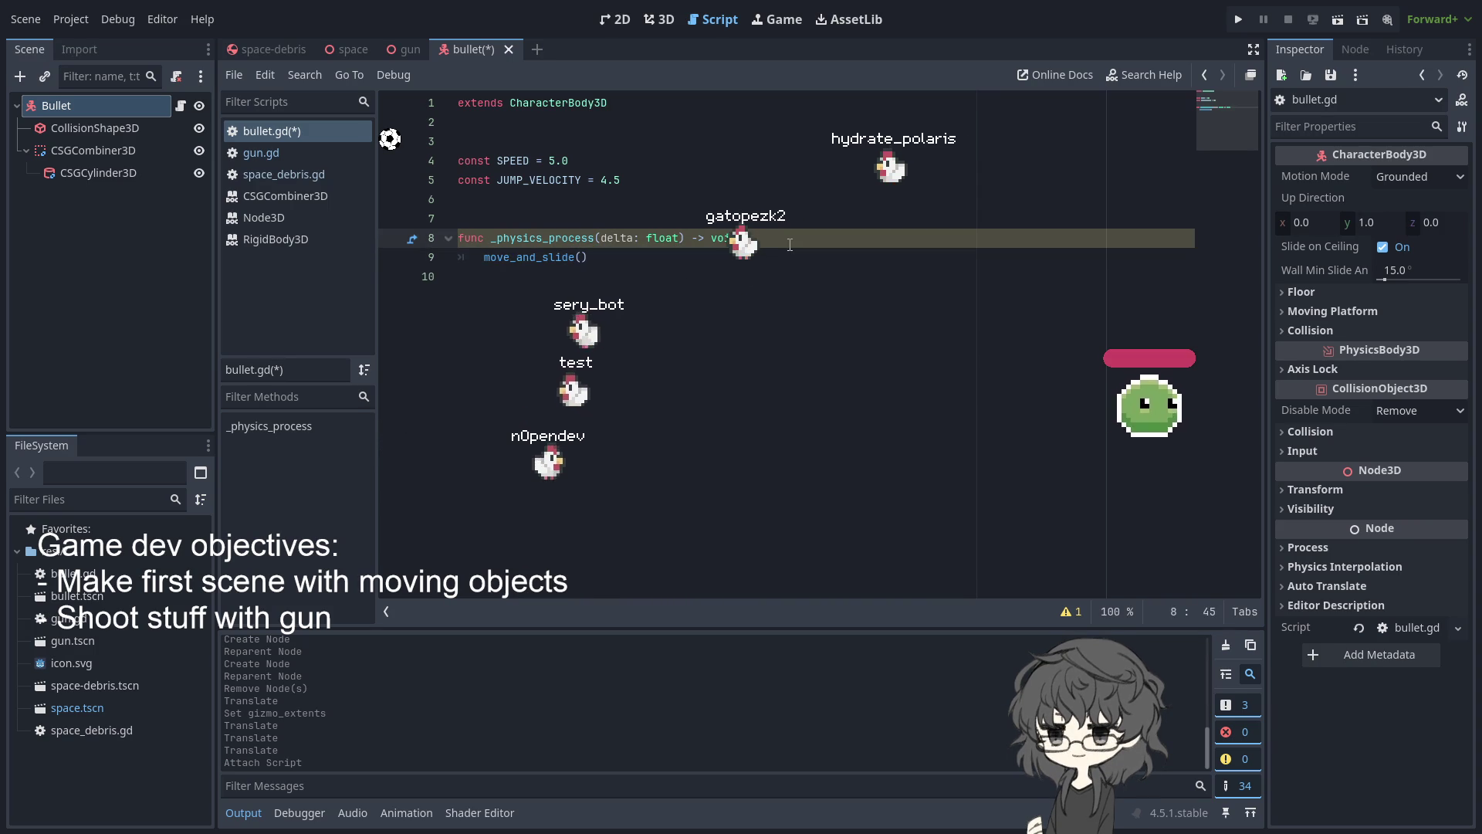
key("Return")
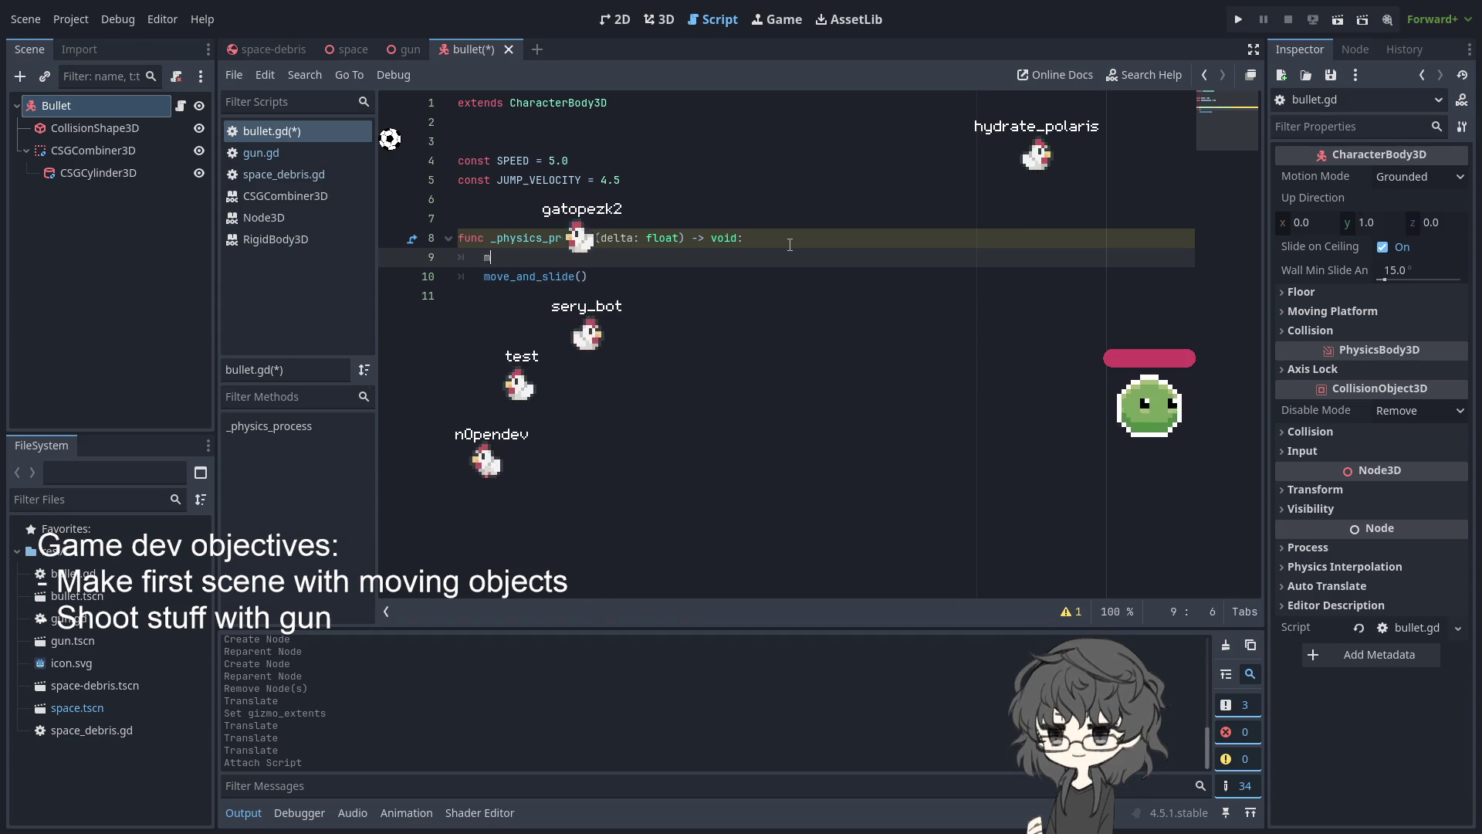
Write move_and_collide(velocity*delta, true) in bullet.gd's physics process
type("move_")
key("Down")
key("Return")
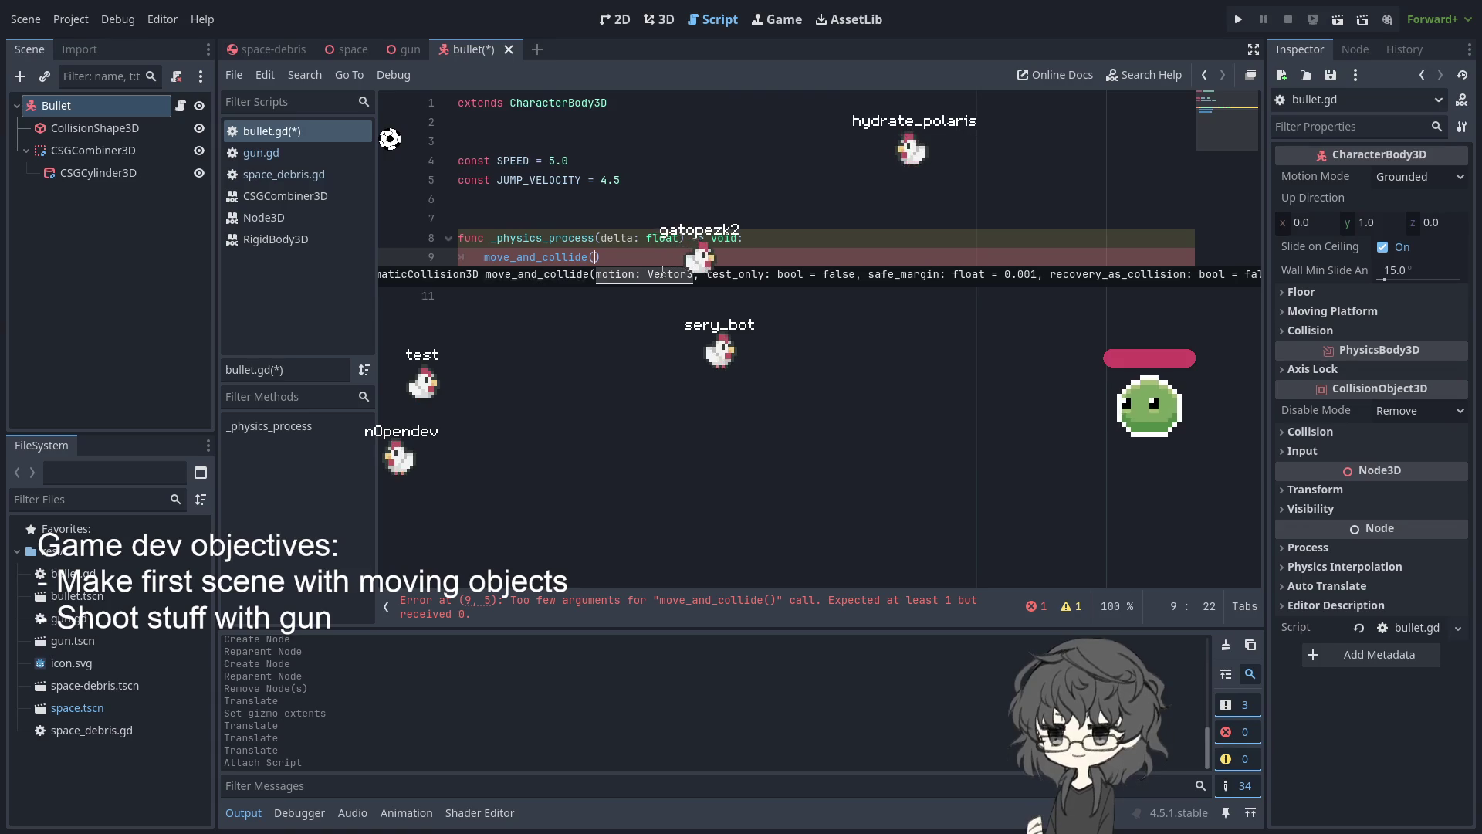
type("velo")
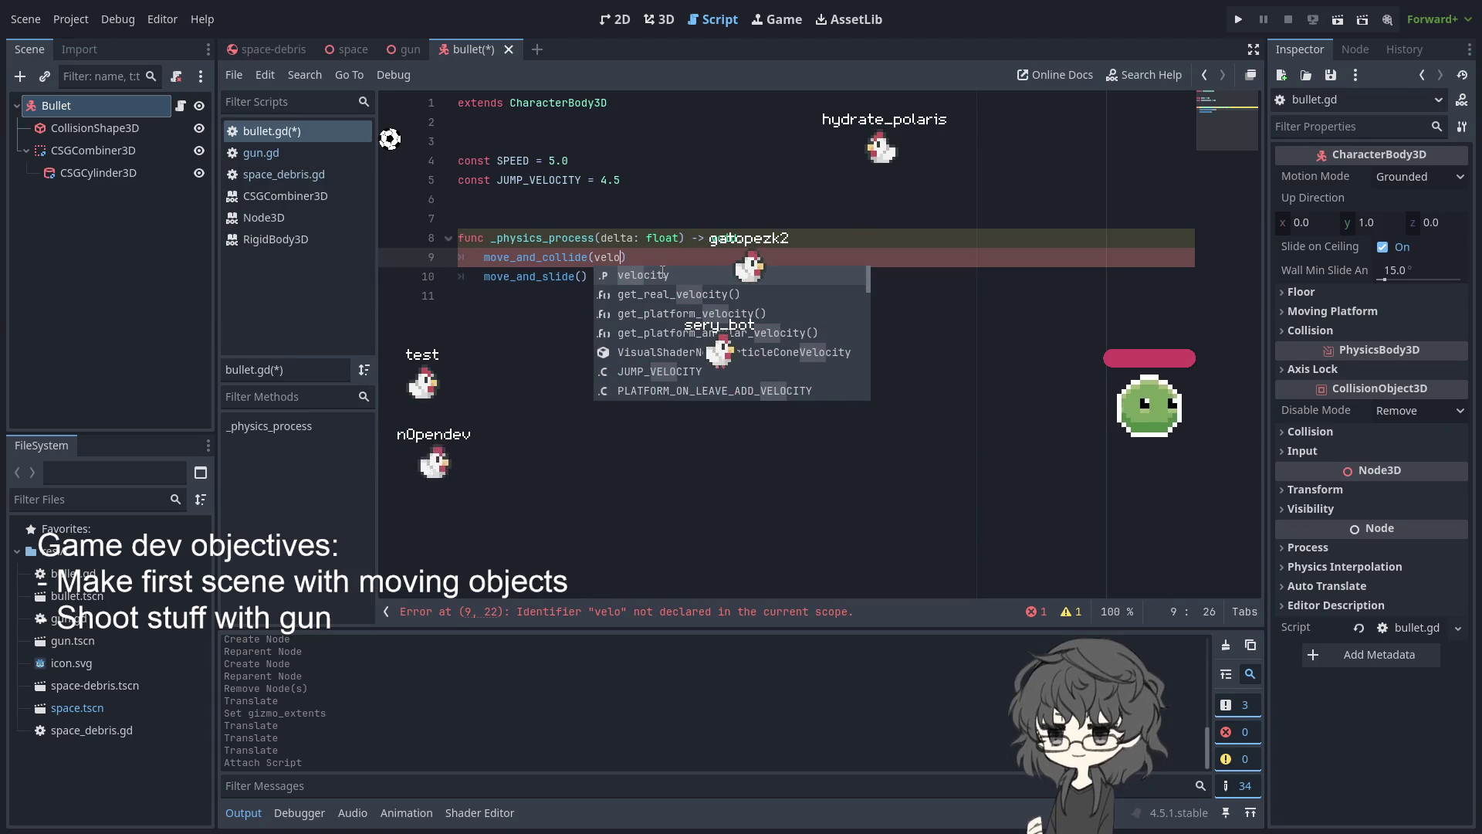
key("Return")
type("*de")
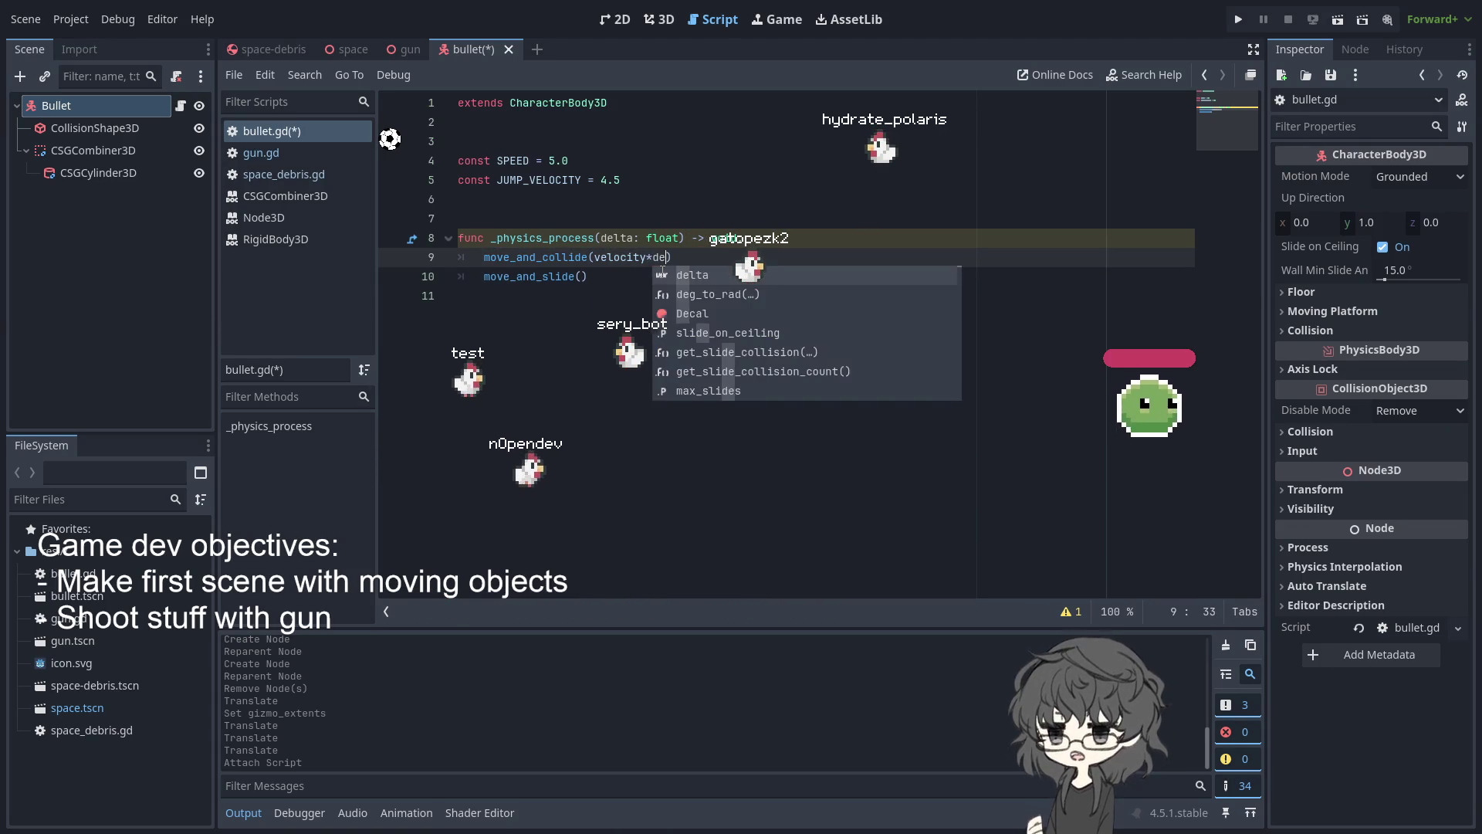
key("Return")
type("+")
type(", ")
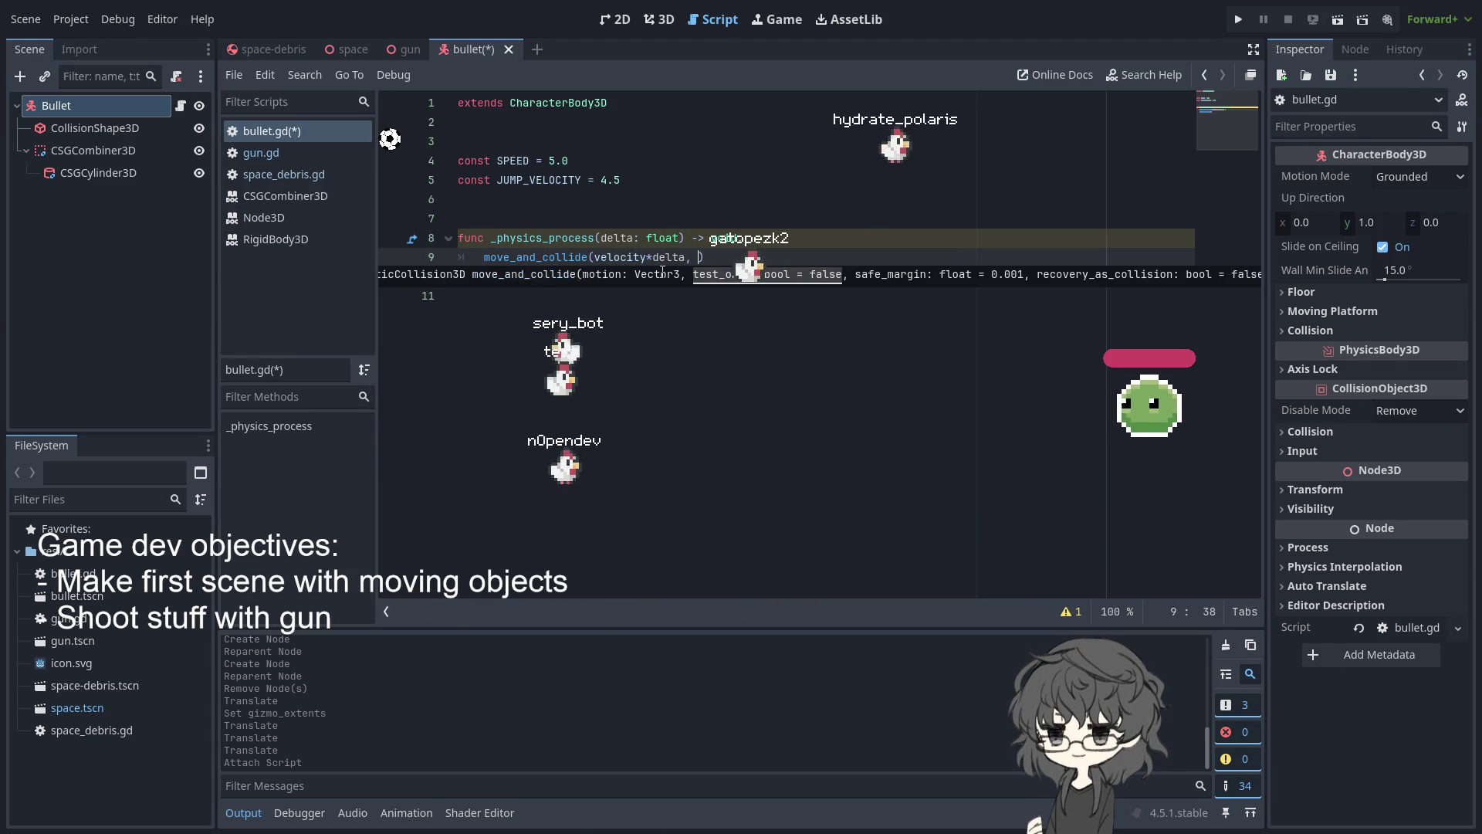
type("truy")
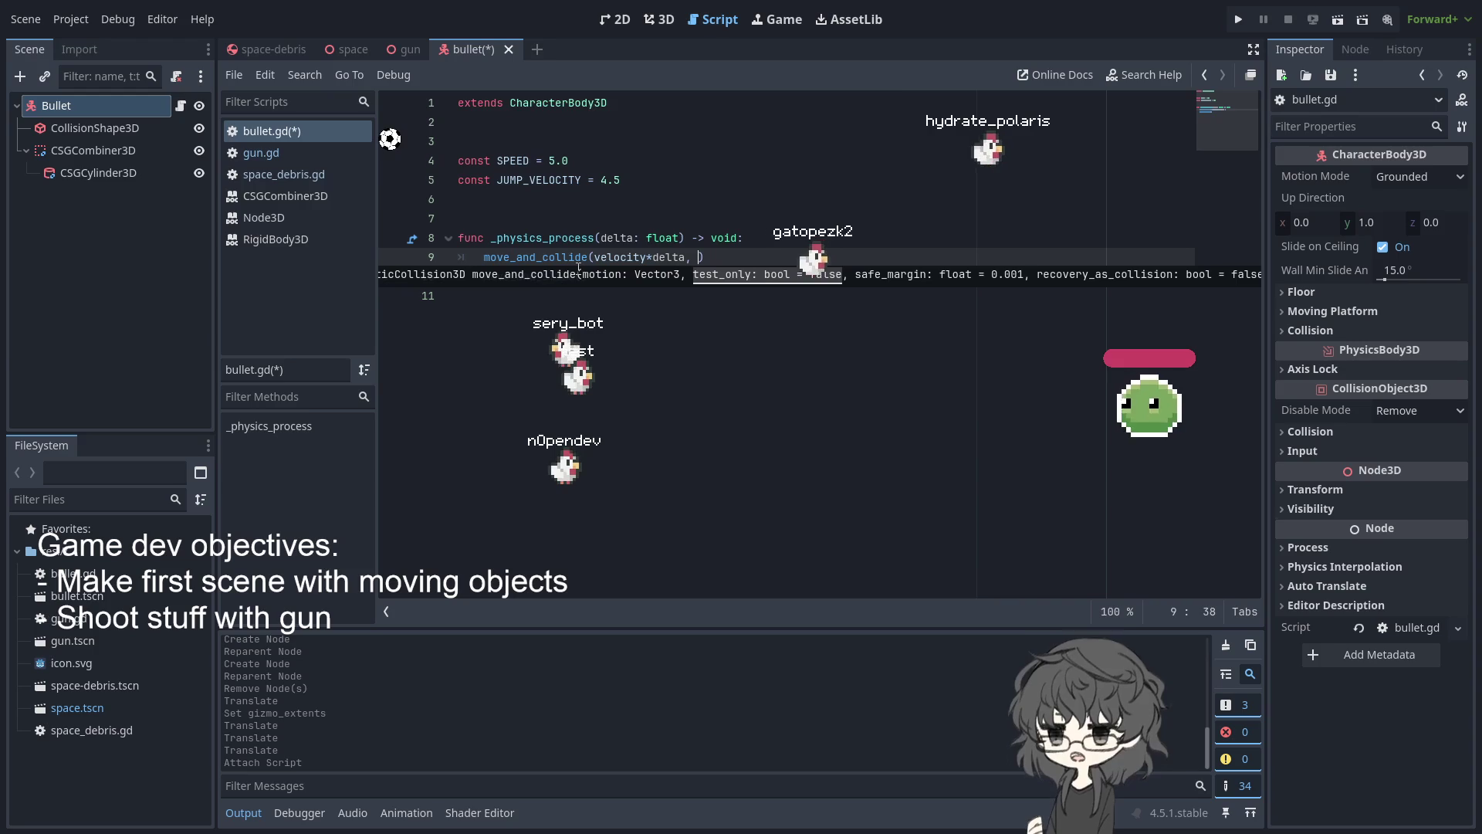
key("BackSpace")
type("e")
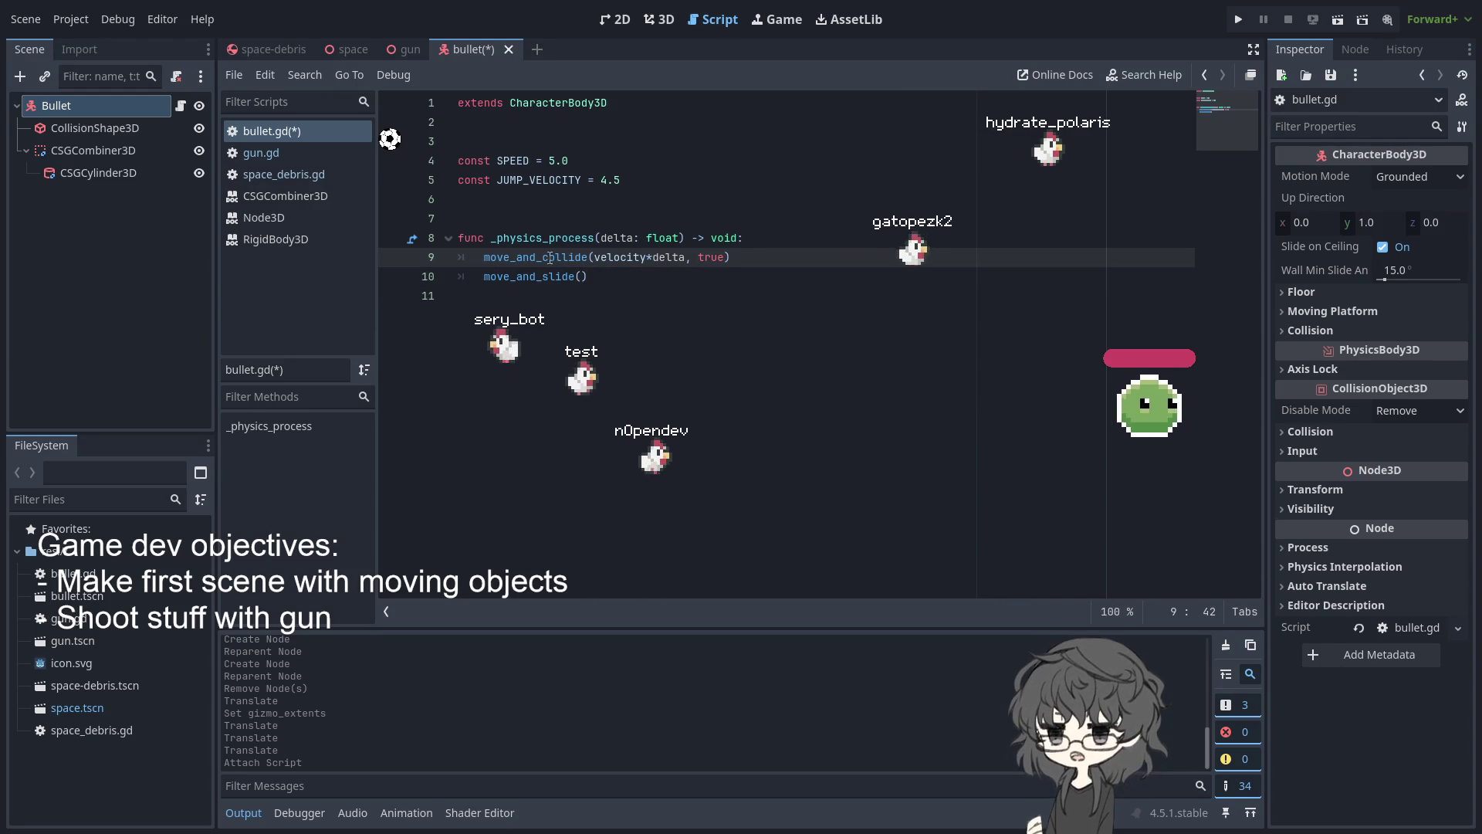
Delete the old move_and_slide() call on the line below
key("Home")
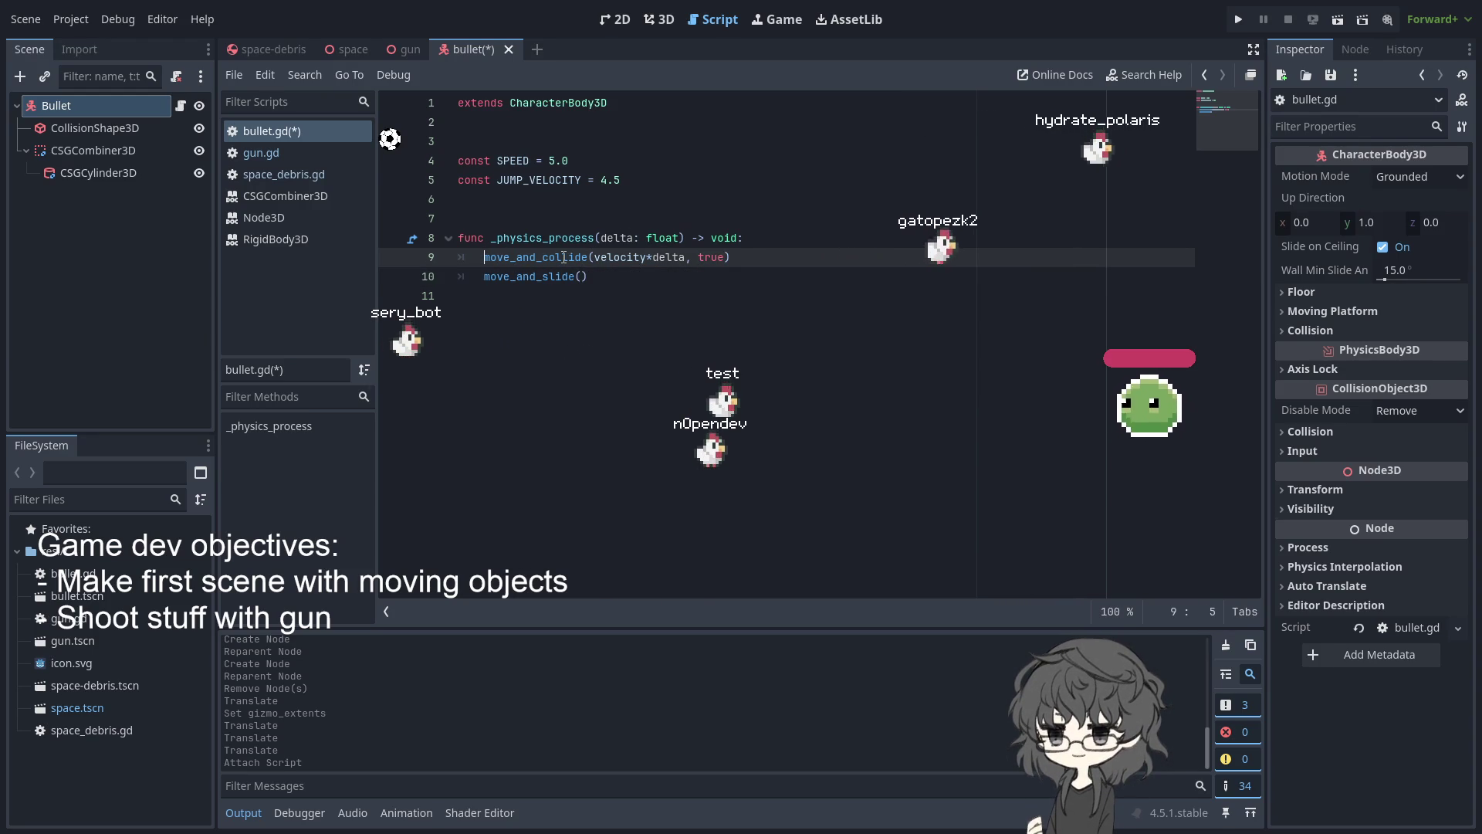
key("Down")
key("shift+End")
left_click(478, 275)
left_click_drag(479, 276, 651, 274)
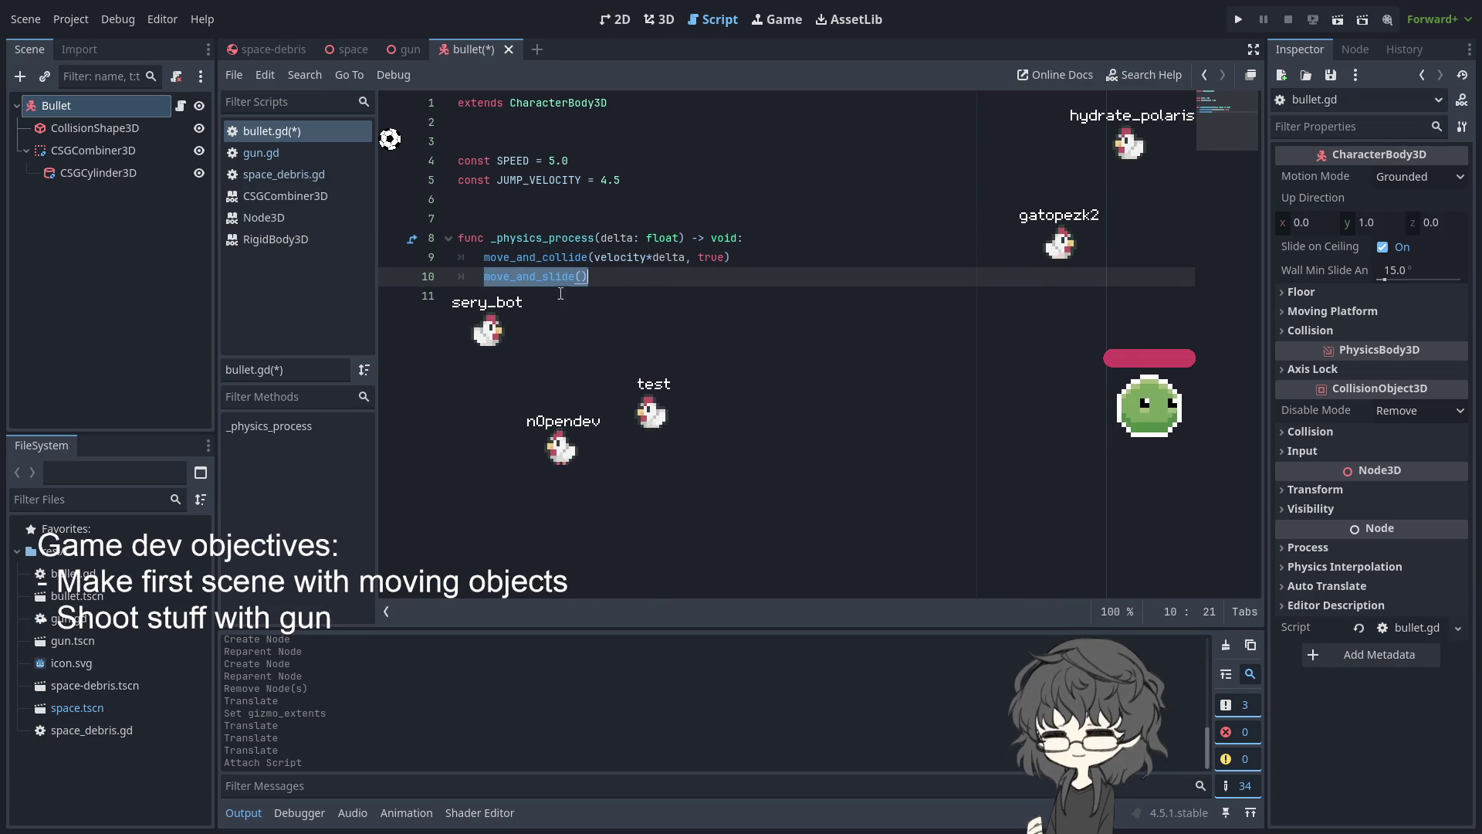
left_click(497, 257)
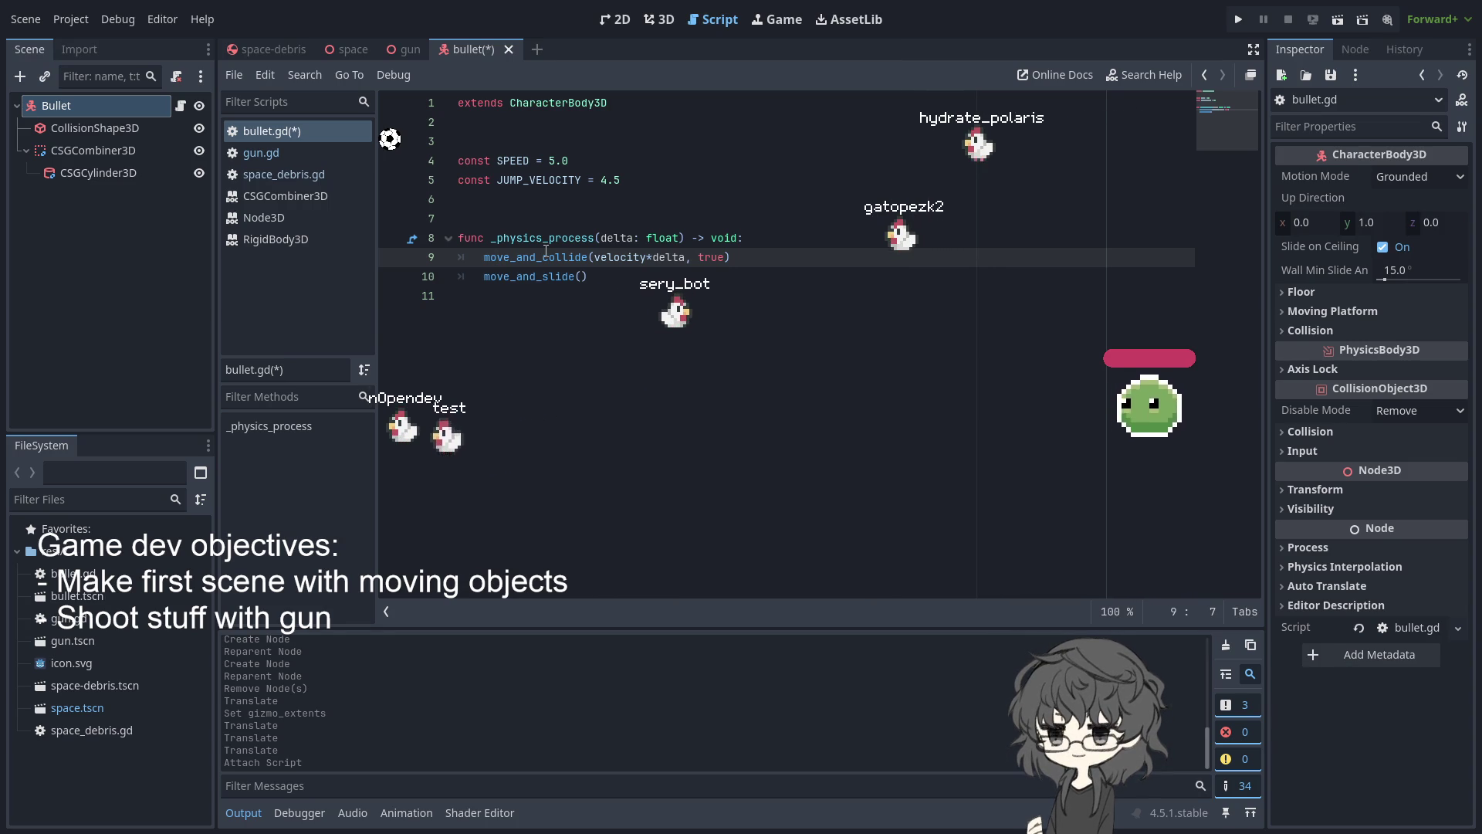
left_click_drag(484, 277, 588, 276)
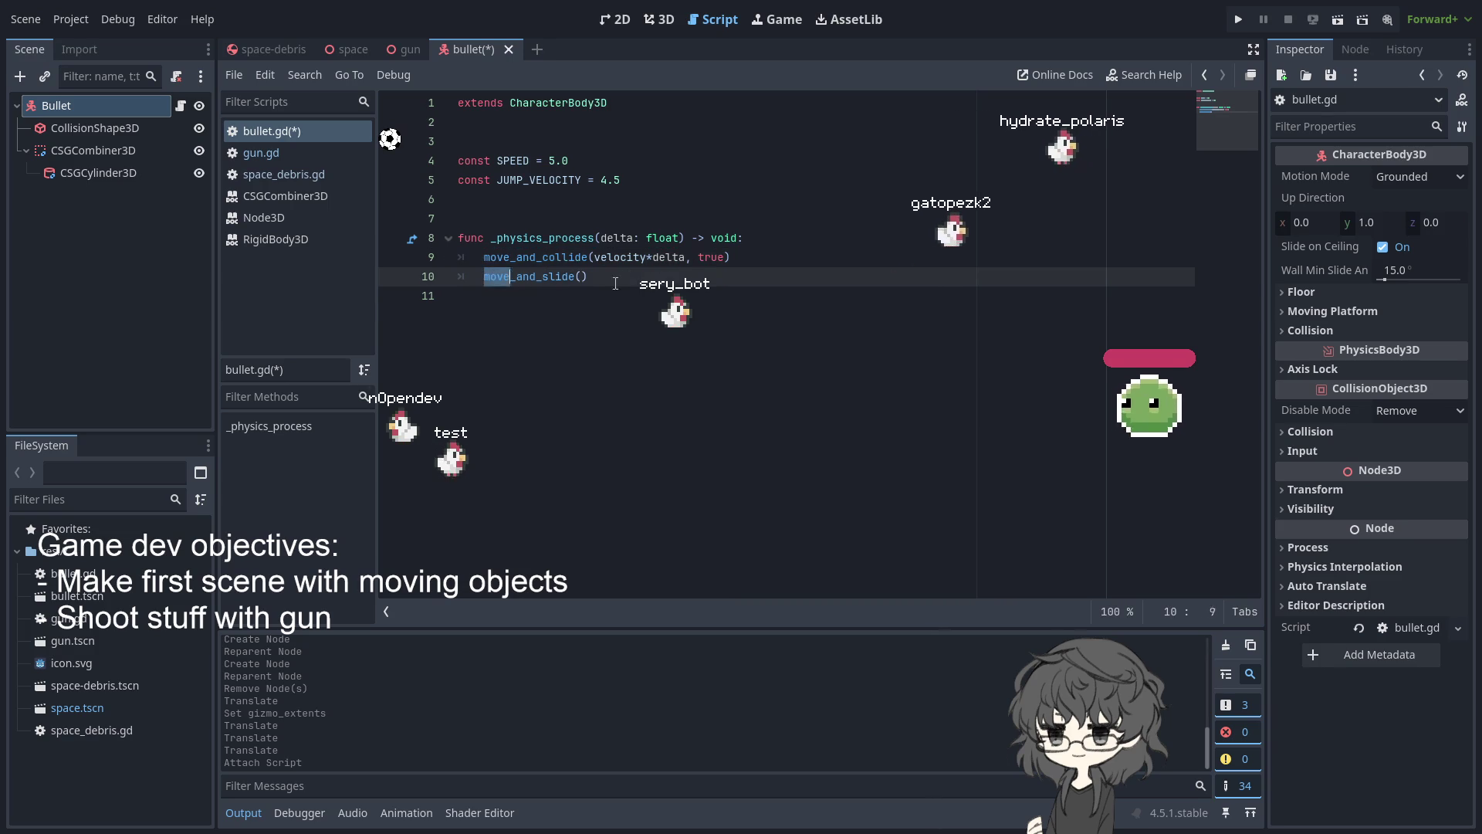
key("BackSpace")
Assign the move_and_collide result to var collision
key("Up")
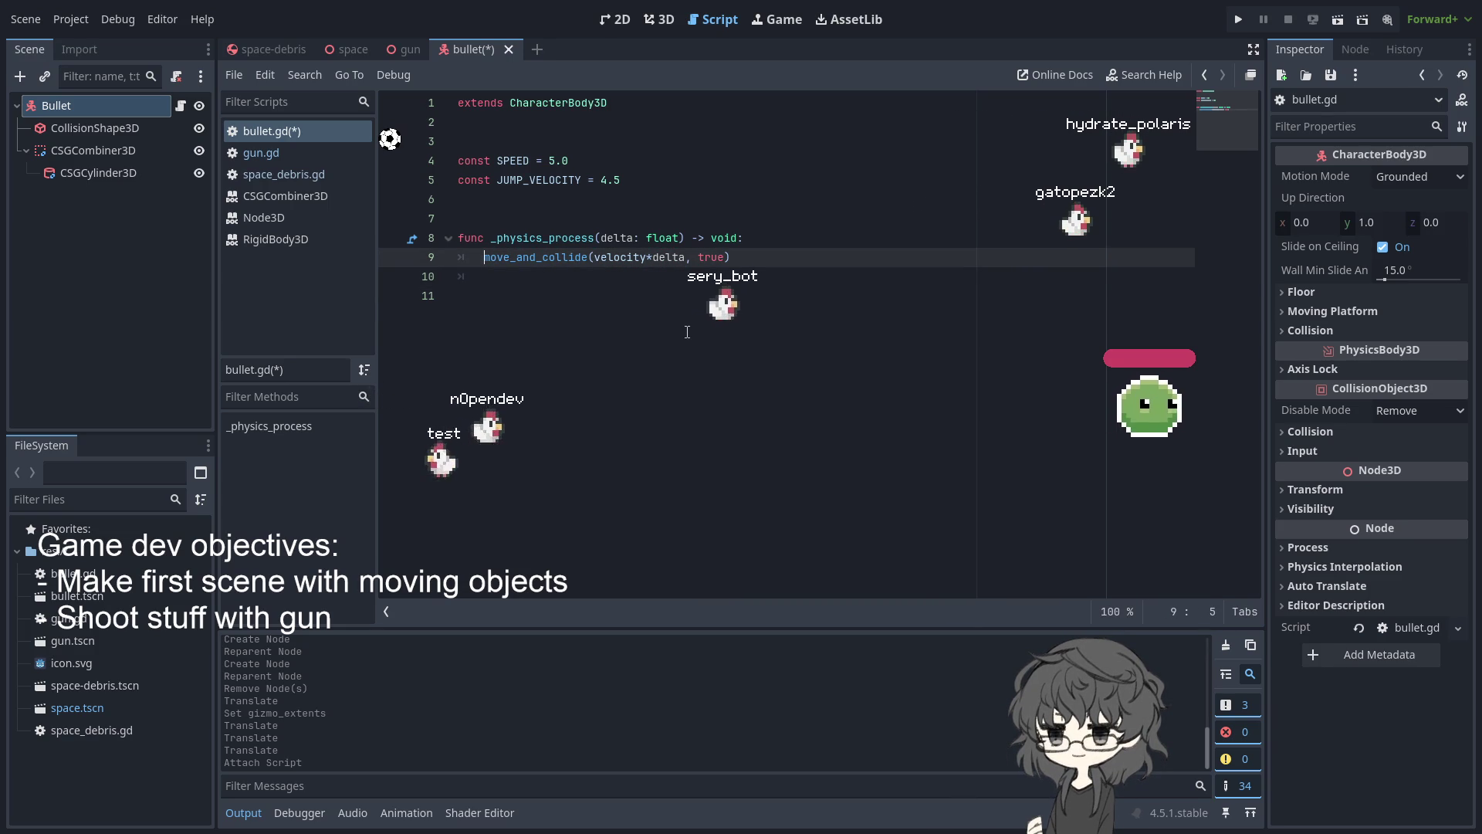
type("c")
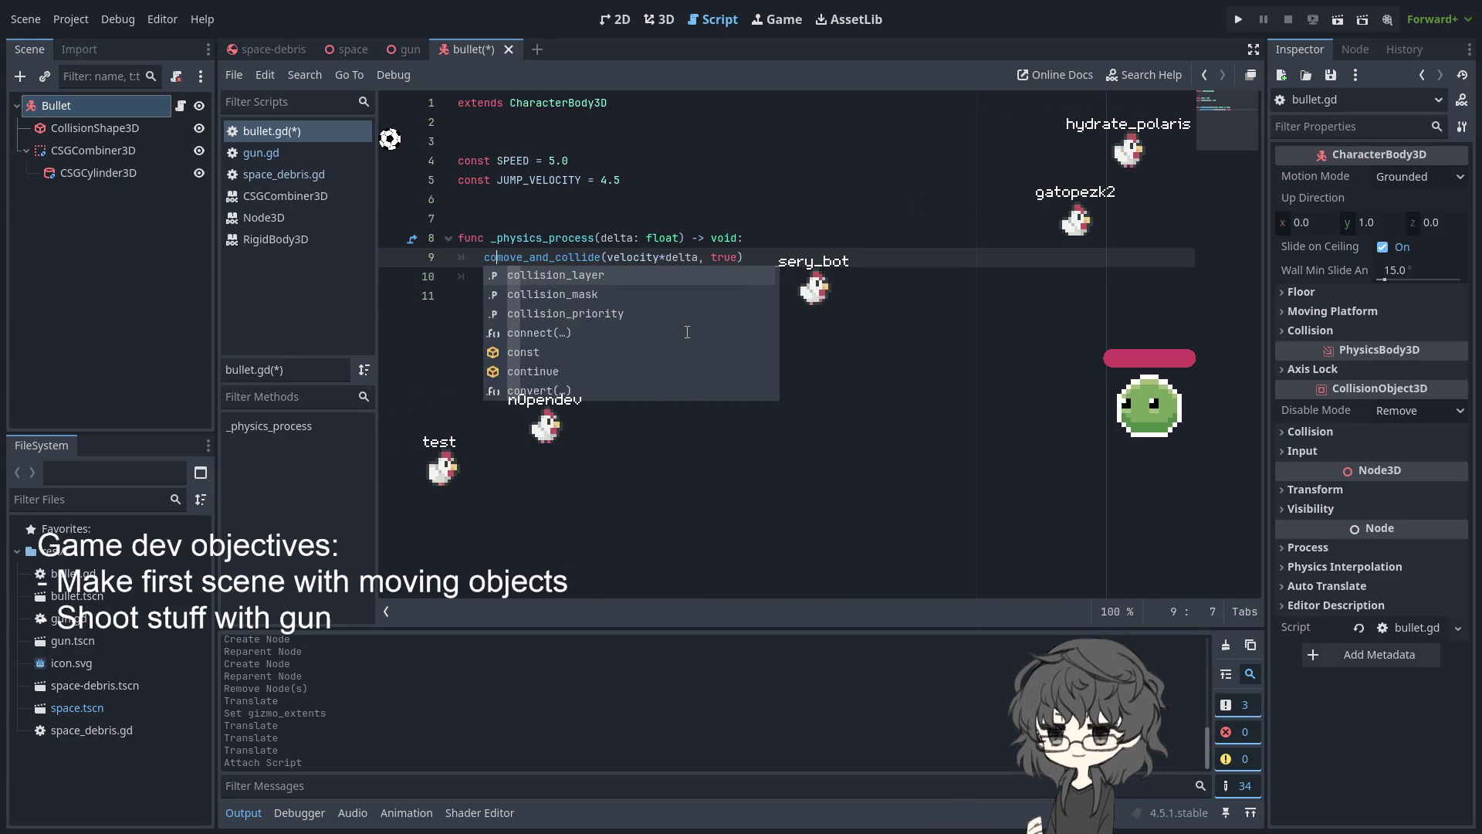
key("BackSpace")
type("var colli")
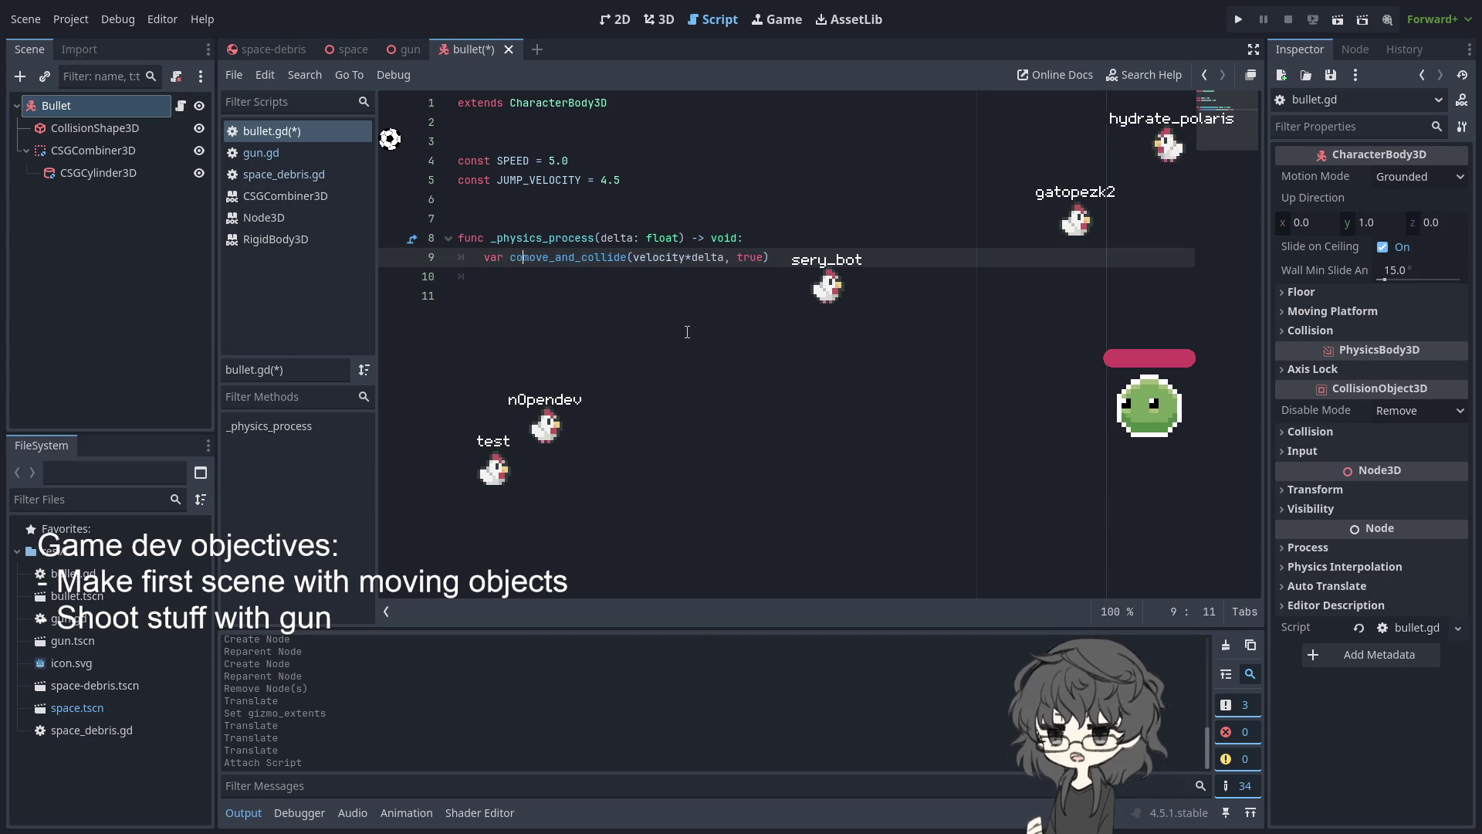
type("sion")
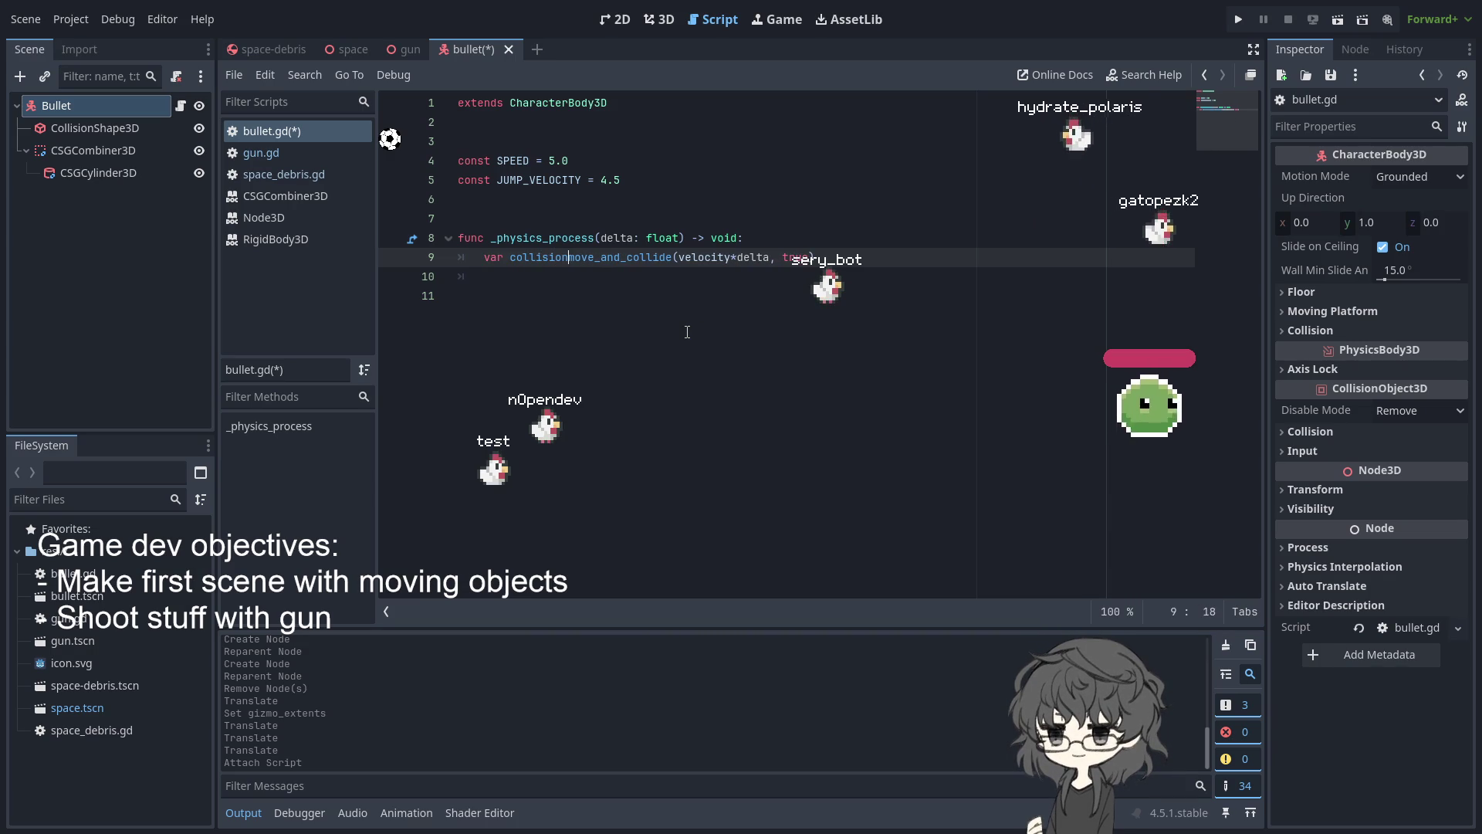
type(" =")
left_click(652, 238)
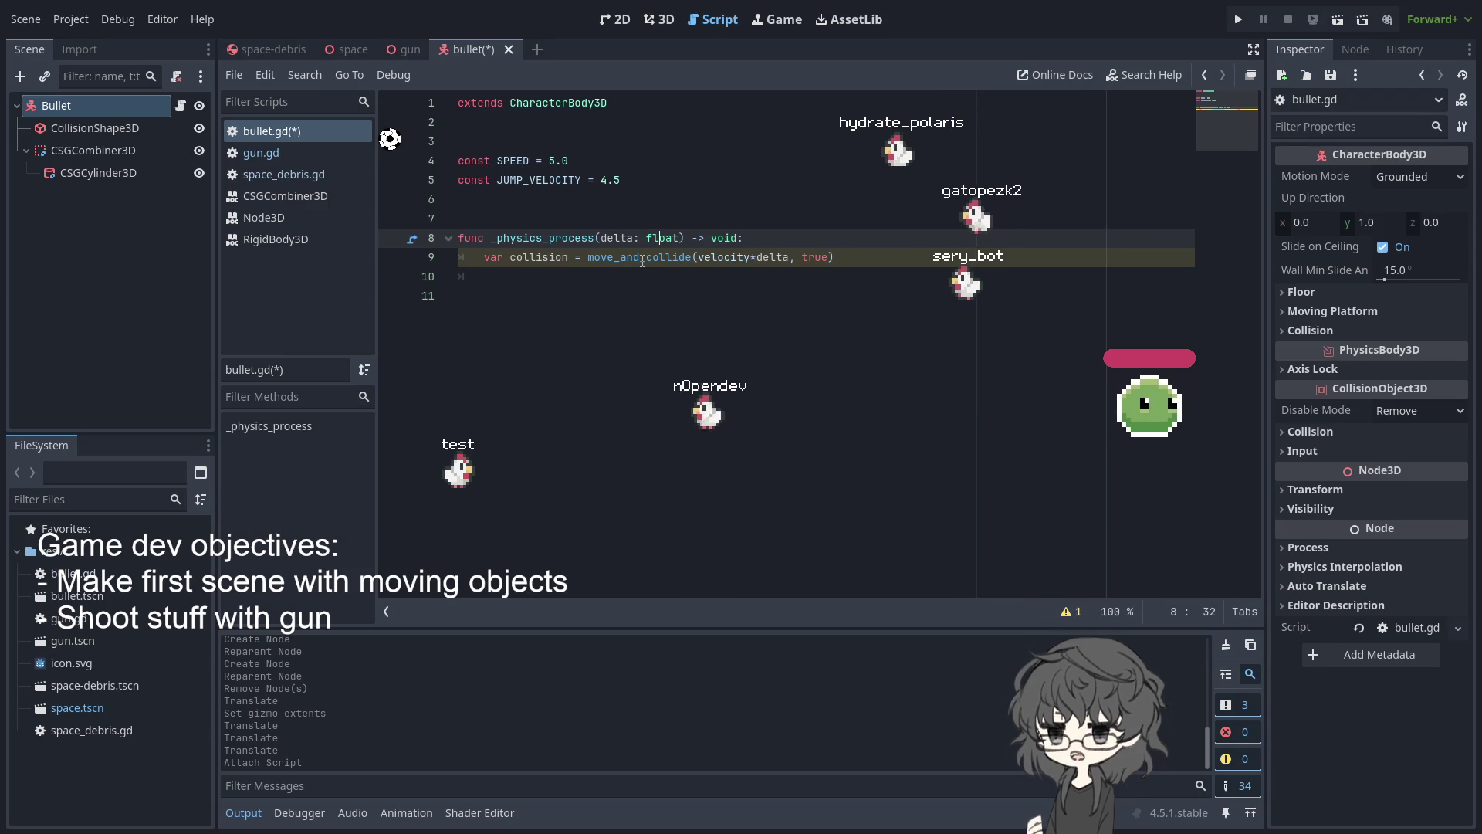
Add an if collision: block with an indented line under it
left_click(580, 323)
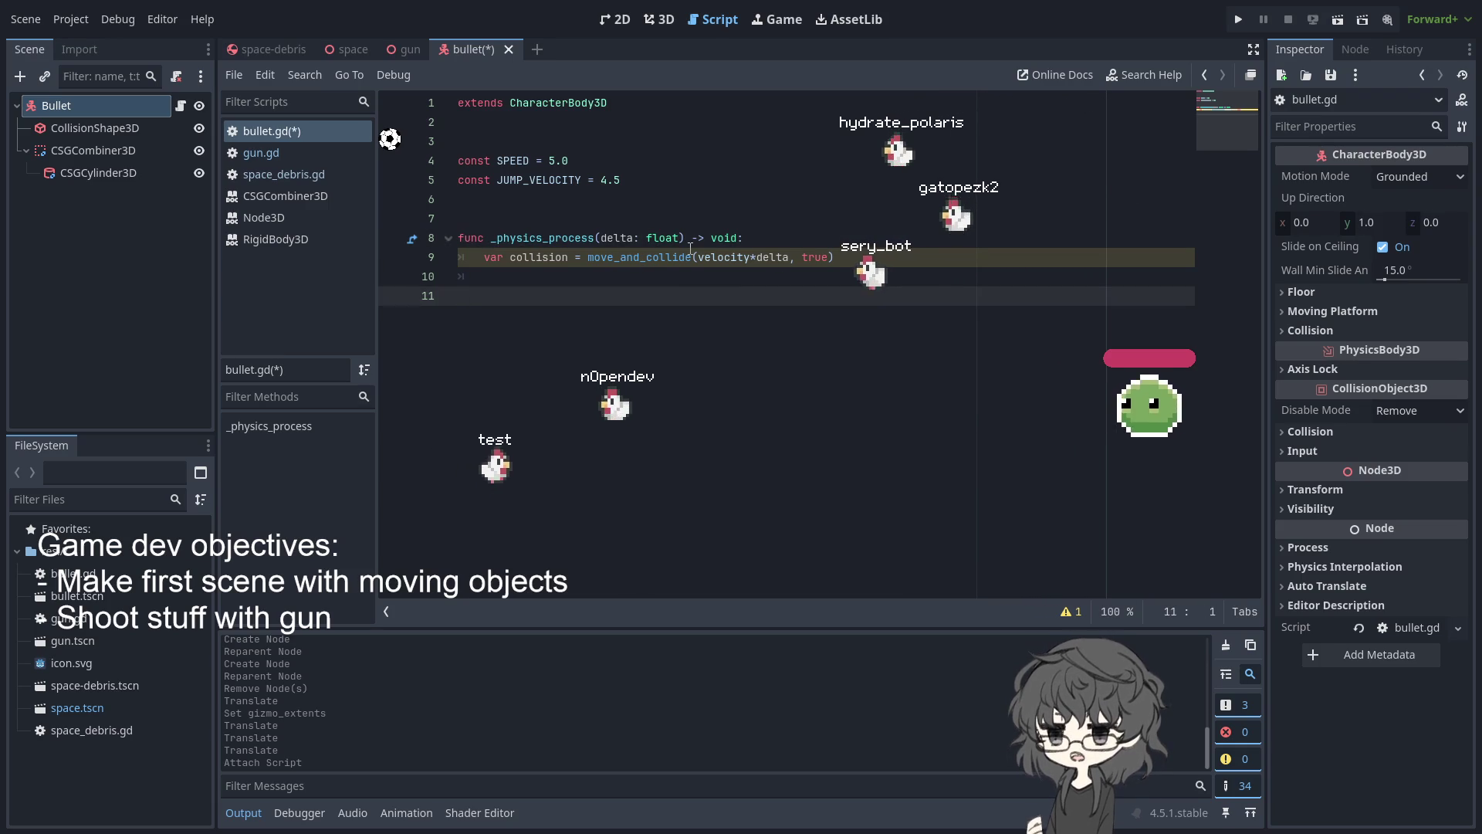
left_click(641, 272)
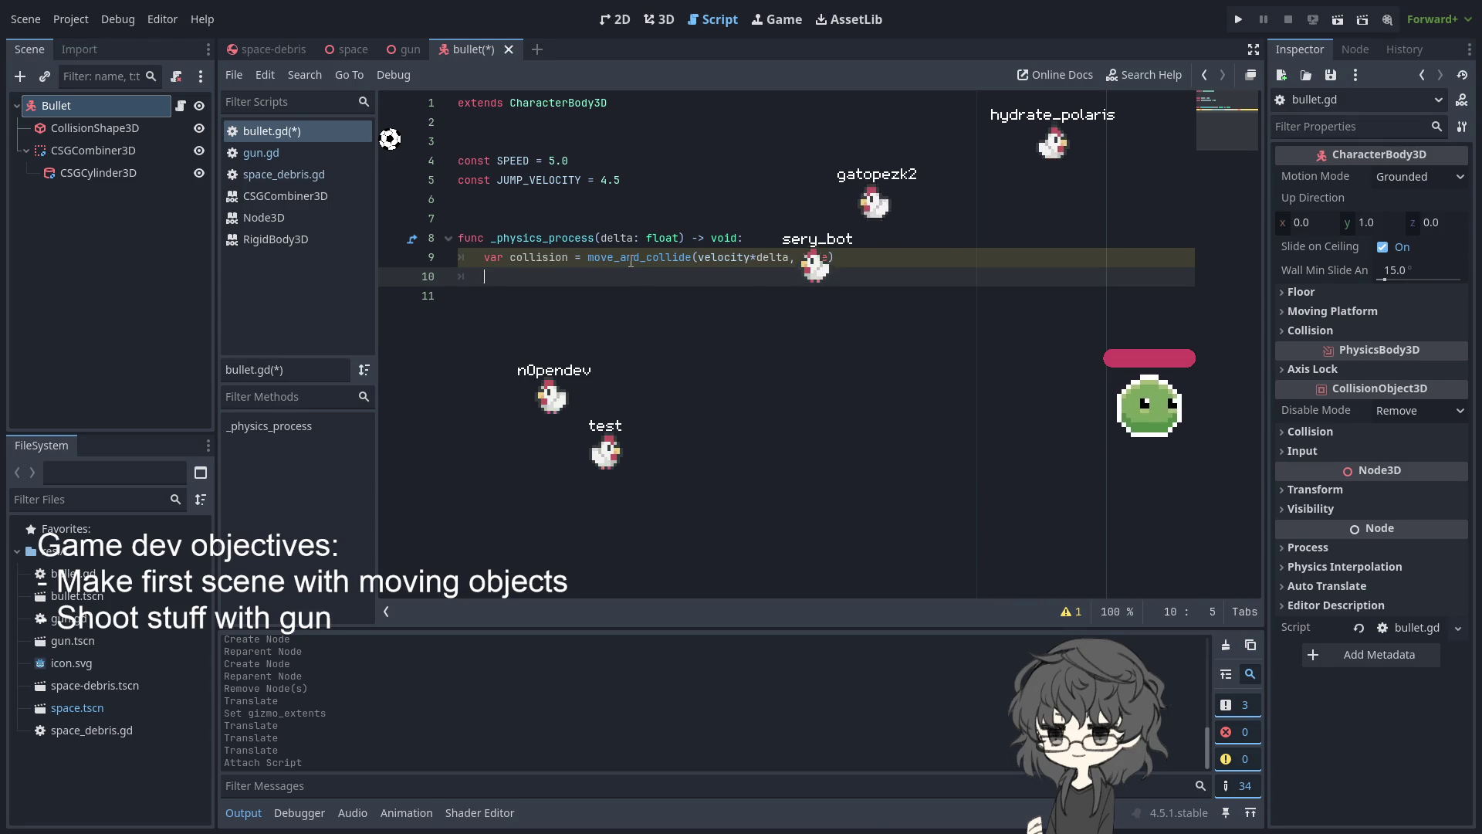
type("if collision:")
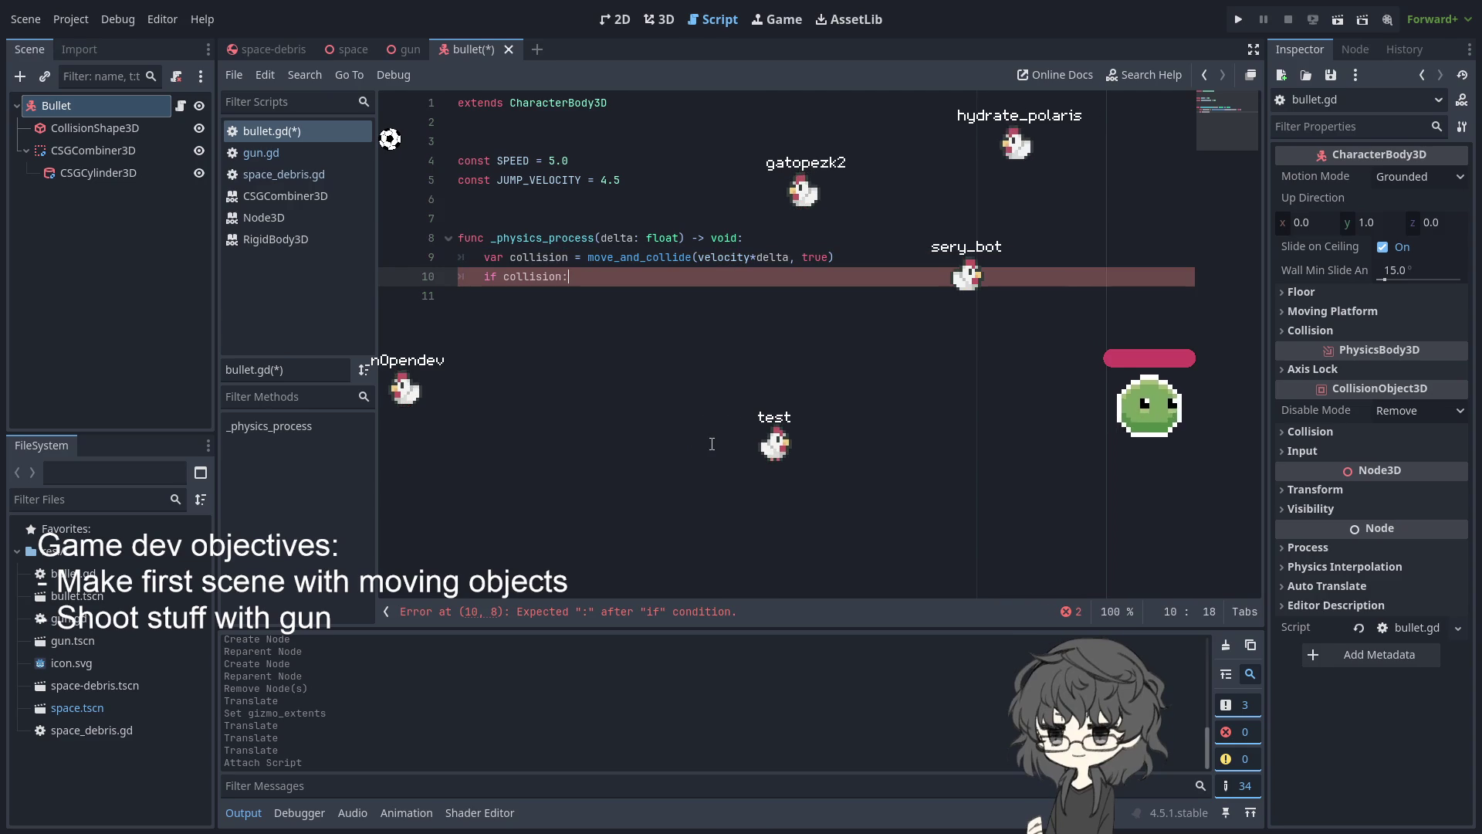
key("Return")
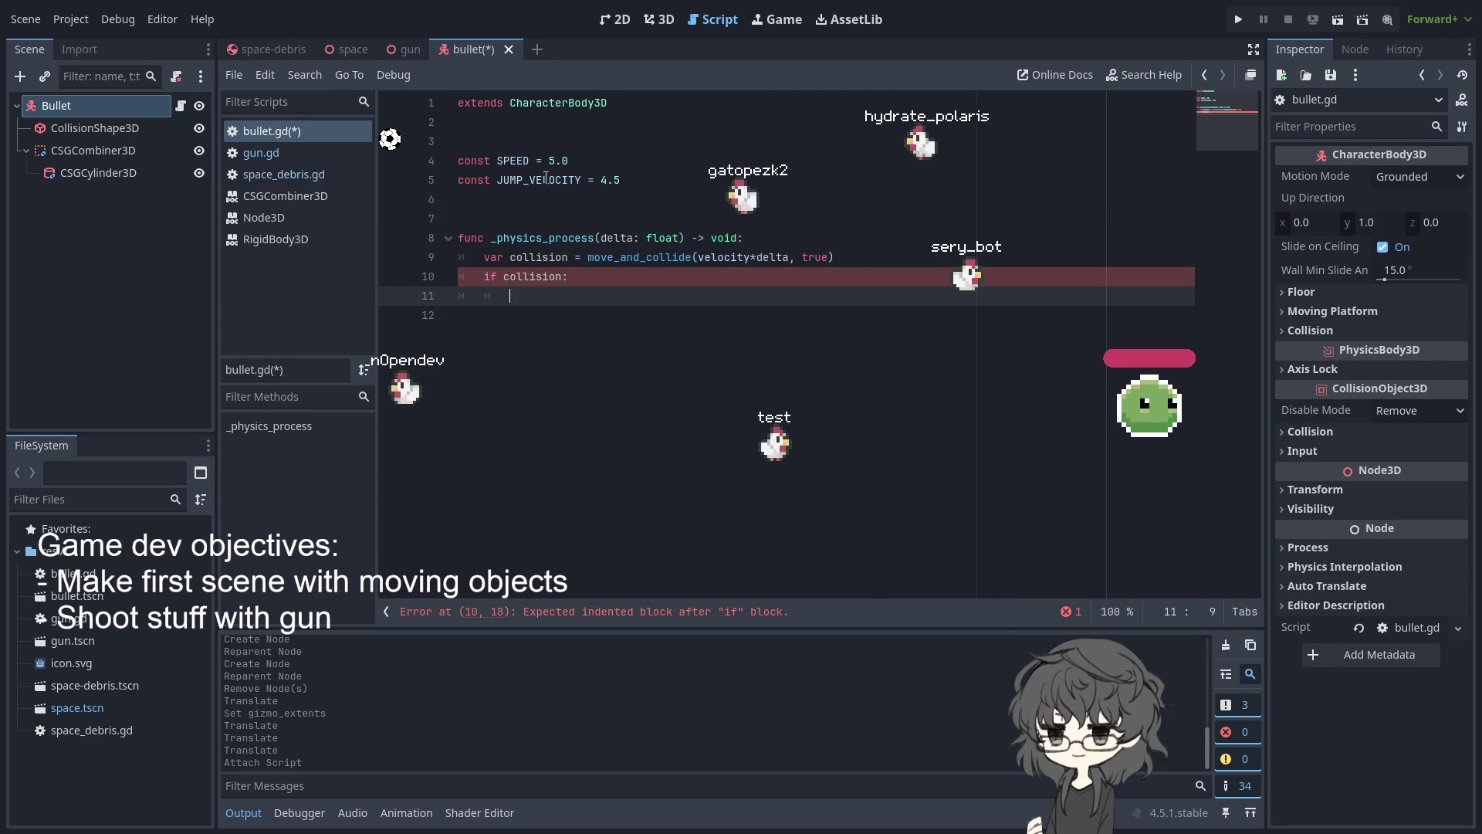
Start a new func deal line above the physics process function
left_click(583, 204)
key("Return")
type("func deal")
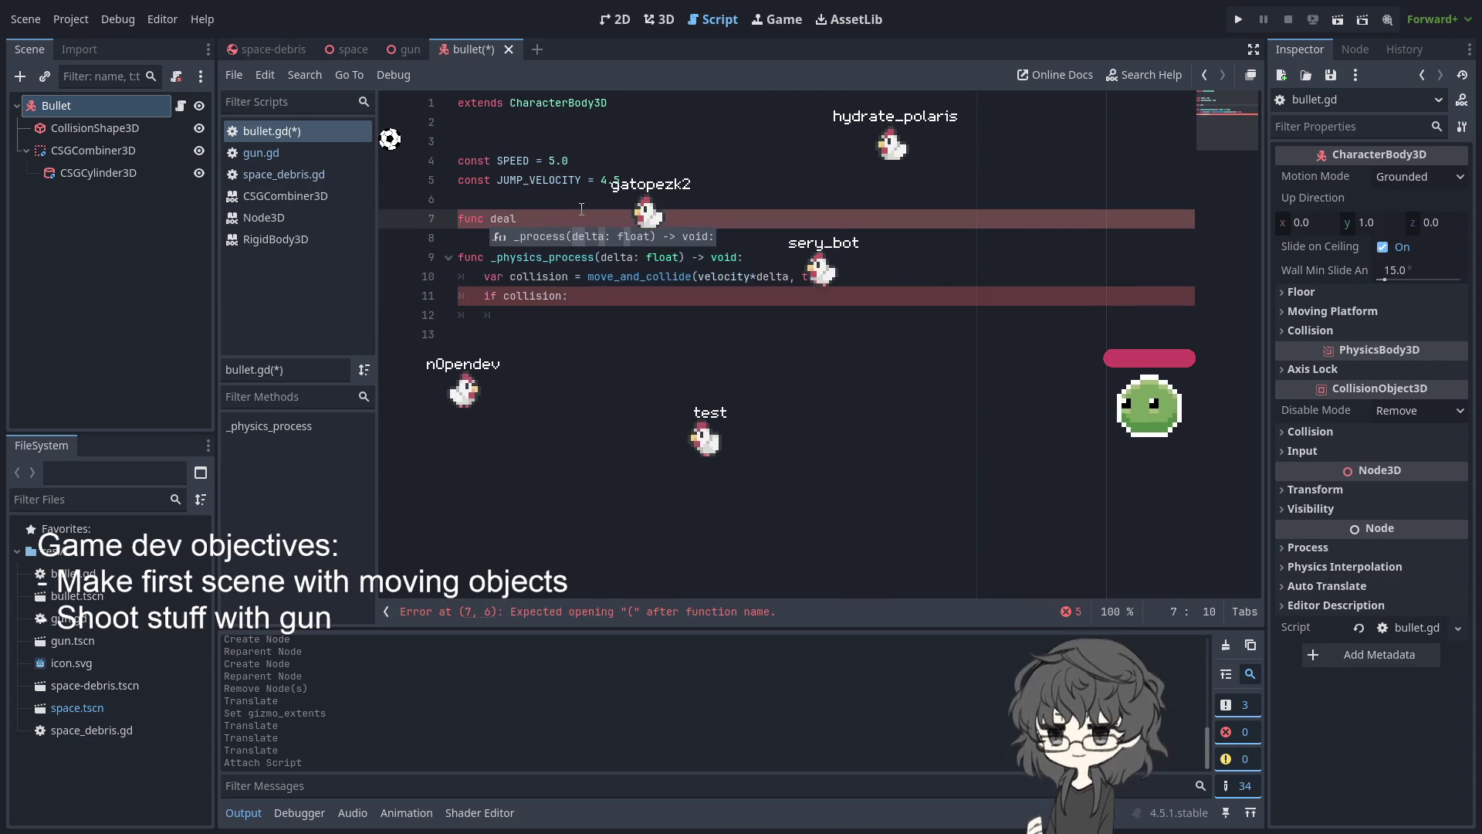
key("BackSpace")
key("BackSpace")
key("BackSpace")
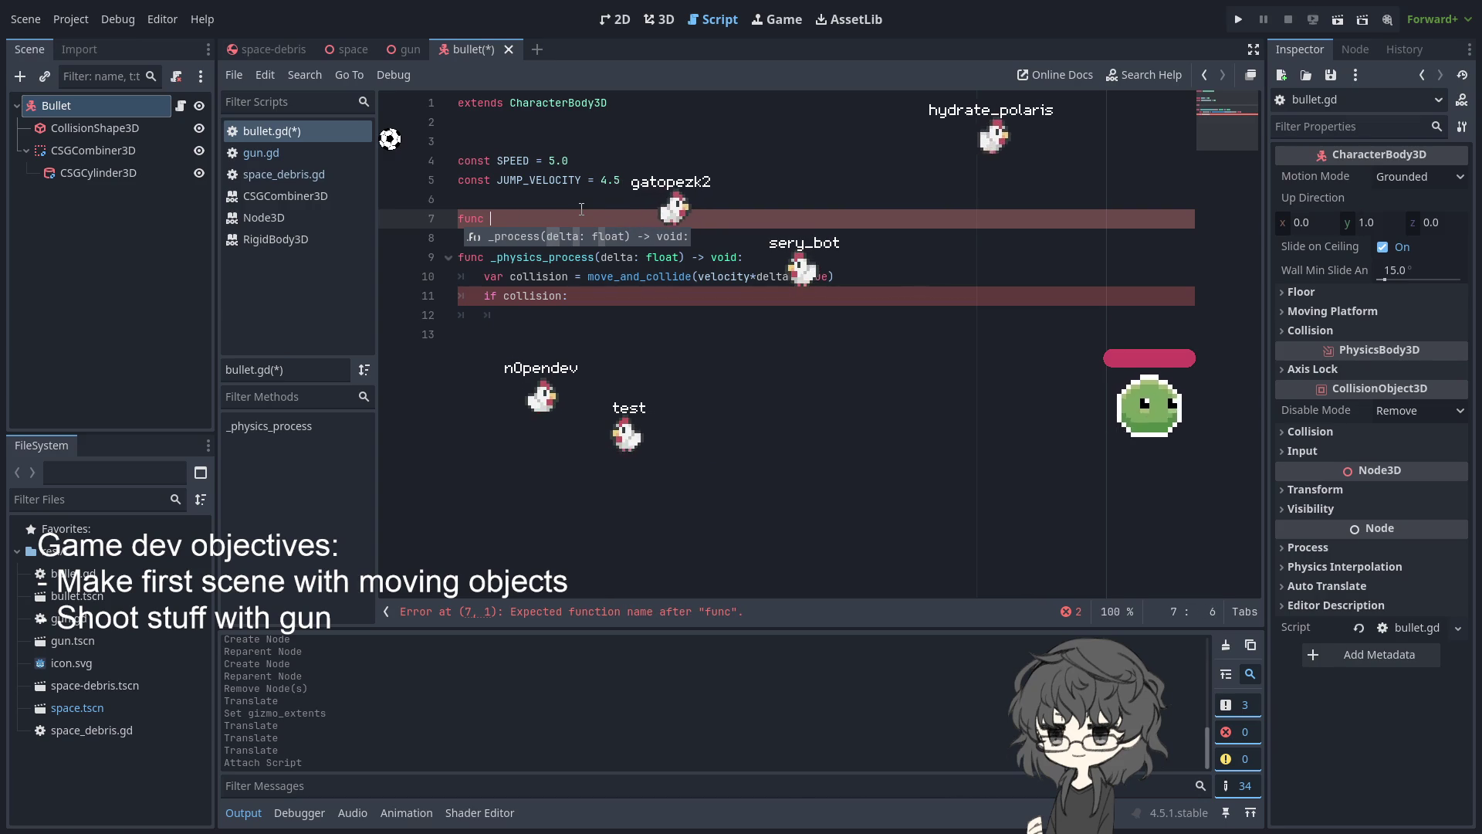
Name the new function deal_damage, with empty parentheses and an indented body
type("deal_damg")
key("BackSpace")
type("amgg")
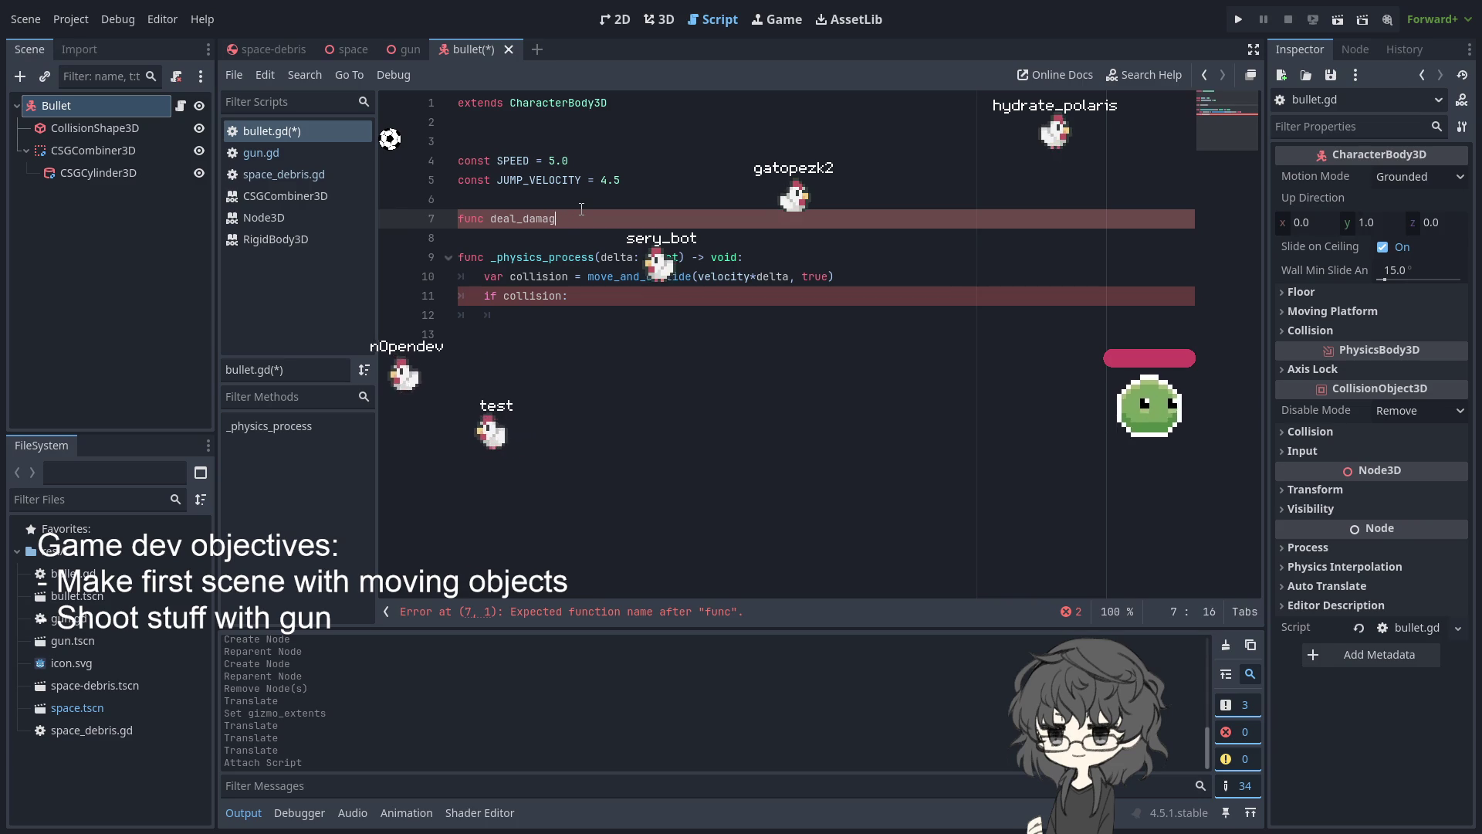
key("BackSpace")
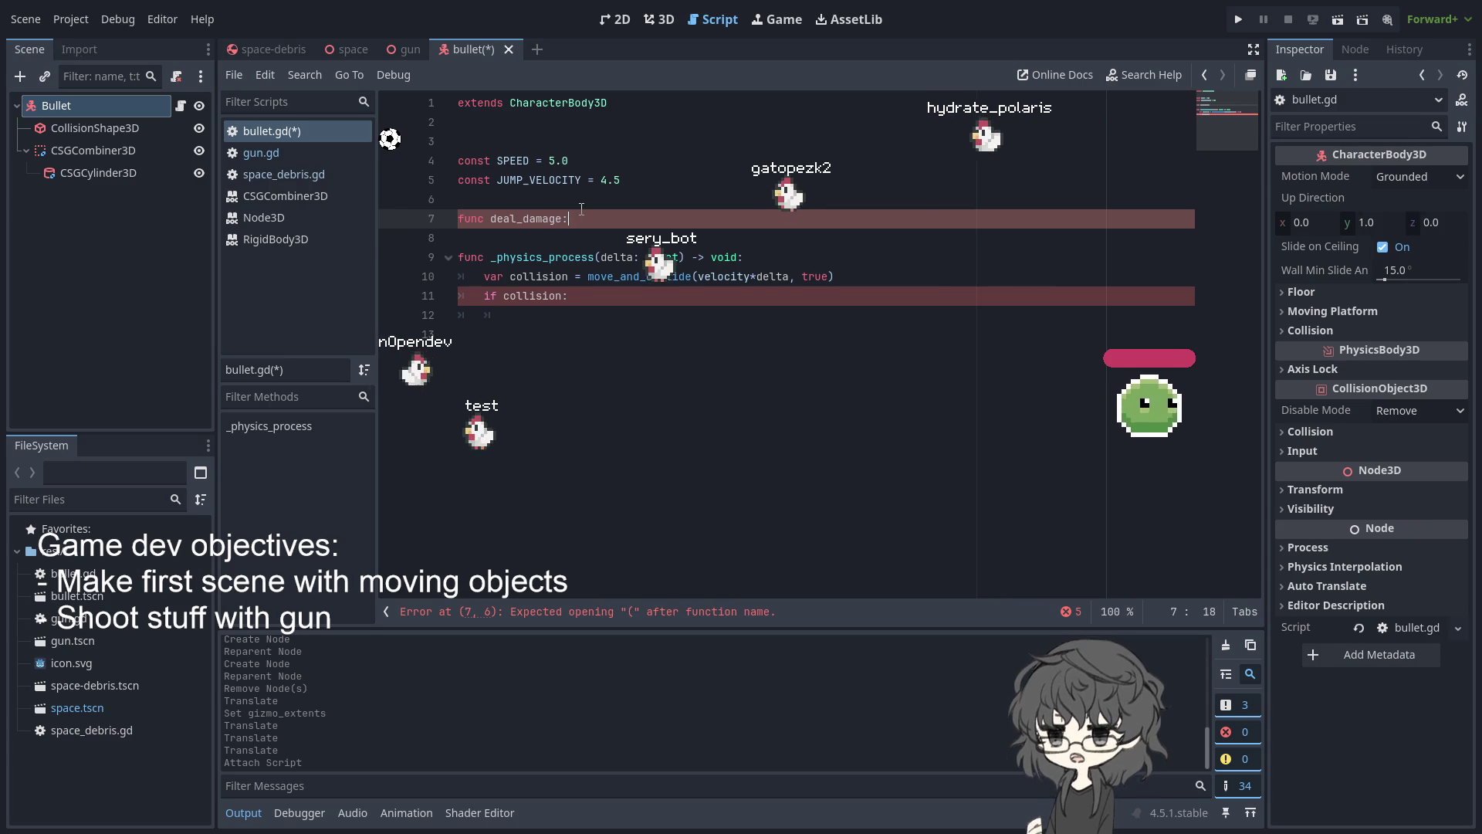
key("Return")
type("pass")
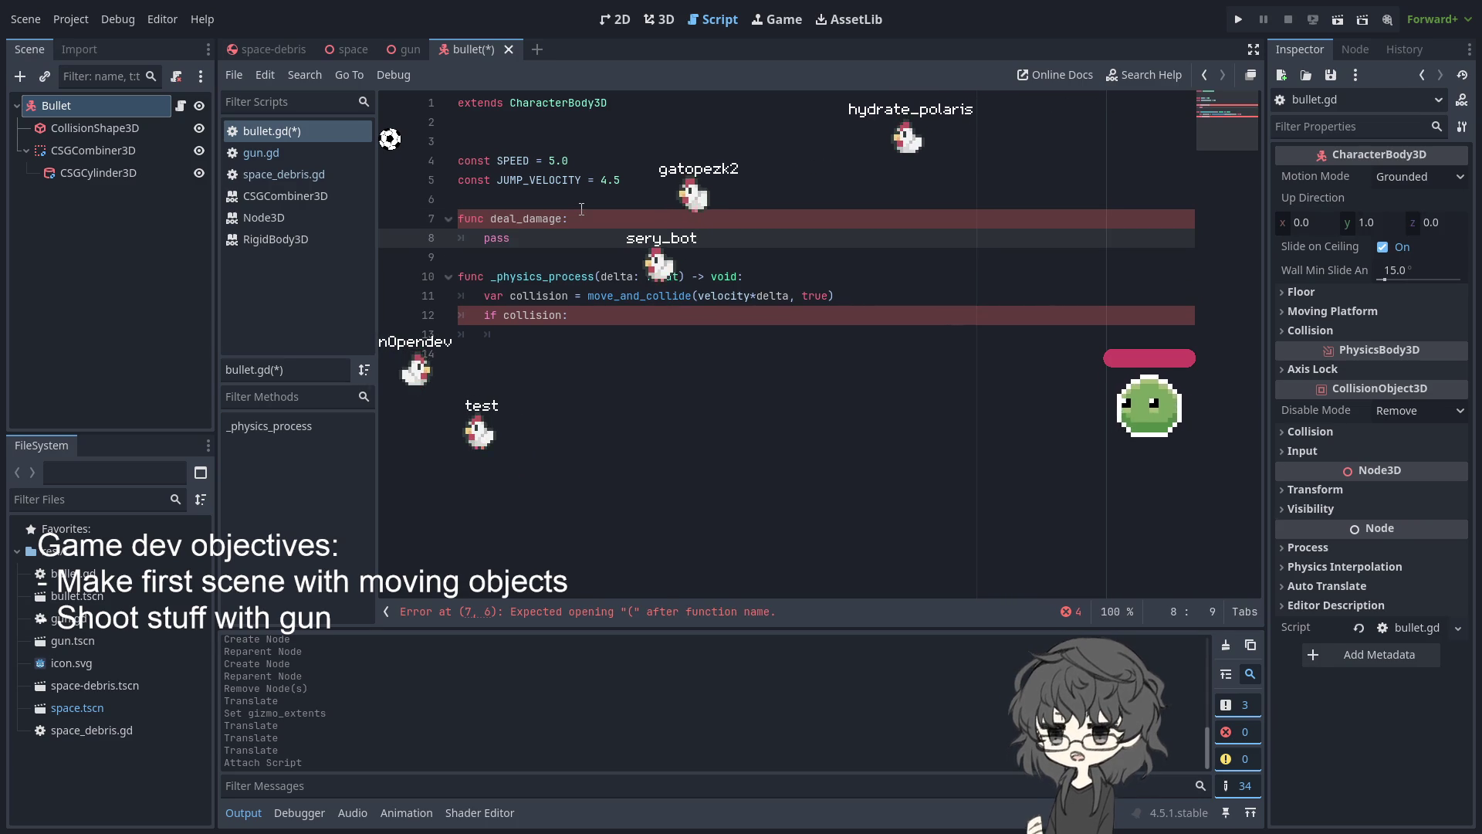
left_click(575, 218)
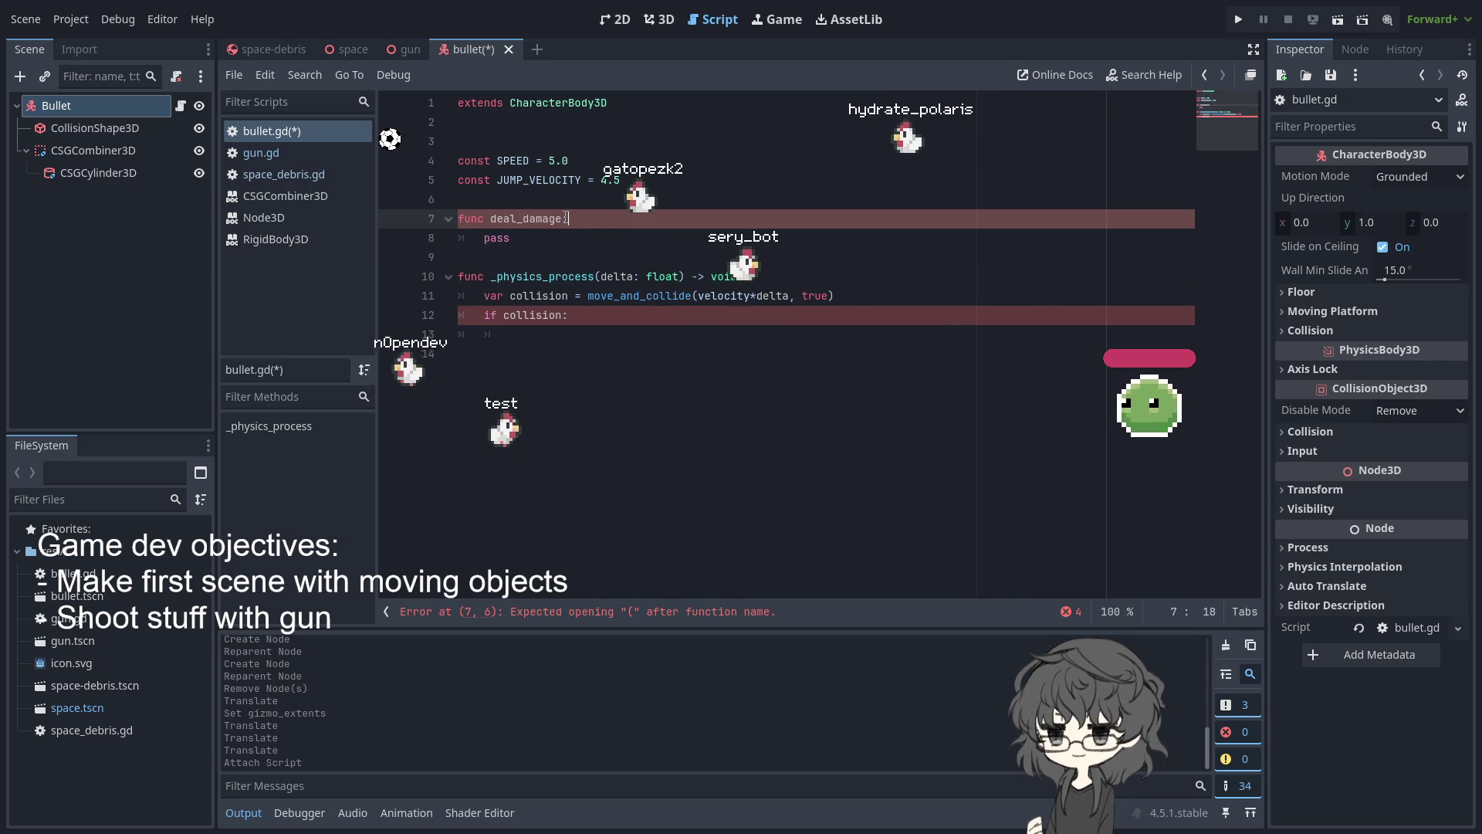
type("()")
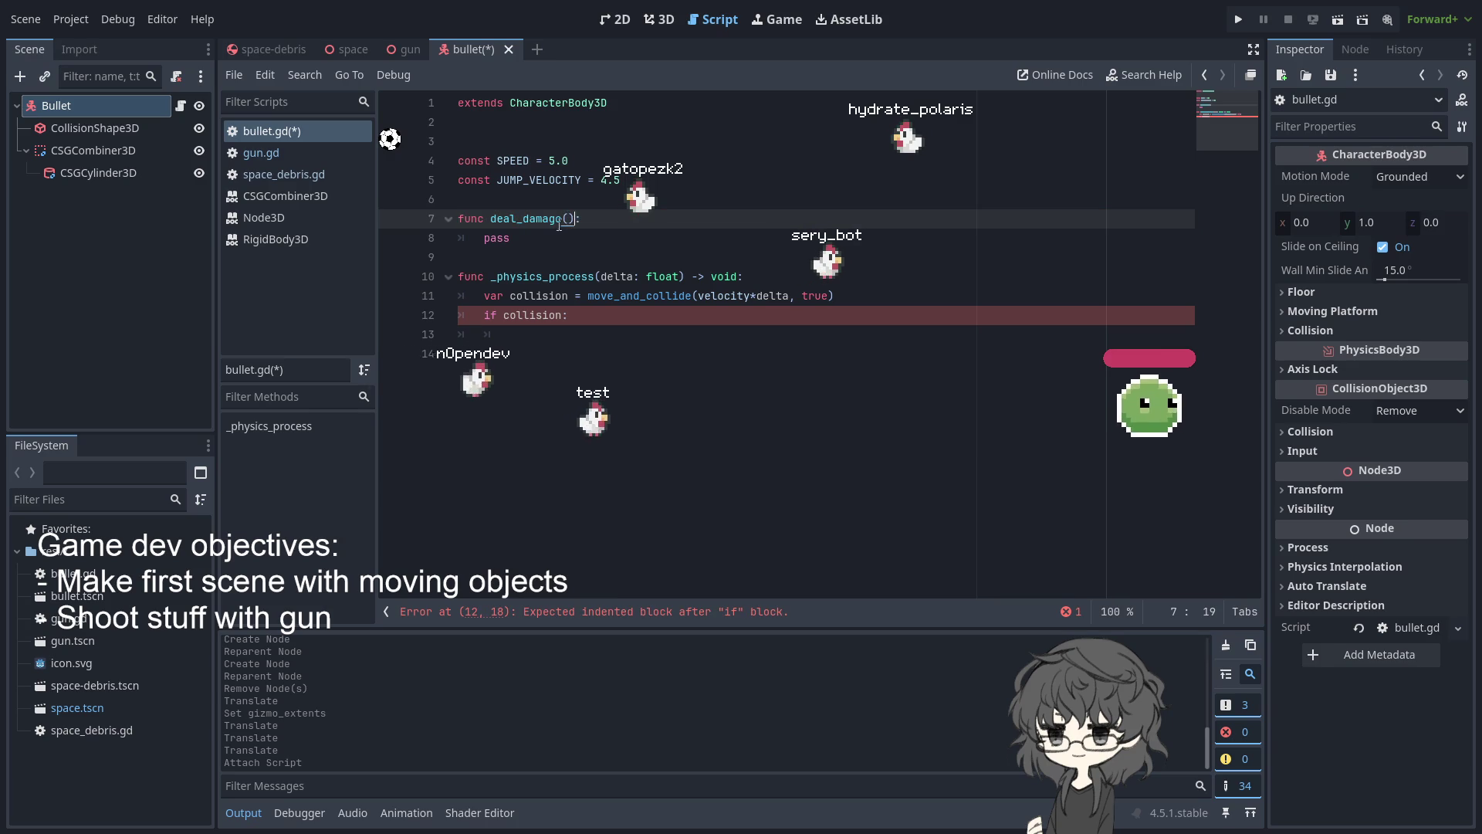
Give deal_damage a body: PhysicsBody3D parameter using autocomplete
left_click(595, 335)
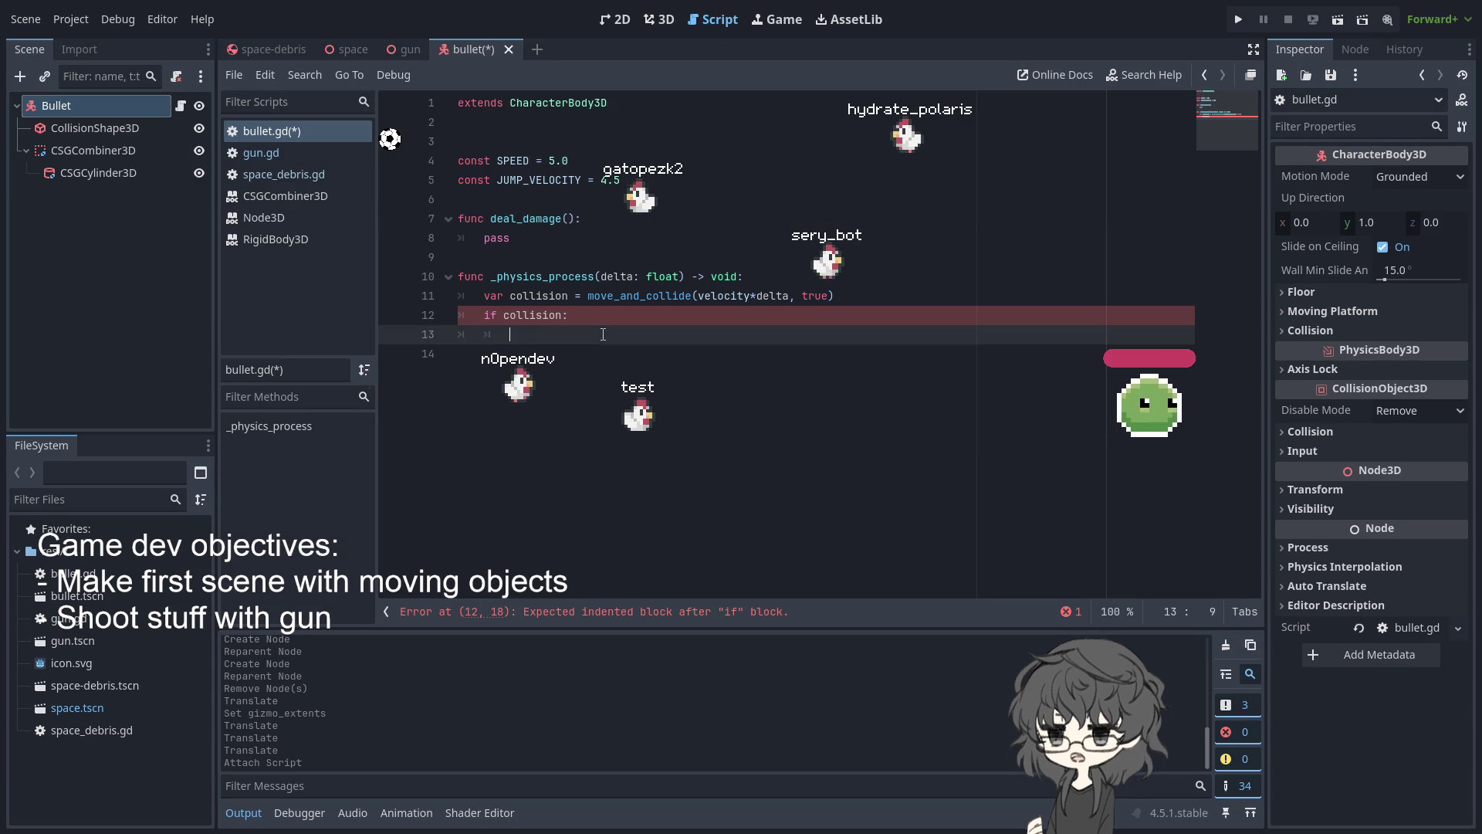
left_click(569, 218)
type("y: Ph")
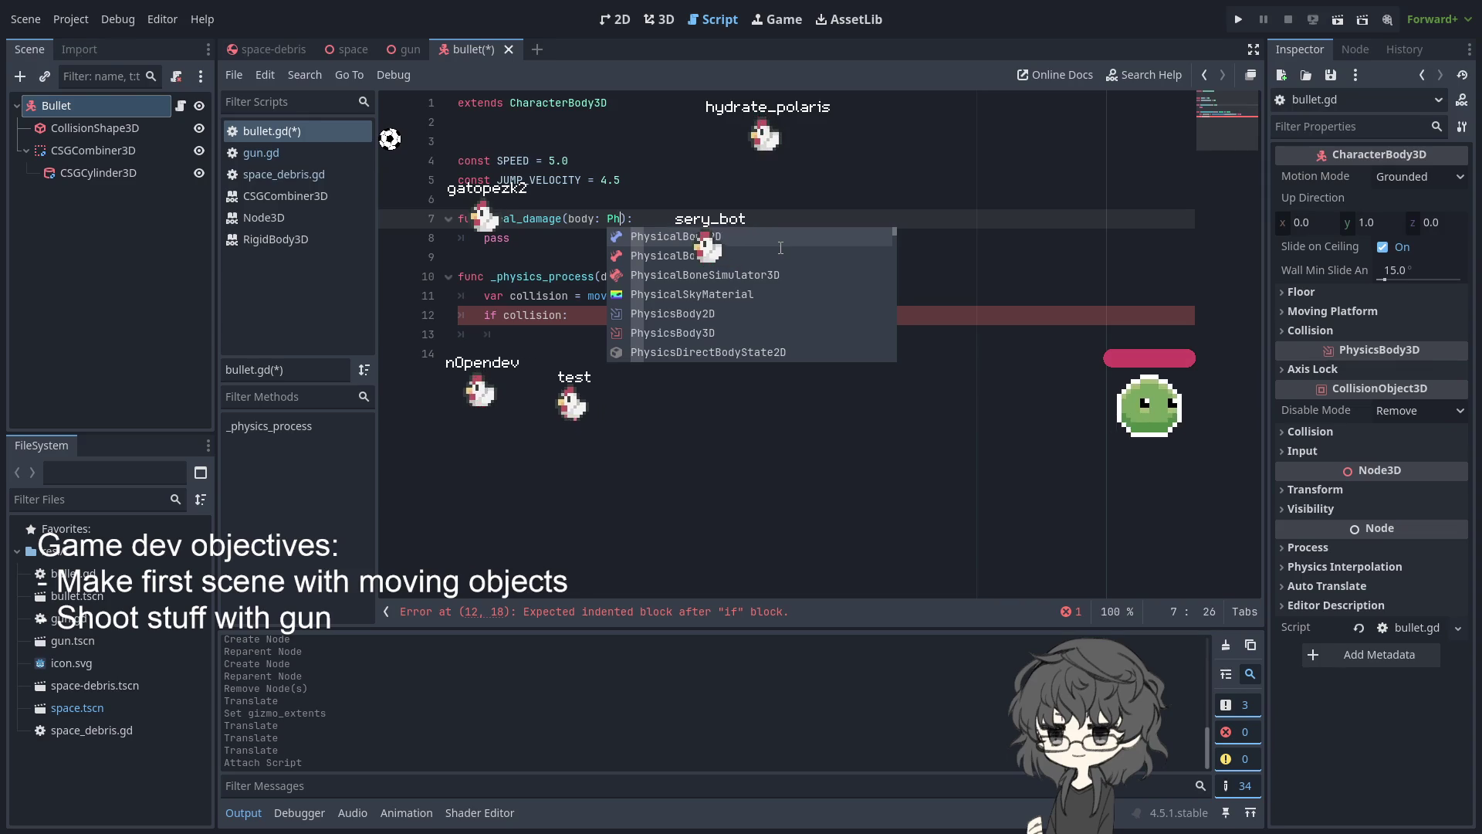
type("ysisc")
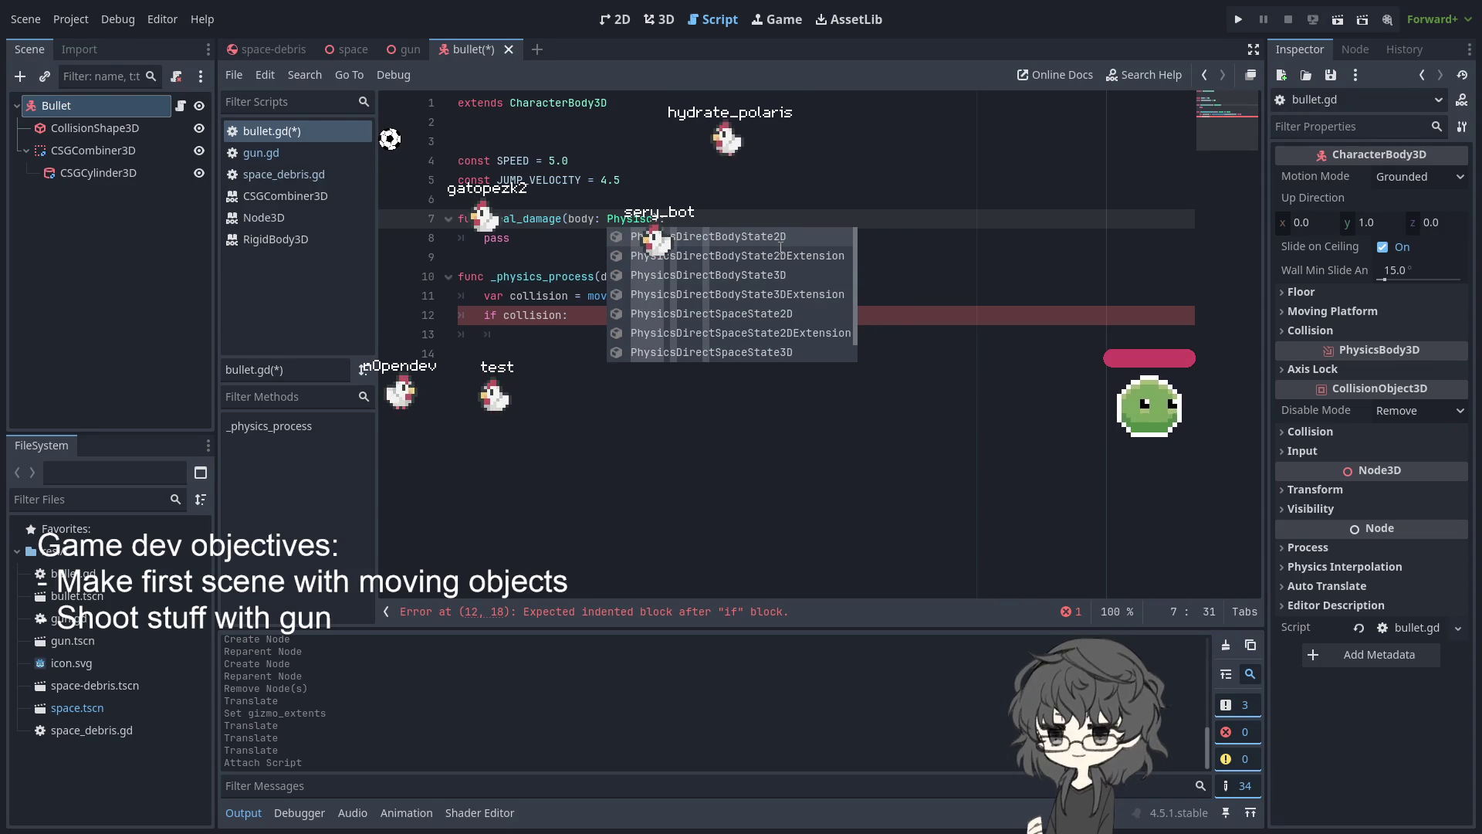
type("B")
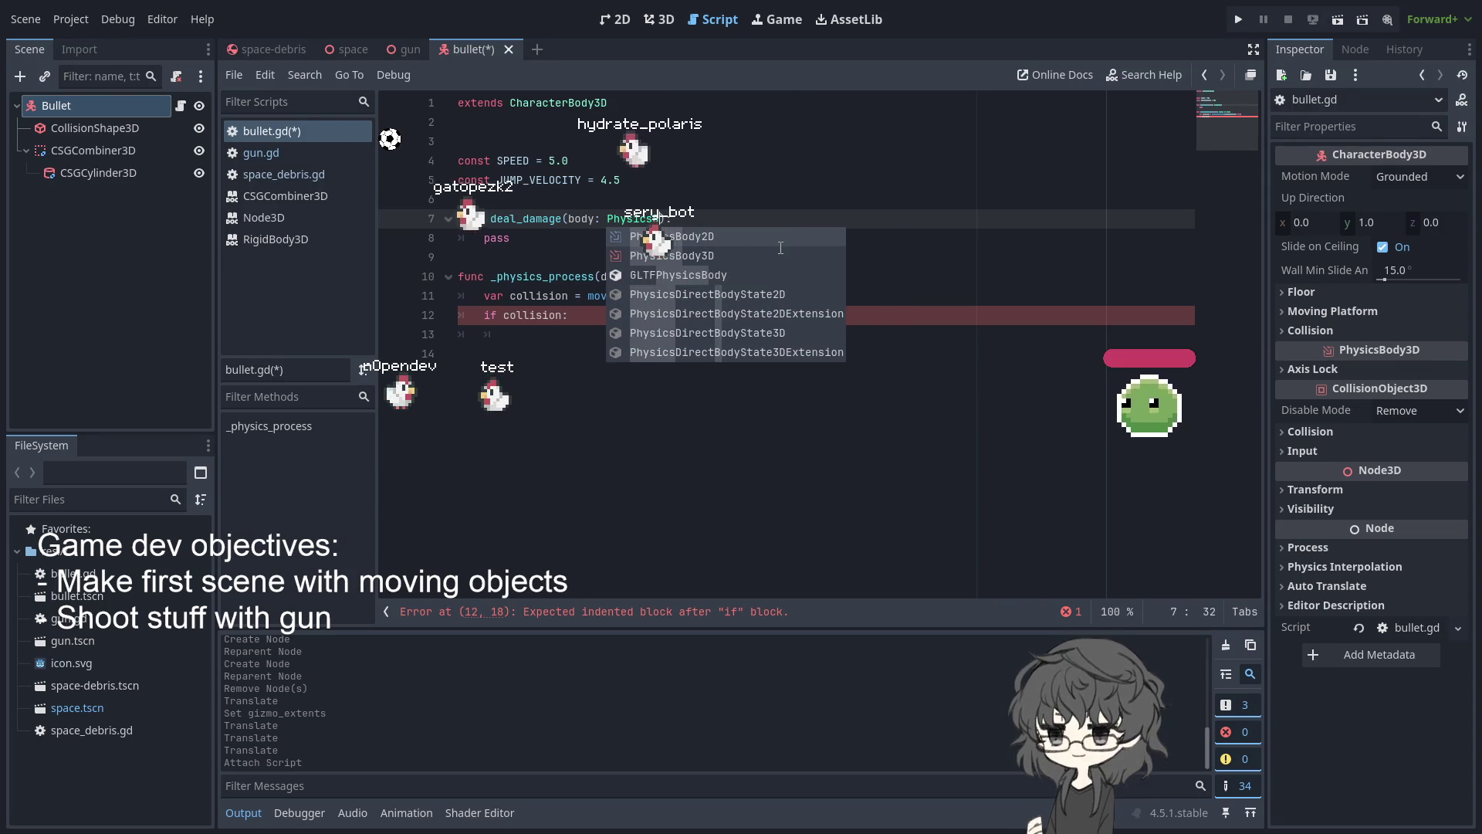
key("Down")
key("Return")
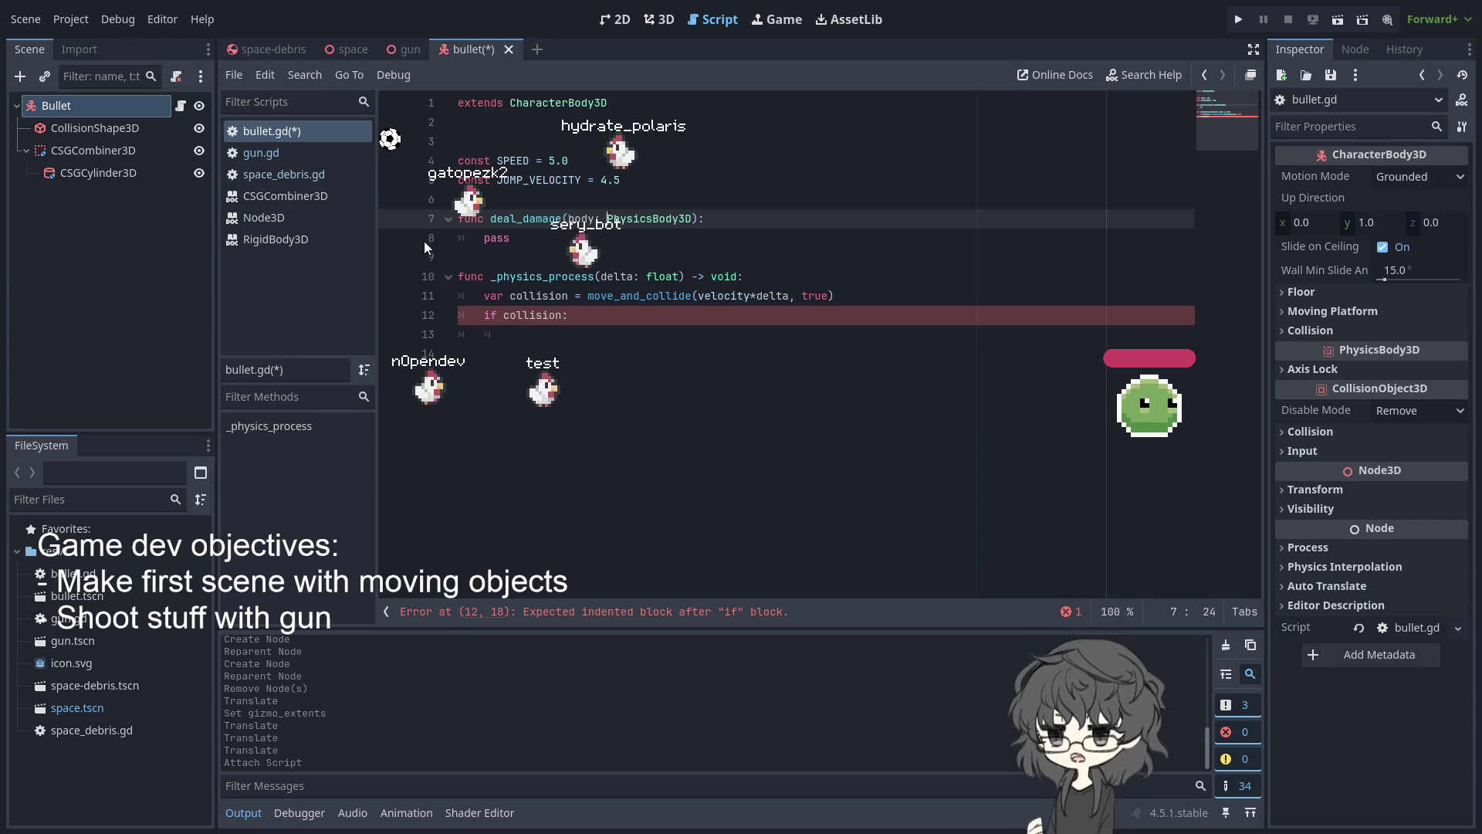
left_click(622, 334)
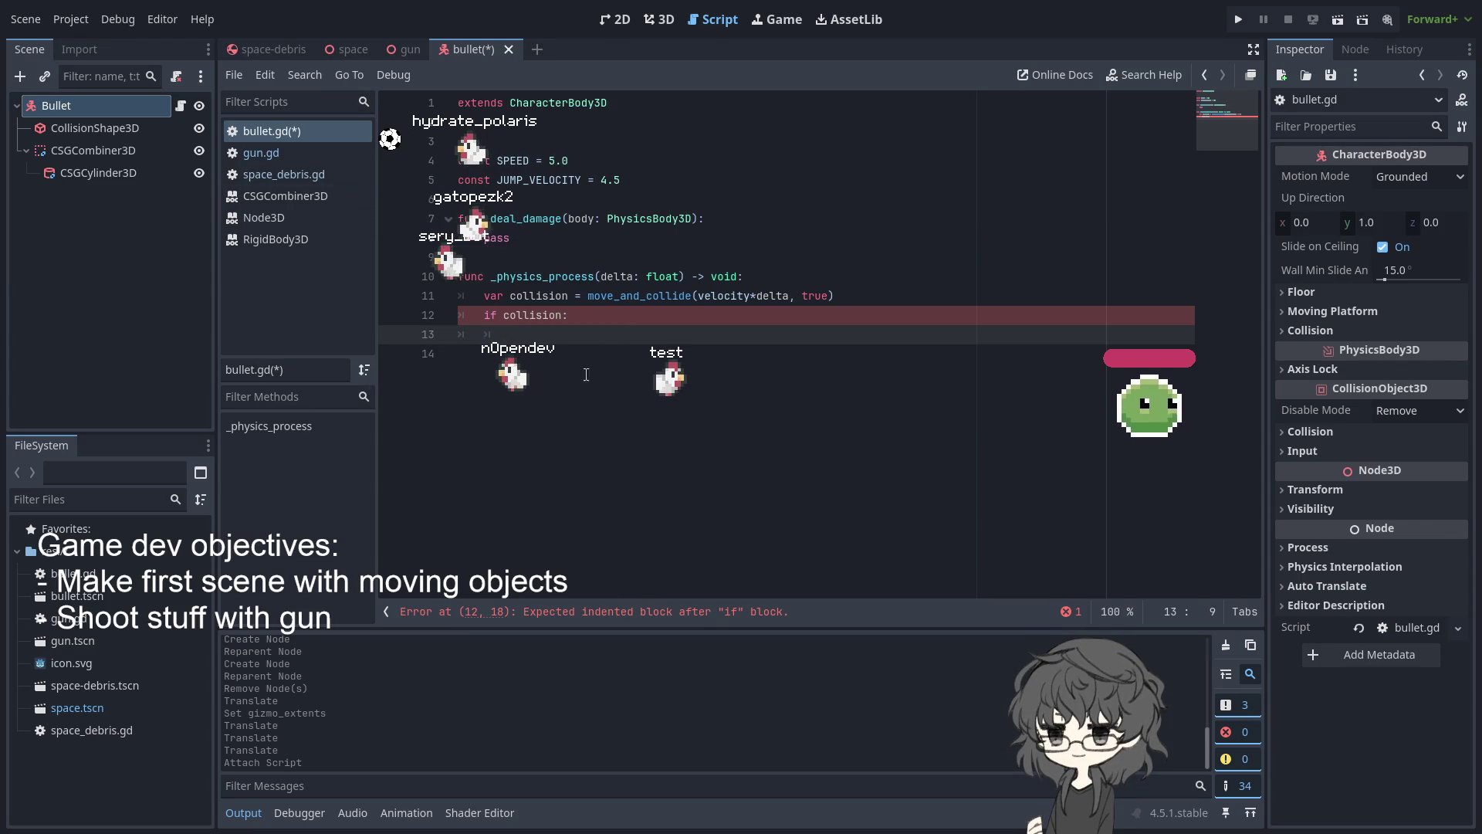
type("deal")
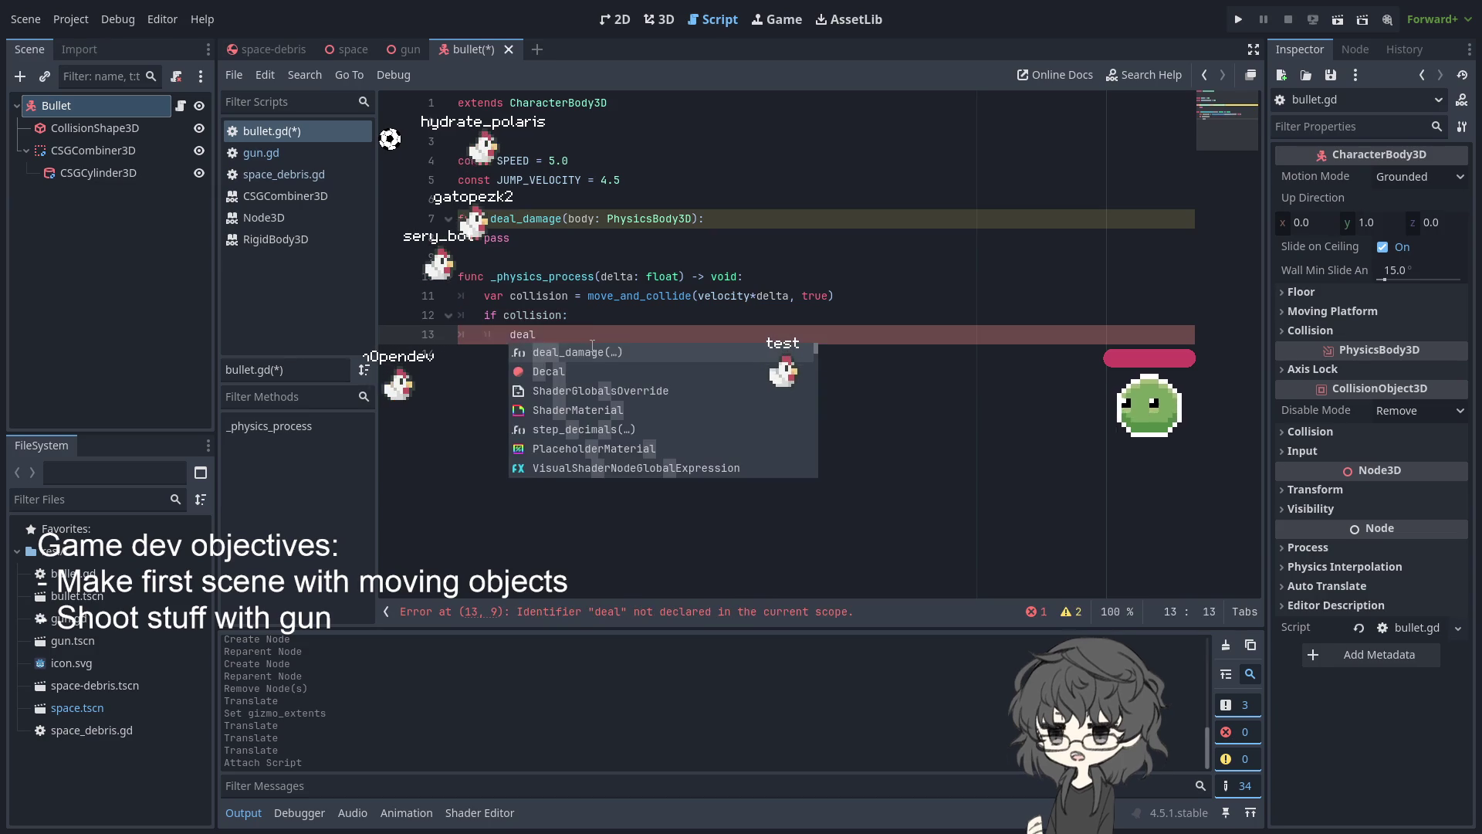
Under if collision:, call deal_damage(collision) and start typing a .get_ method
key("Return")
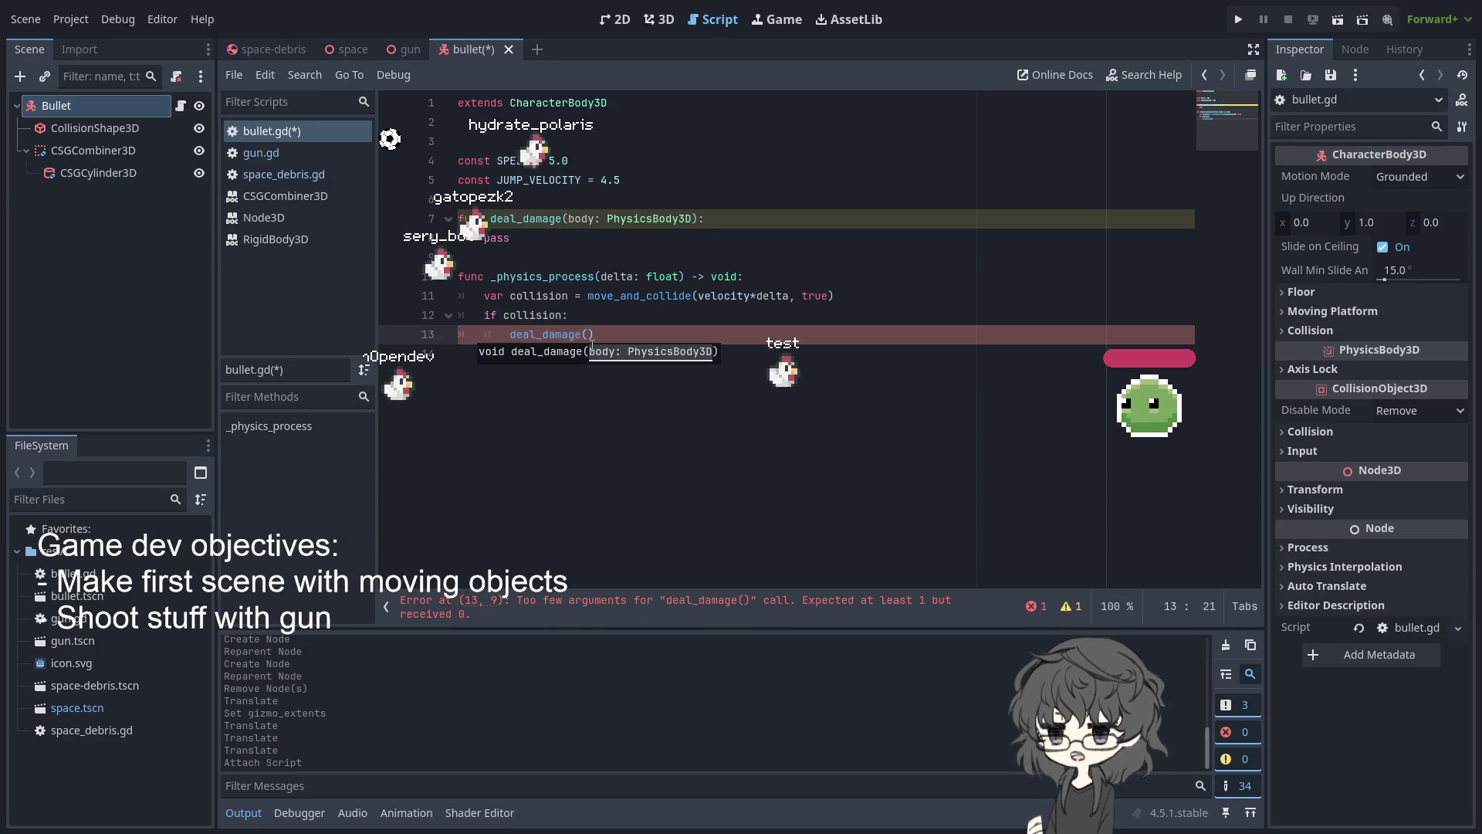
type("l")
key("Return")
type(".get_")
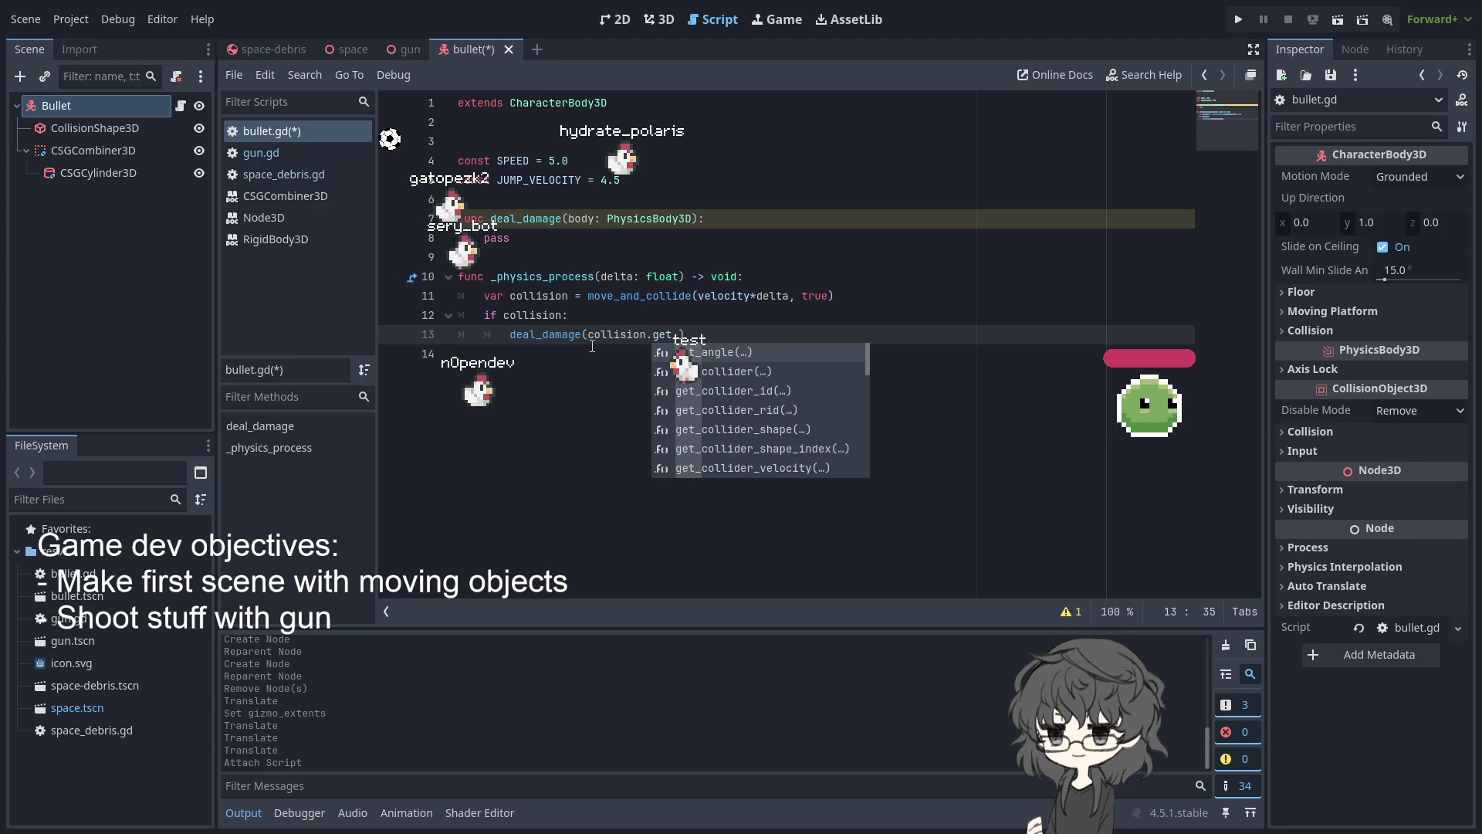
key("Down")
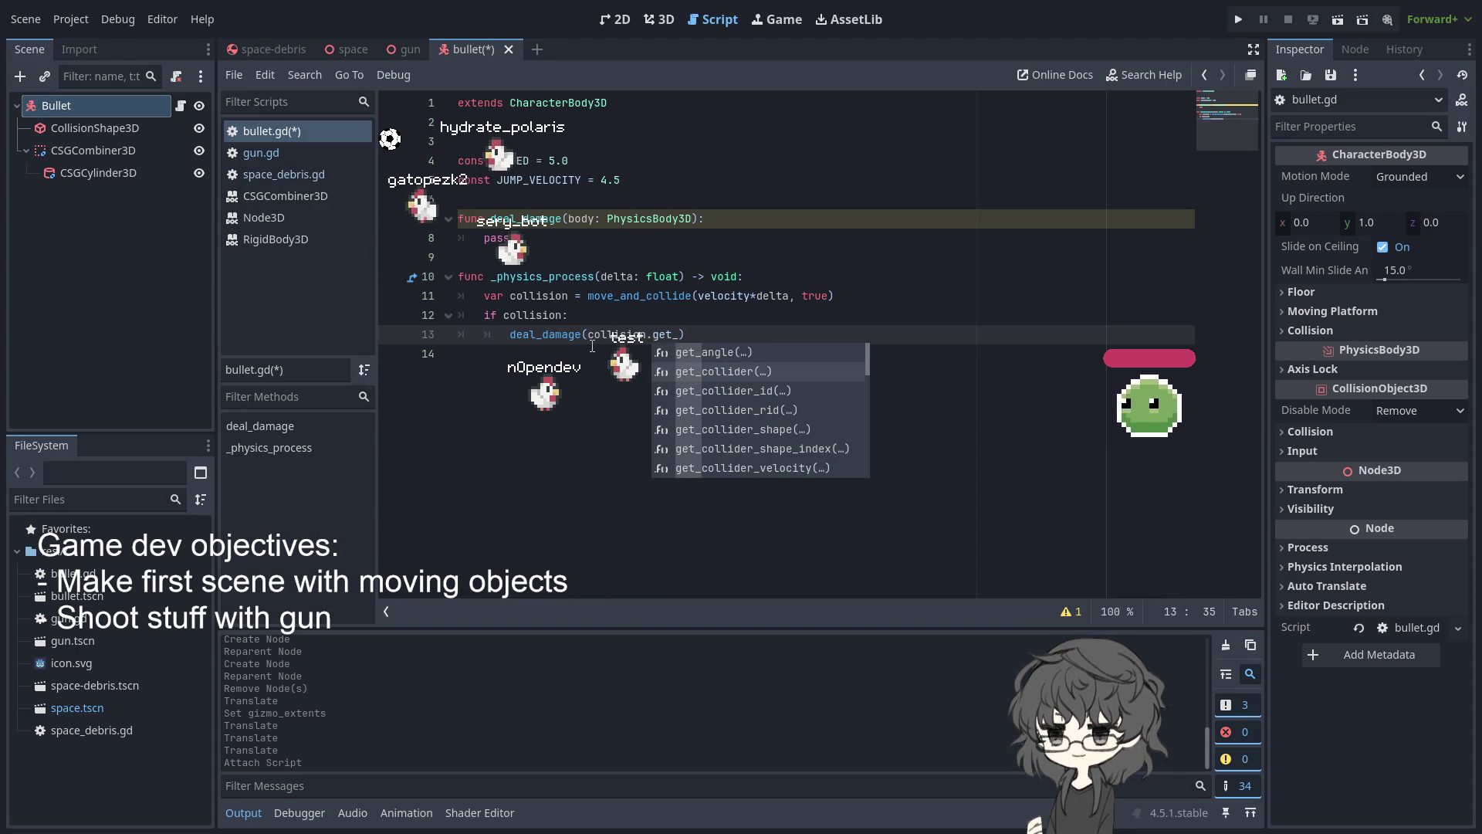
Browse the get_ suggestions, dismiss them, and open the PhysicsBody3D documentation
scroll(738, 398, "down", 2)
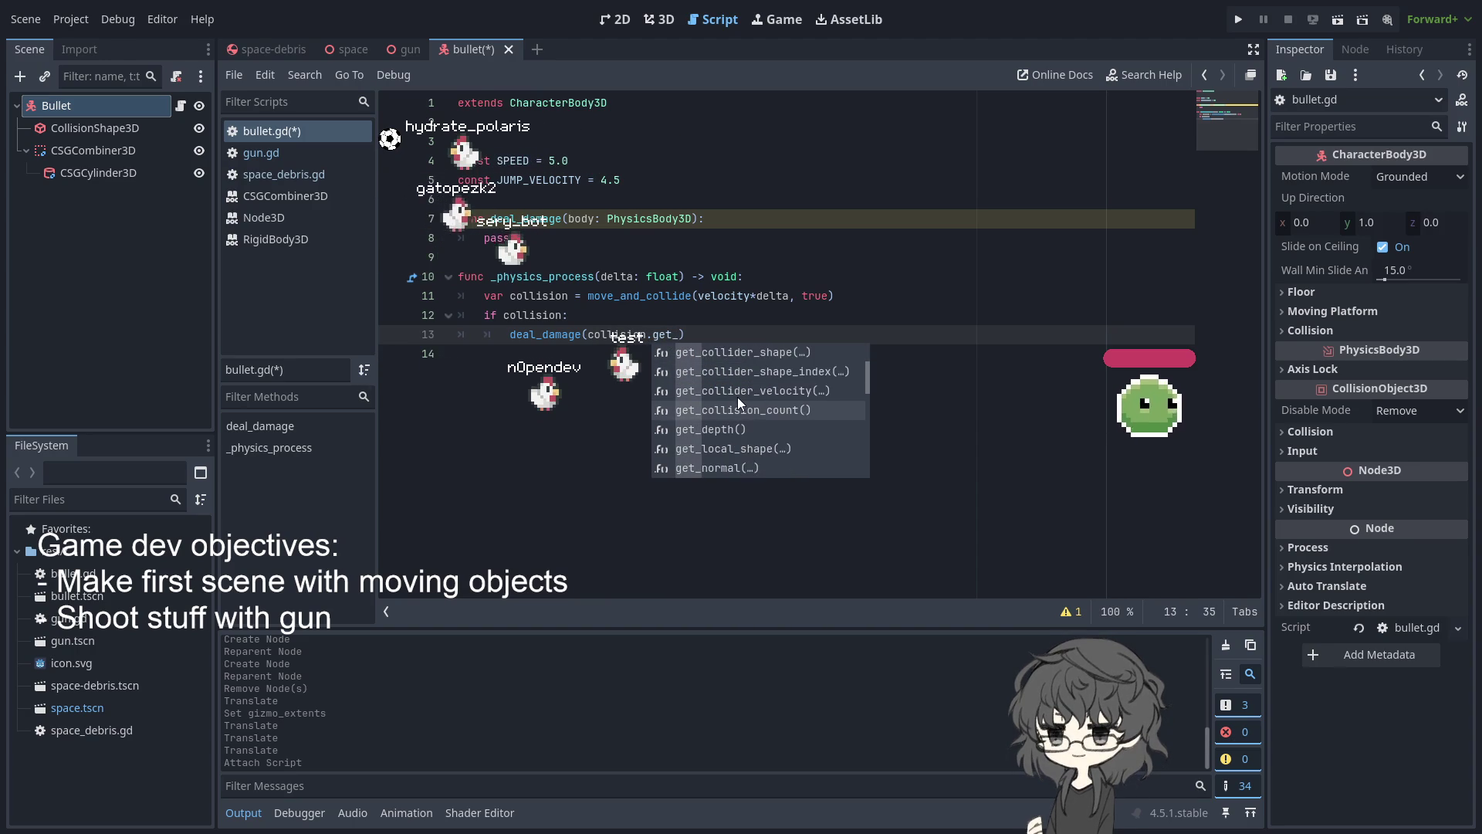
scroll(738, 397, "down", 2)
scroll(738, 397, "down", 2)
scroll(737, 397, "down", 4)
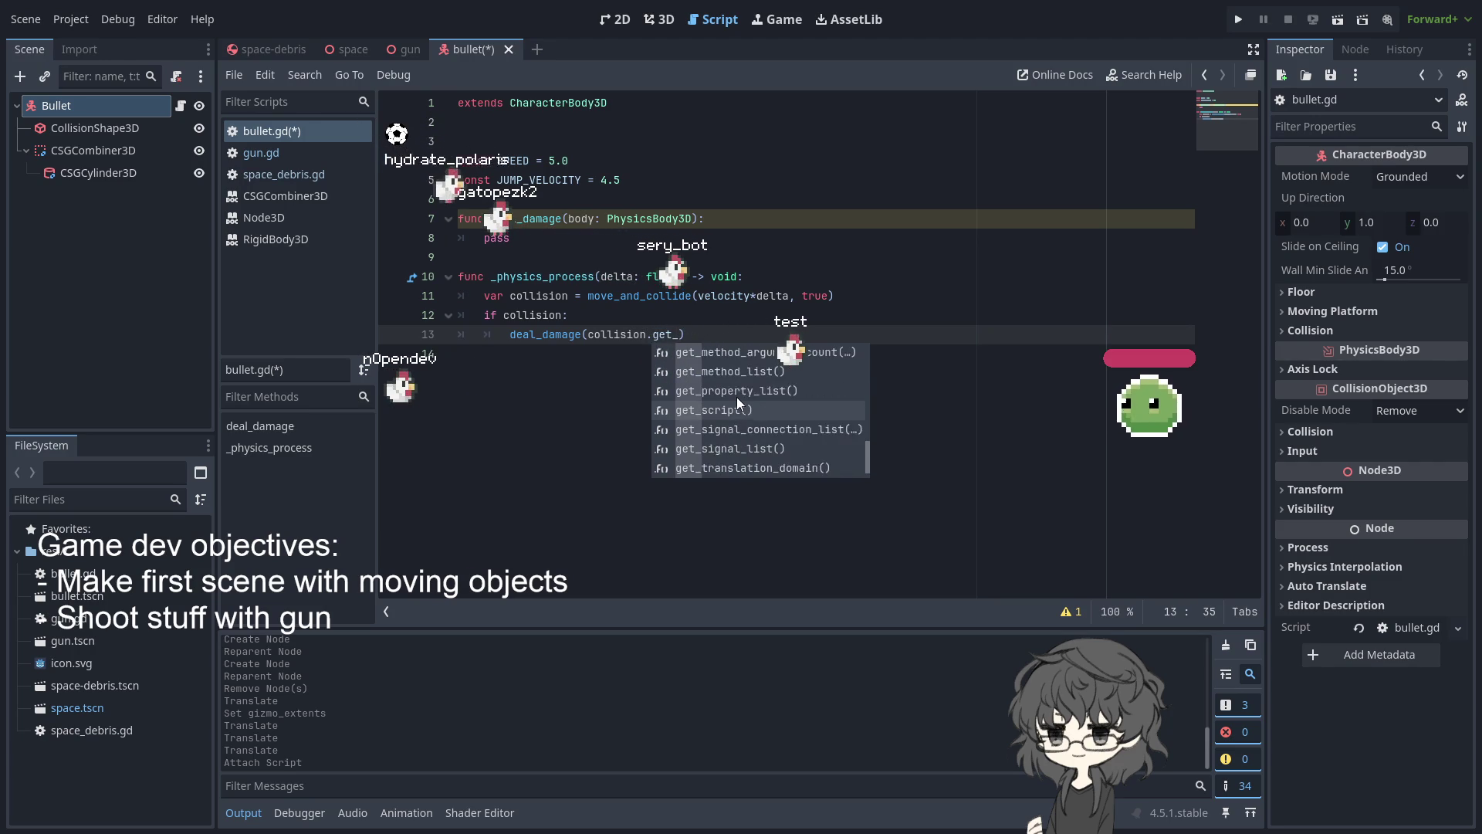
scroll(735, 397, "up", 8)
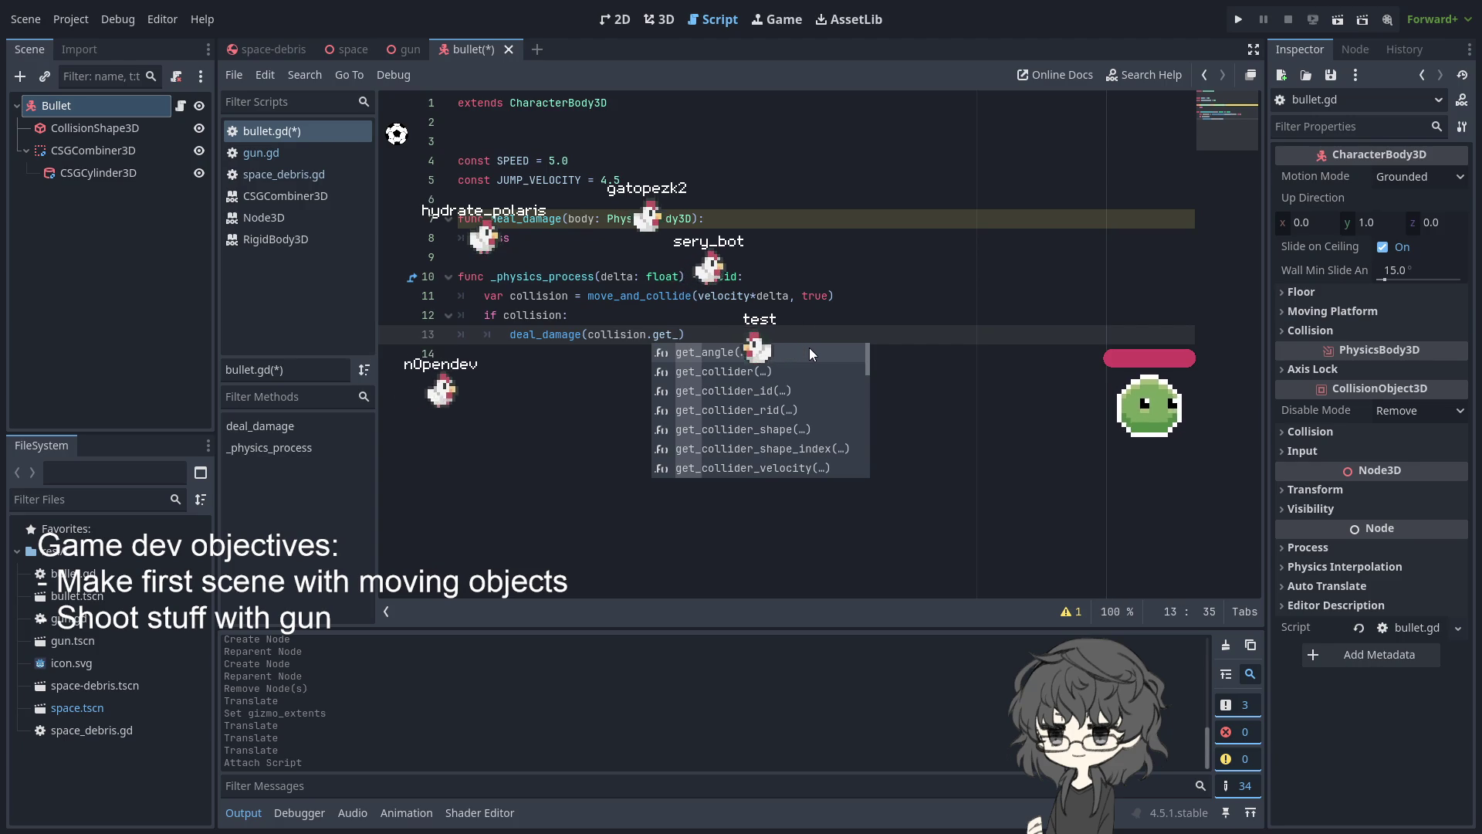
key("Down")
key("Down")
key("Down")
key("Down")
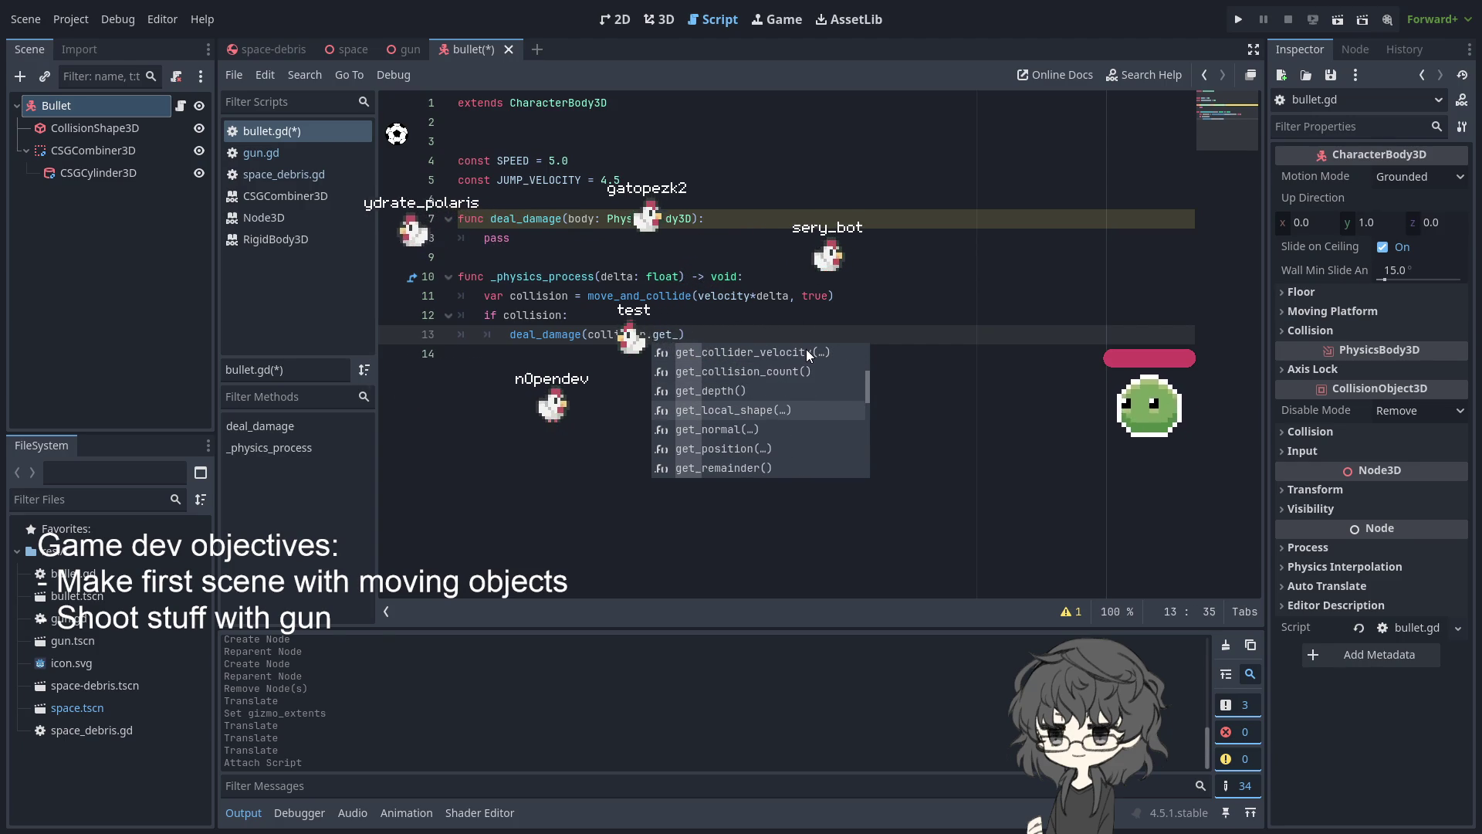
key("Escape")
key("BackSpace")
key("BackSpace")
key("BackSpace")
type("bo")
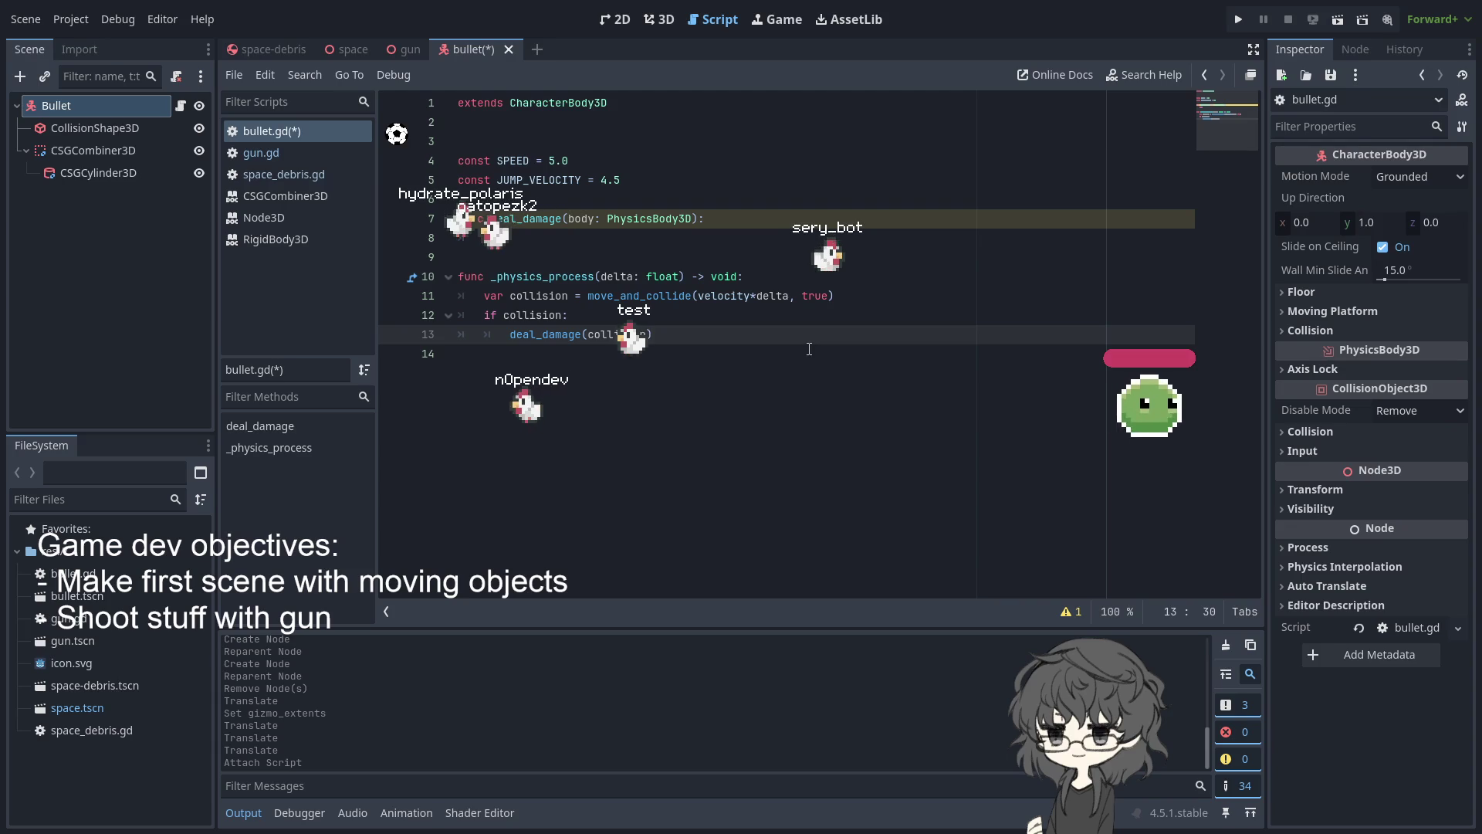
left_click(641, 296, "ctrl")
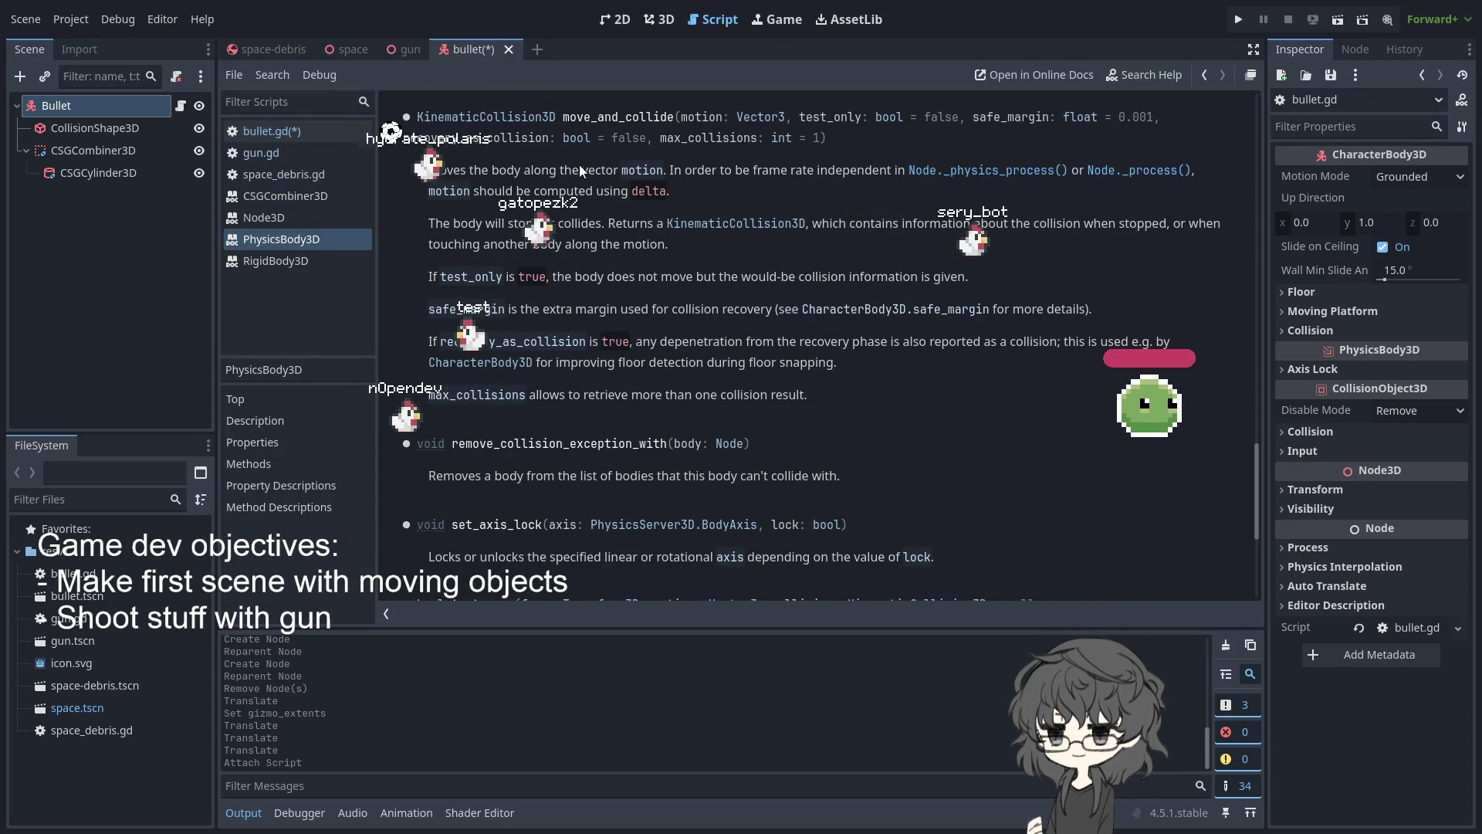
Read get_collider in the KinematicCollision3D reference, then return to bullet.gd
left_click(516, 118)
scroll(671, 318, "down", 3)
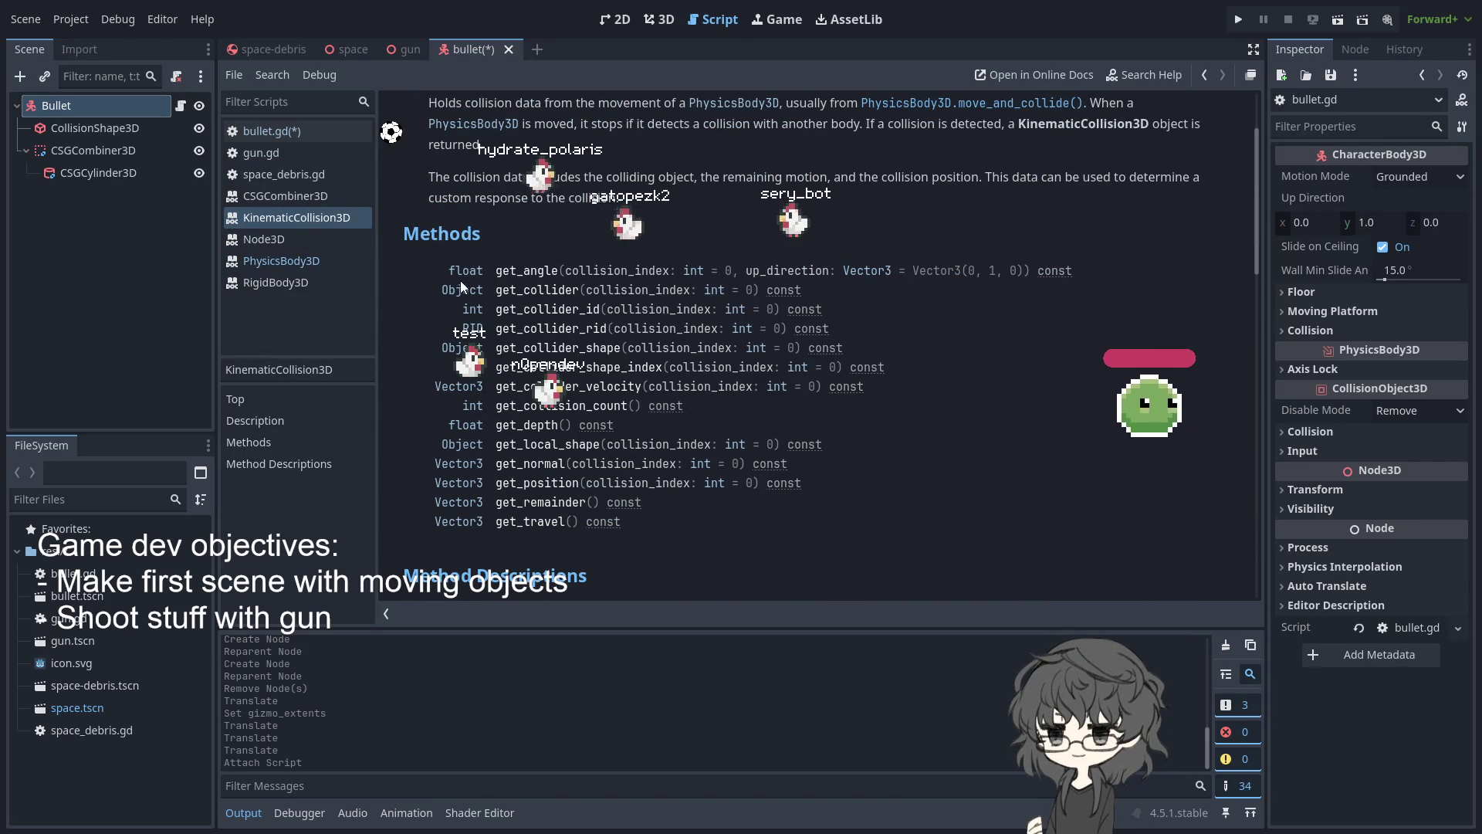
left_click(531, 287)
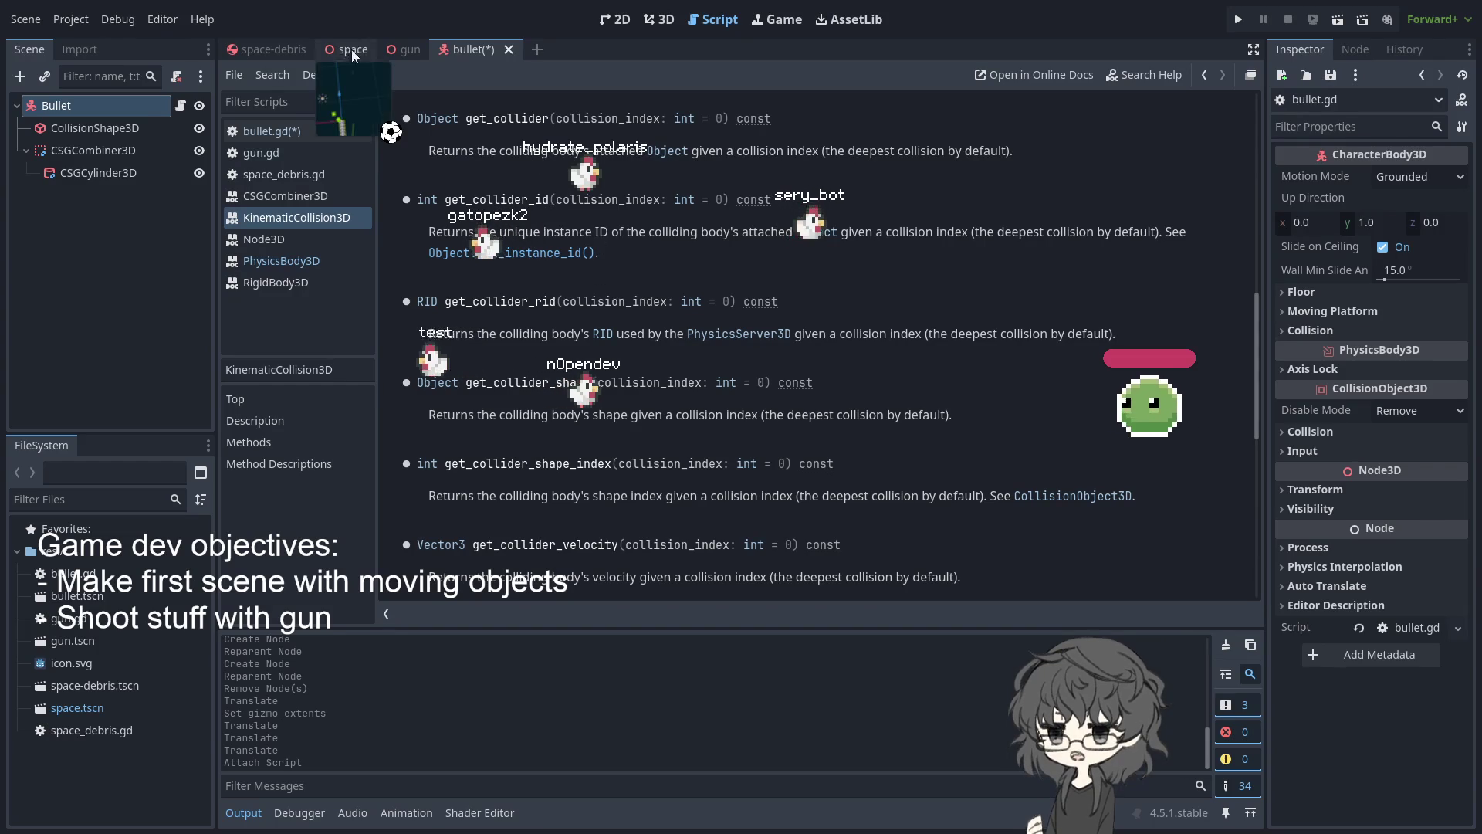
mouse_move(377, 51)
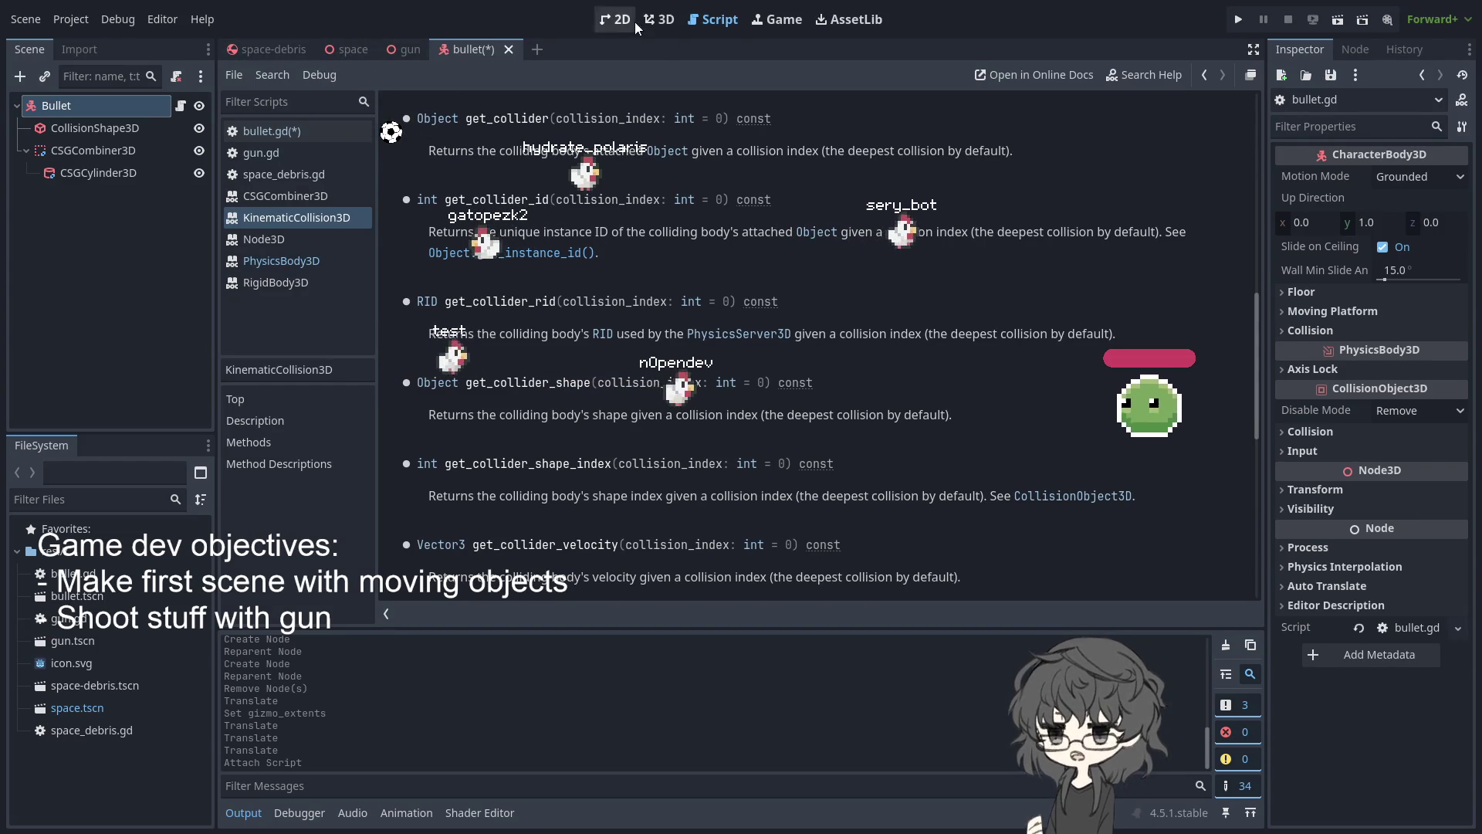
left_click(263, 128)
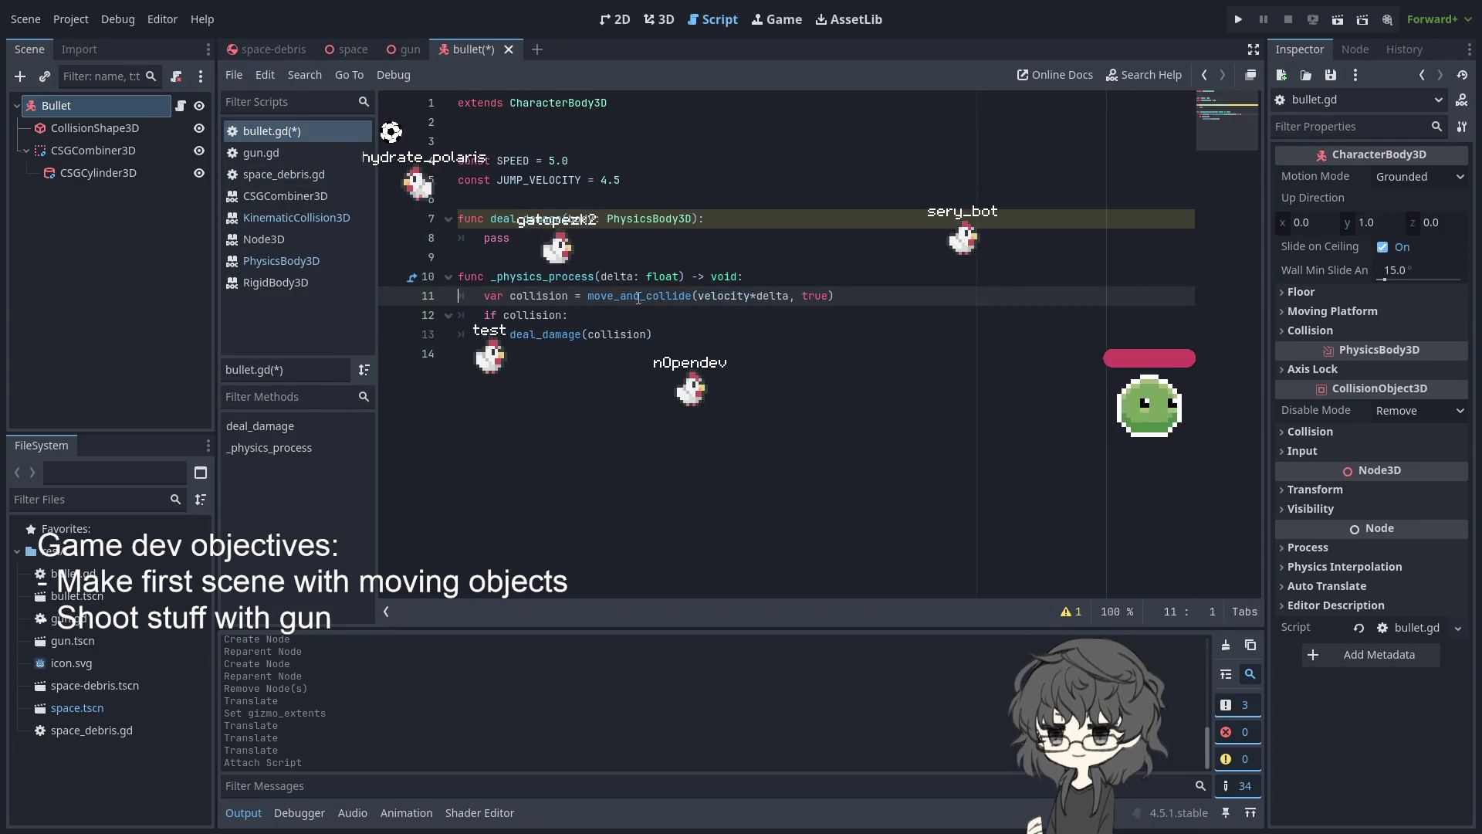
Change the call to deal_damage(collision.get_collider(0)) so it passes the hit body
left_click(647, 336)
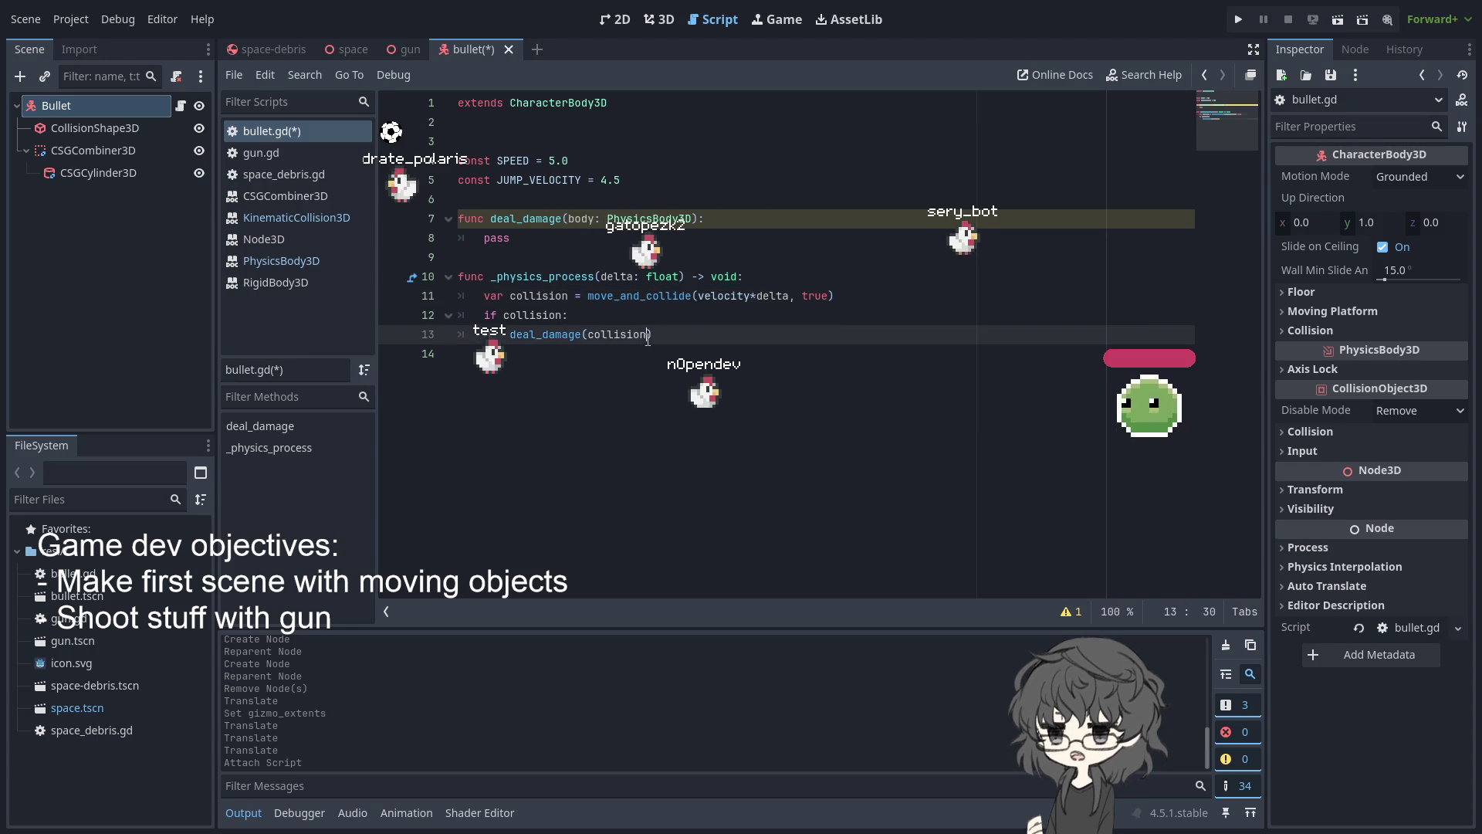
type(".get_col")
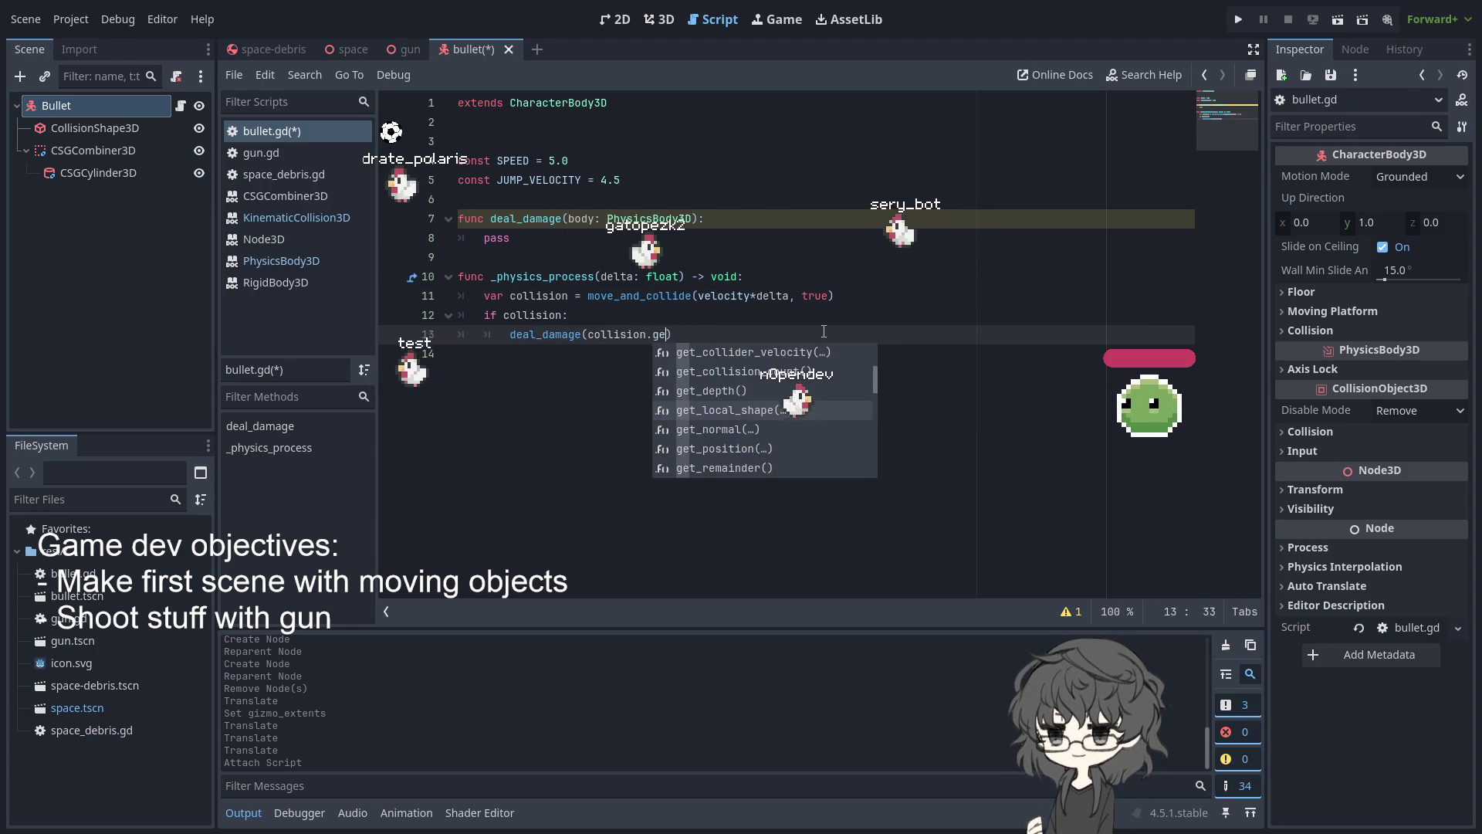
key("Return")
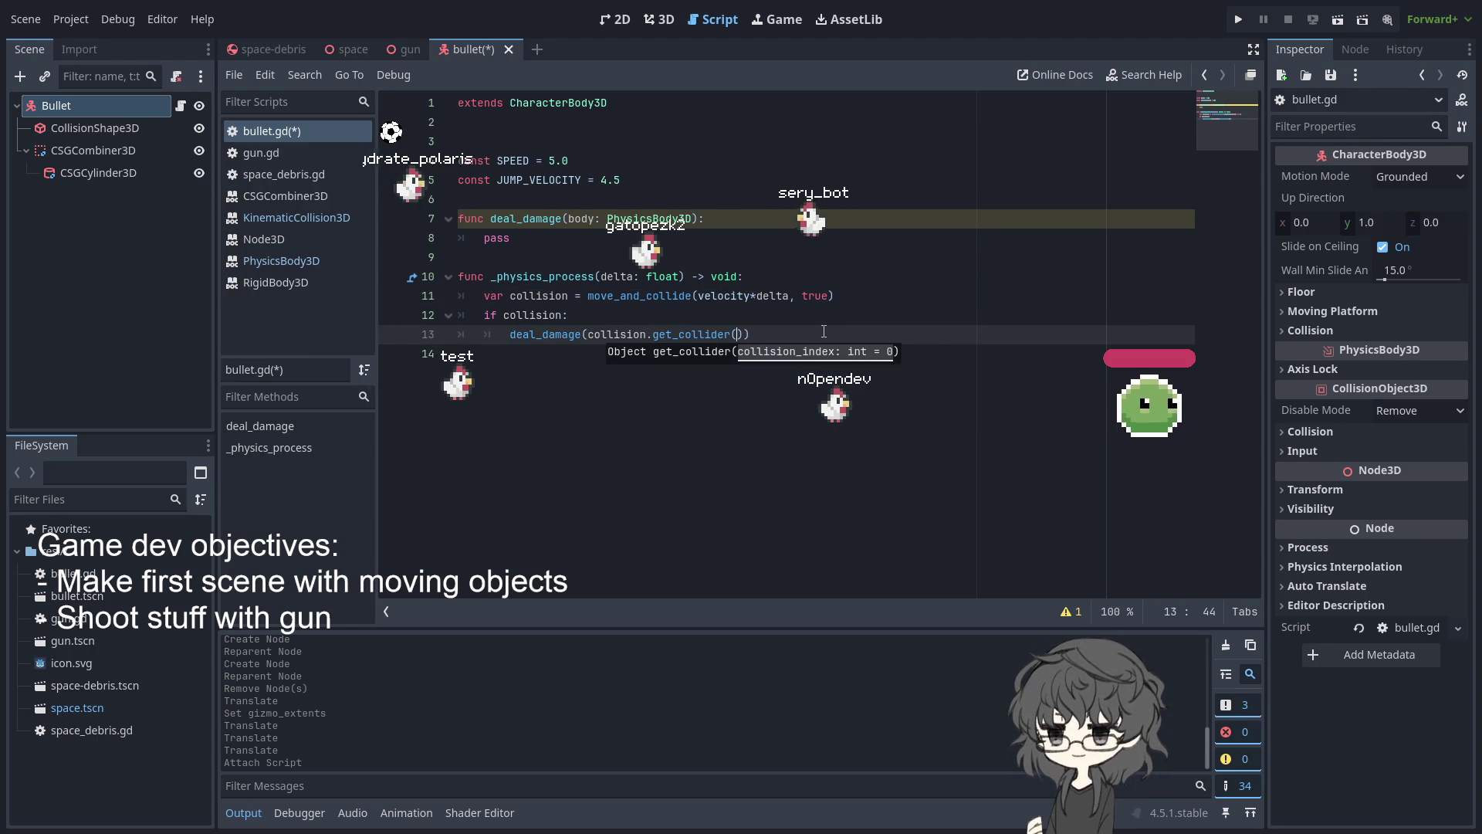
type("0")
key("End")
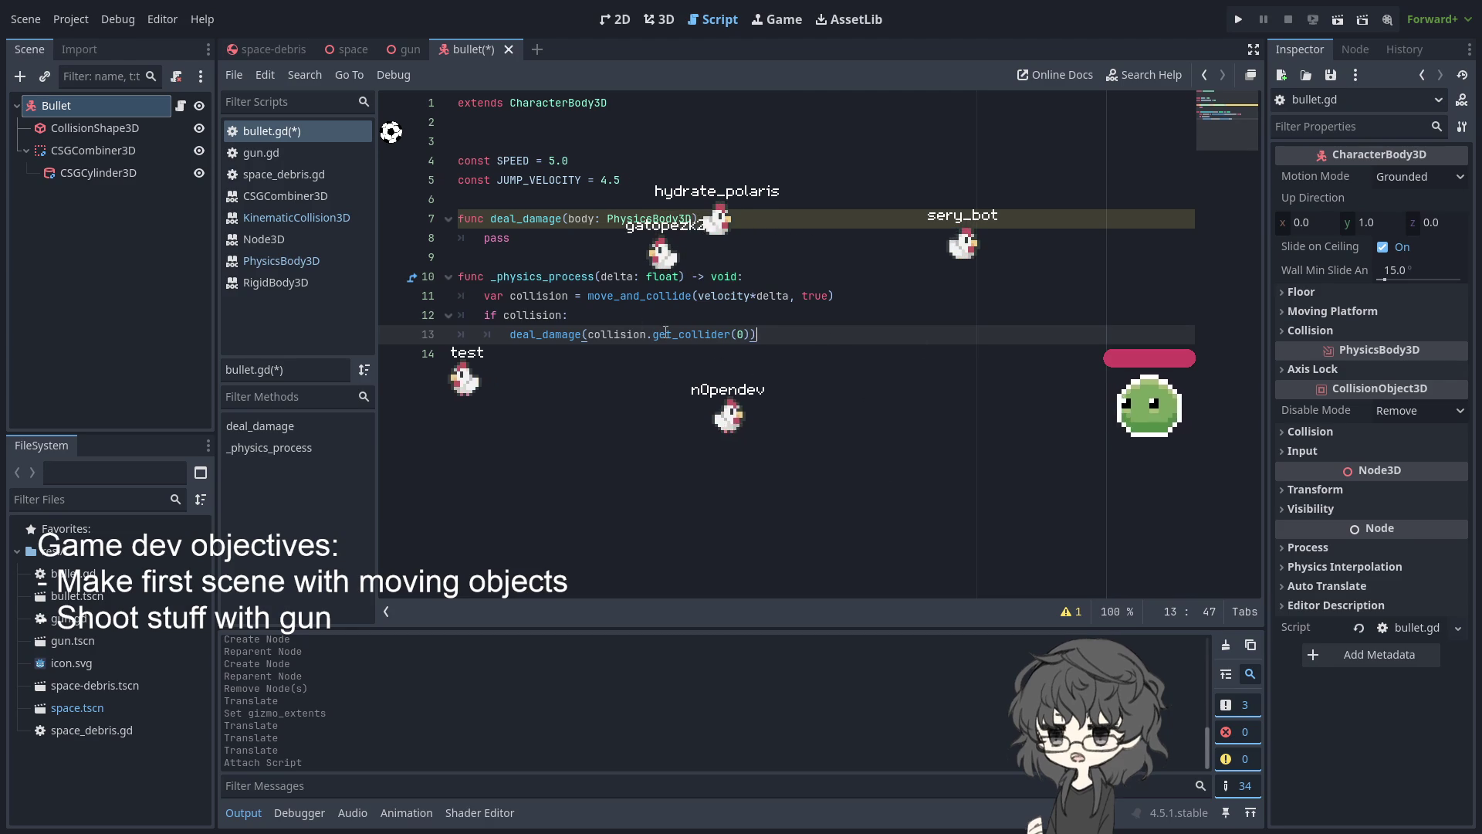
double_click(691, 334)
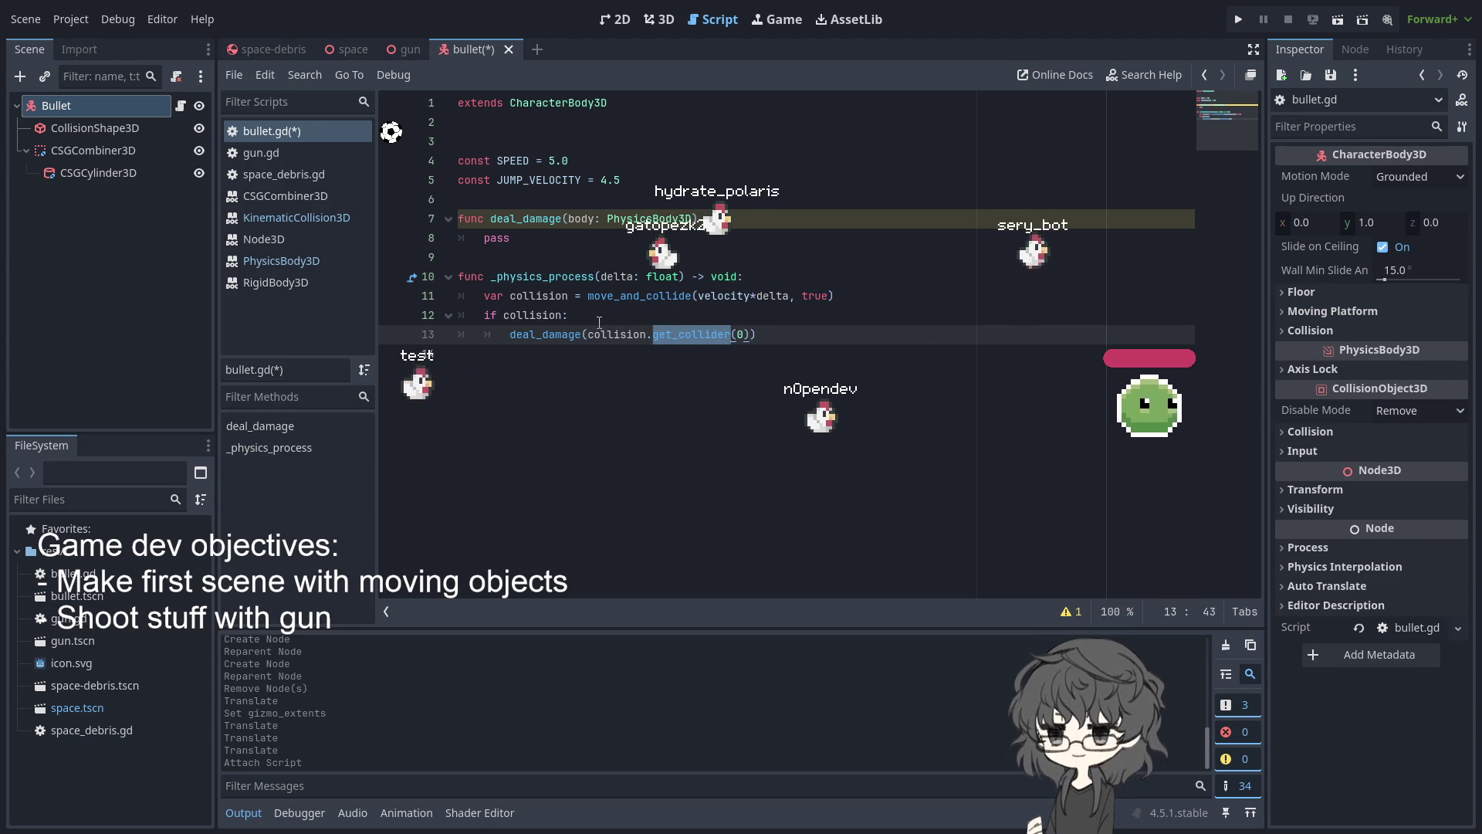
key("Left")
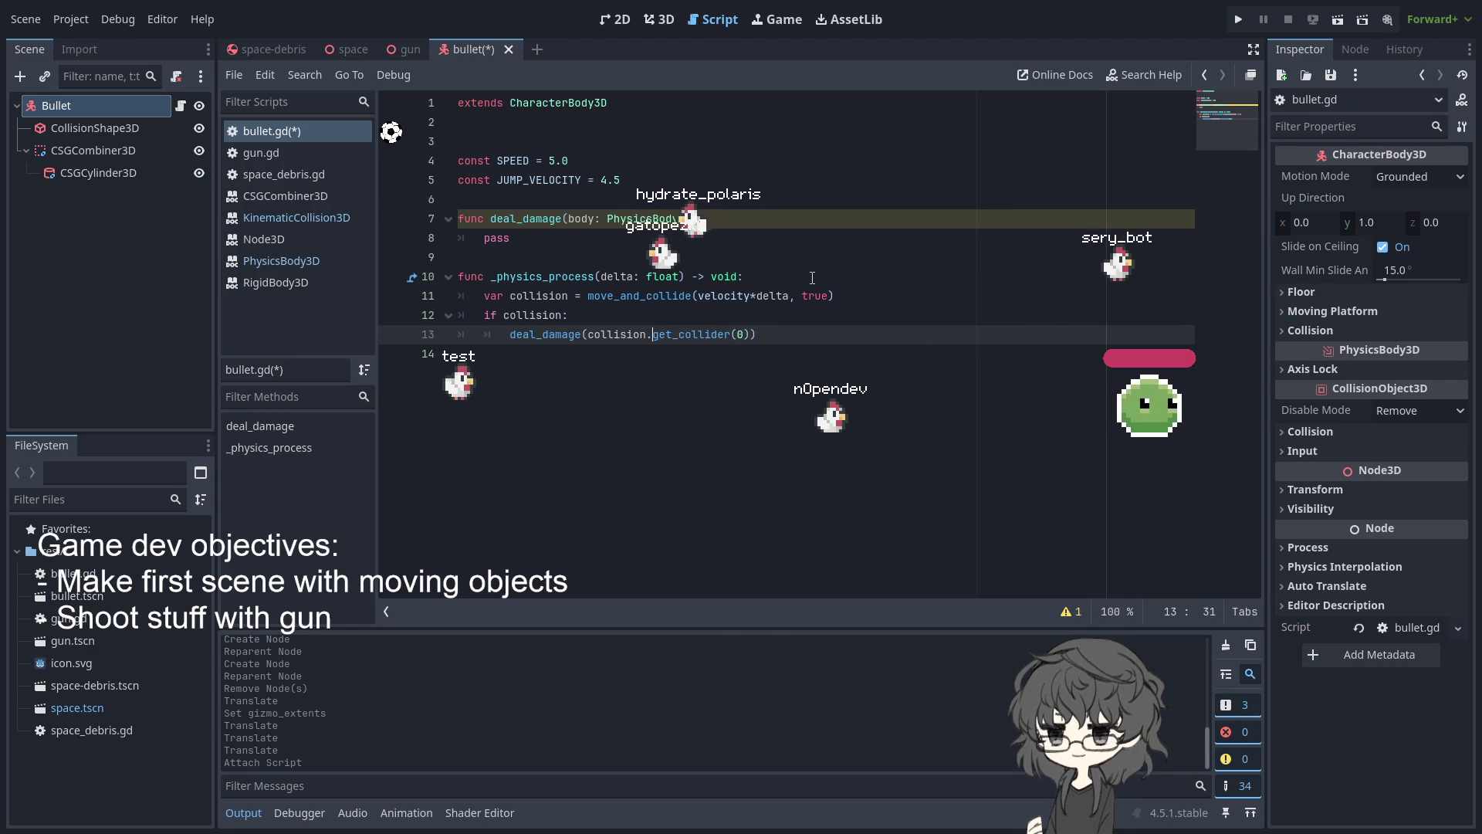
left_click(768, 257)
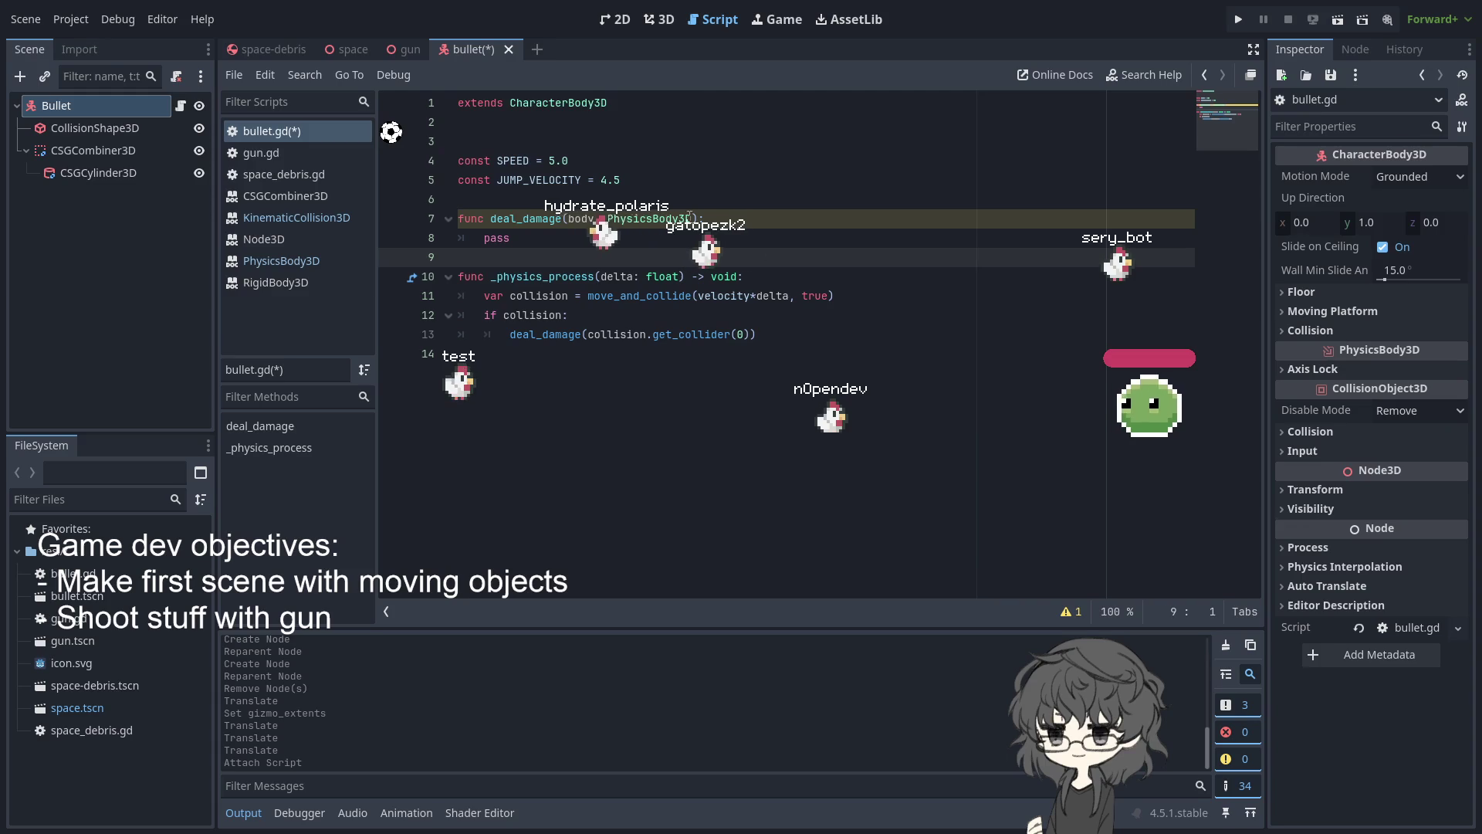
left_click(568, 219)
type("_")
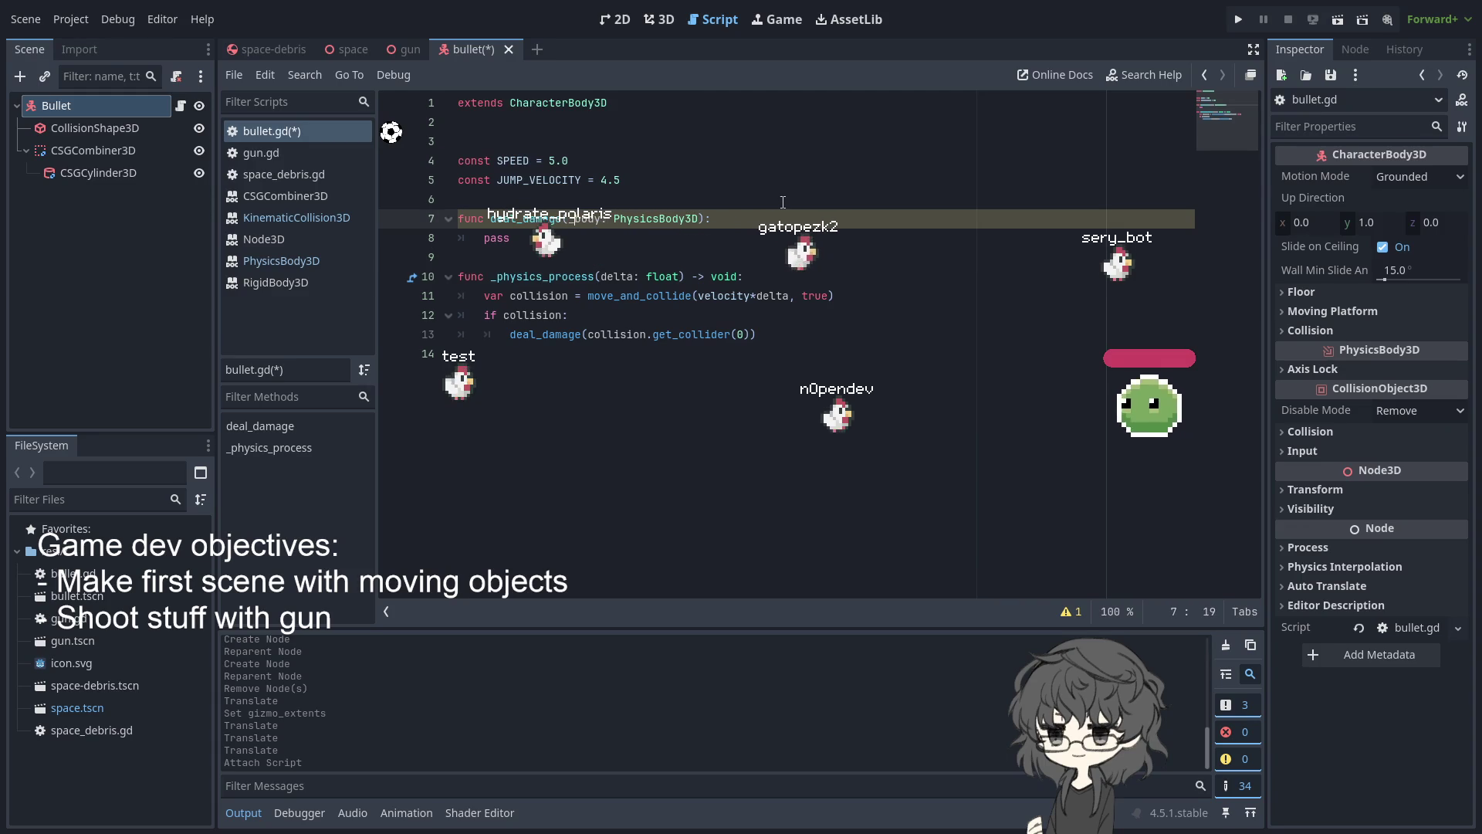
left_click(1024, 158)
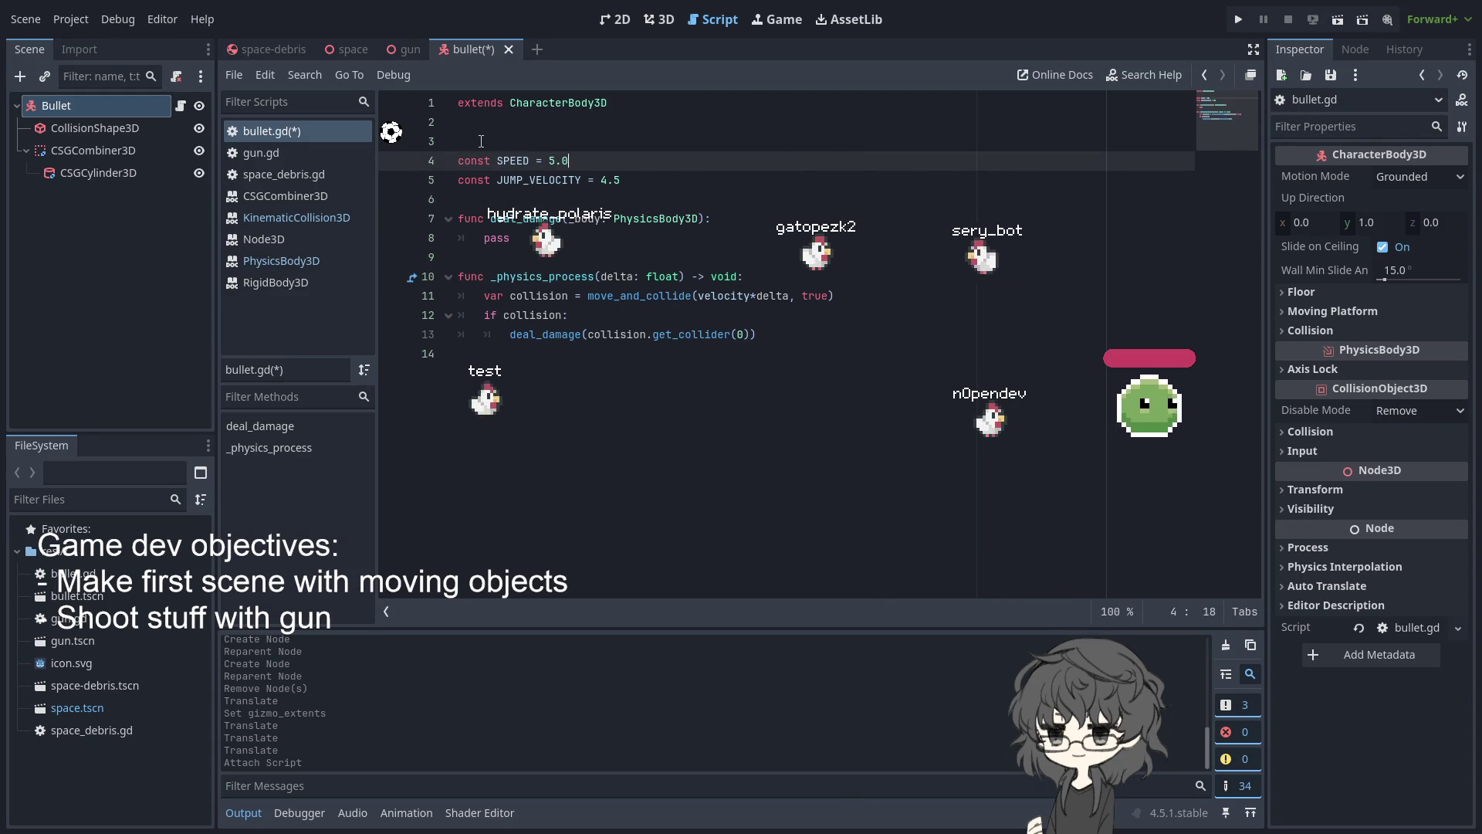
Save, then delete the SPEED and JUMP_VELOCITY constant lines
key("ctrl+s")
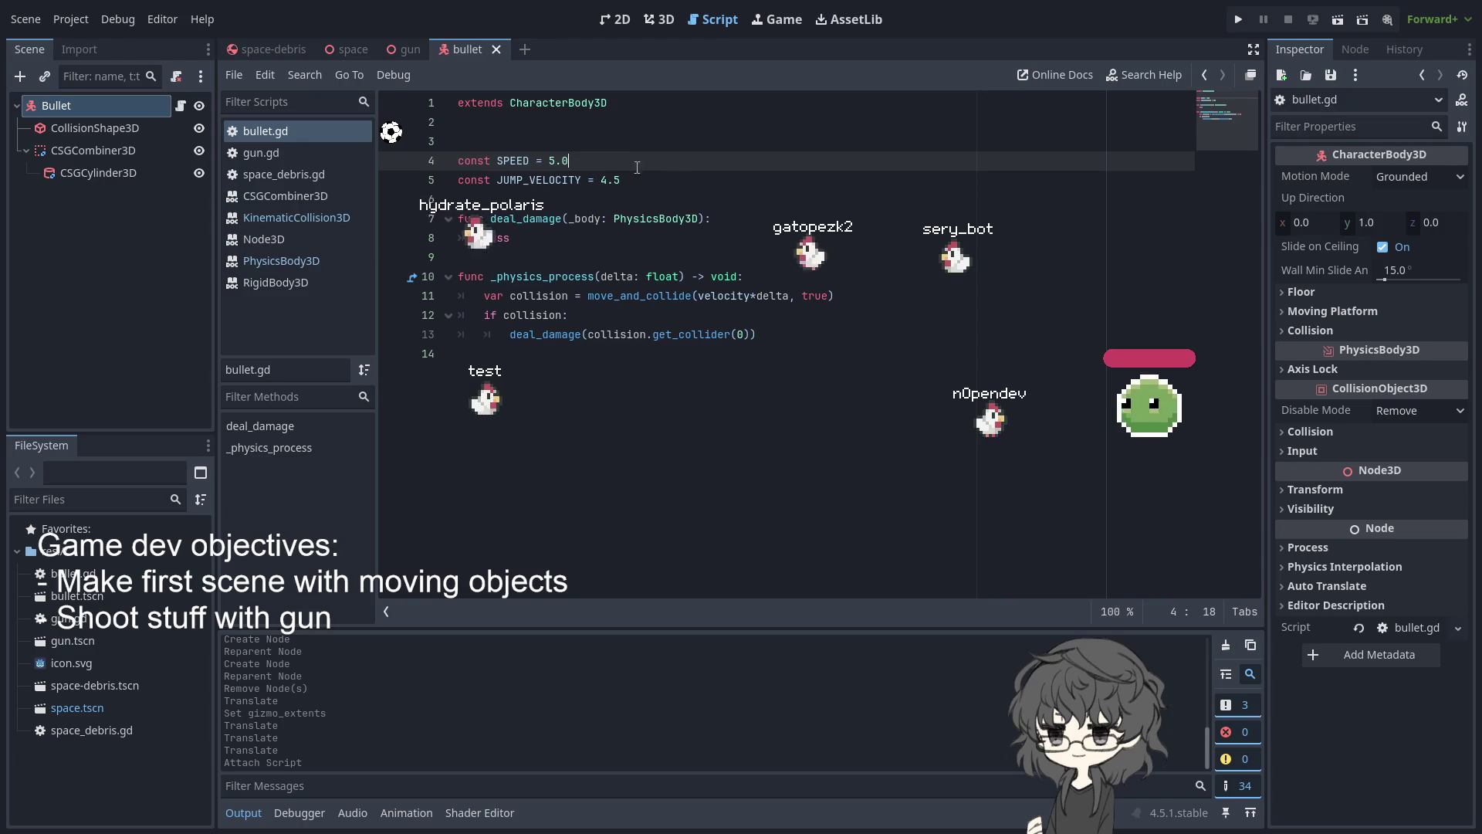
left_click(750, 187, "shift")
key("BackSpace")
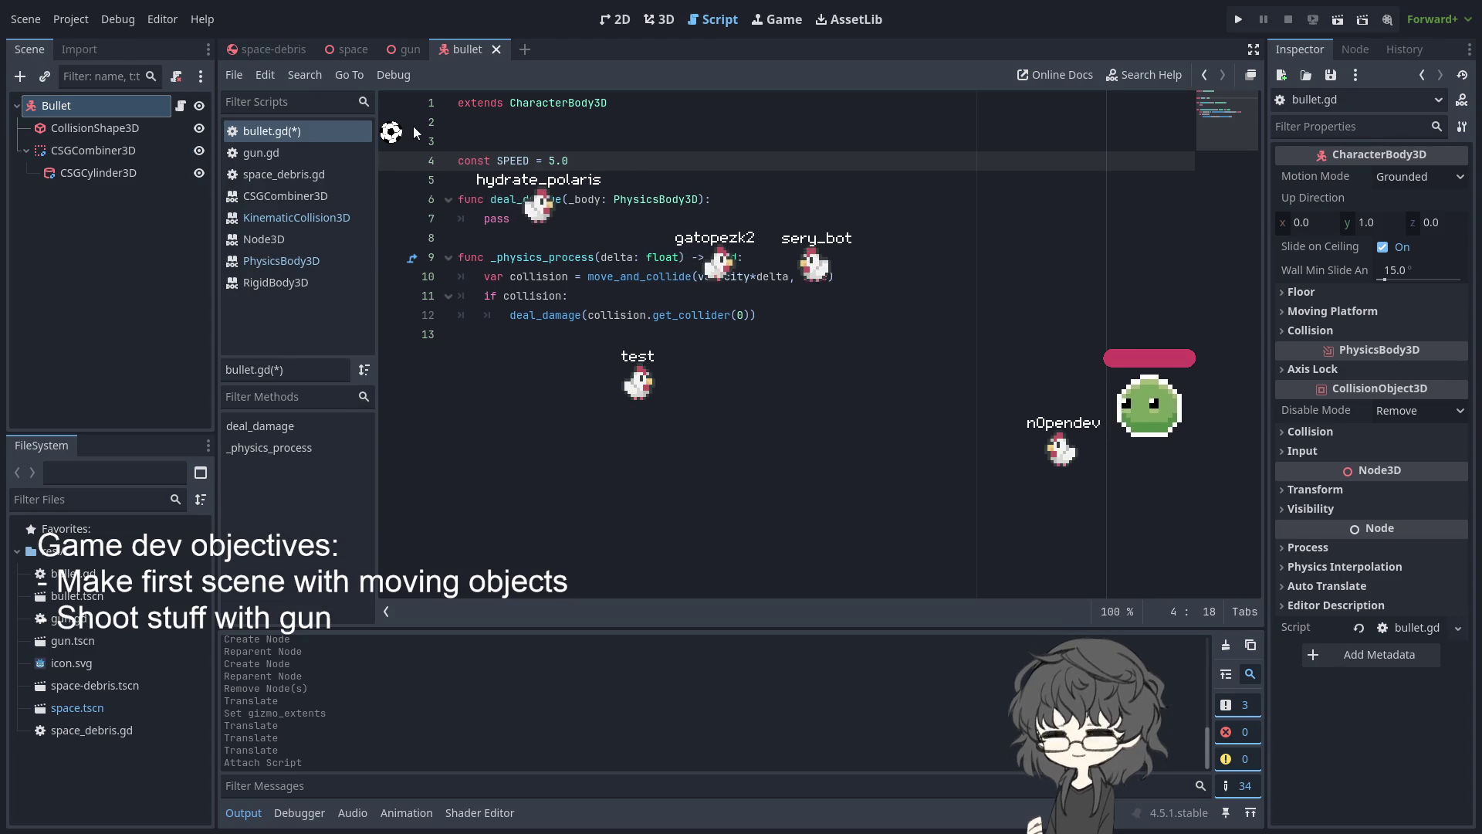
left_click_drag(596, 160, 292, 165)
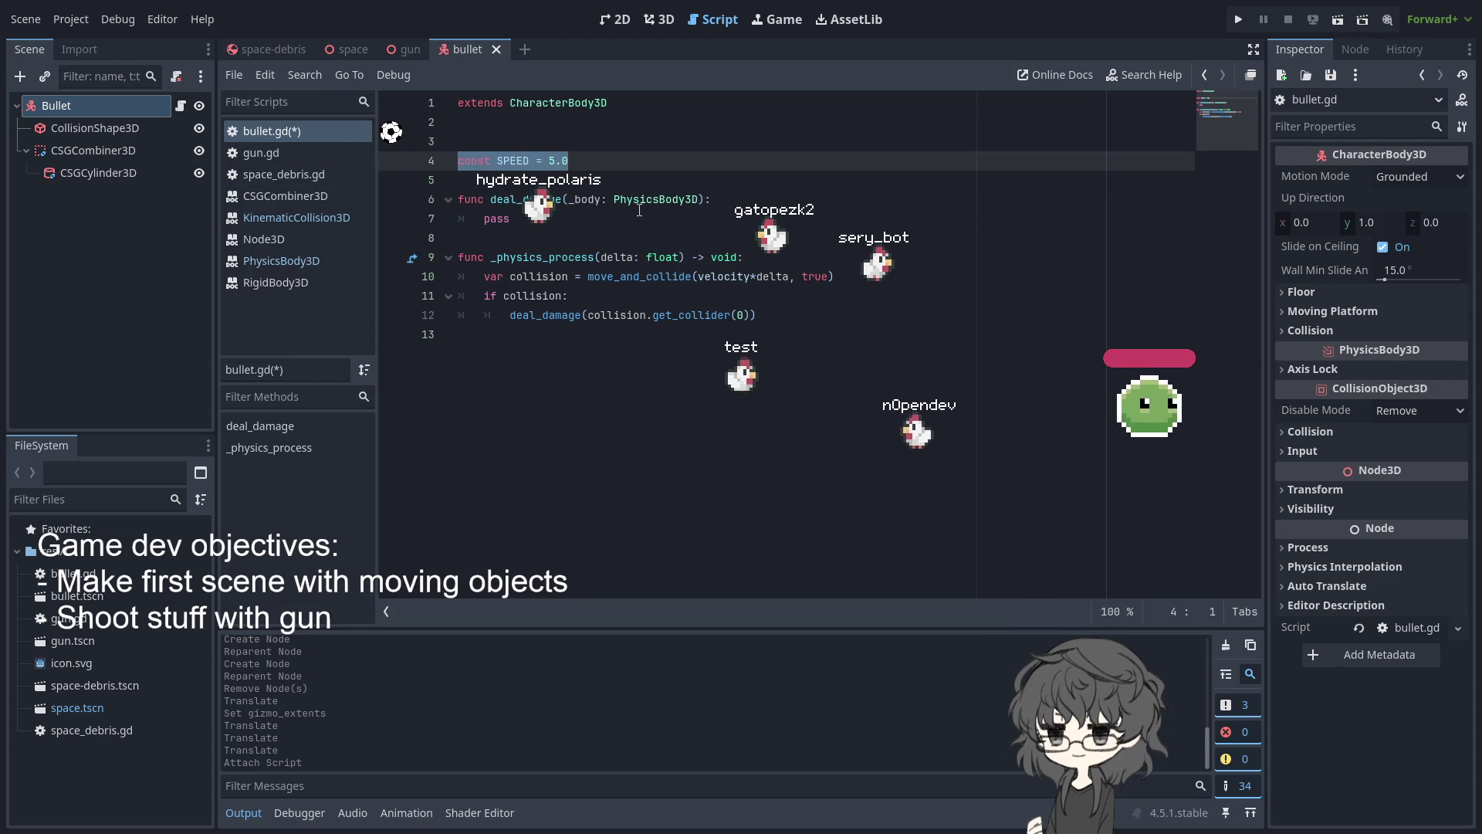
key("BackSpace")
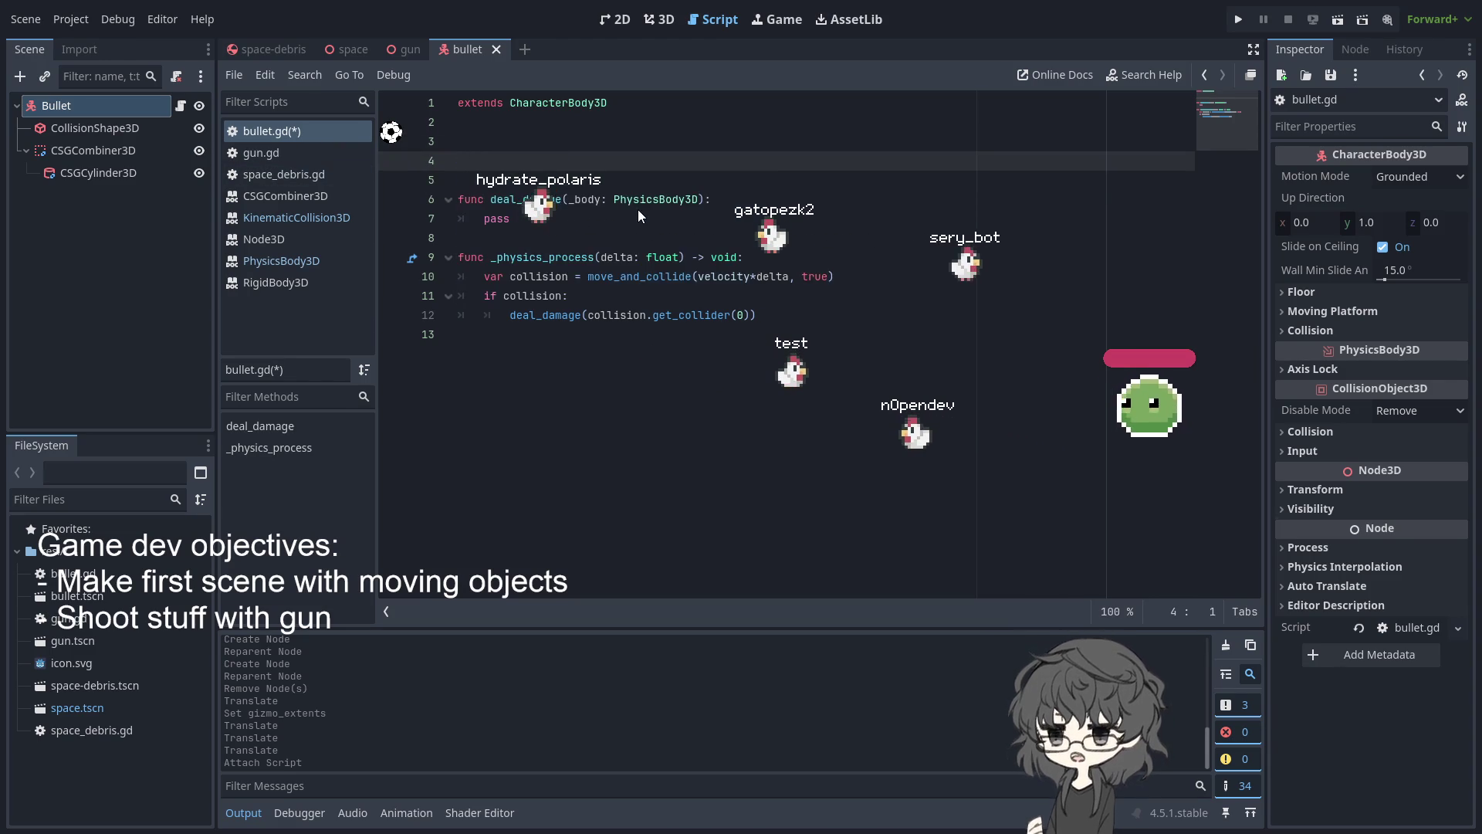
key("BackSpace")
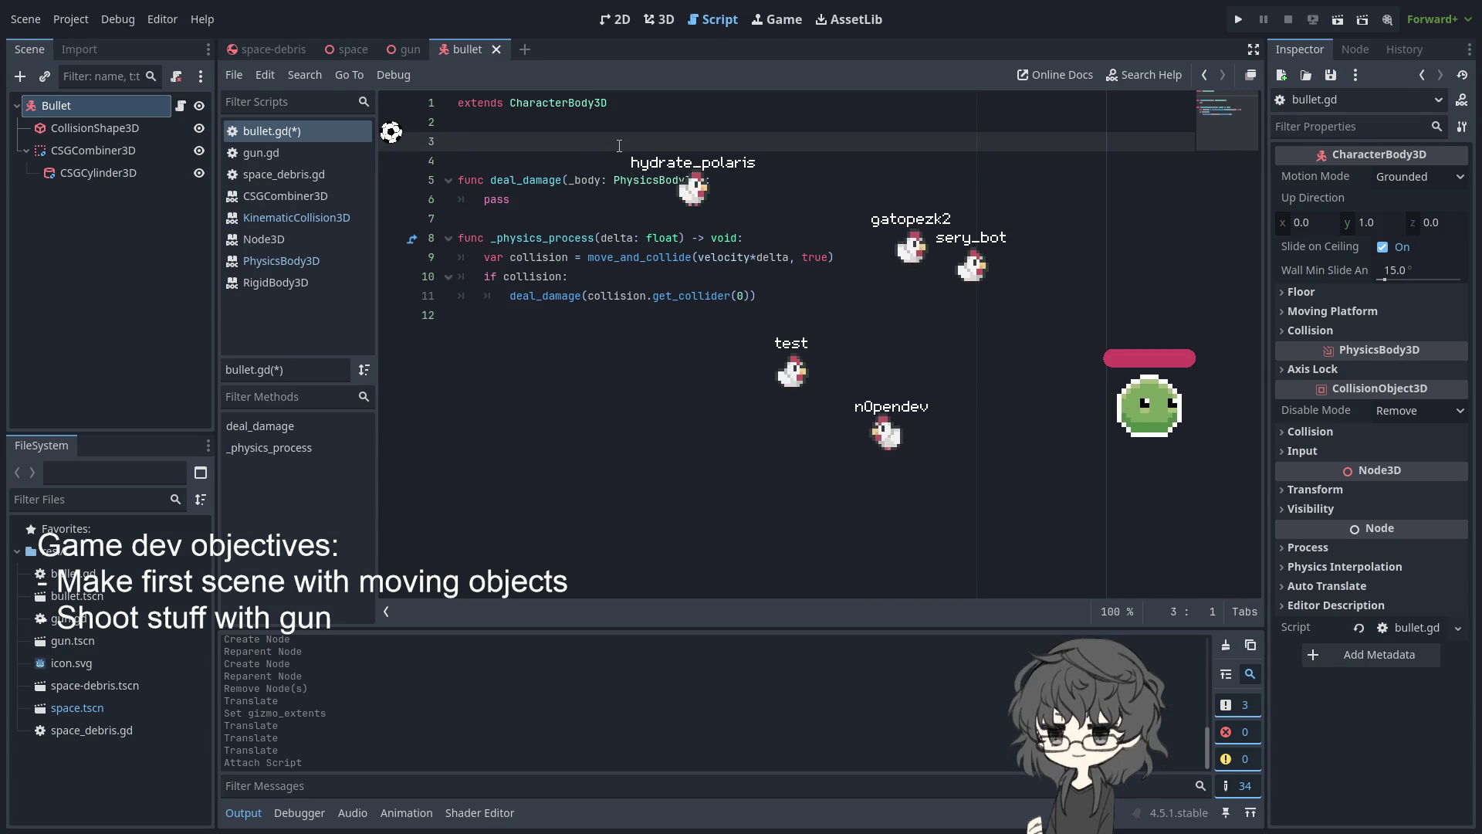
type("cu")
Add func _ready() setting velocity = Vector3.FORWARD*10, and save bullet.gd
key("BackSpace")
key("BackSpace")
type("func ")
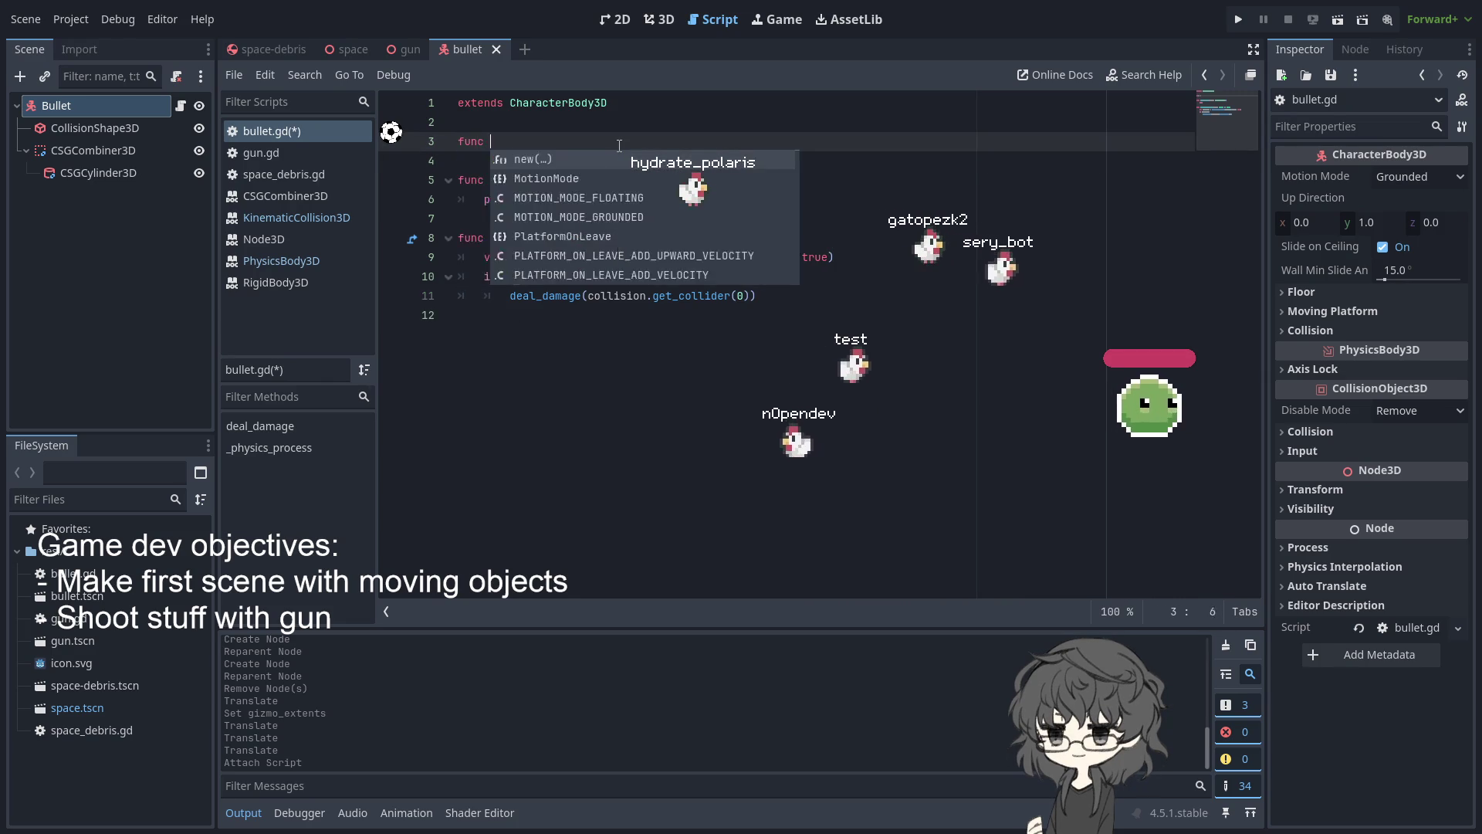
type("_ready")
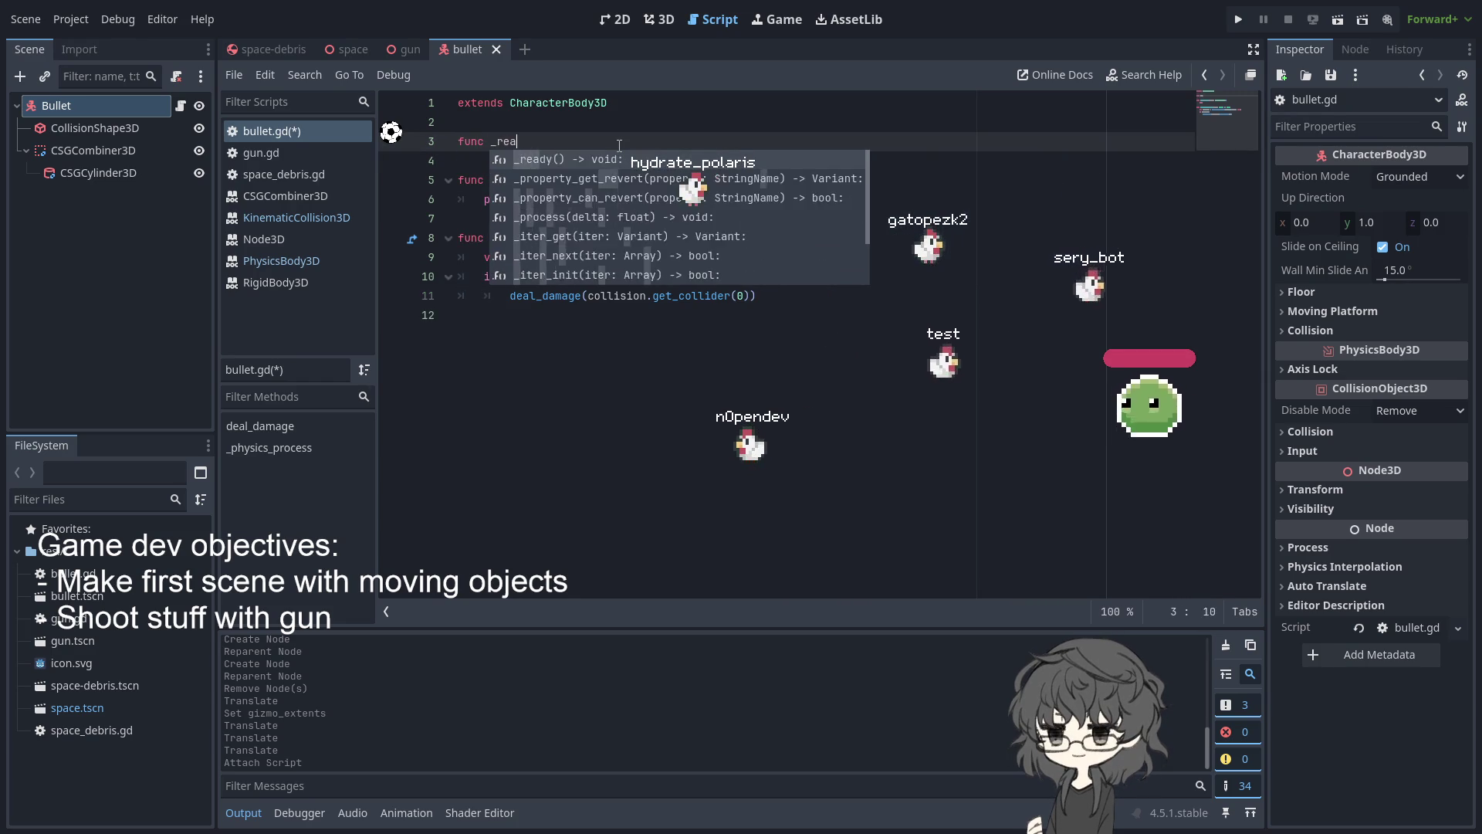
key("Return")
key("Return")
type("o")
key("Return")
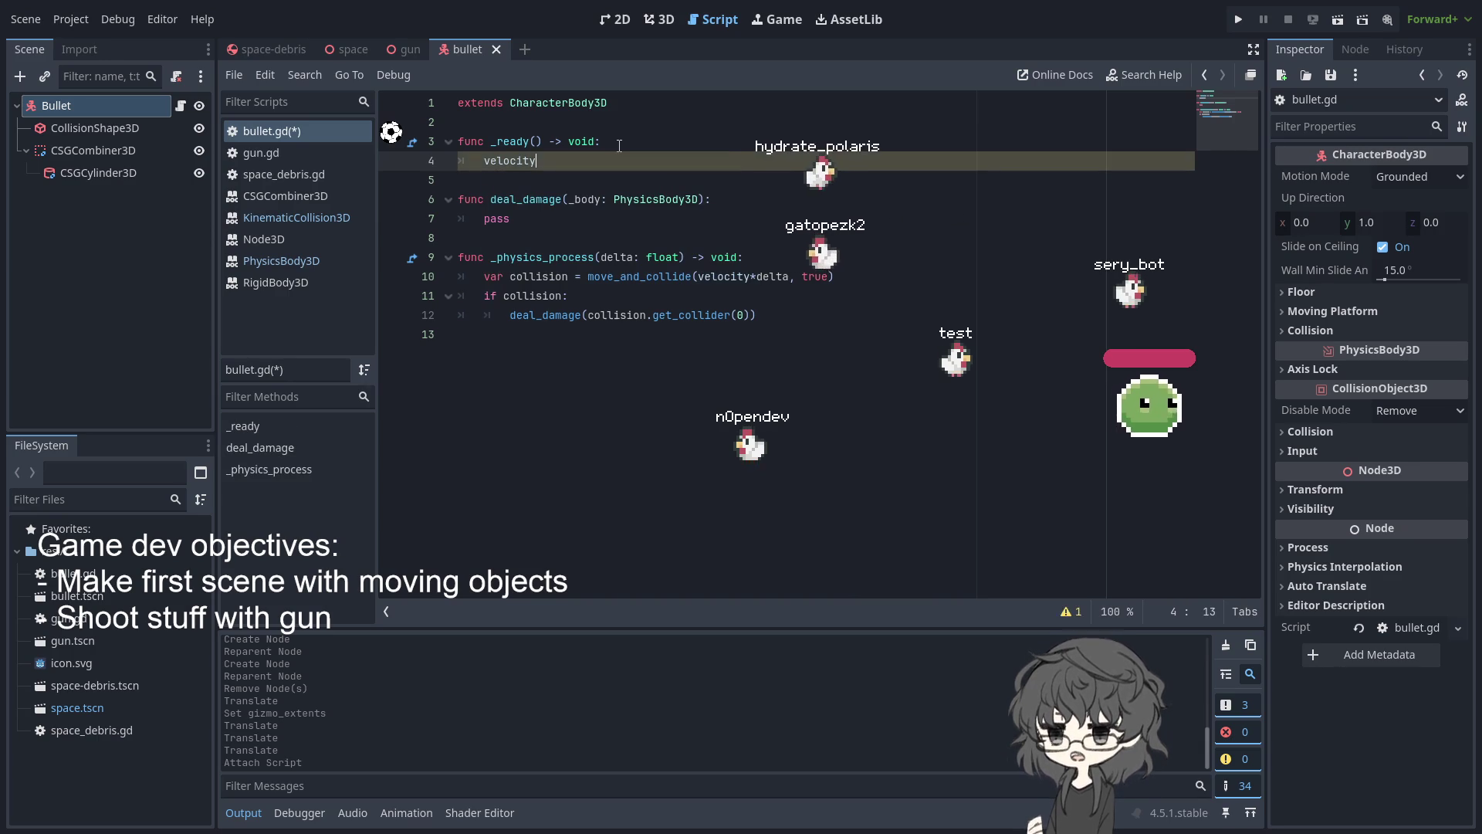
type("=")
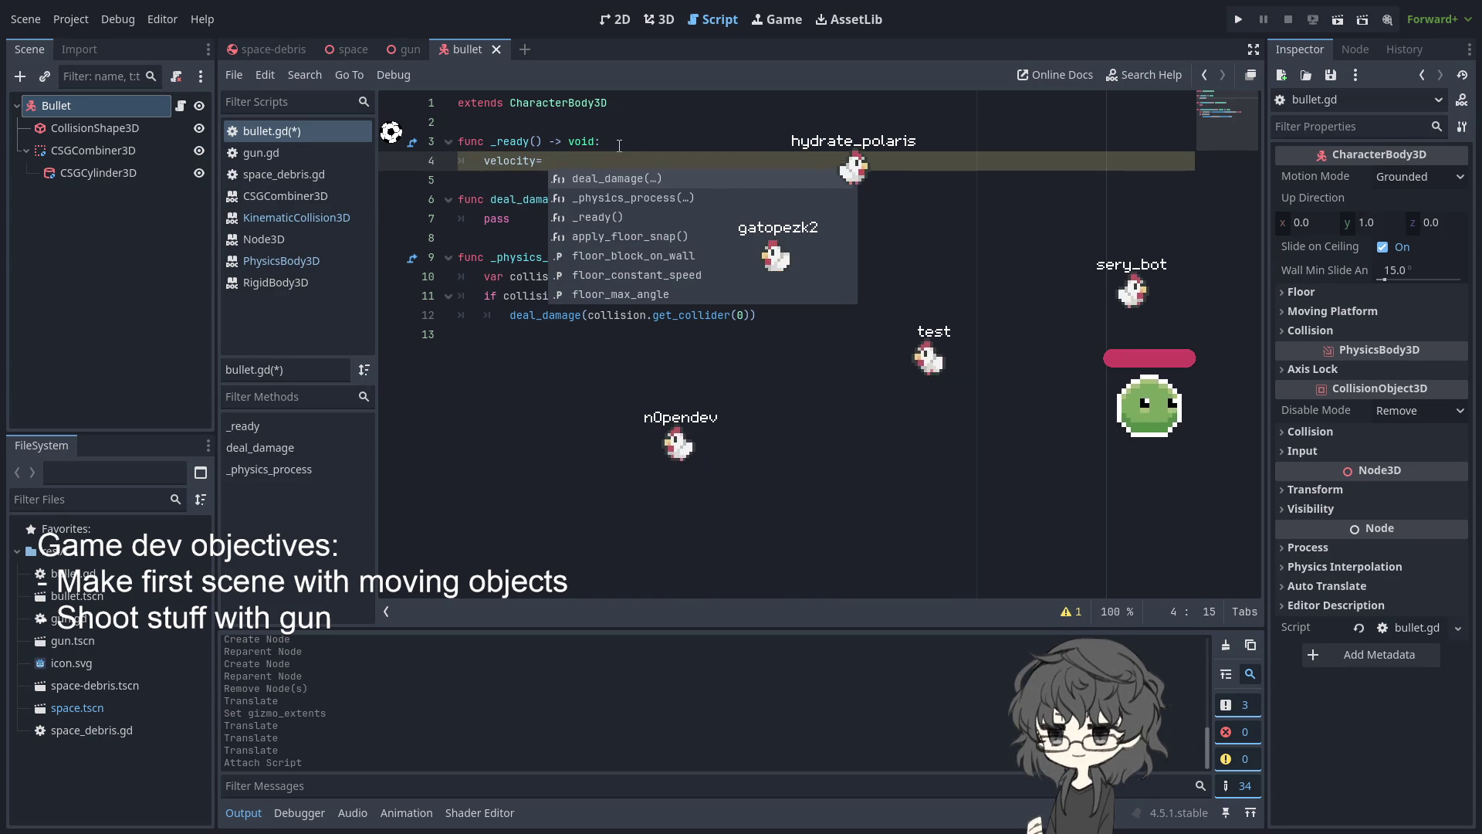
type(" Vector3.F")
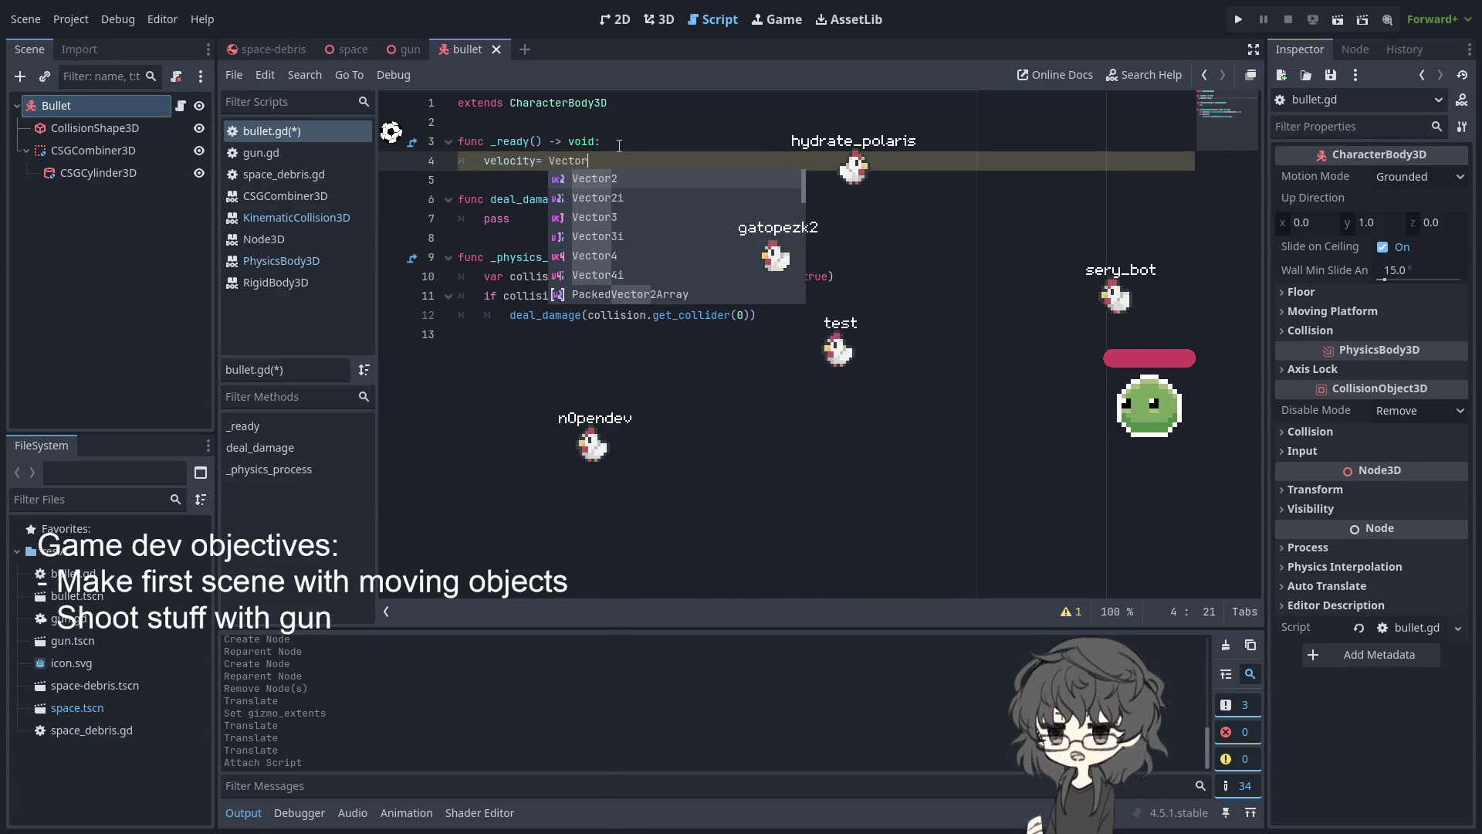
key("Return")
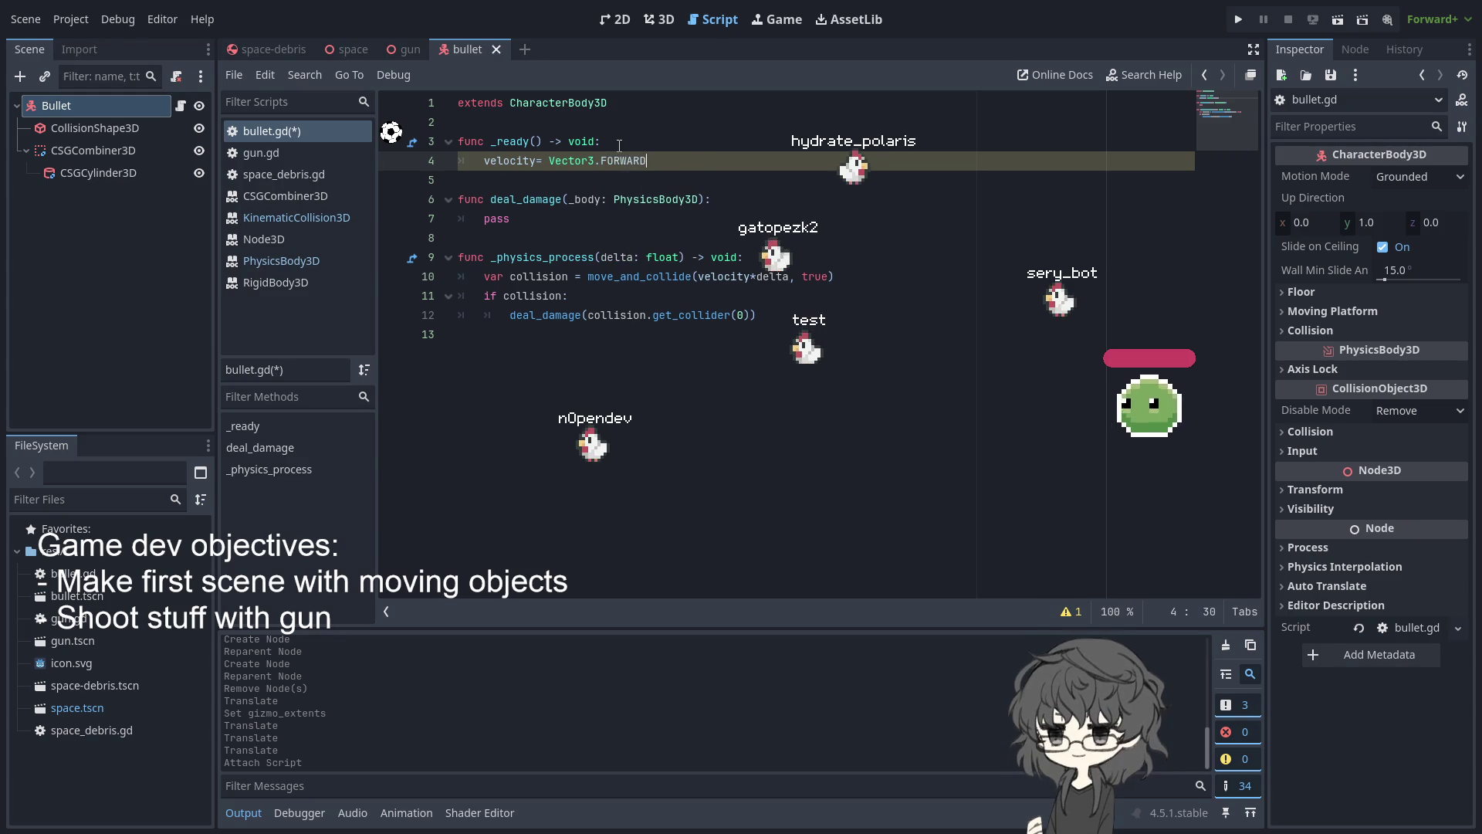
left_click(694, 143)
left_click(687, 163)
type("*")
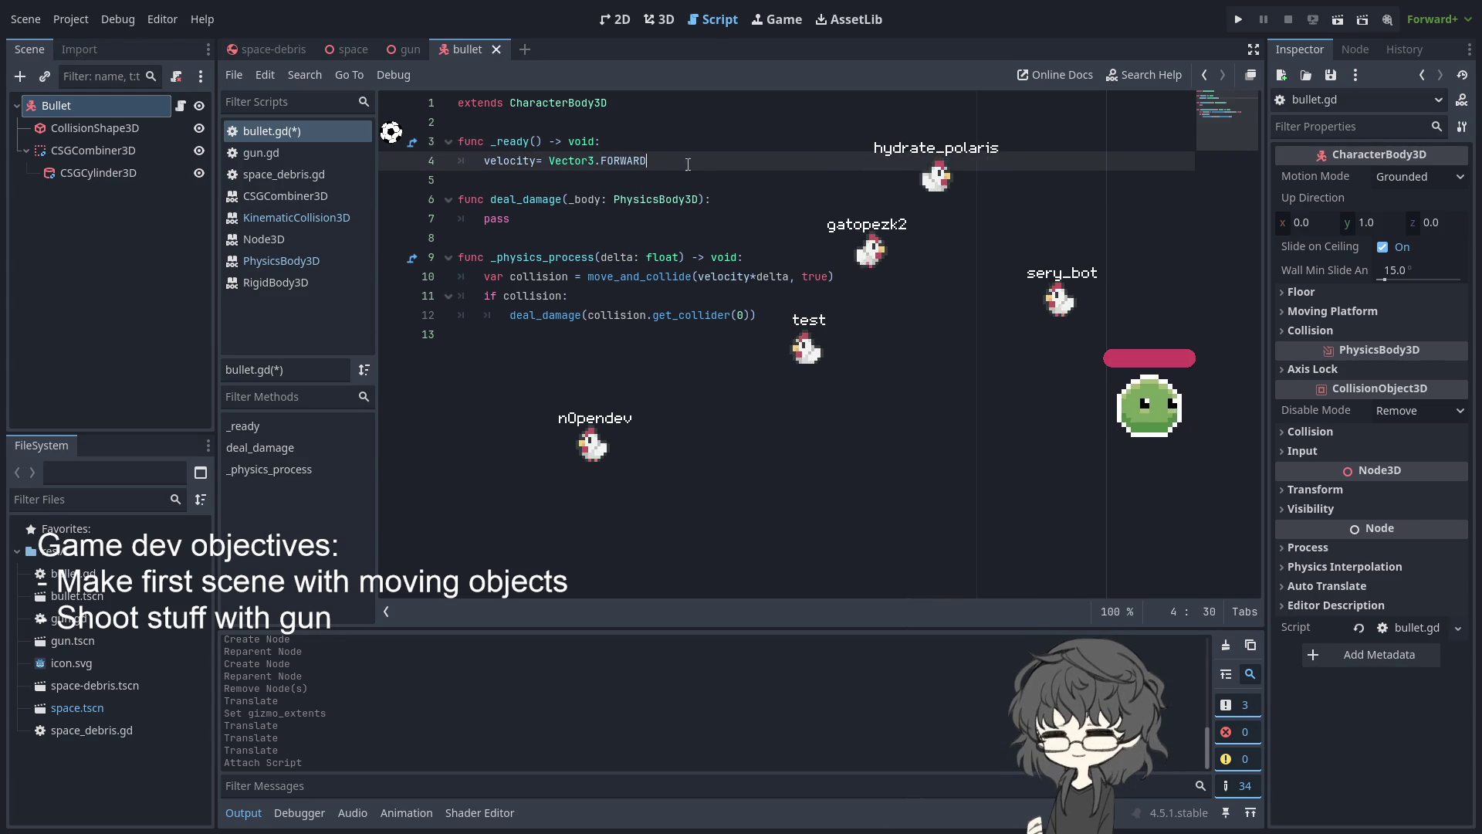
type("10")
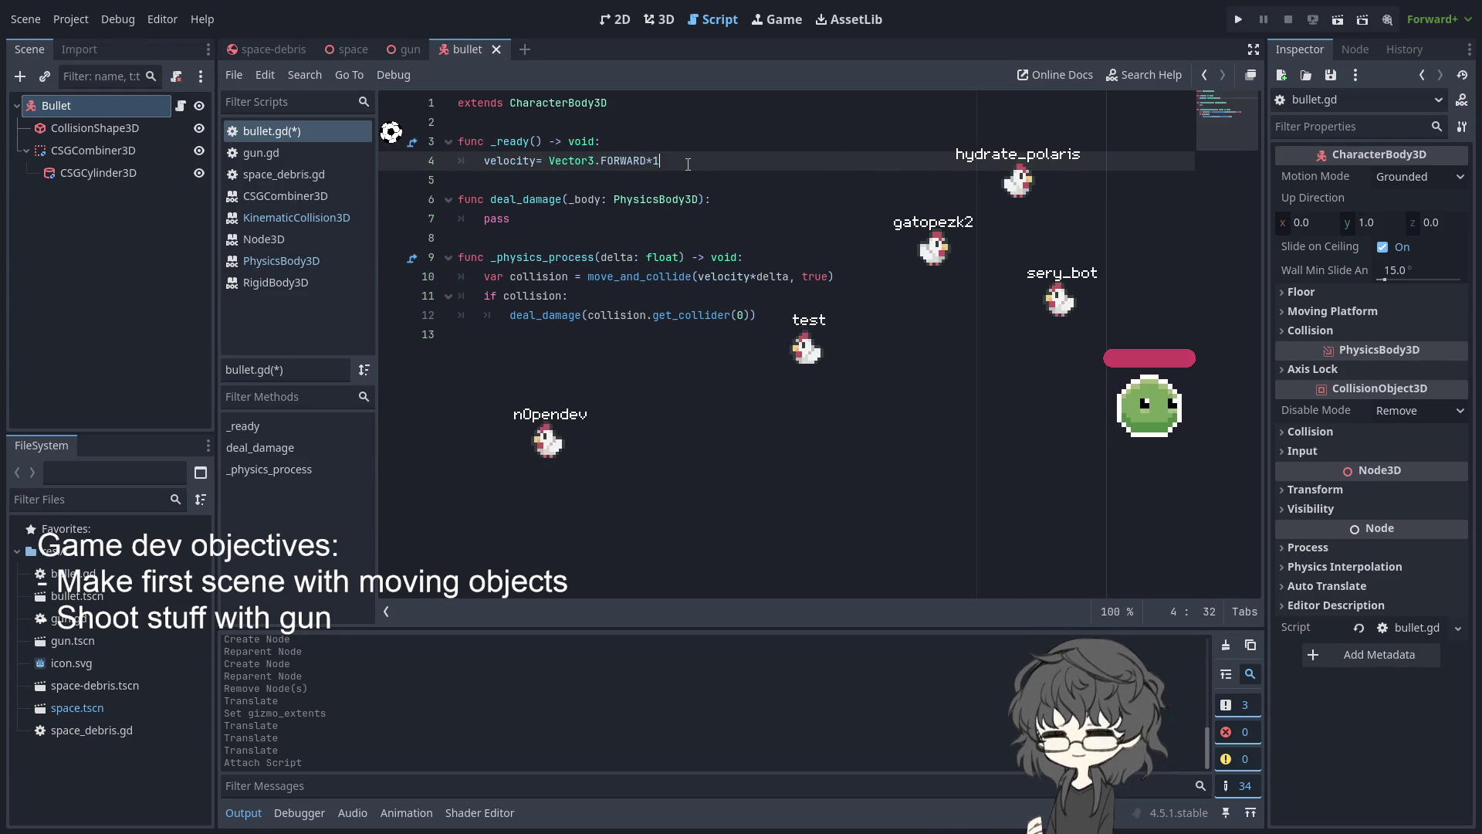
key("ctrl+s")
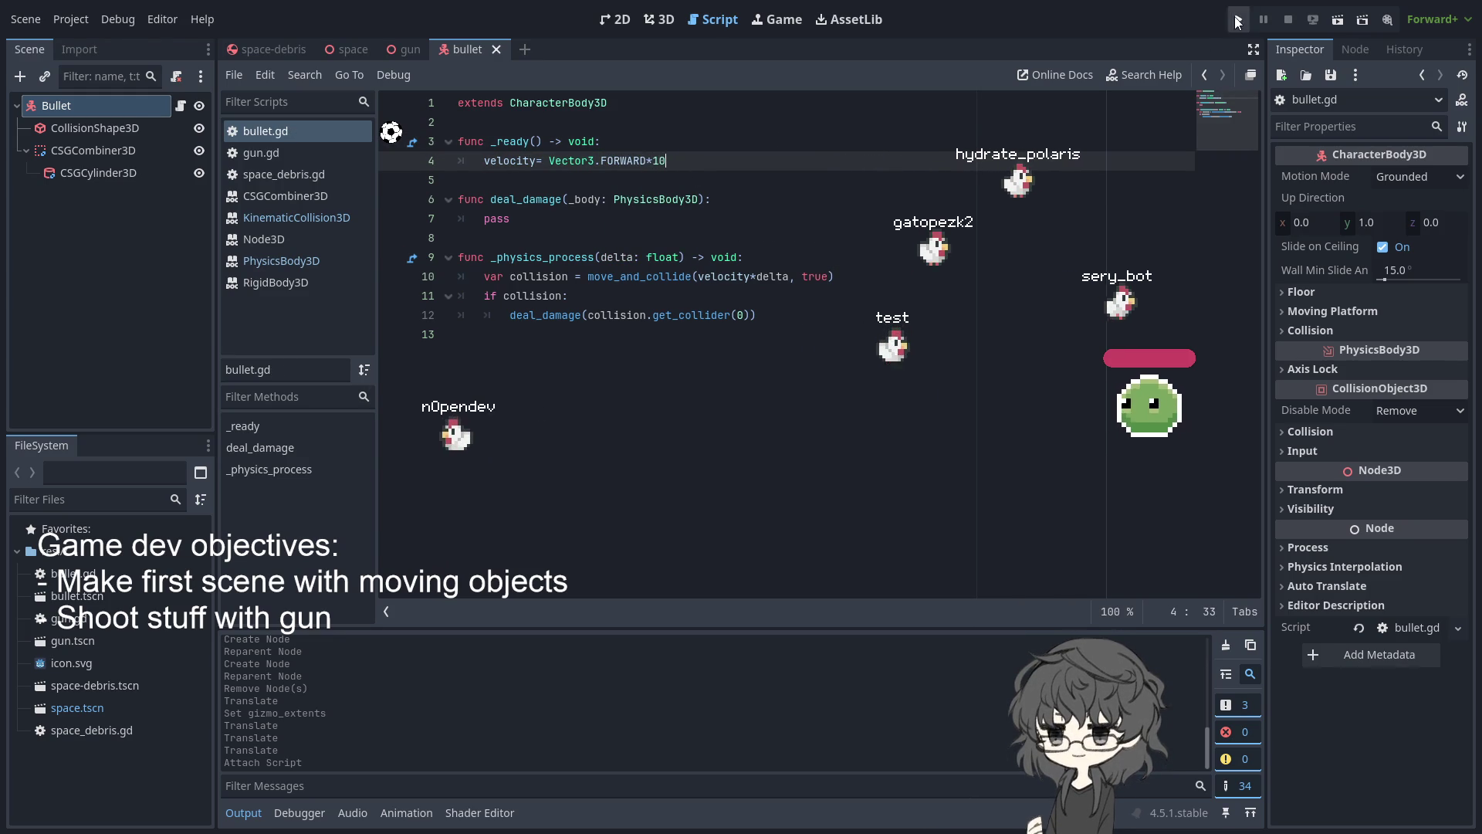
Run the project and look over the gun and bullet scenes in the 3D view
key("F5")
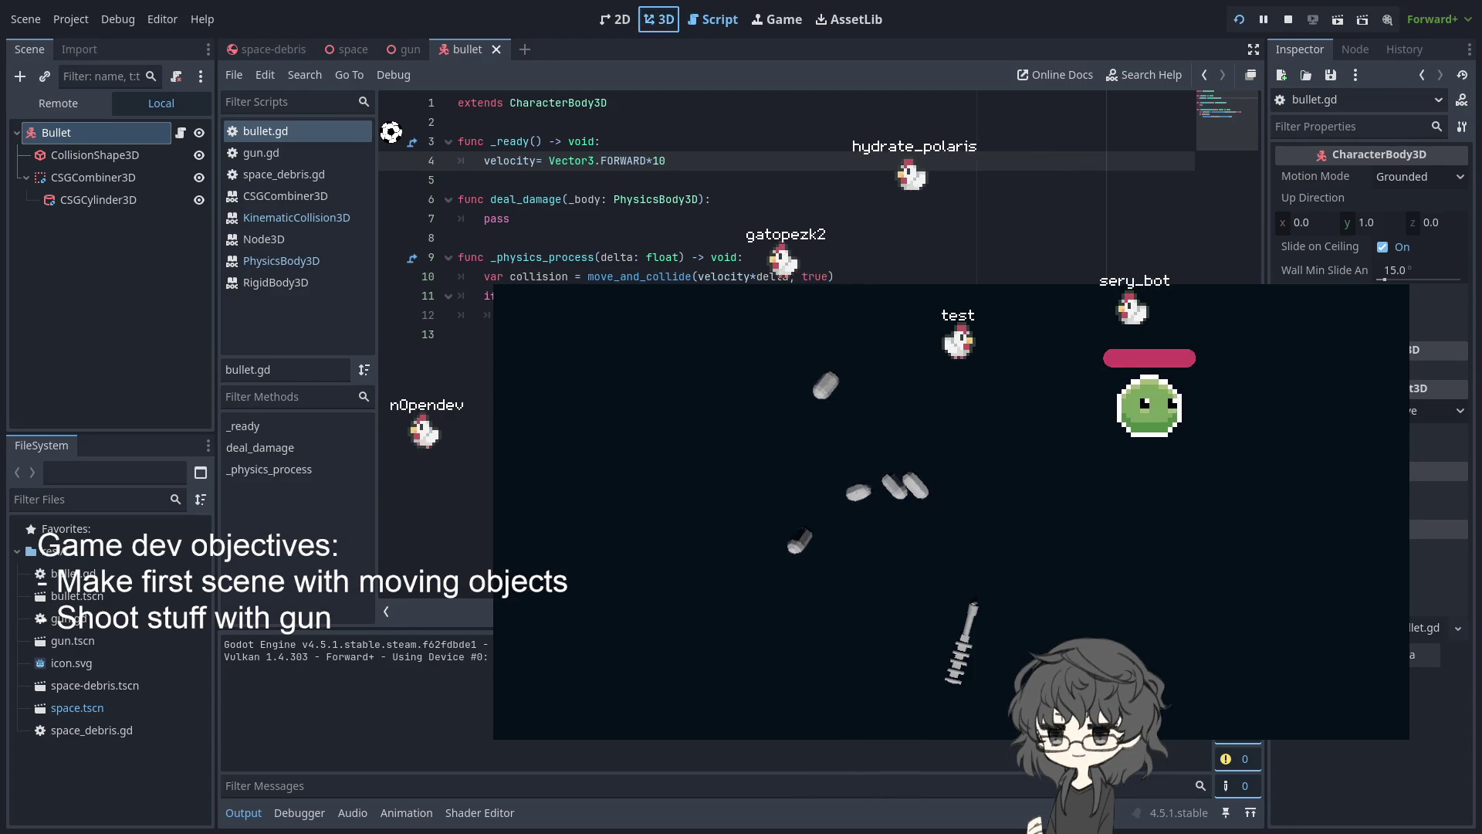
left_click(660, 17)
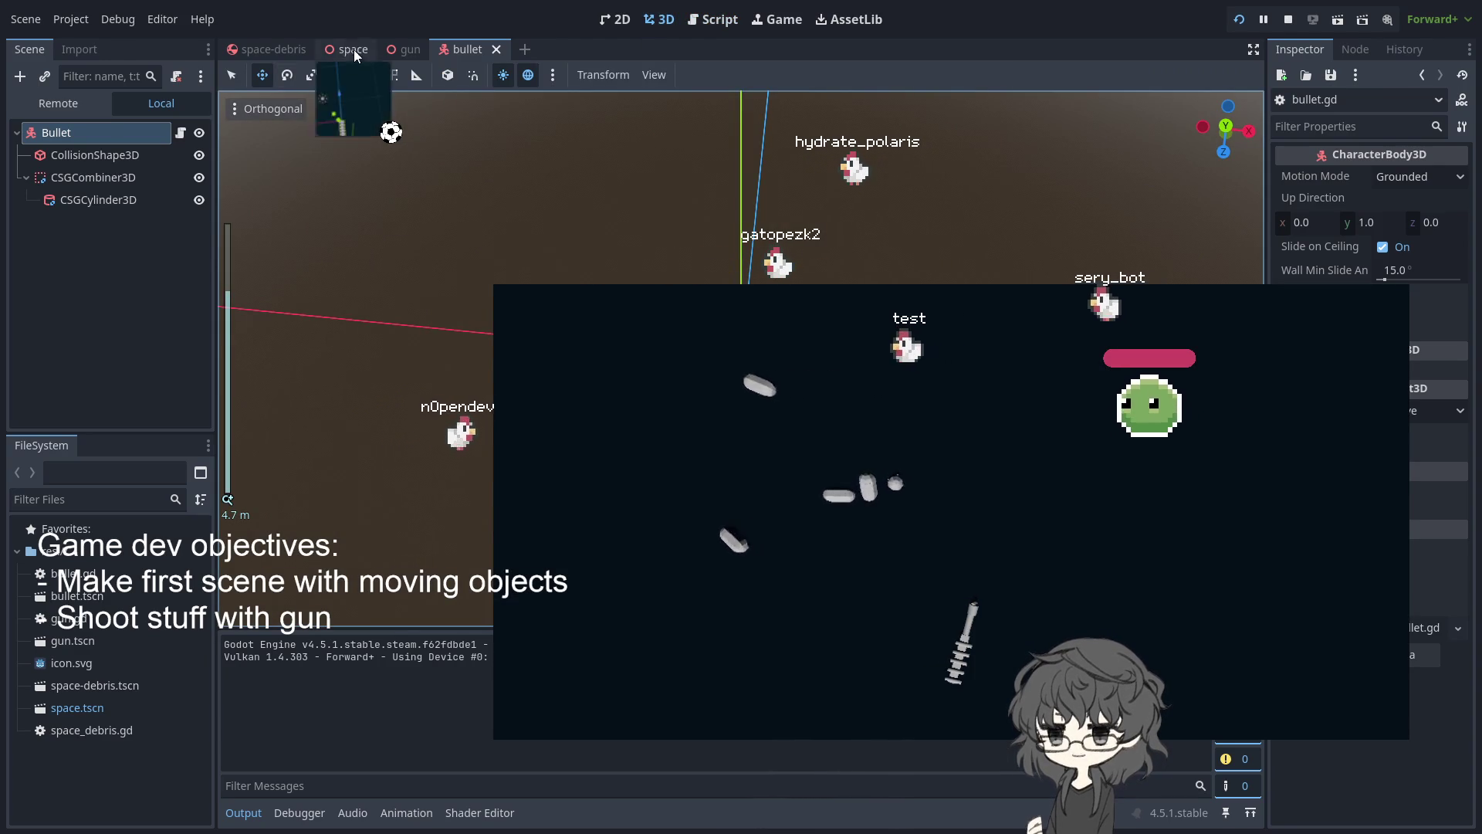
left_click(400, 49)
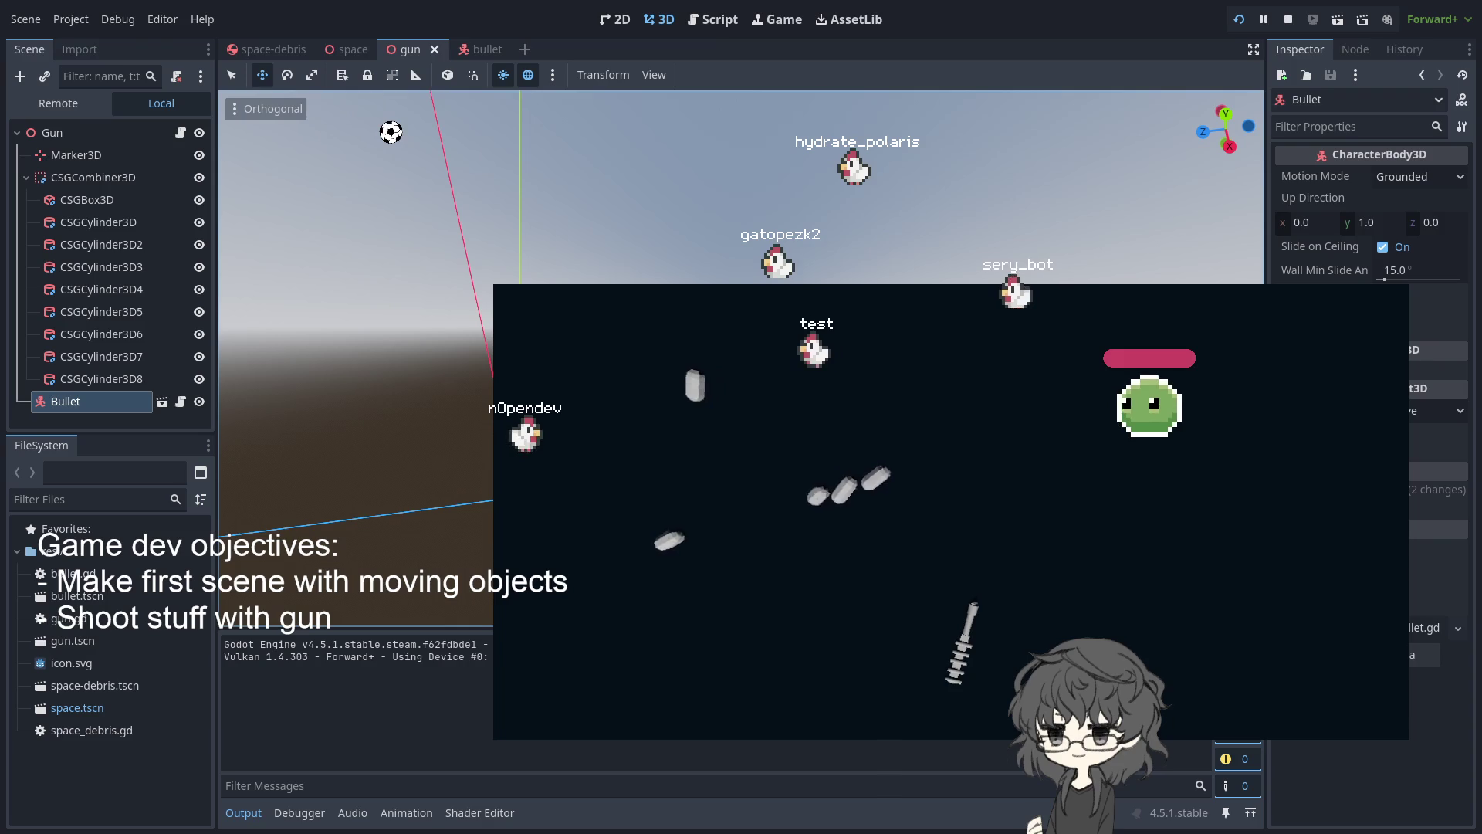
key("F5")
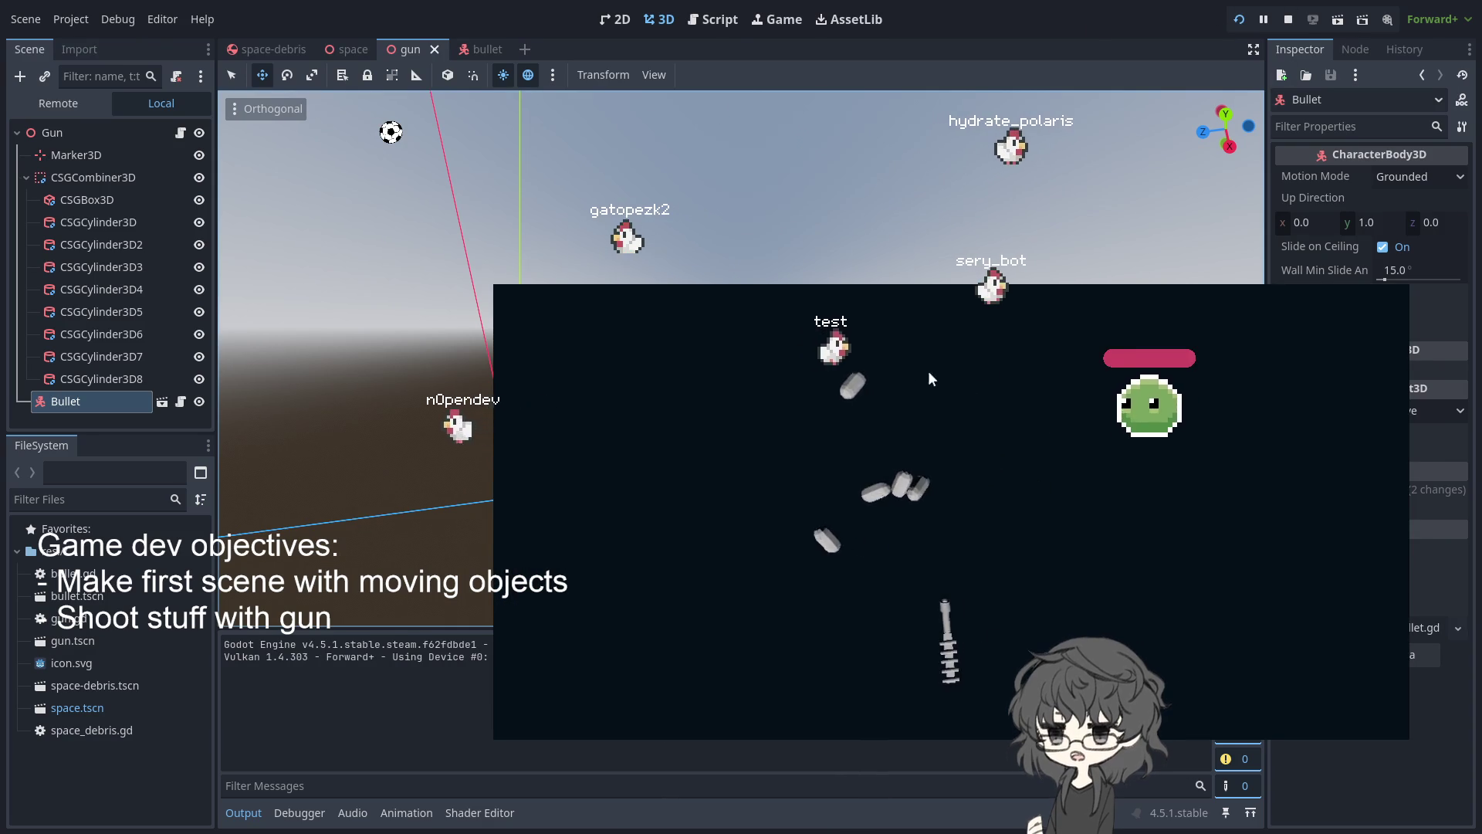
left_click(699, 203)
left_click(474, 49)
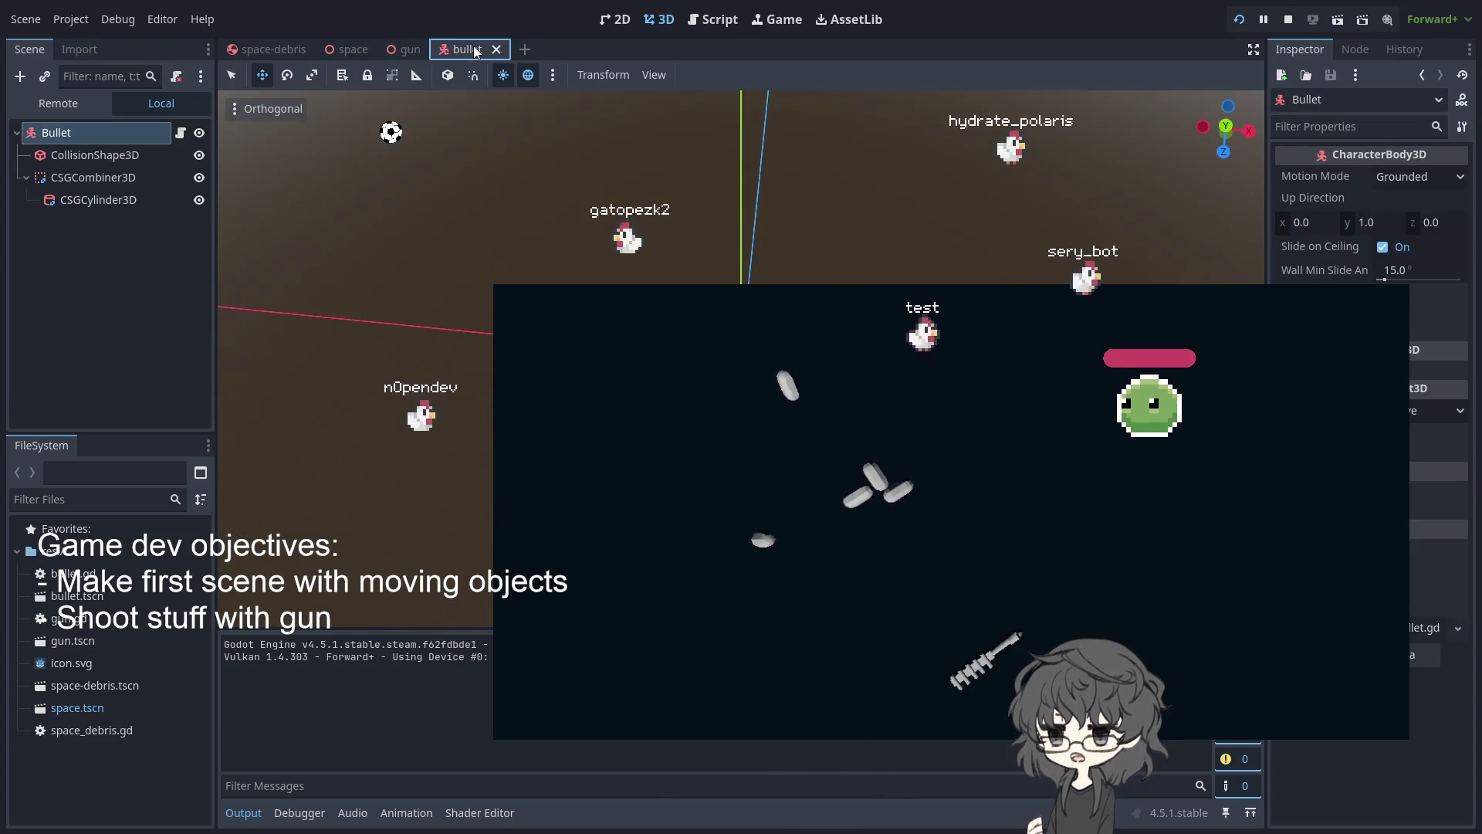
Remove the true argument from move_and_collide on line 10 of bullet.gd
left_click(177, 136)
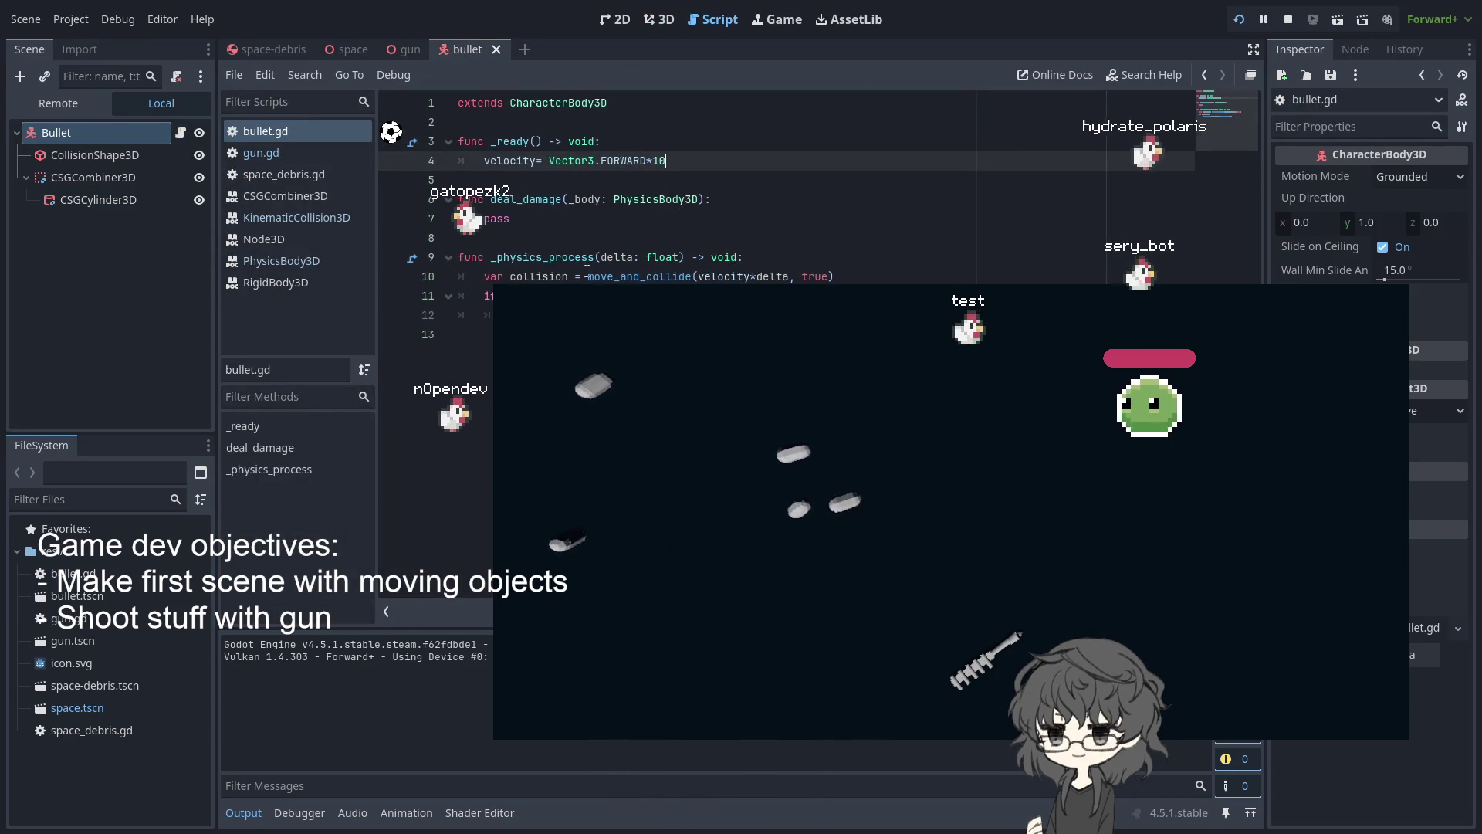
double_click(617, 276)
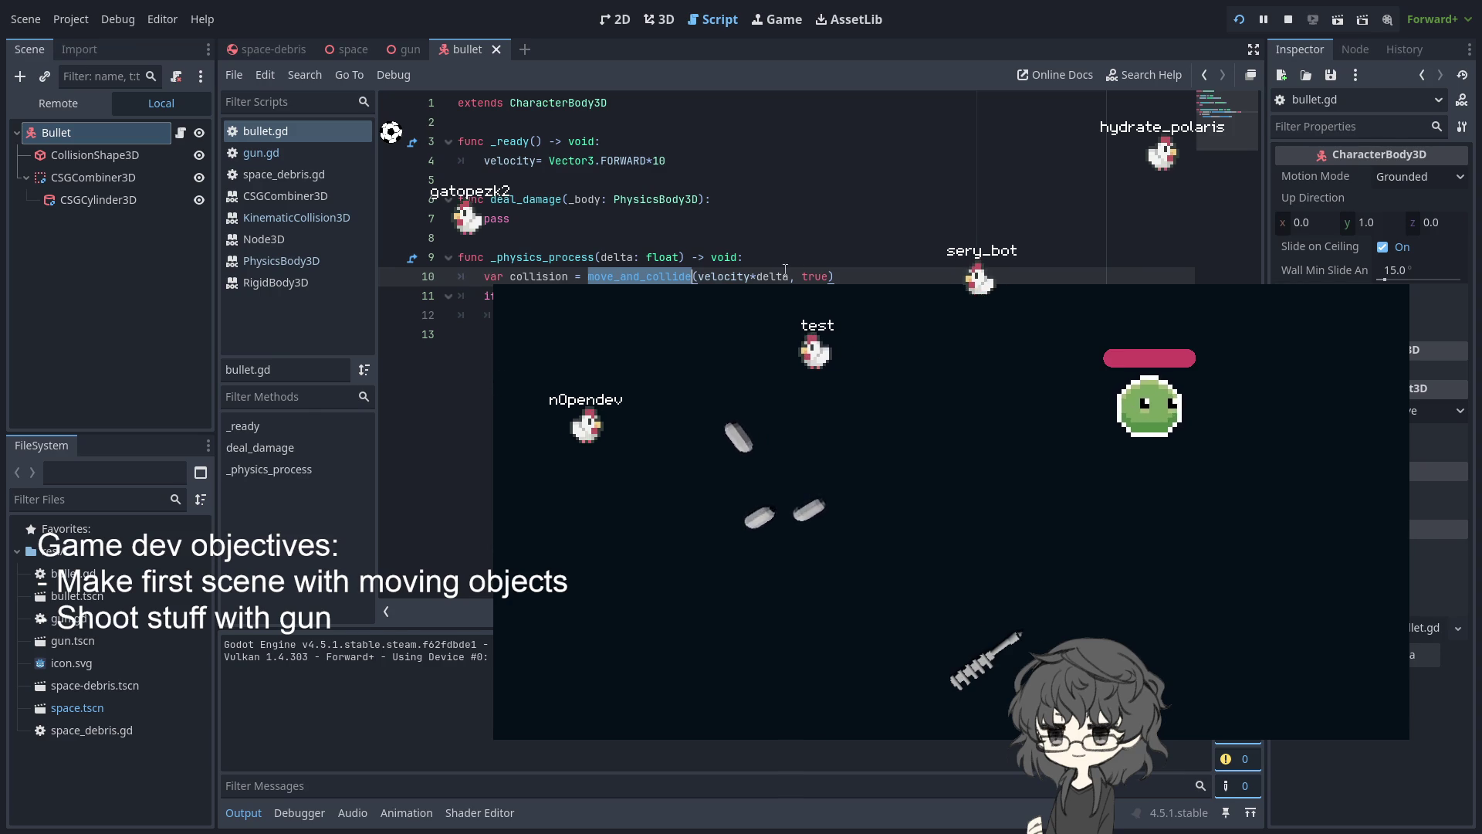
left_click(827, 276)
key("BackSpace")
key("BackSpace")
key("BackSpace")
key("BackSpace")
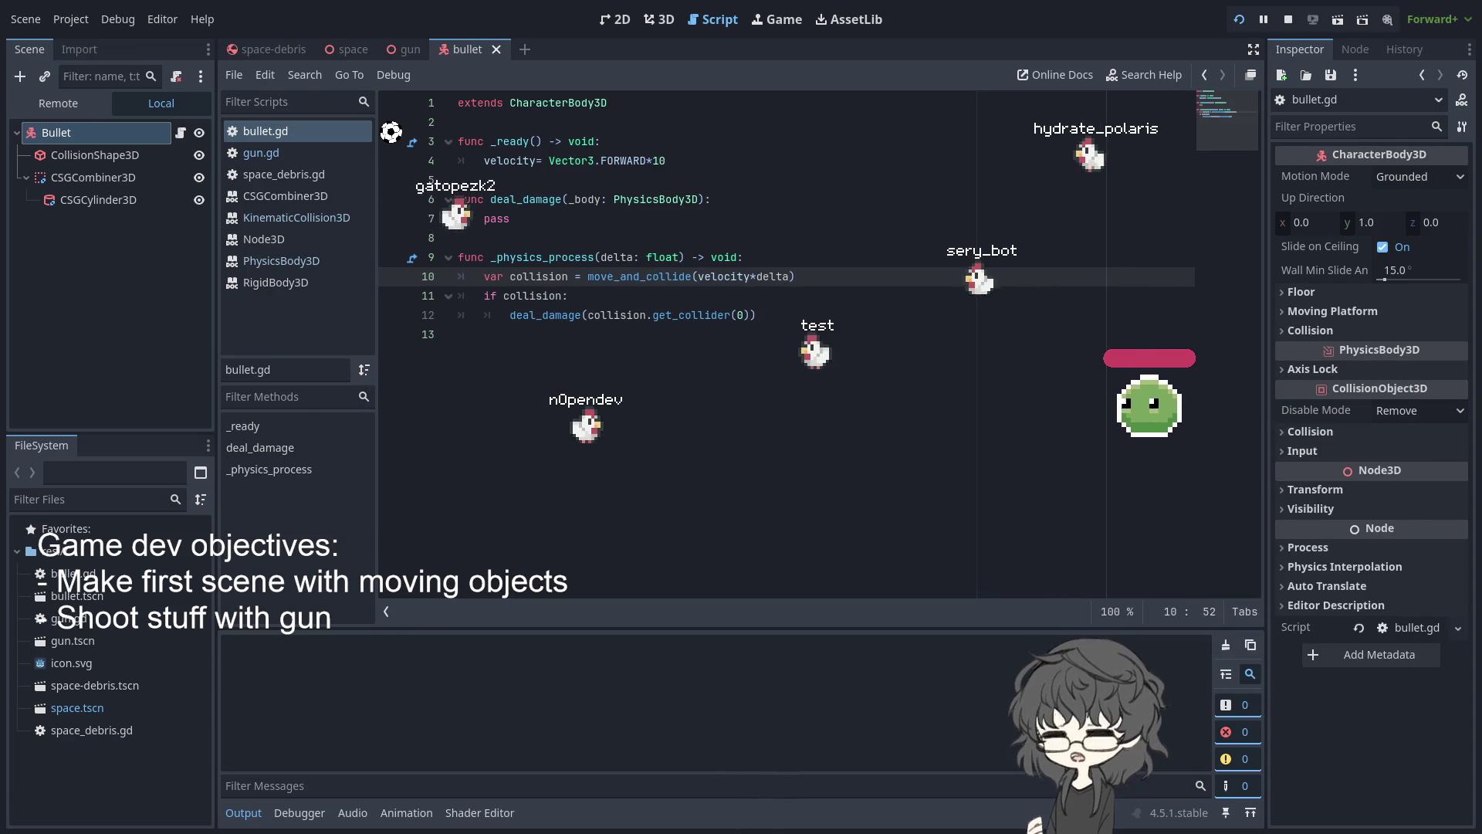
Relaunch the game several times to test firing bullets, then stop it with F8
key("F5")
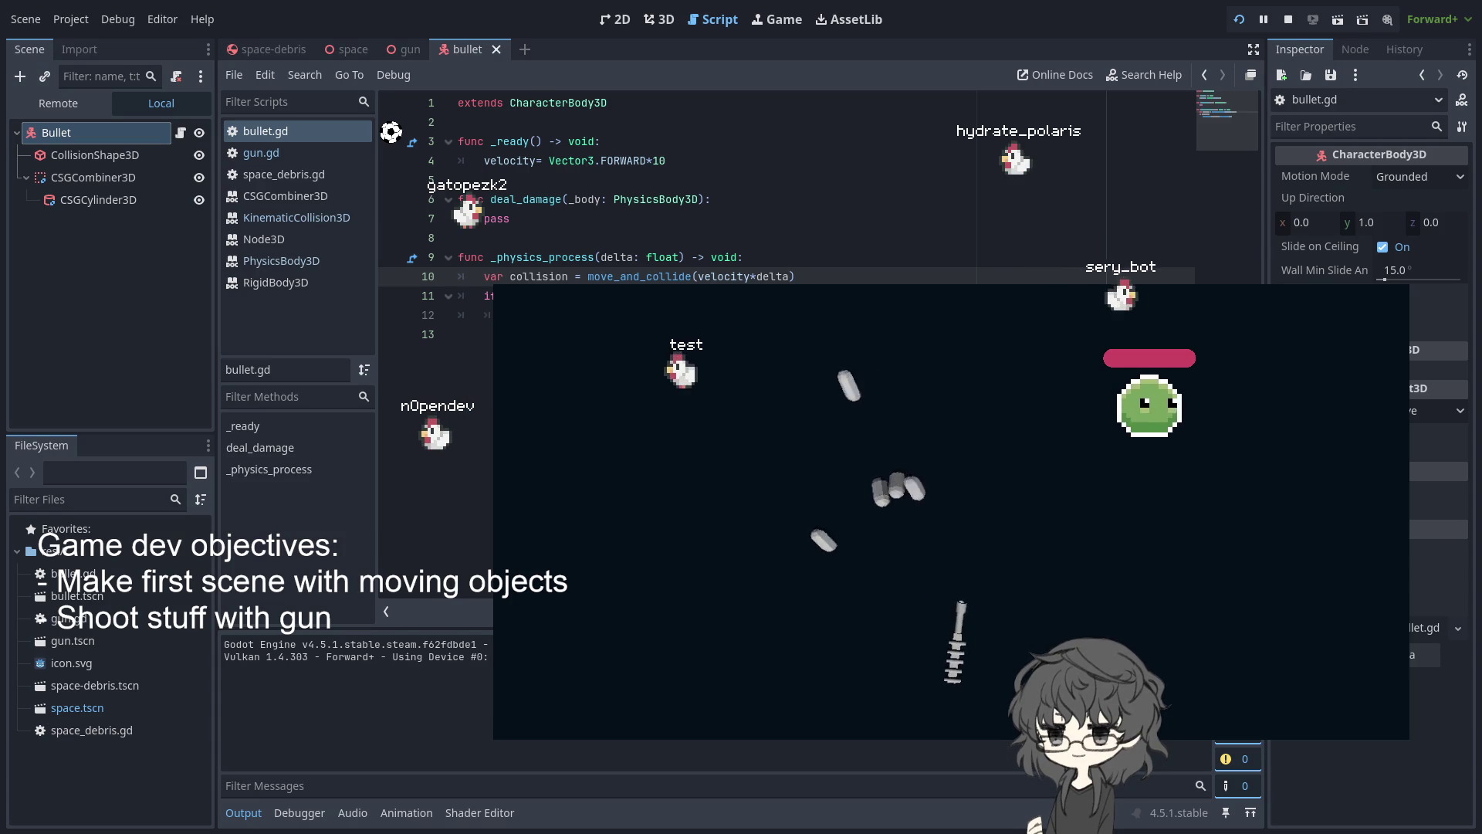
key("F8")
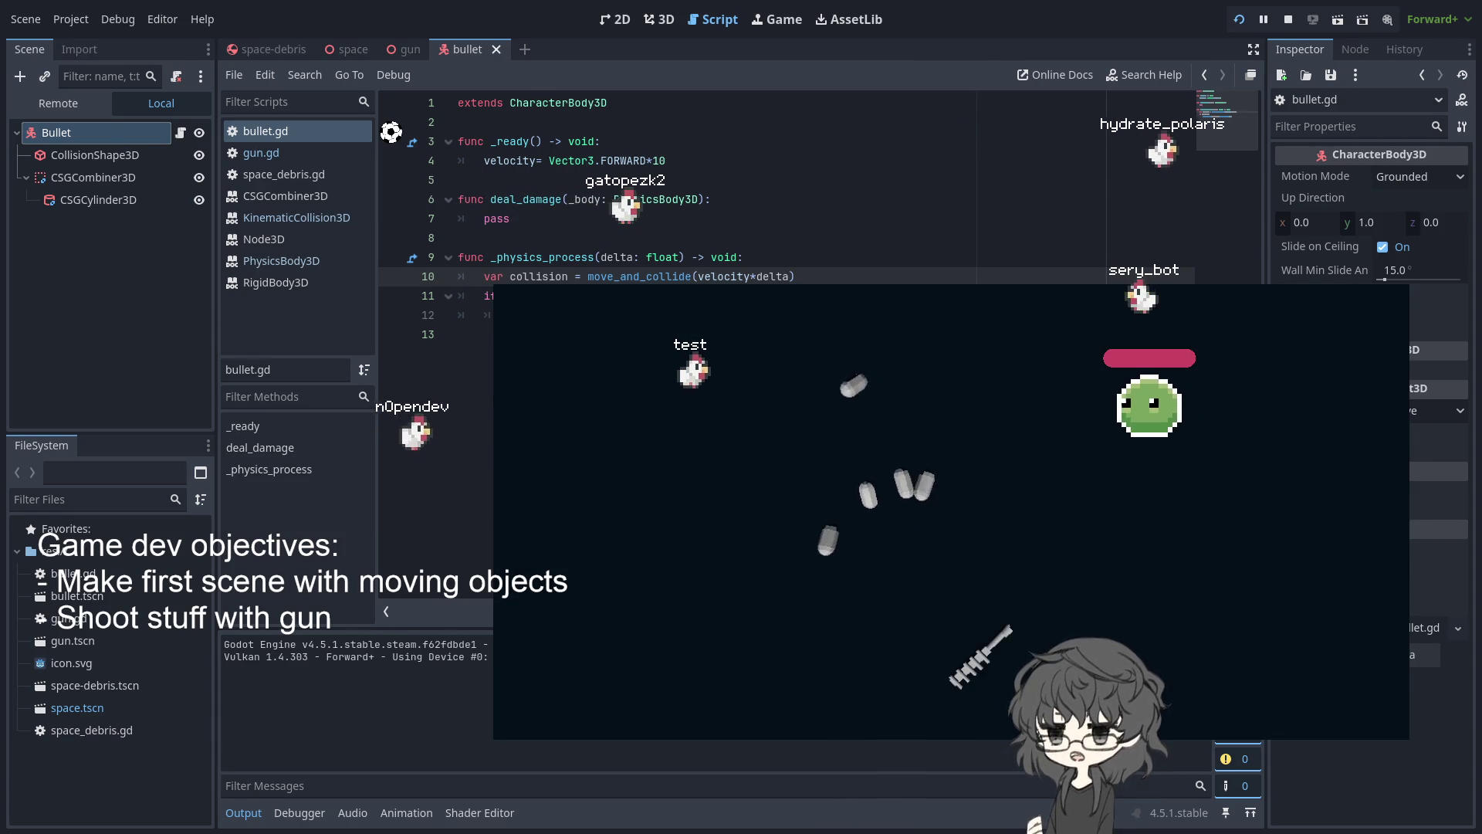
key("F8")
key("F5")
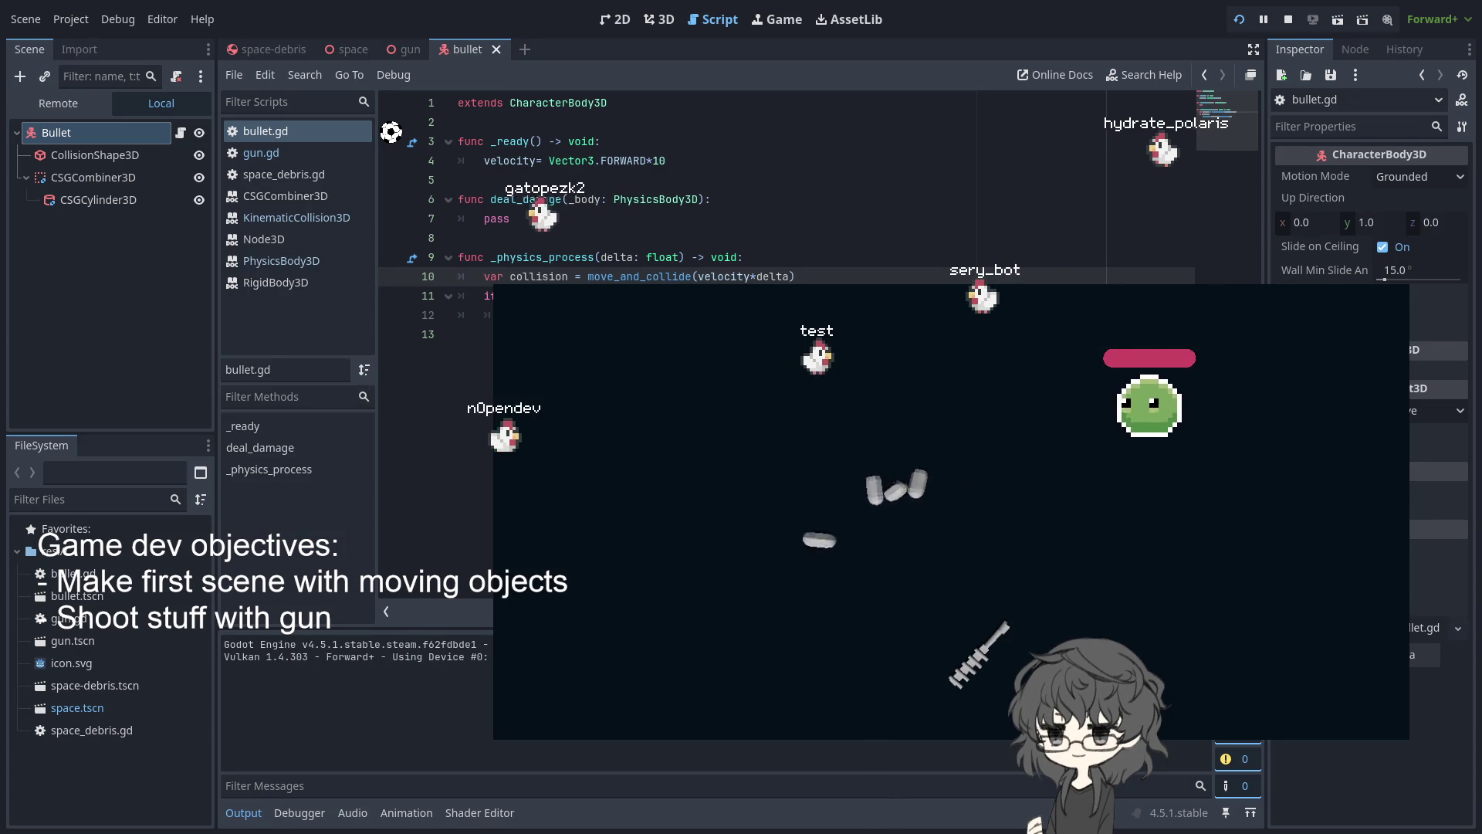
key("F5")
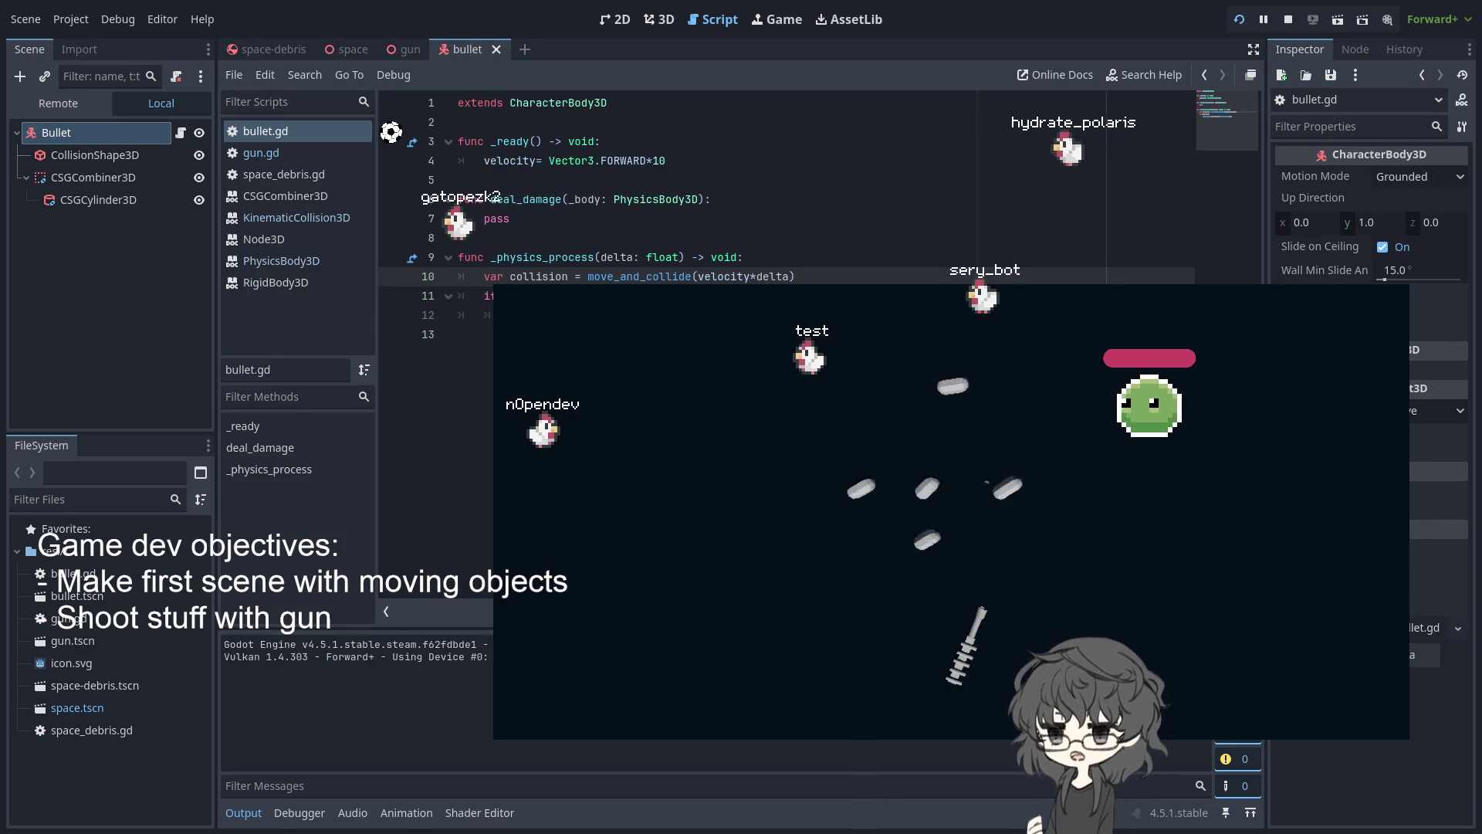
key("F5")
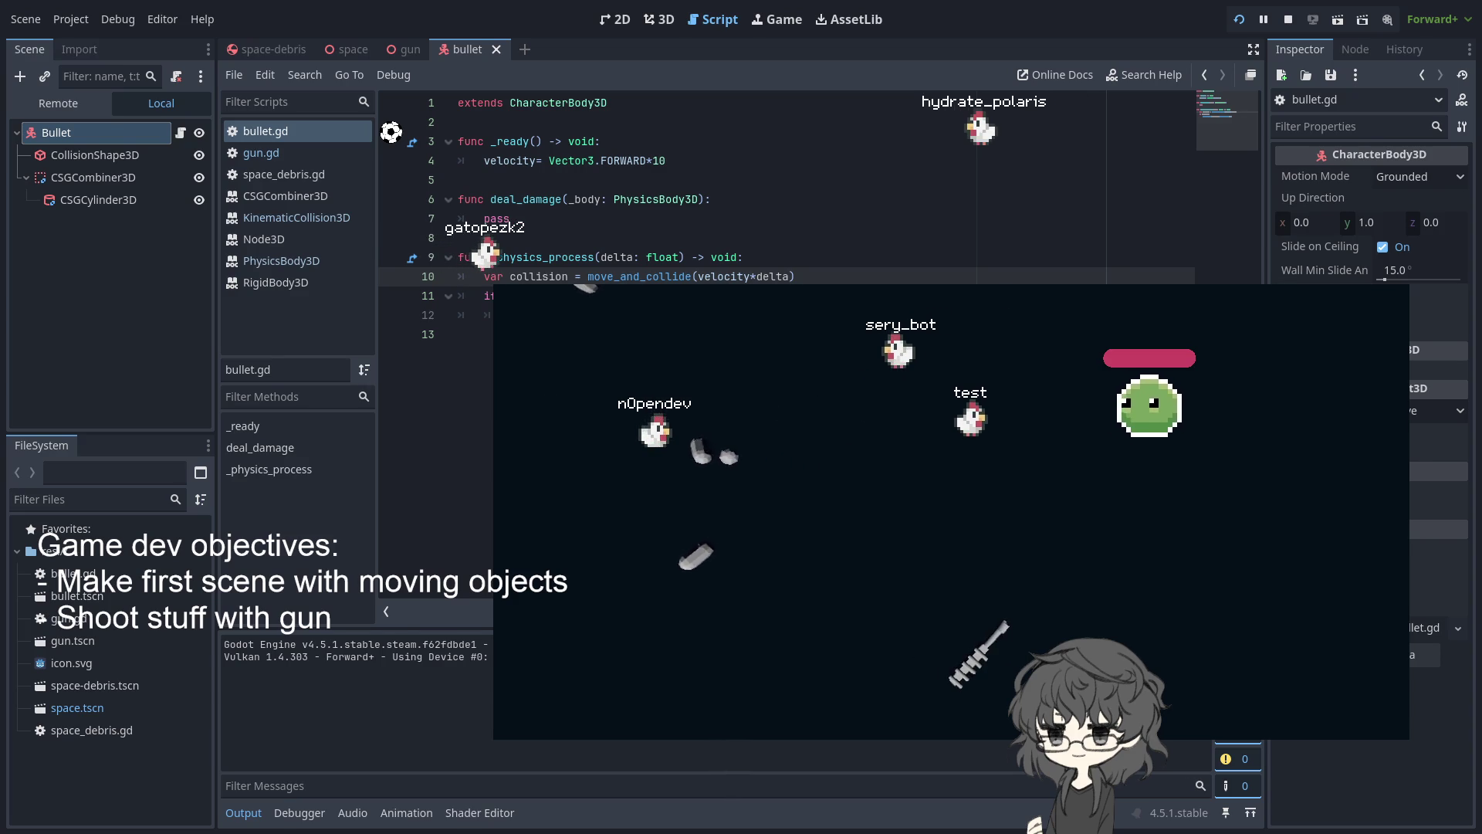
key("F8")
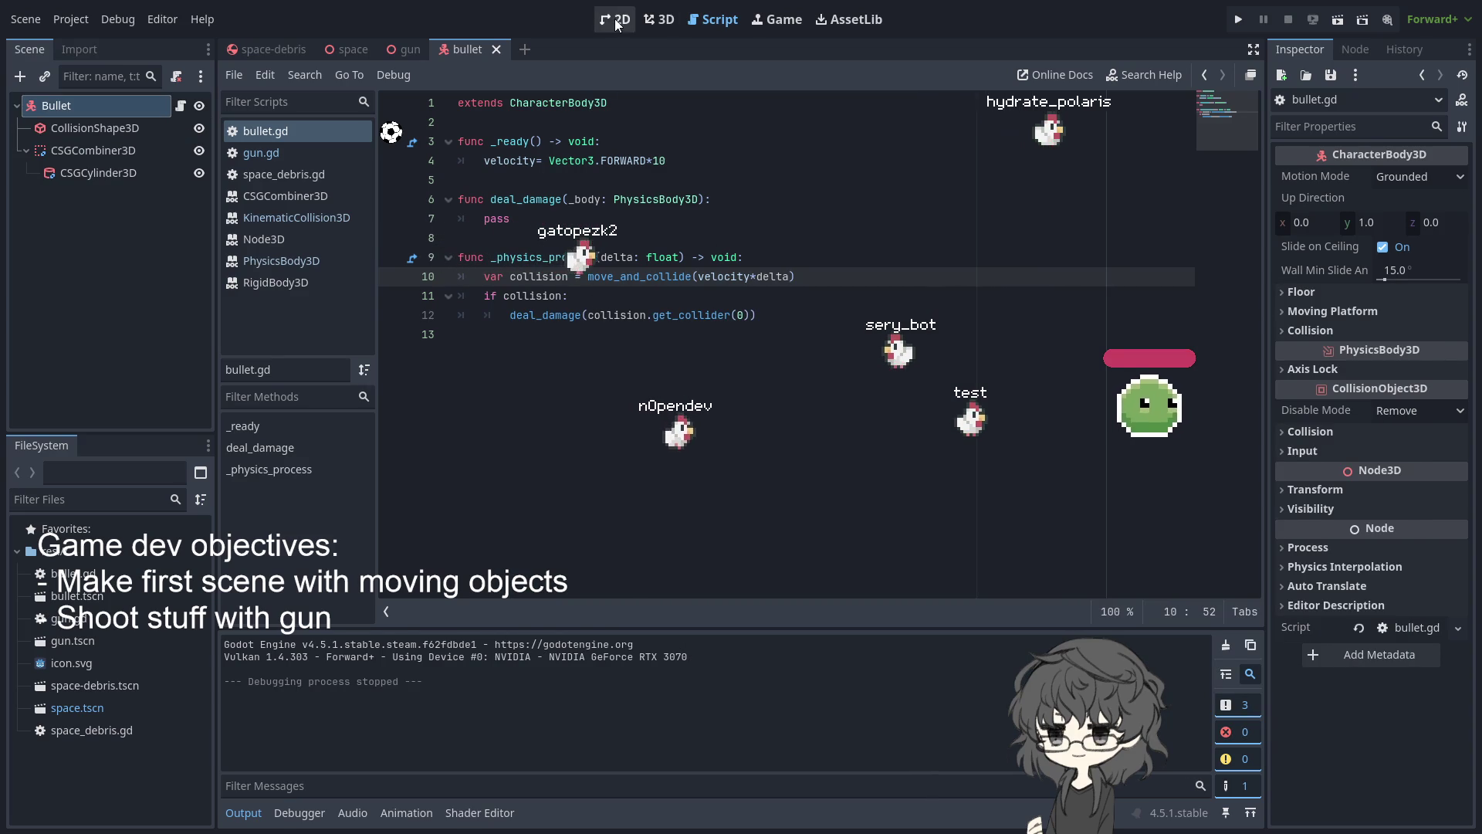
Switch to the 3D view and expand then collapse the collision layer and Input sections
key("ctrl+F2")
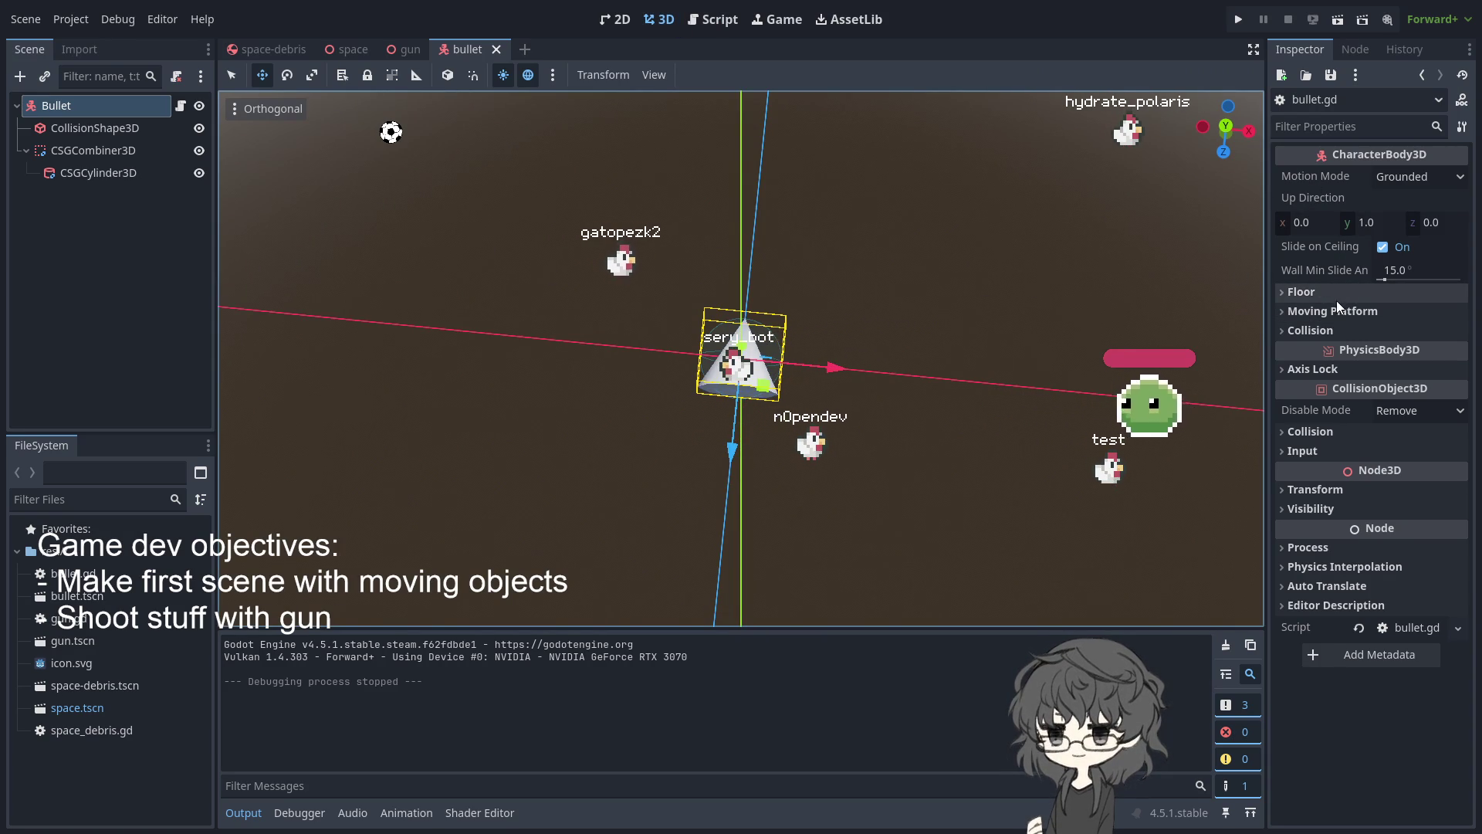
left_click(1344, 336)
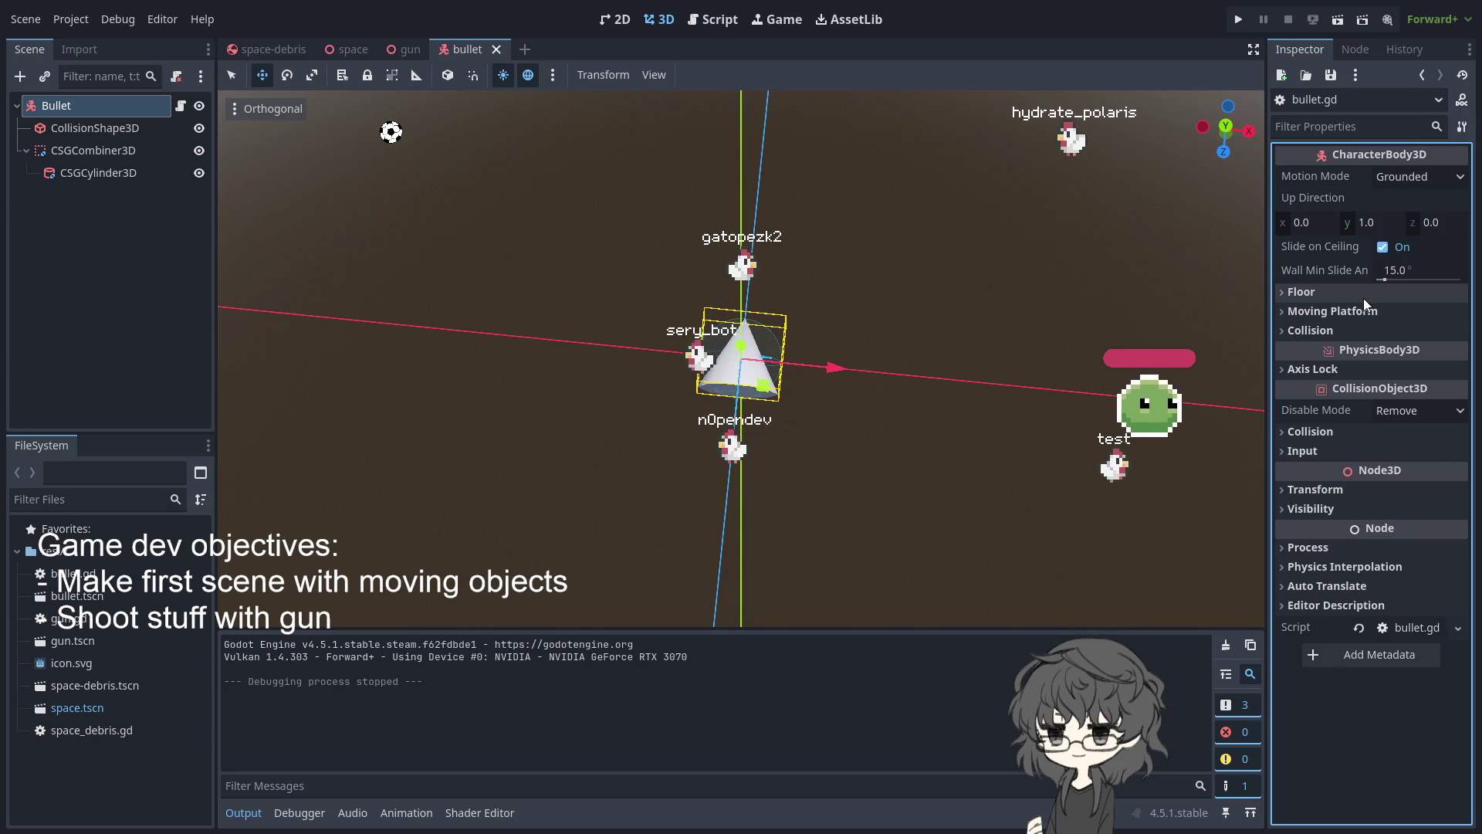
left_click(1351, 437)
left_click(1351, 438)
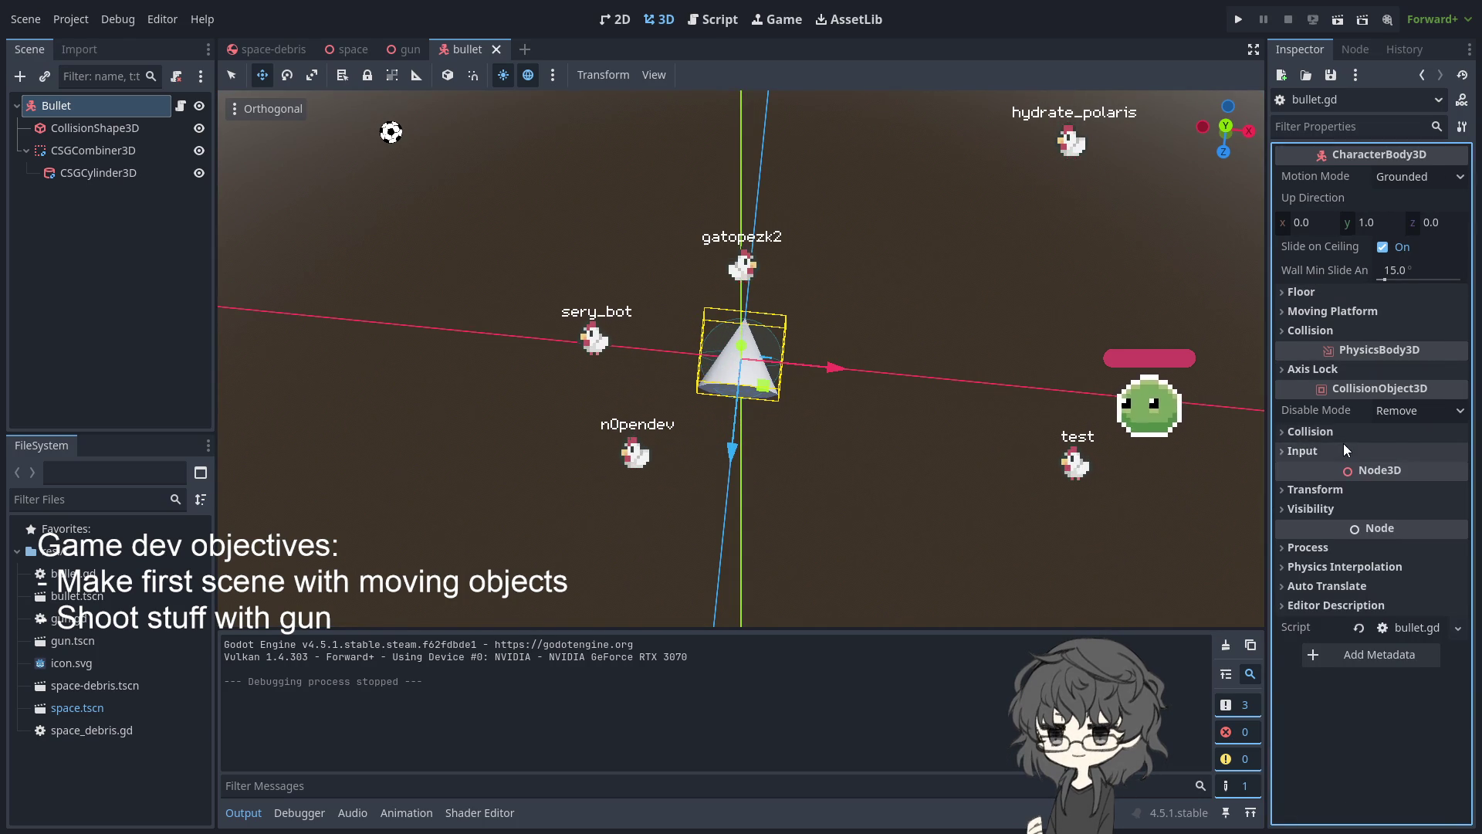
left_click(1341, 445)
left_click(1341, 444)
left_click(1341, 445)
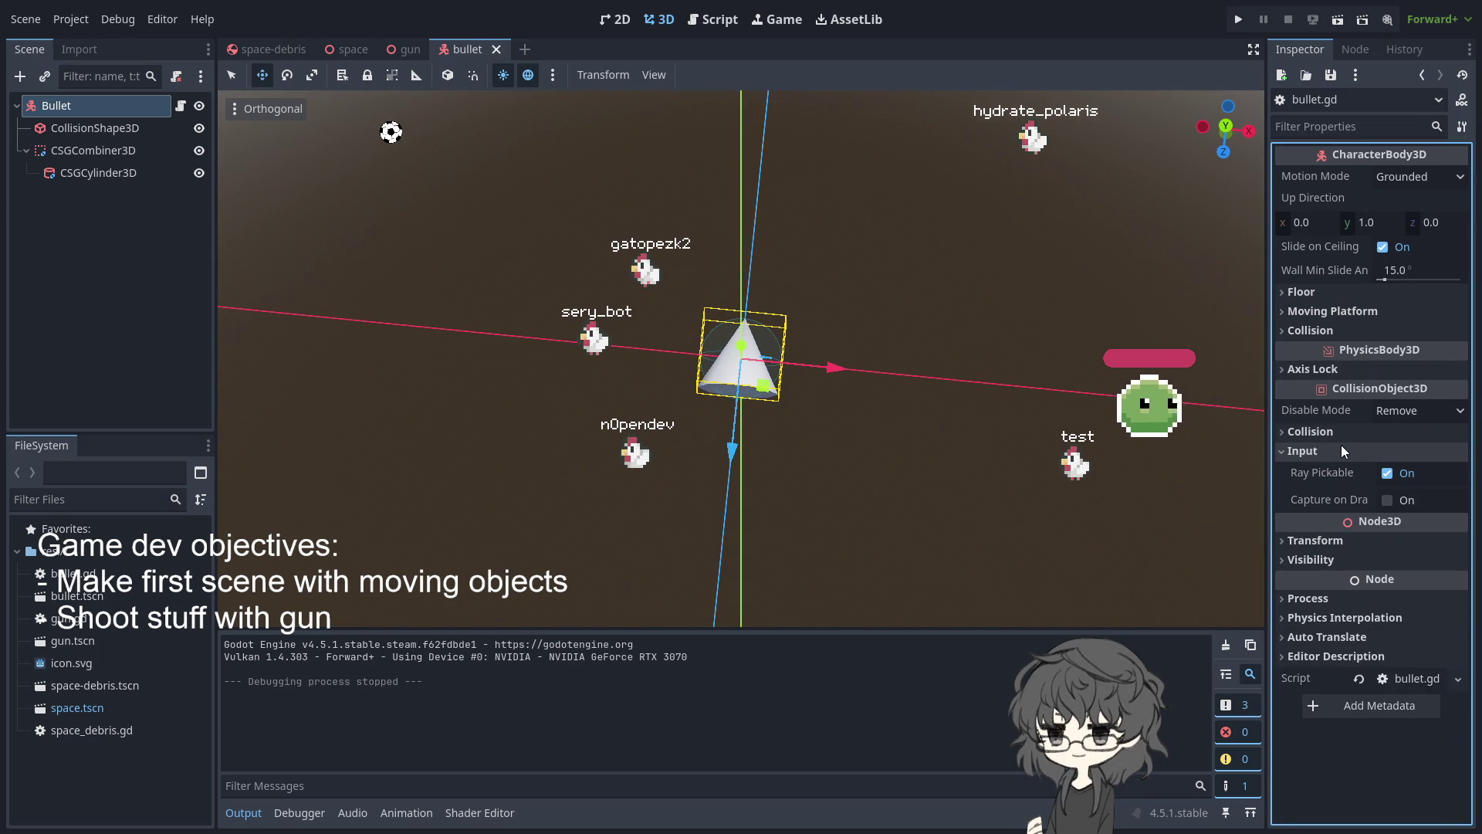
left_click(1341, 445)
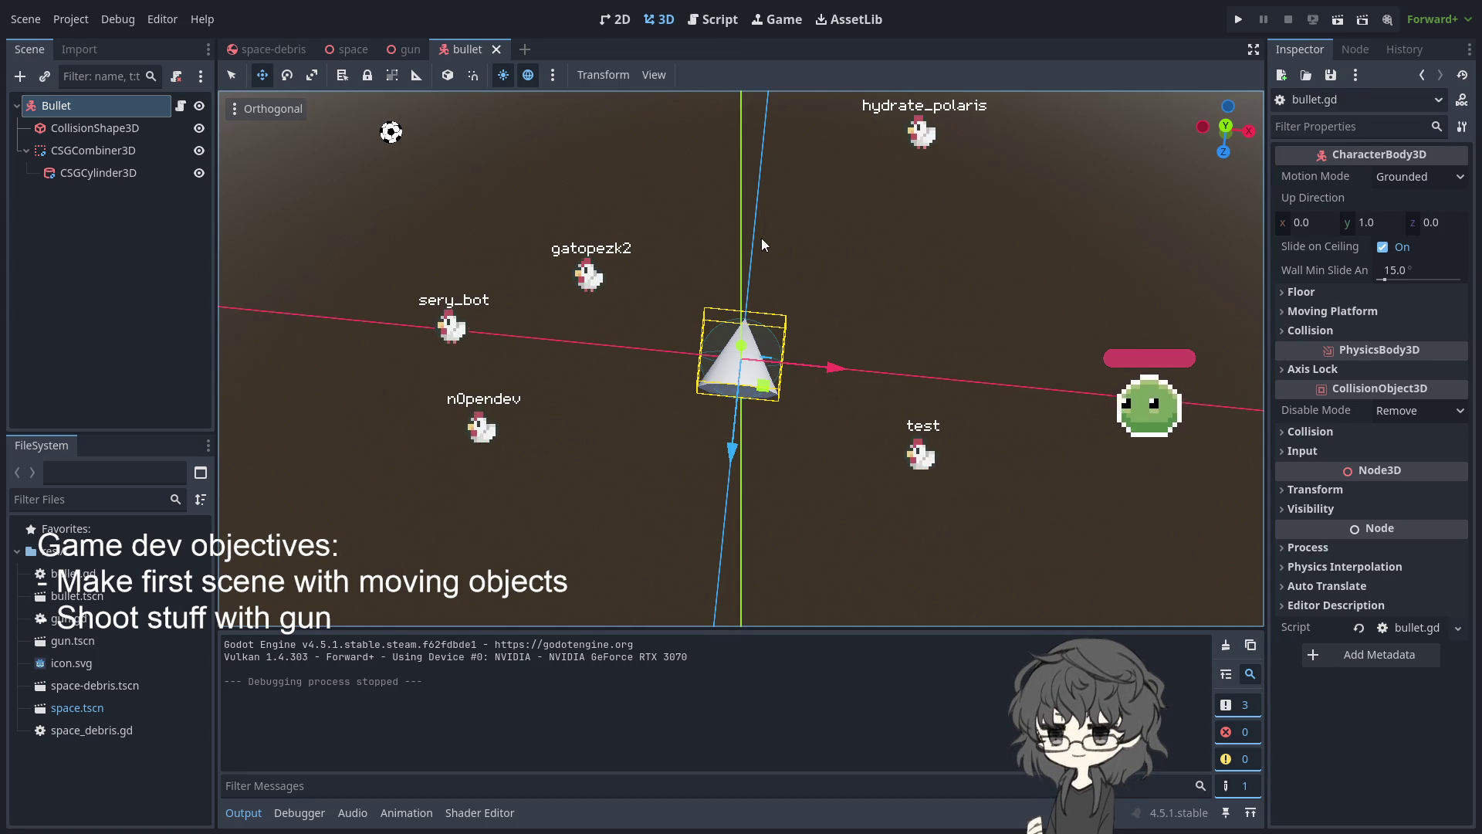
Expand and collapse the Collision, Moving Platform and Floor sections, then orbit around the bullet
left_click(1283, 330)
left_click(1283, 330)
left_click(1287, 310)
left_click(1288, 309)
left_click(1284, 289)
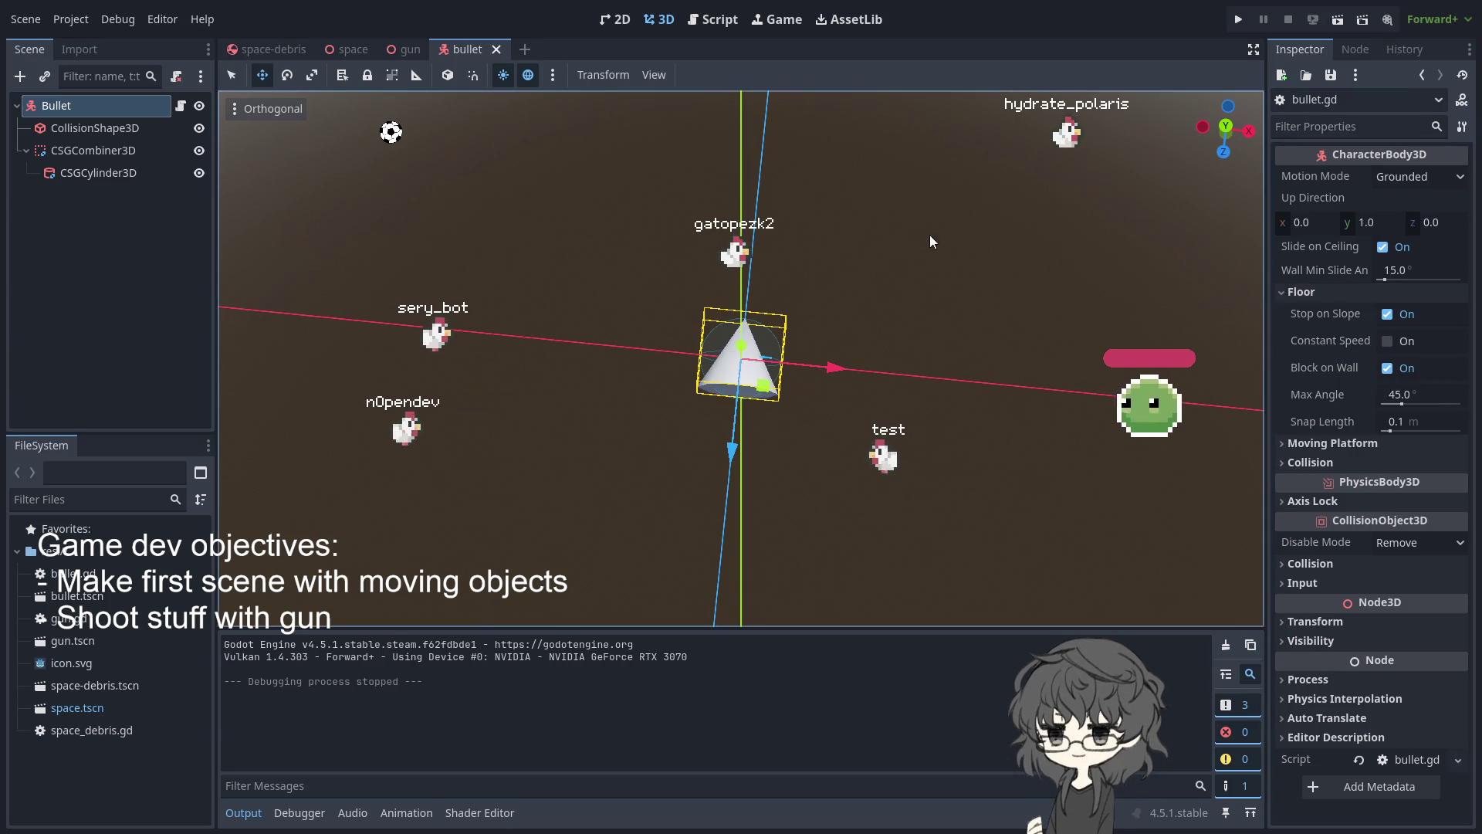
left_click(1305, 292)
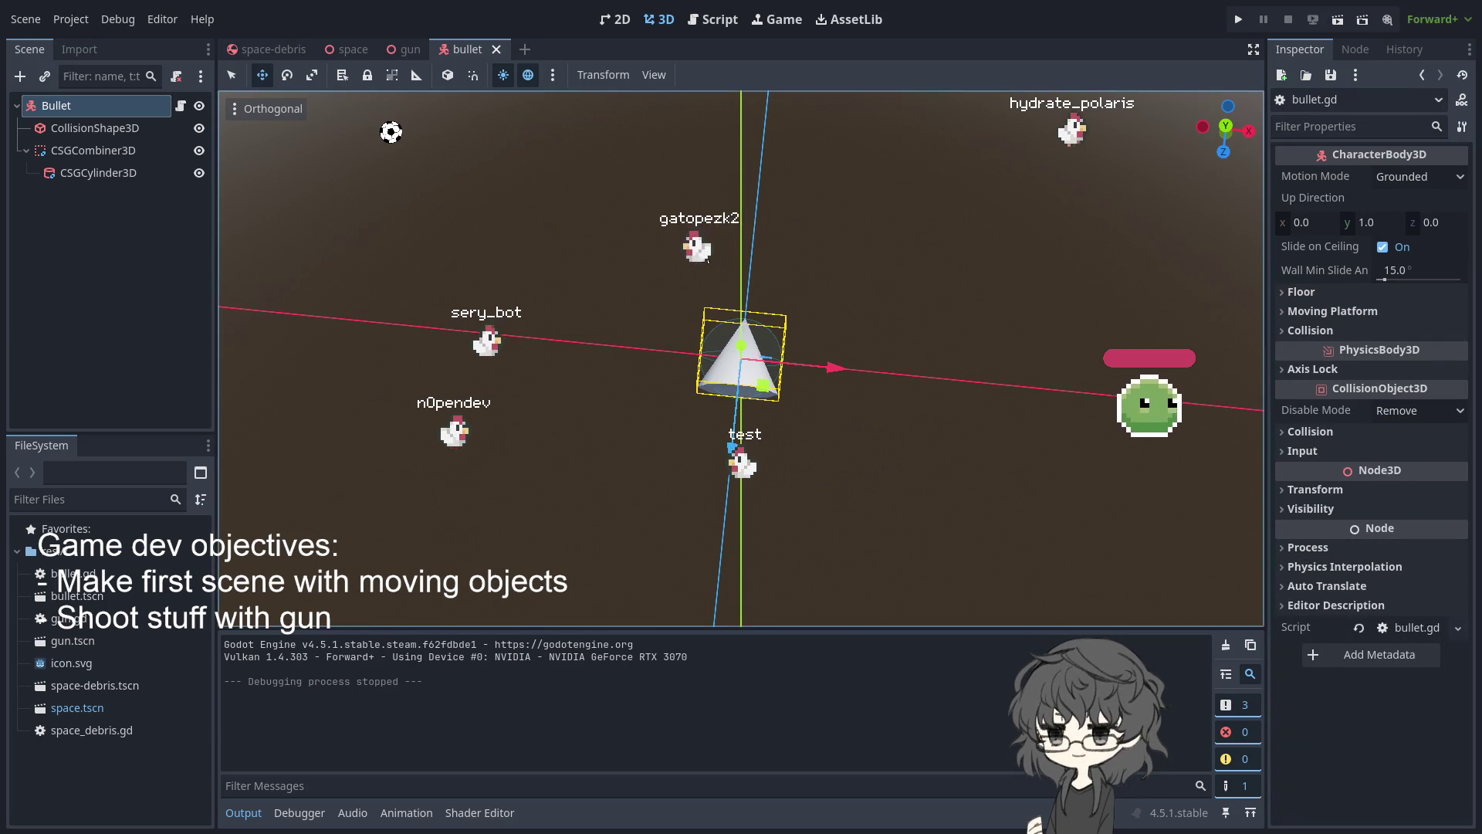
scroll(703, 249, "down", 4)
scroll(702, 249, "up", 4)
mouse_move(753, 255)
left_mouse_down()
mouse_move(855, 162)
mouse_move(852, 108)
left_mouse_up()
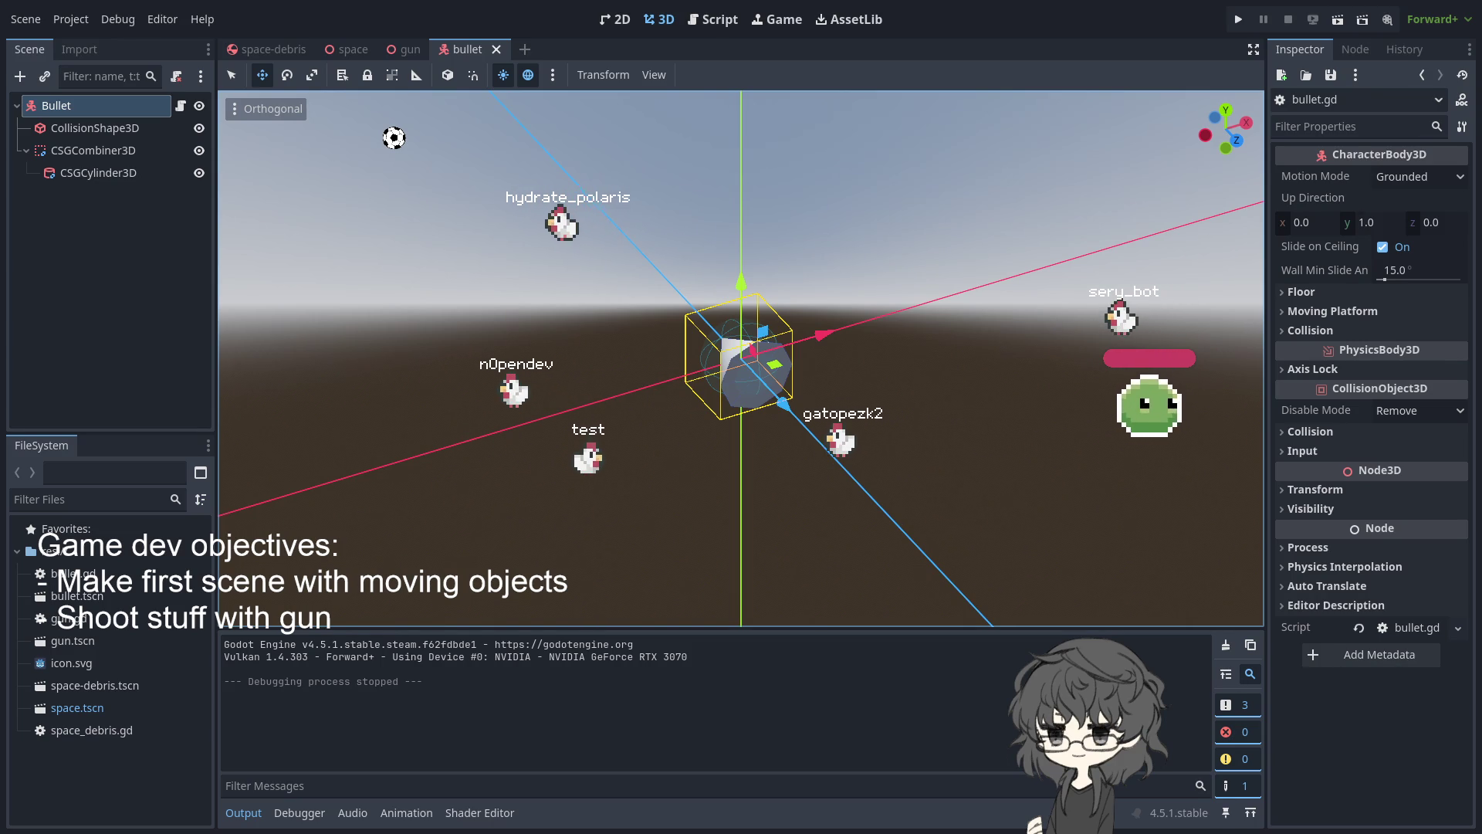
left_click(77, 271)
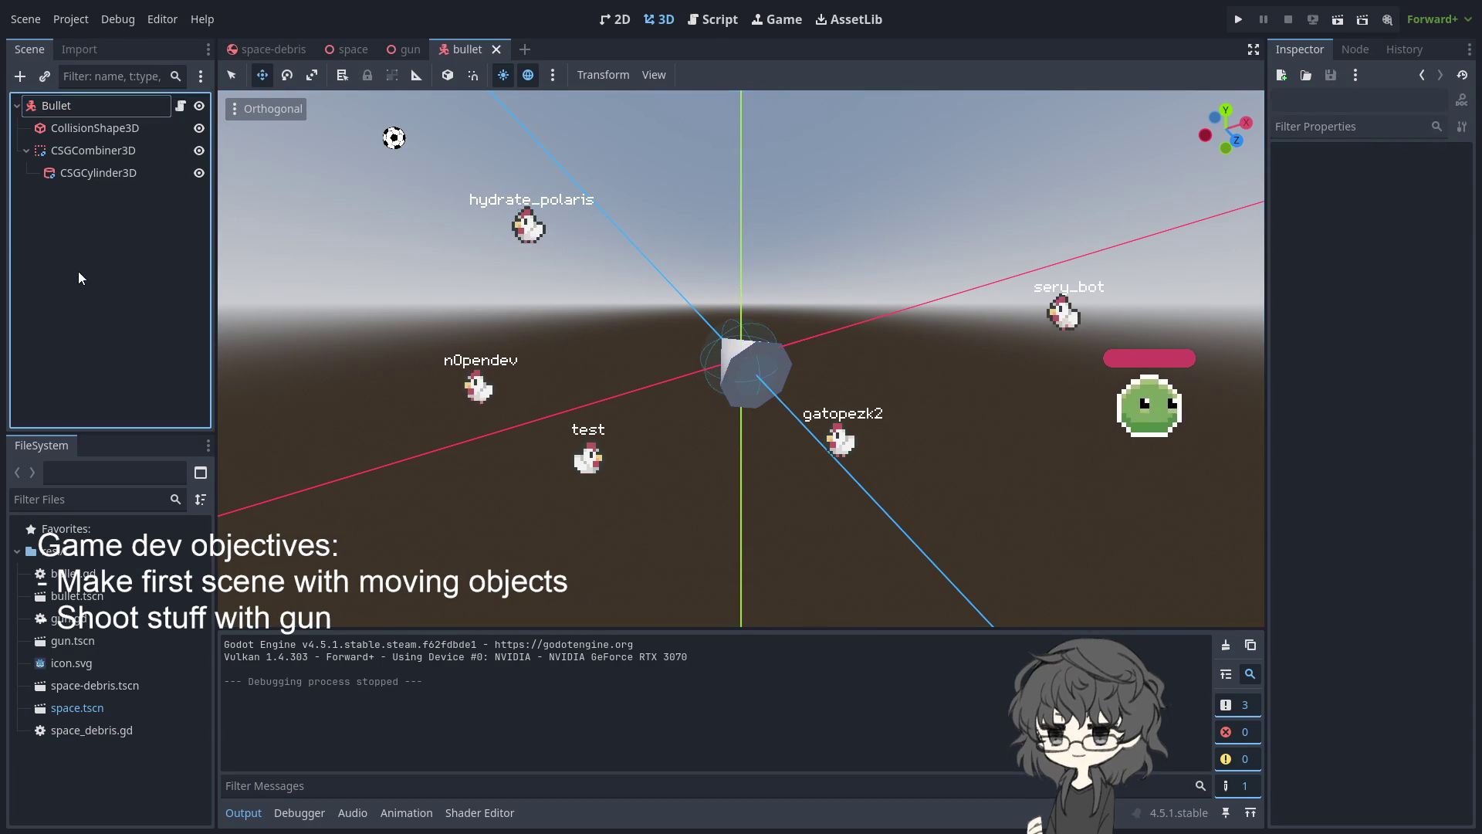
left_click(115, 105)
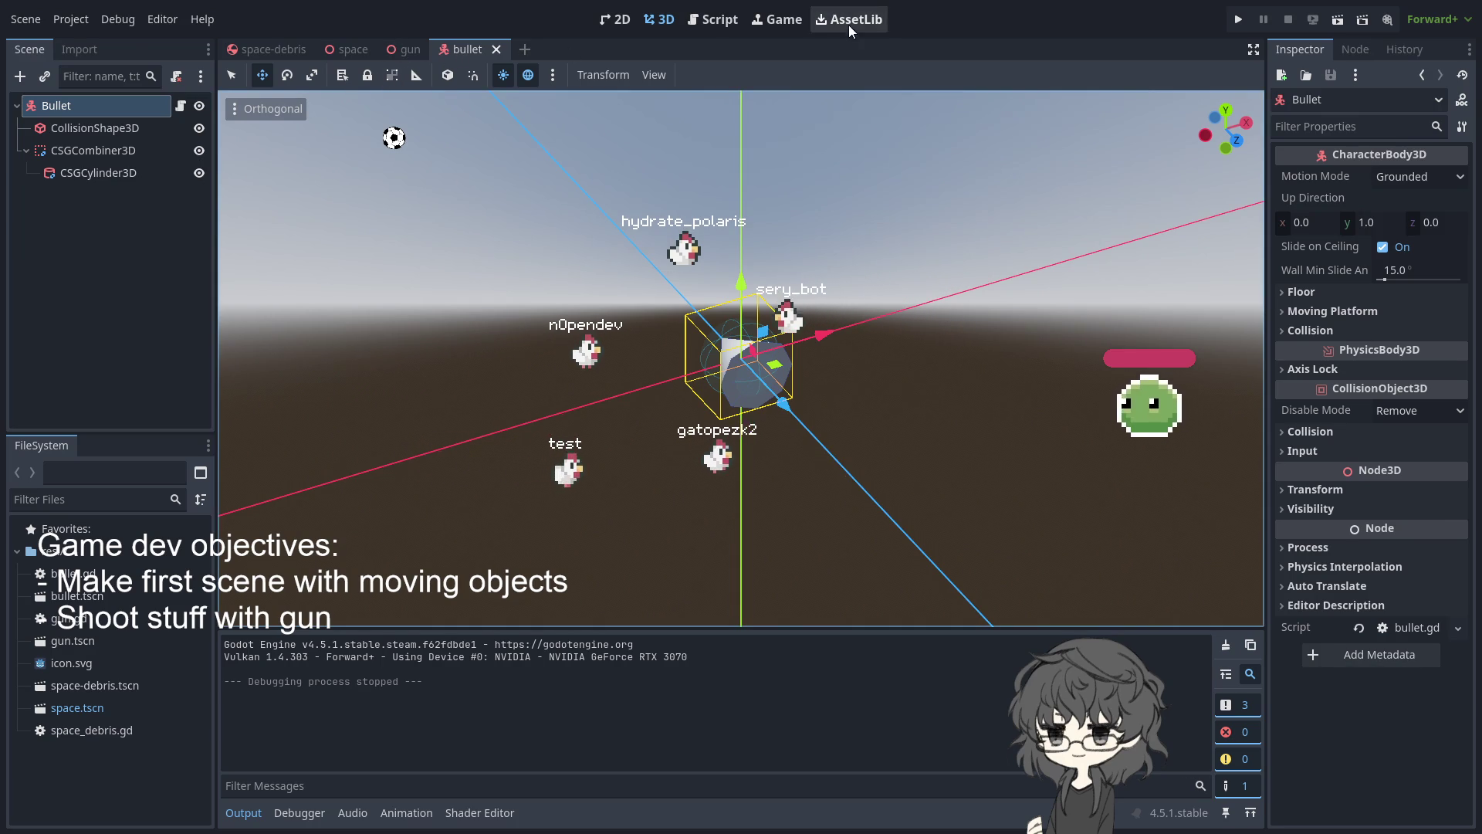
Change bullet.gd's base class from CharacterBody3D to RigidBody3D
left_click(714, 24)
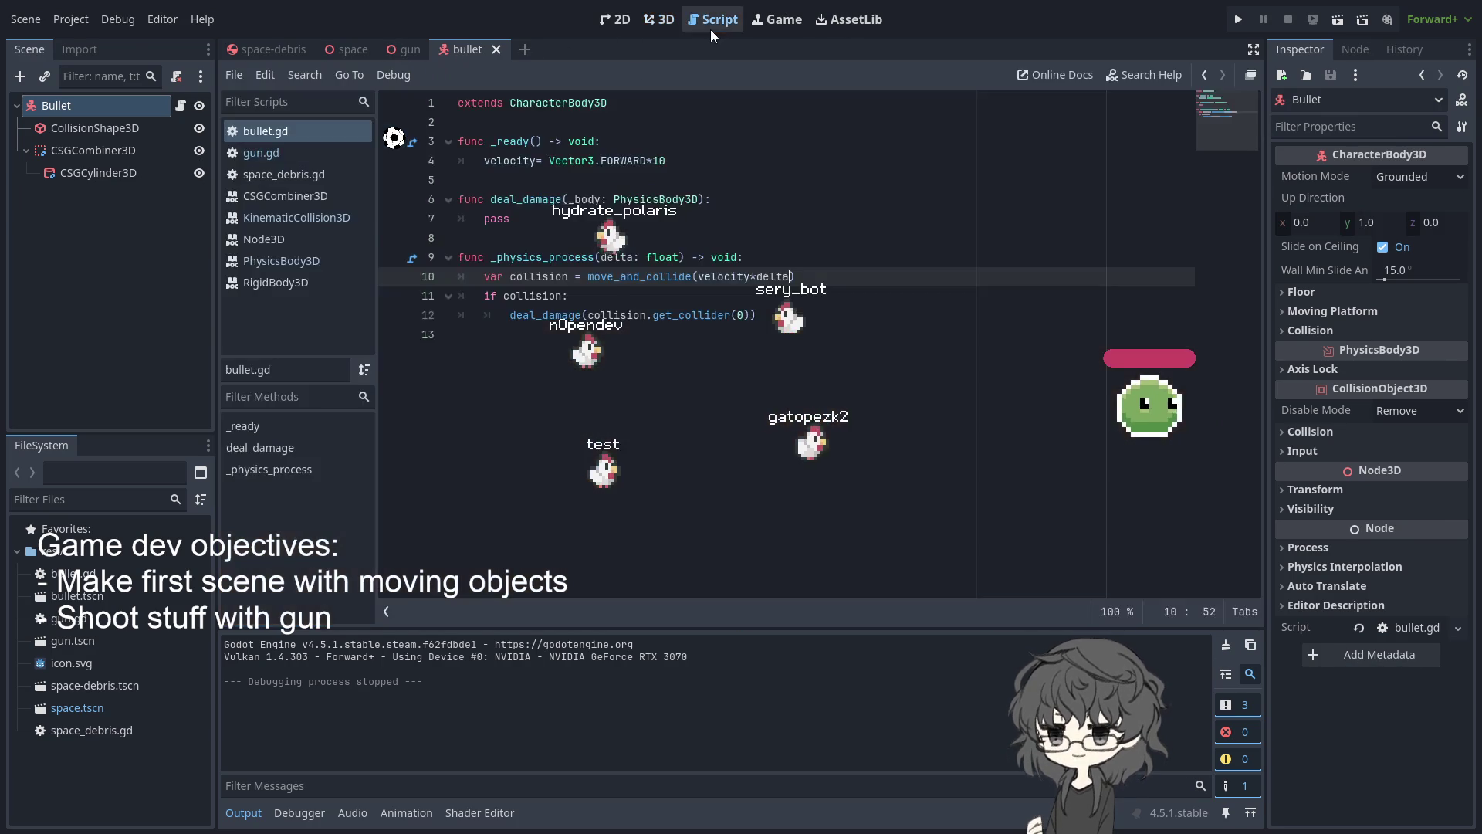
double_click(559, 96)
type("Ri")
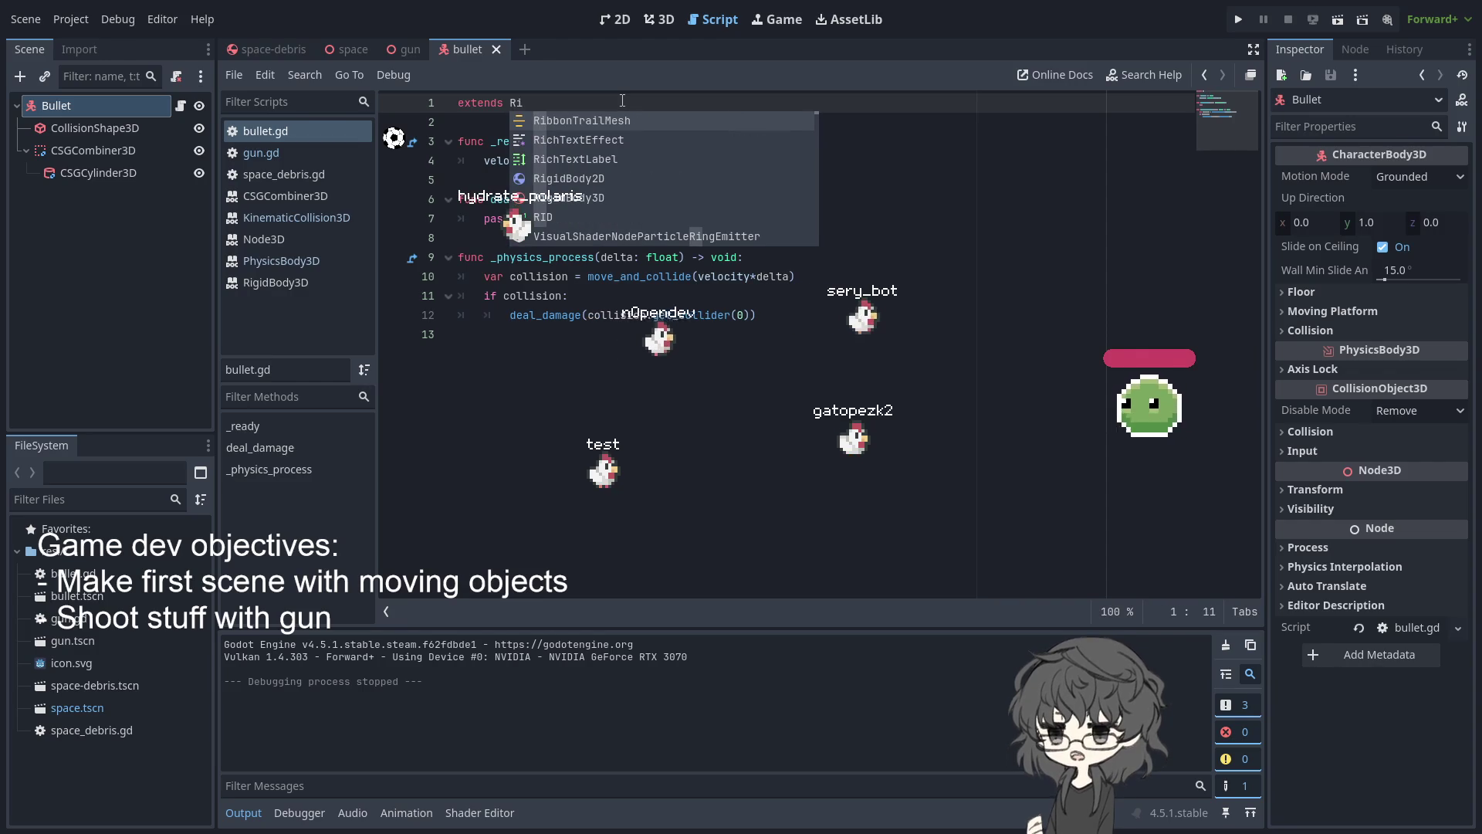
type("gi")
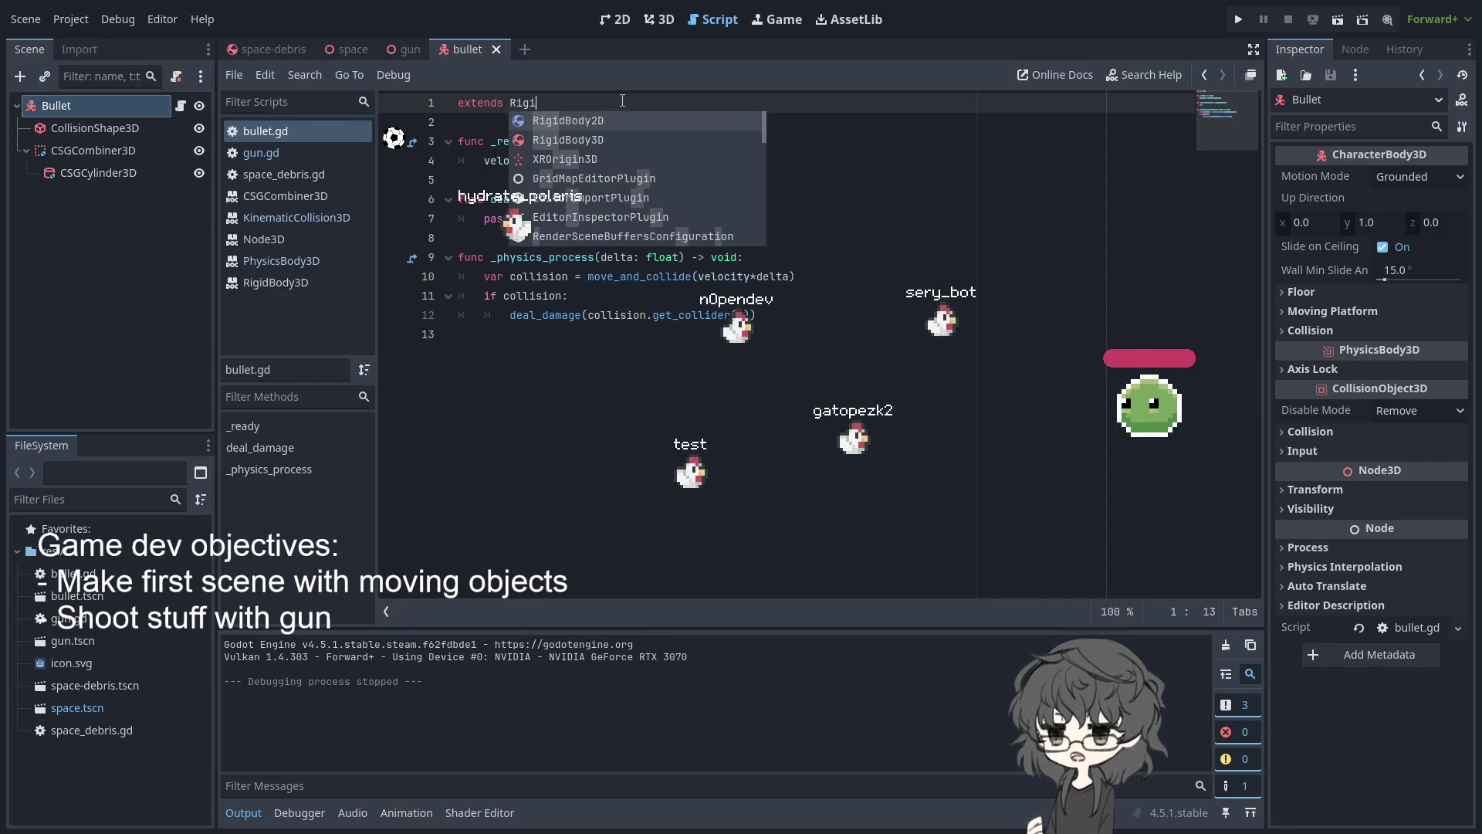
key("Down")
key("Return")
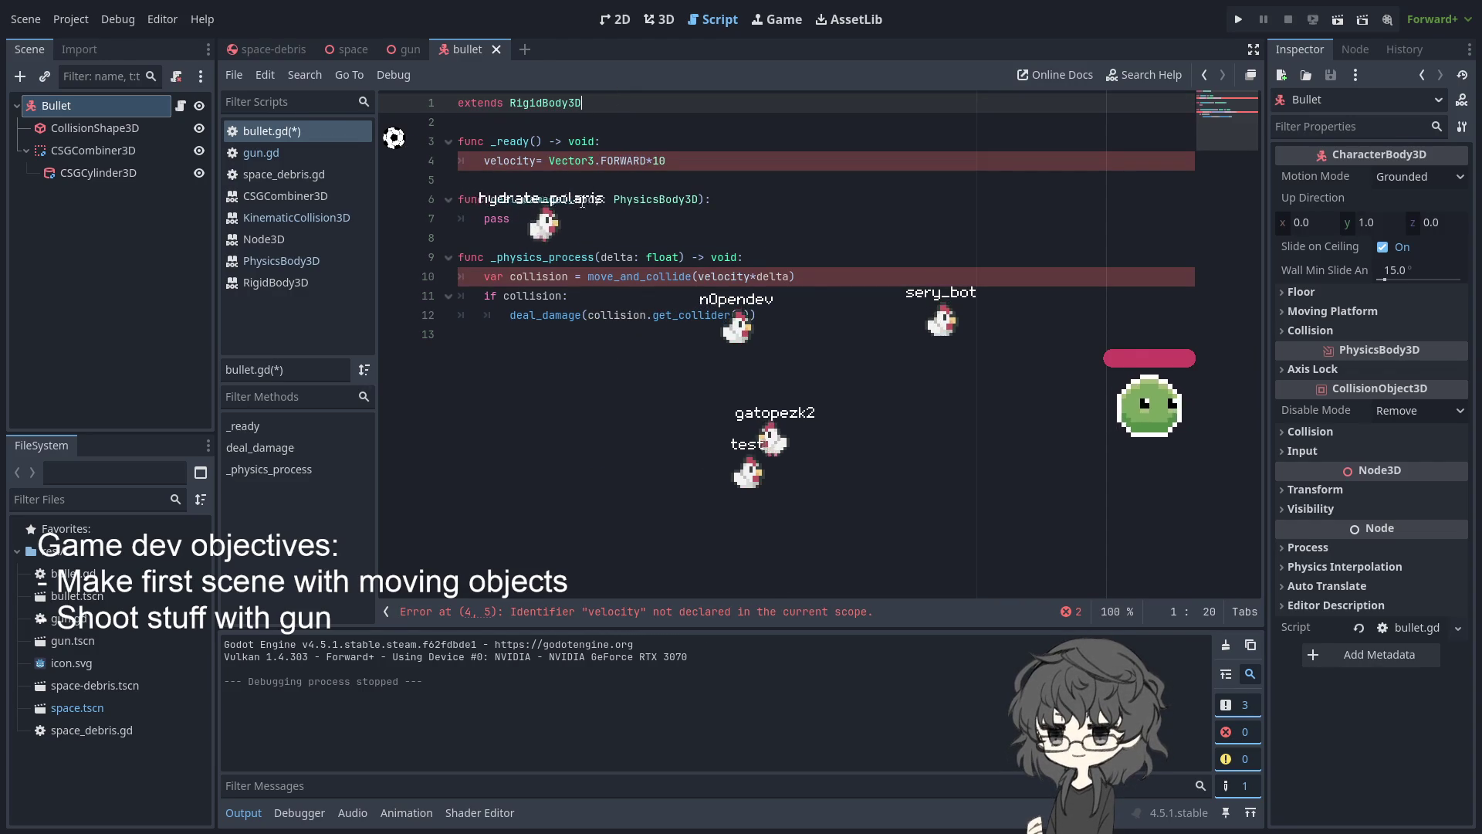
Delete the old velocity line from _ready
left_click(482, 161)
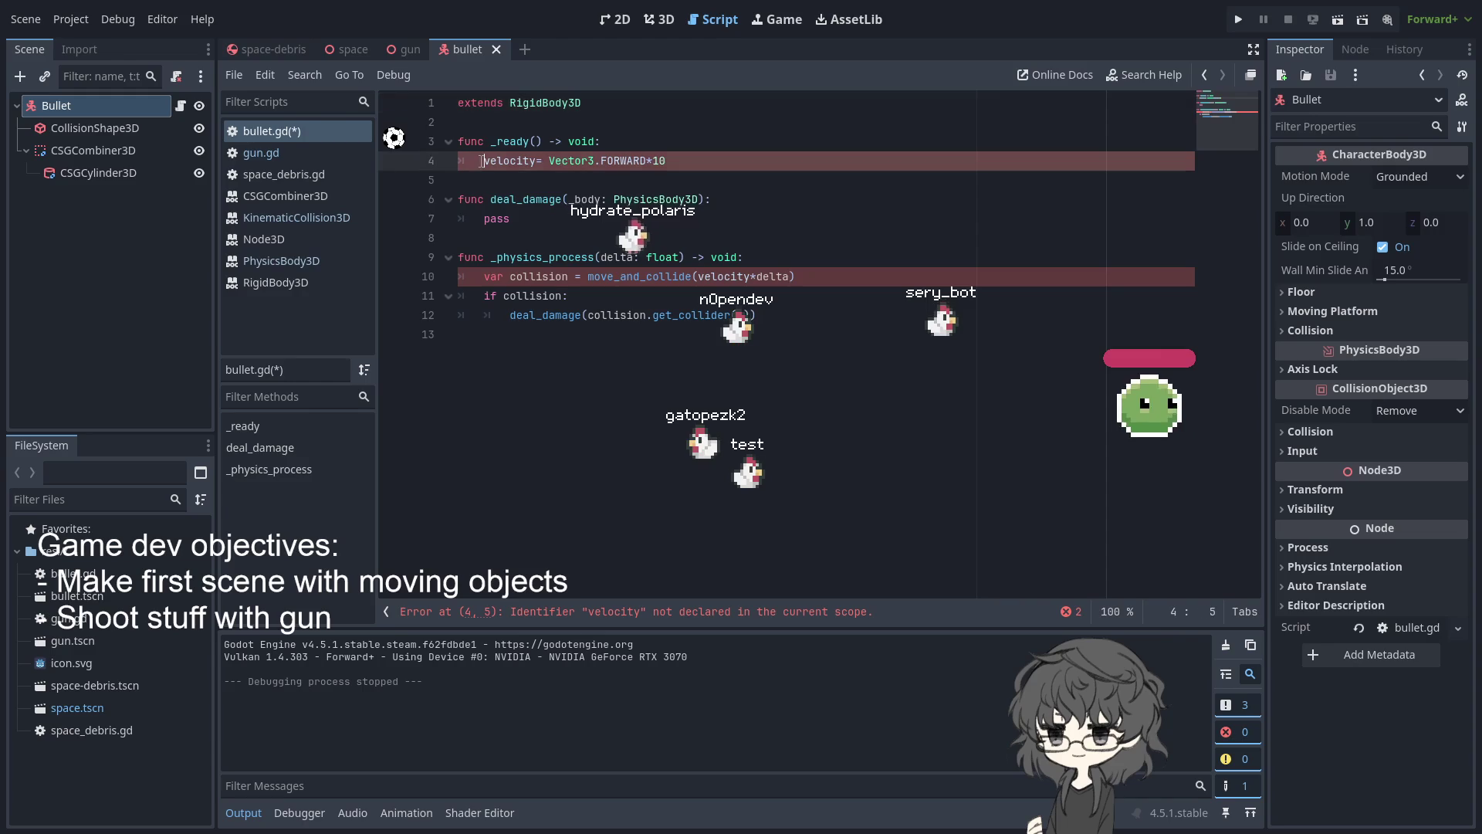
type("var")
key("BackSpace")
key("BackSpace")
key("BackSpace")
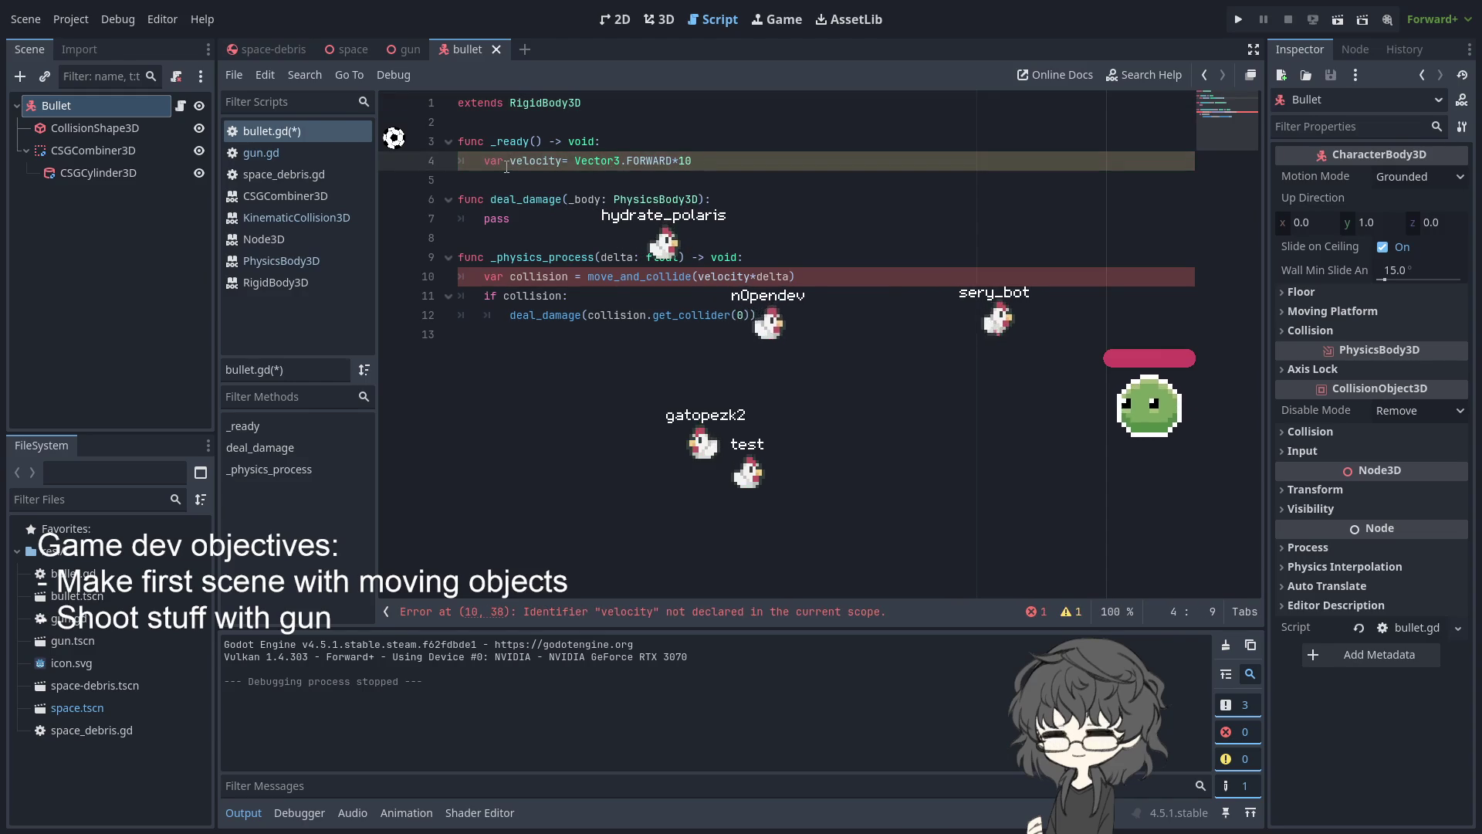
left_click_drag(464, 161, 671, 160)
key("BackSpace")
key("BackSpace")
key("BackSpace")
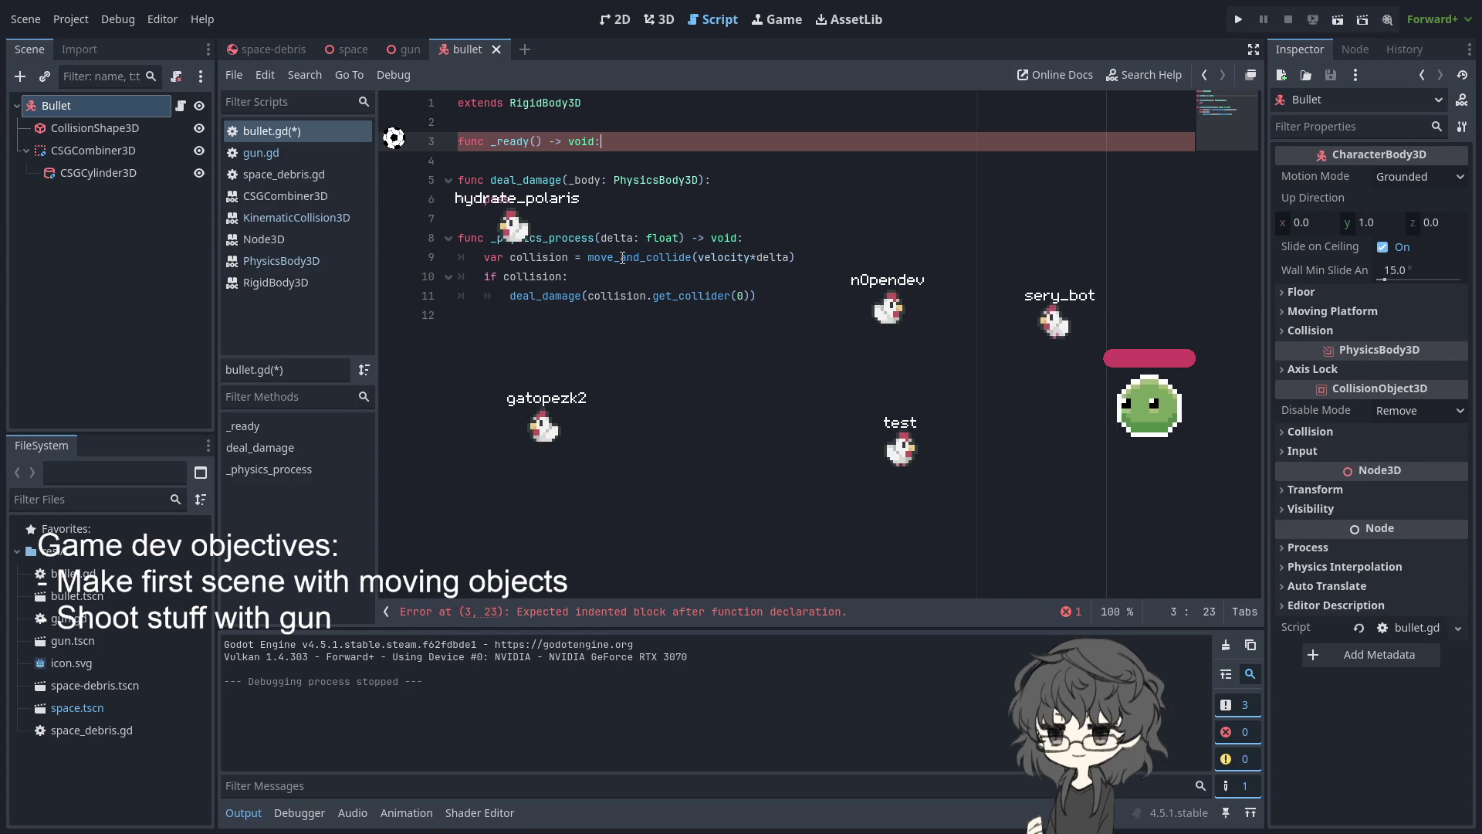
Try deleting the now-empty _ready function, then undo to keep it
double_click(647, 257)
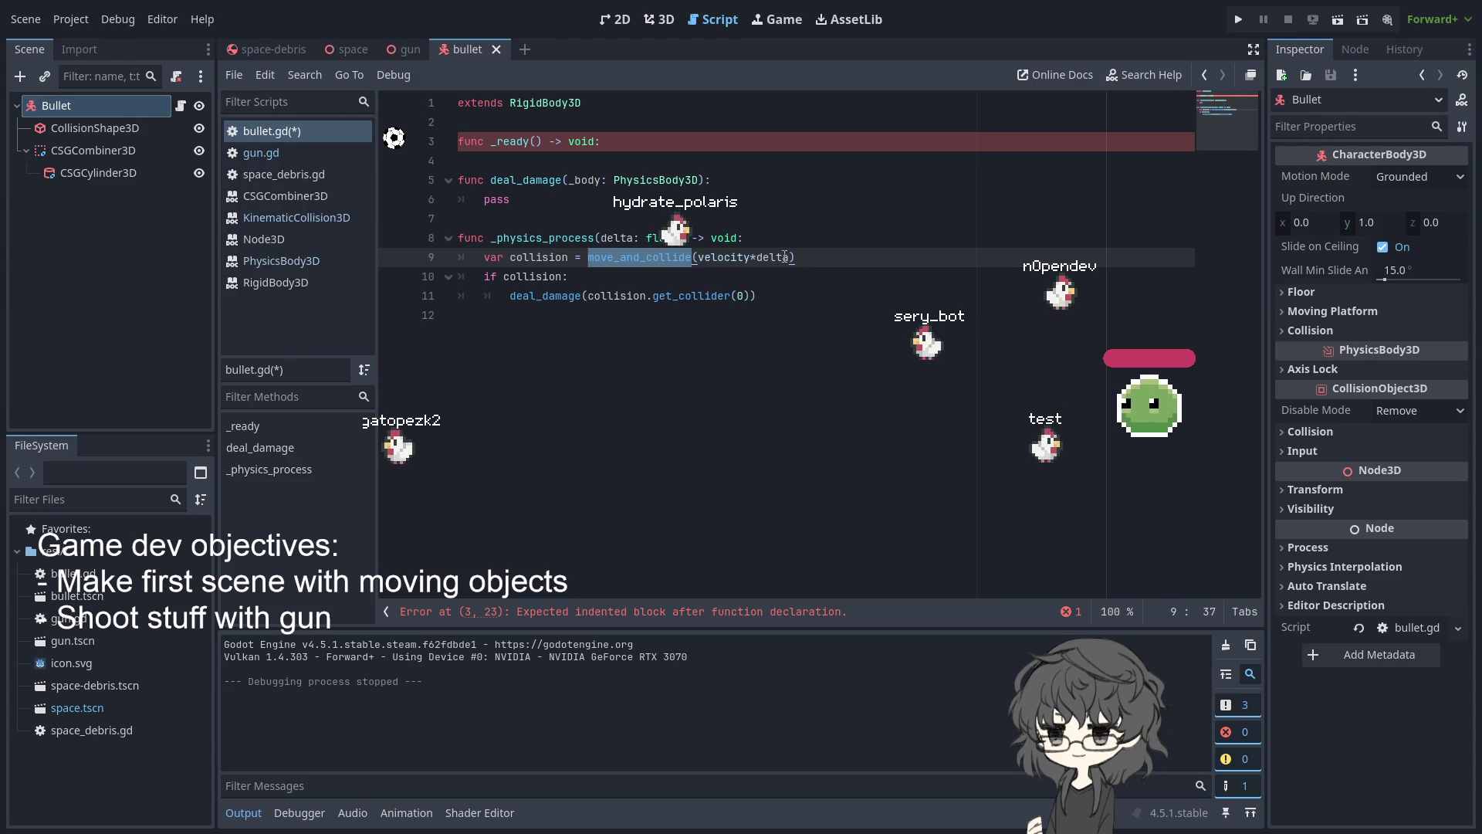
left_click_drag(478, 255, 916, 261)
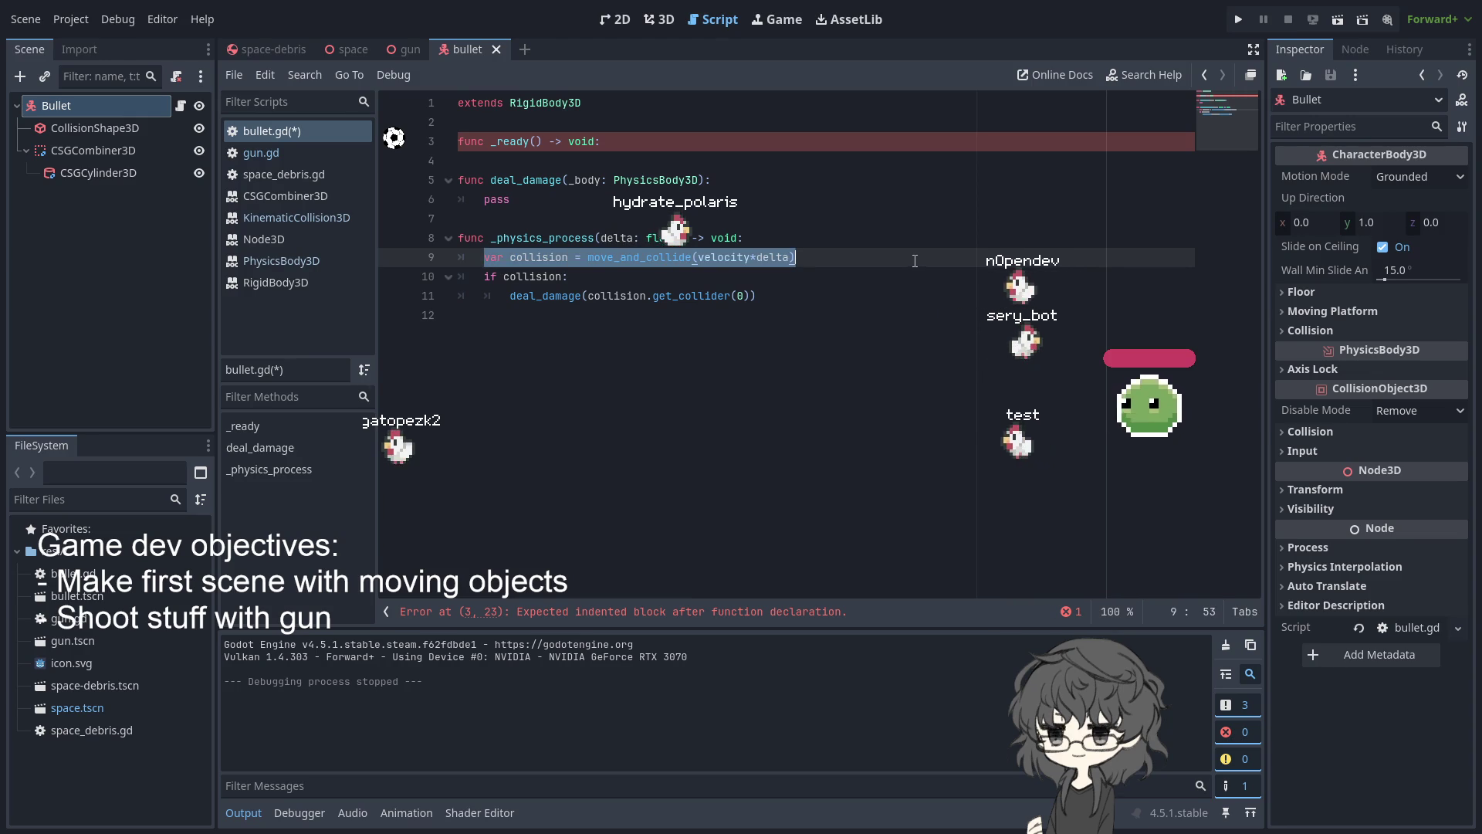
left_click_drag(772, 122, 756, 147)
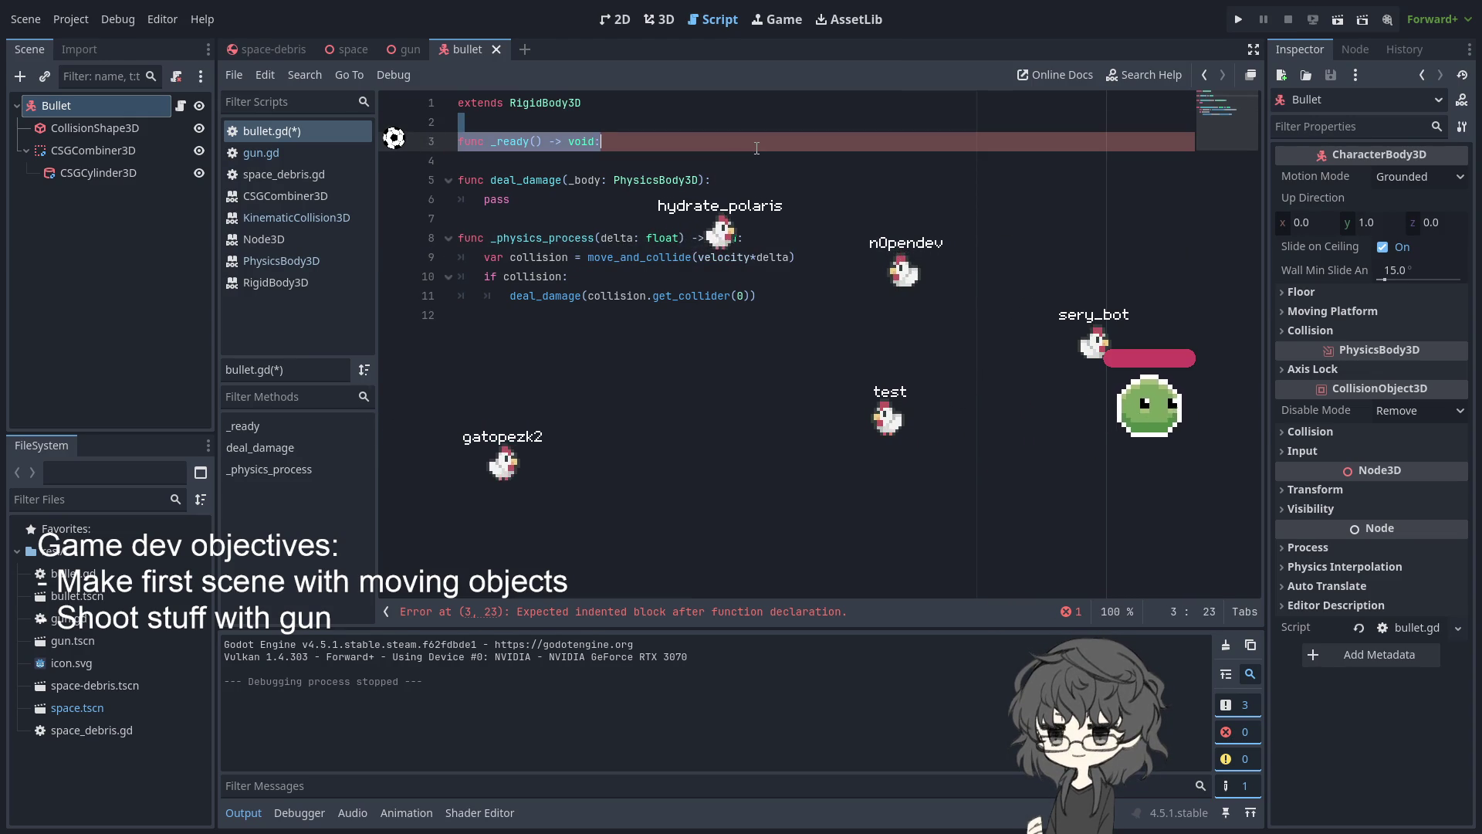
key("BackSpace")
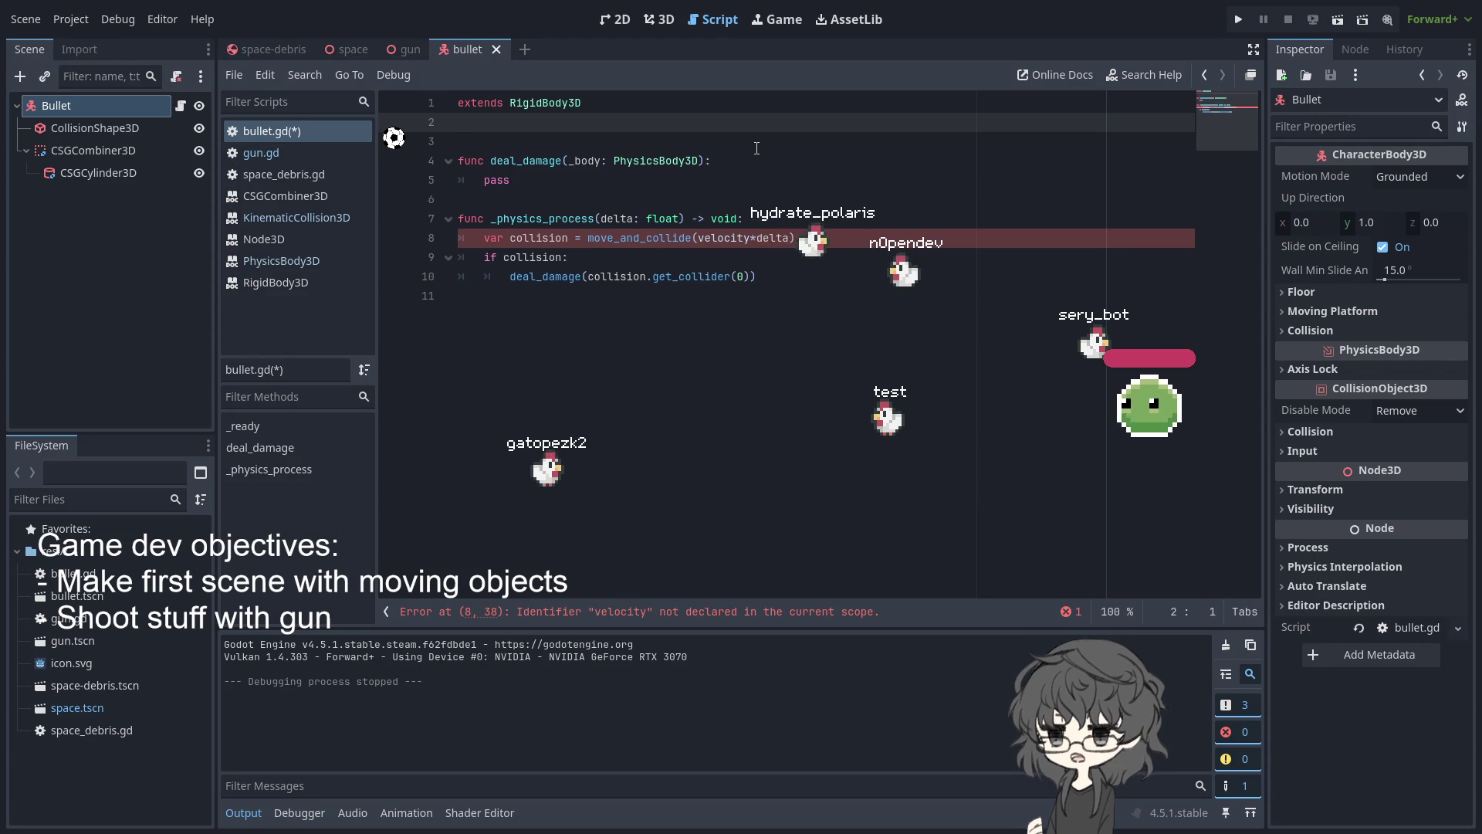
key("ctrl+z")
left_click(644, 145)
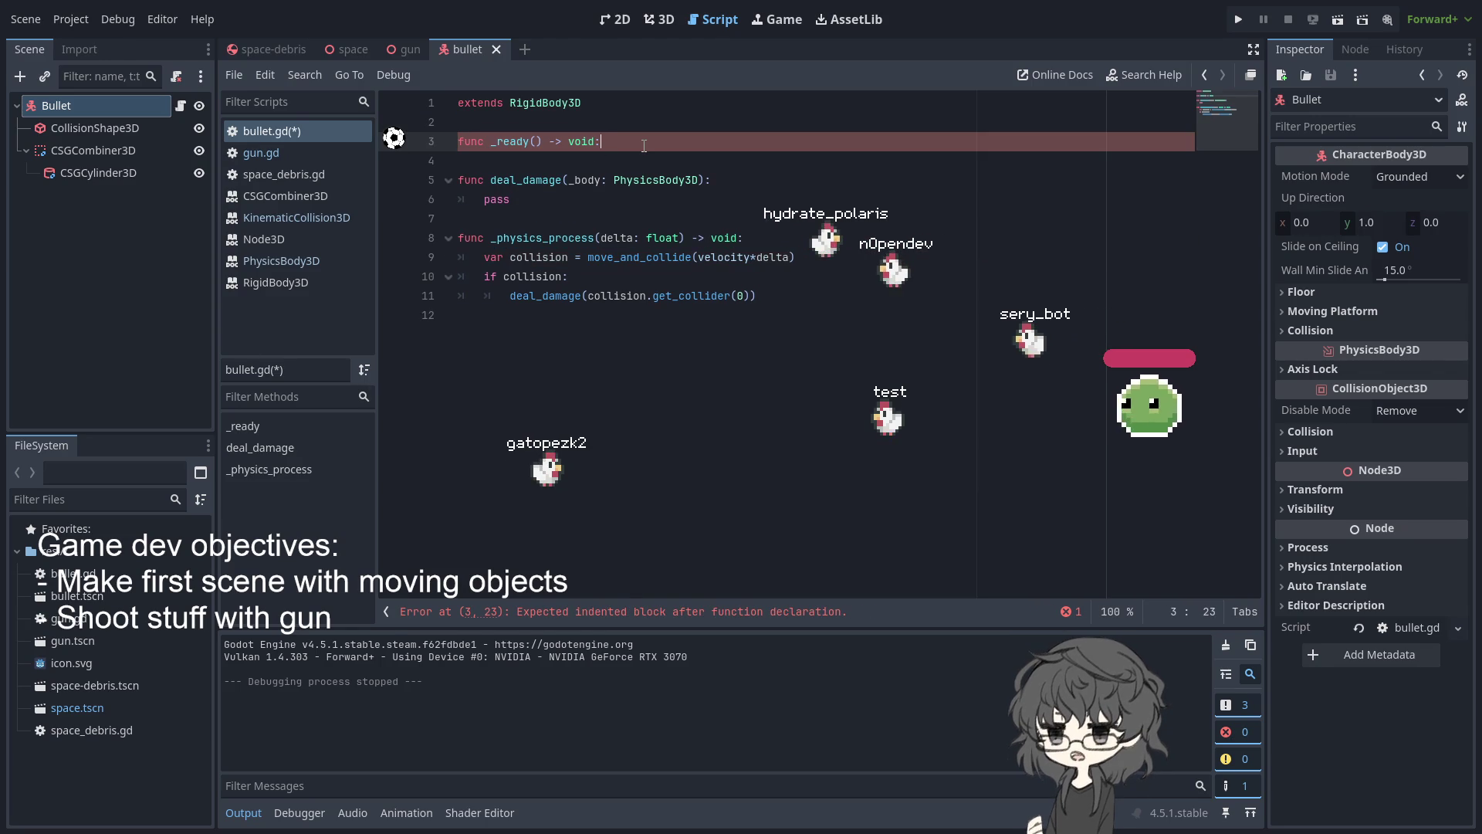
In _ready, set linear_velocity to Vector3.FORWARD with a speed multiplier of 10
key("Return")
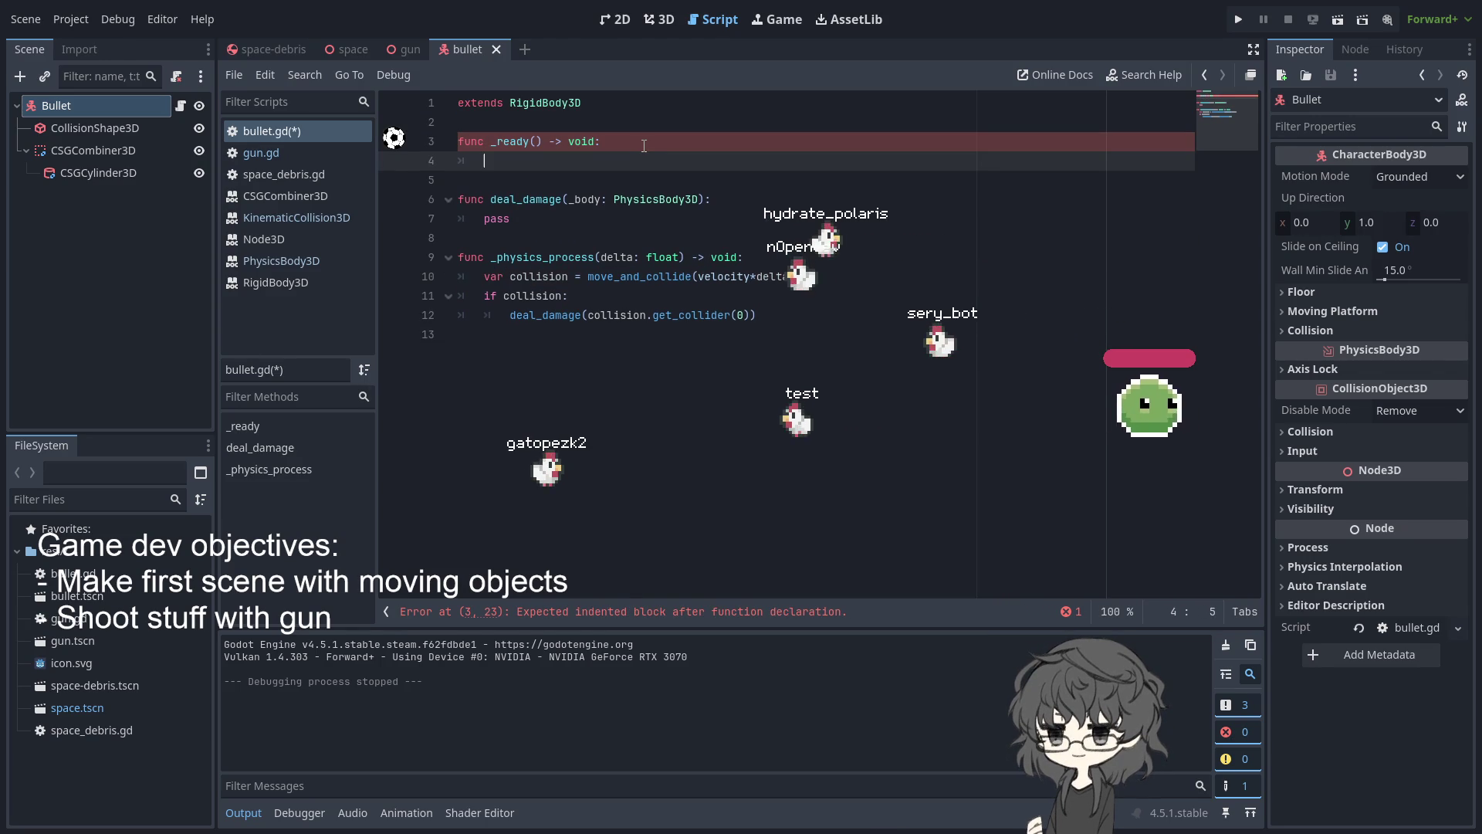
type("ku")
key("BackSpace")
key("BackSpace")
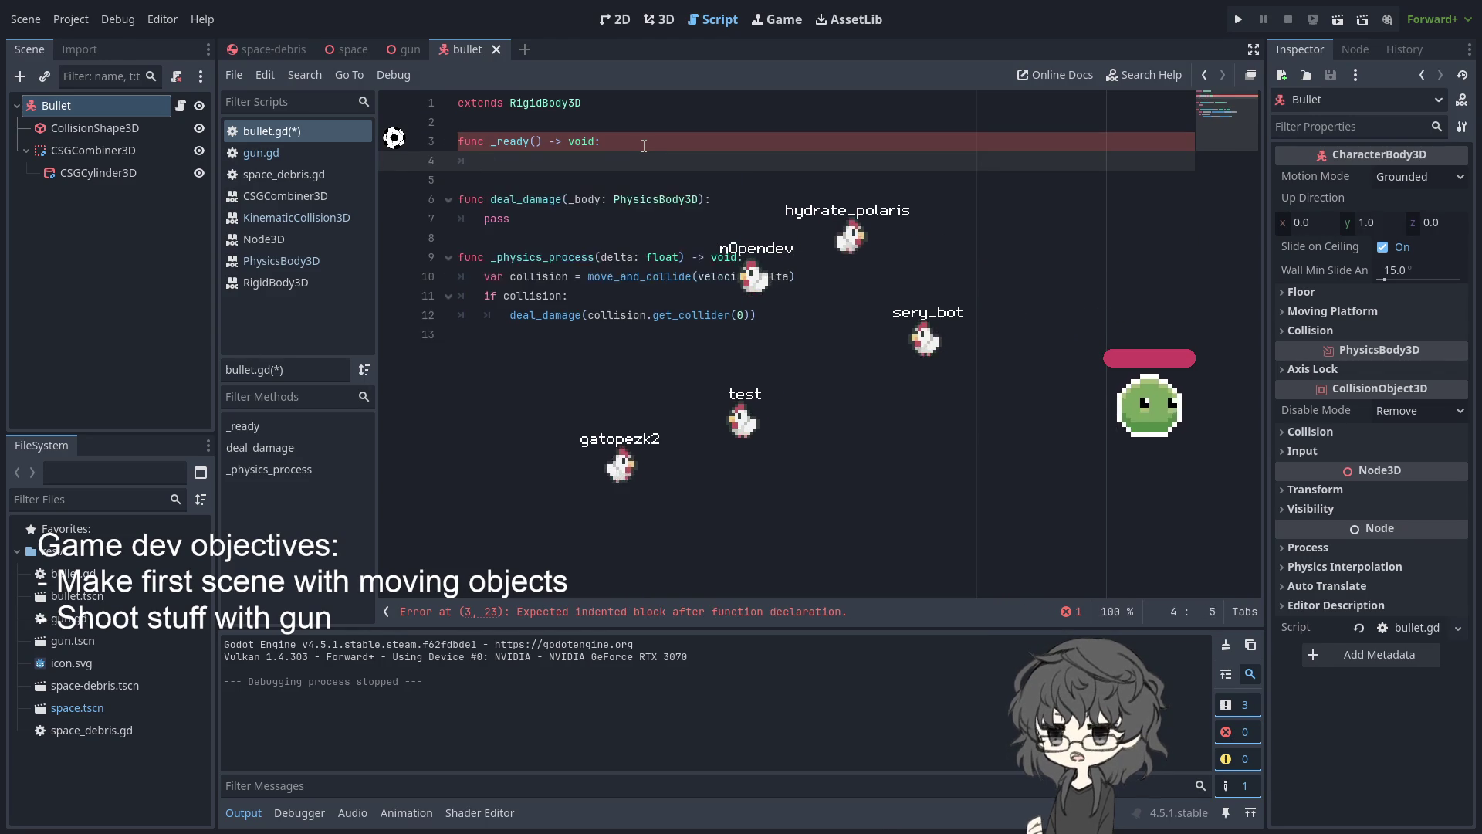
type("lin")
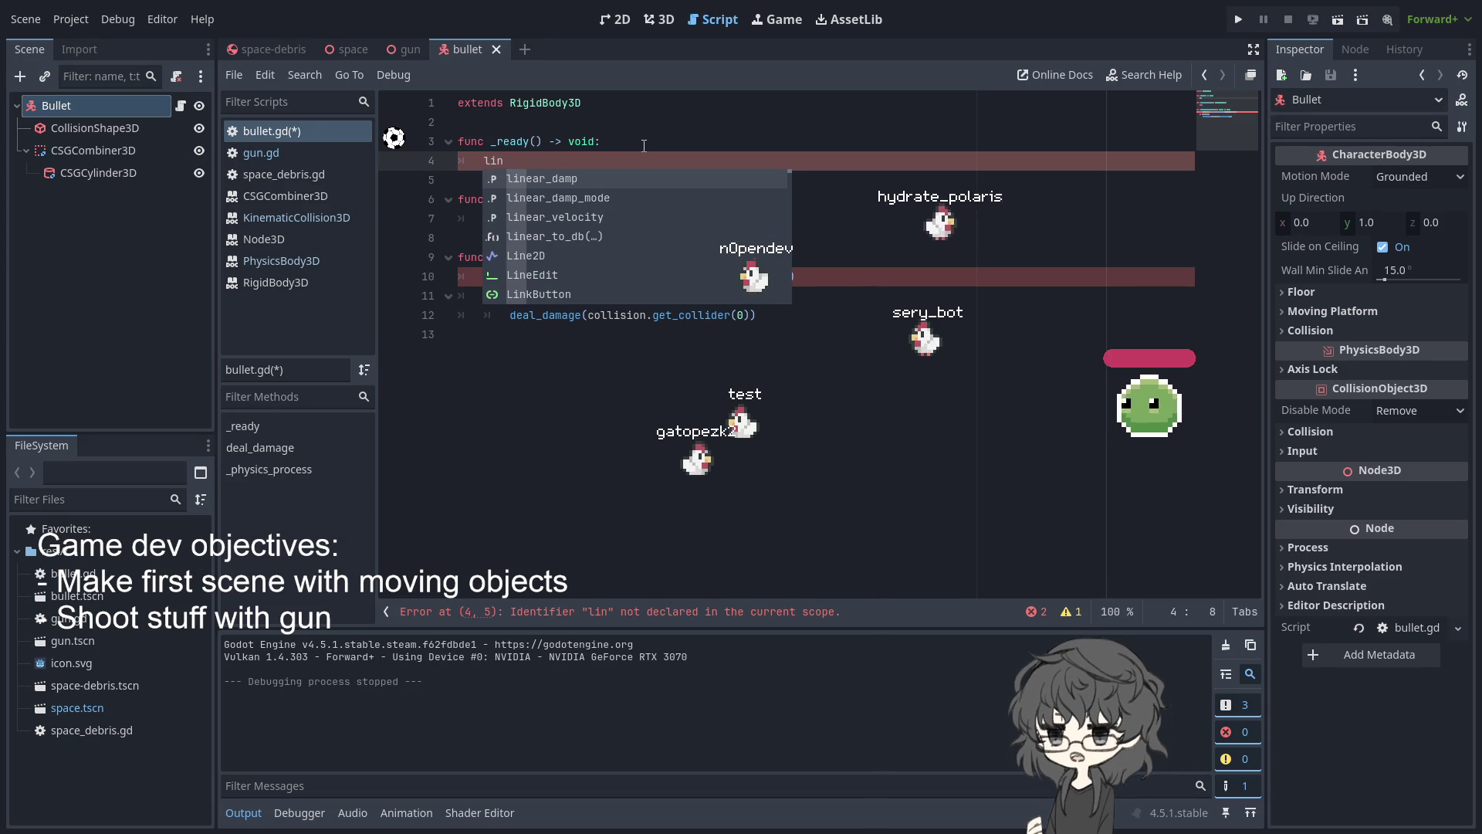
key("Left")
key("Right")
type("ea")
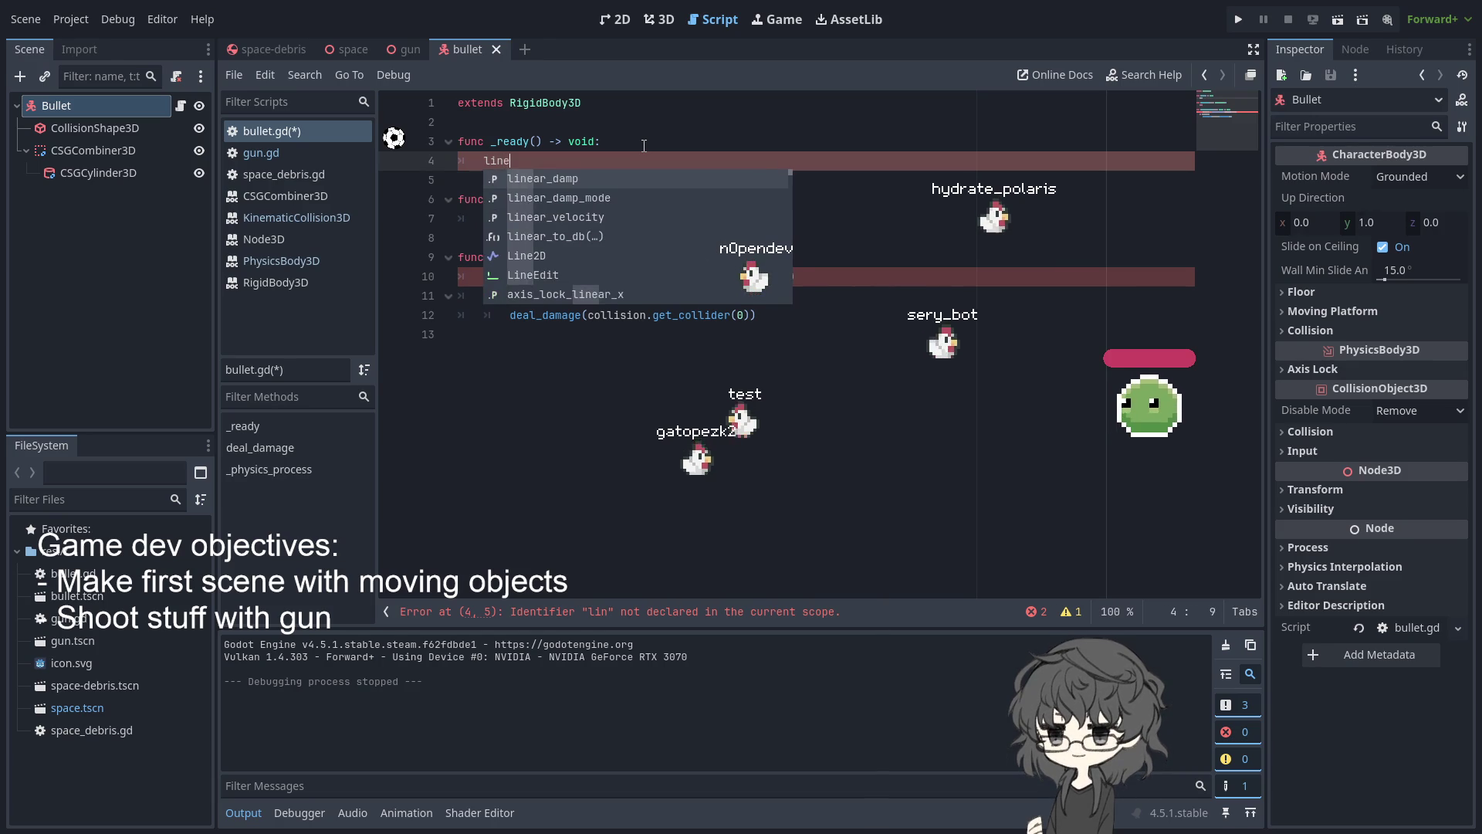
key("Down")
key("Down")
key("Return")
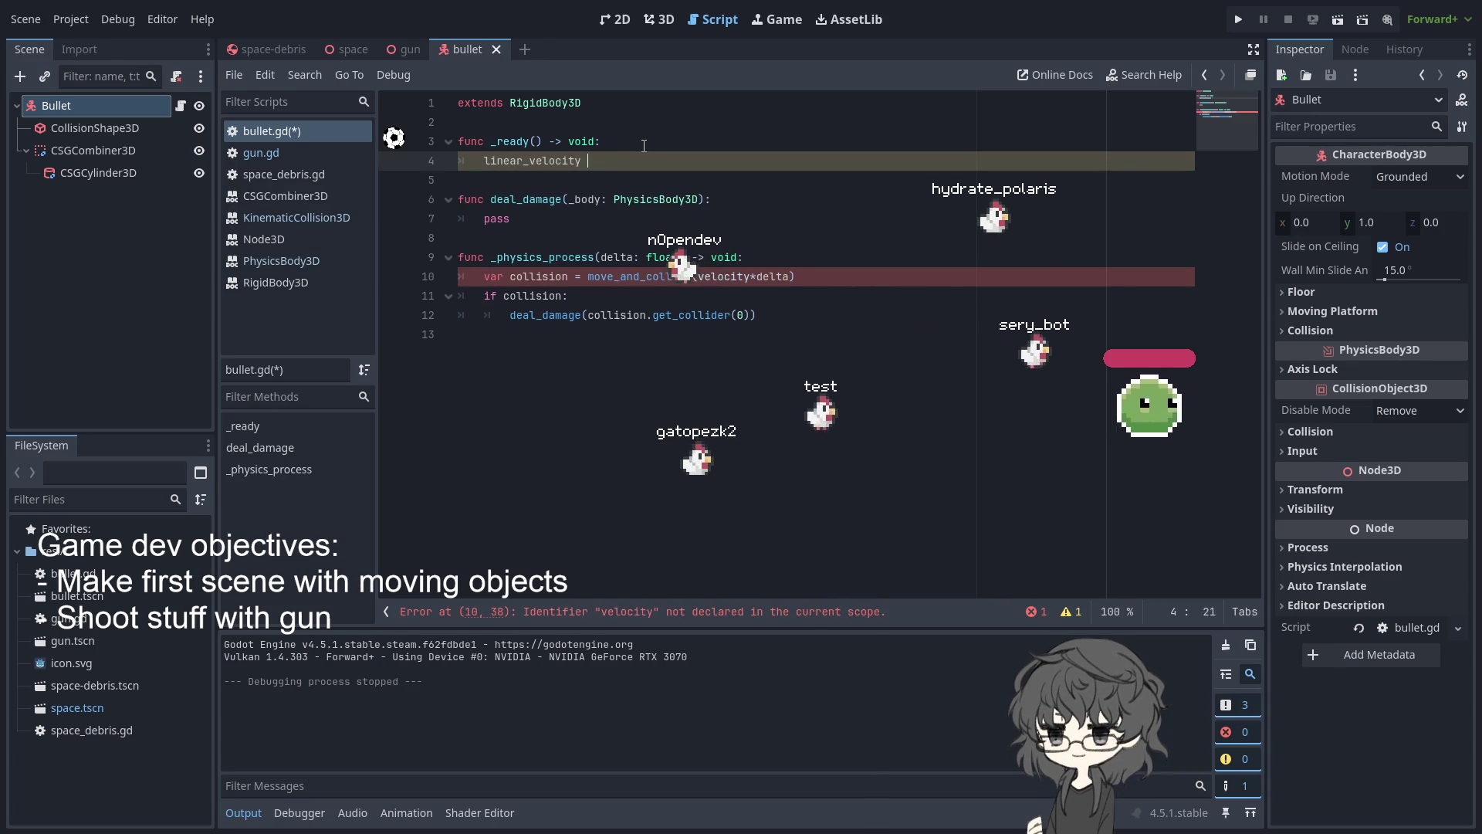
type("ve")
key("Down")
key("Down")
key("Return")
type(".")
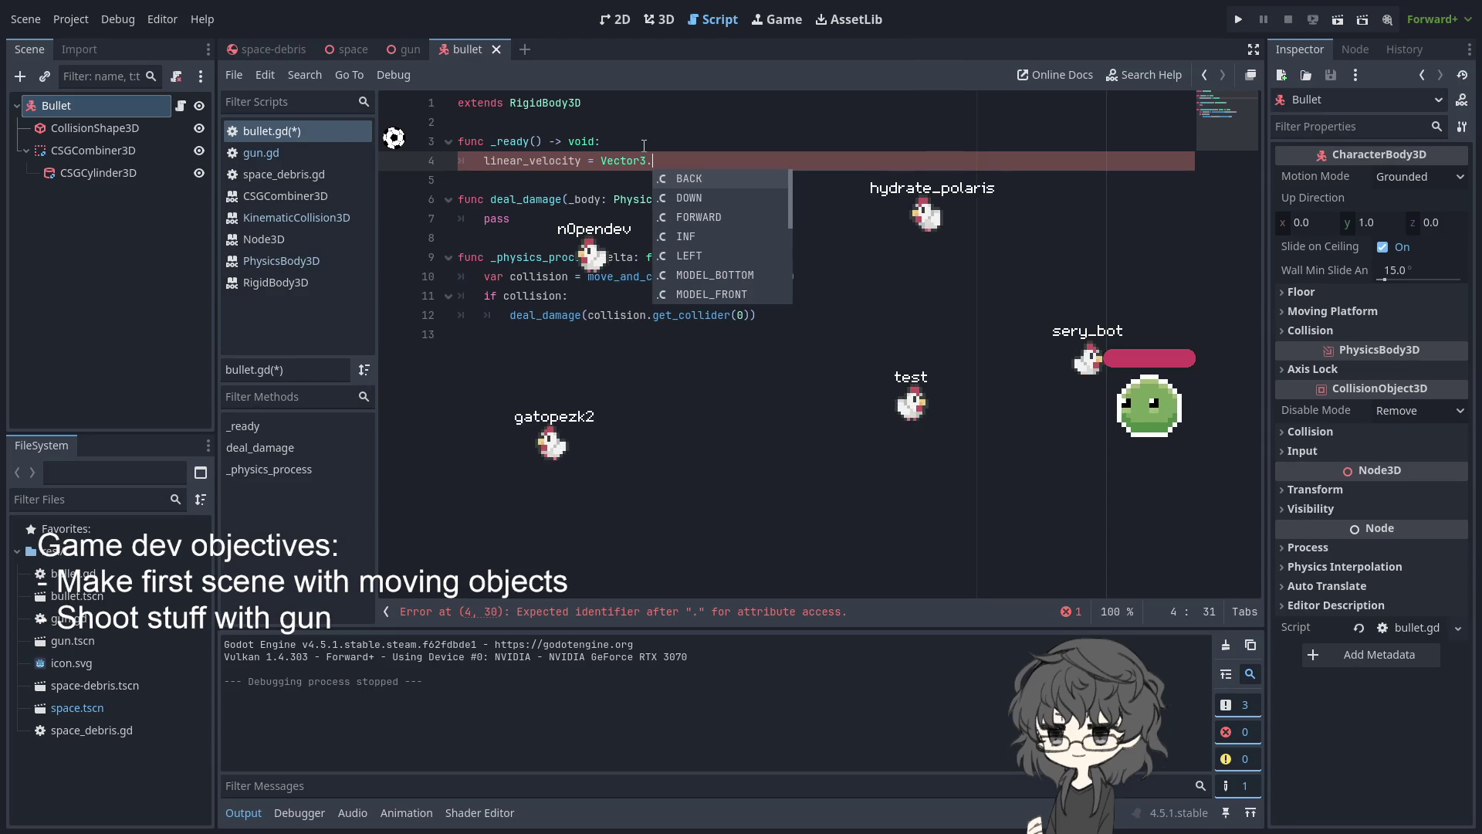
key("Down")
key("Down")
key("Return")
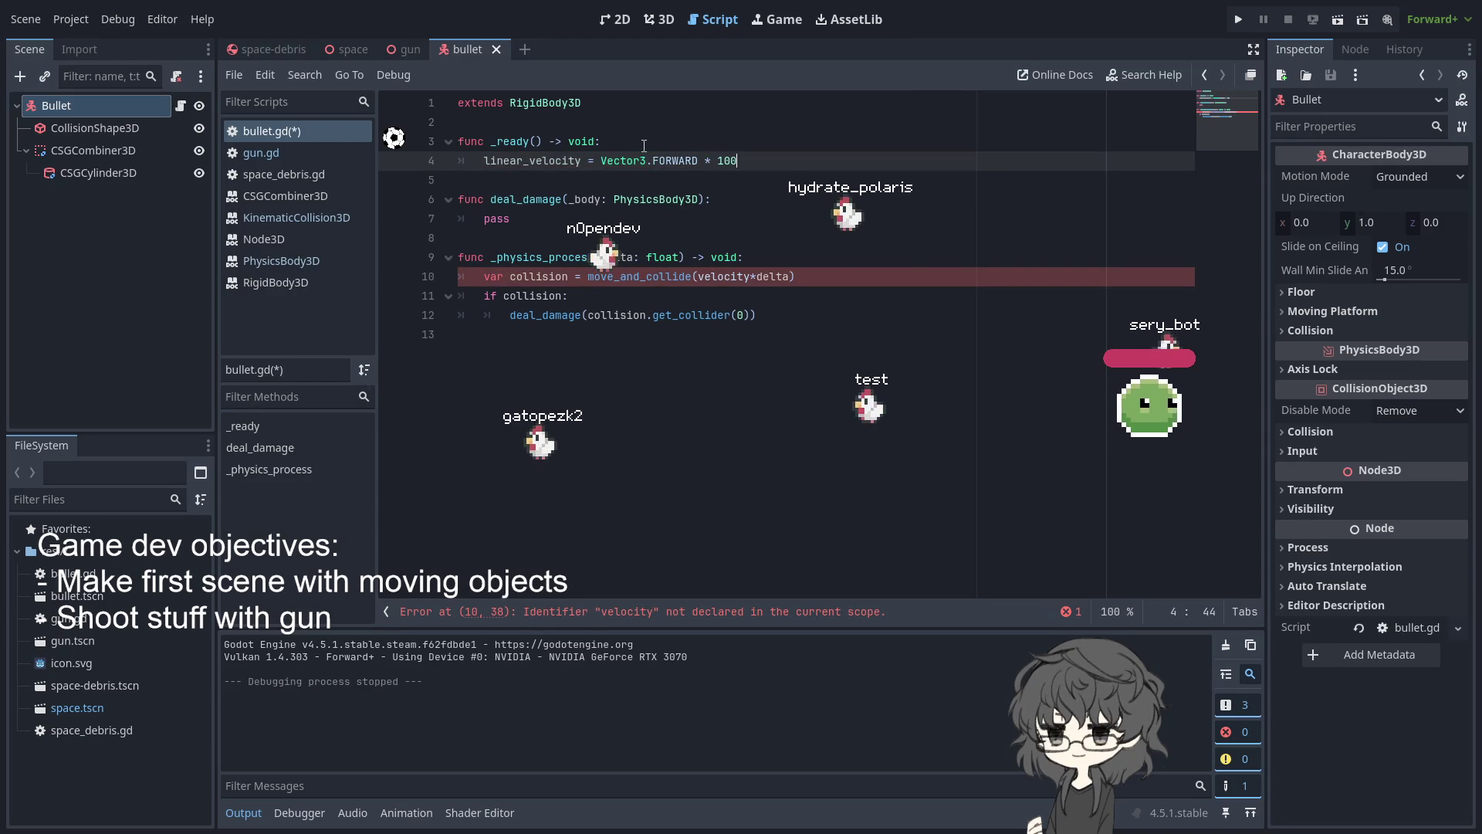
key("BackSpace")
Replace velocity with linear_velocity on line 10, then save and run the game
left_click(791, 178)
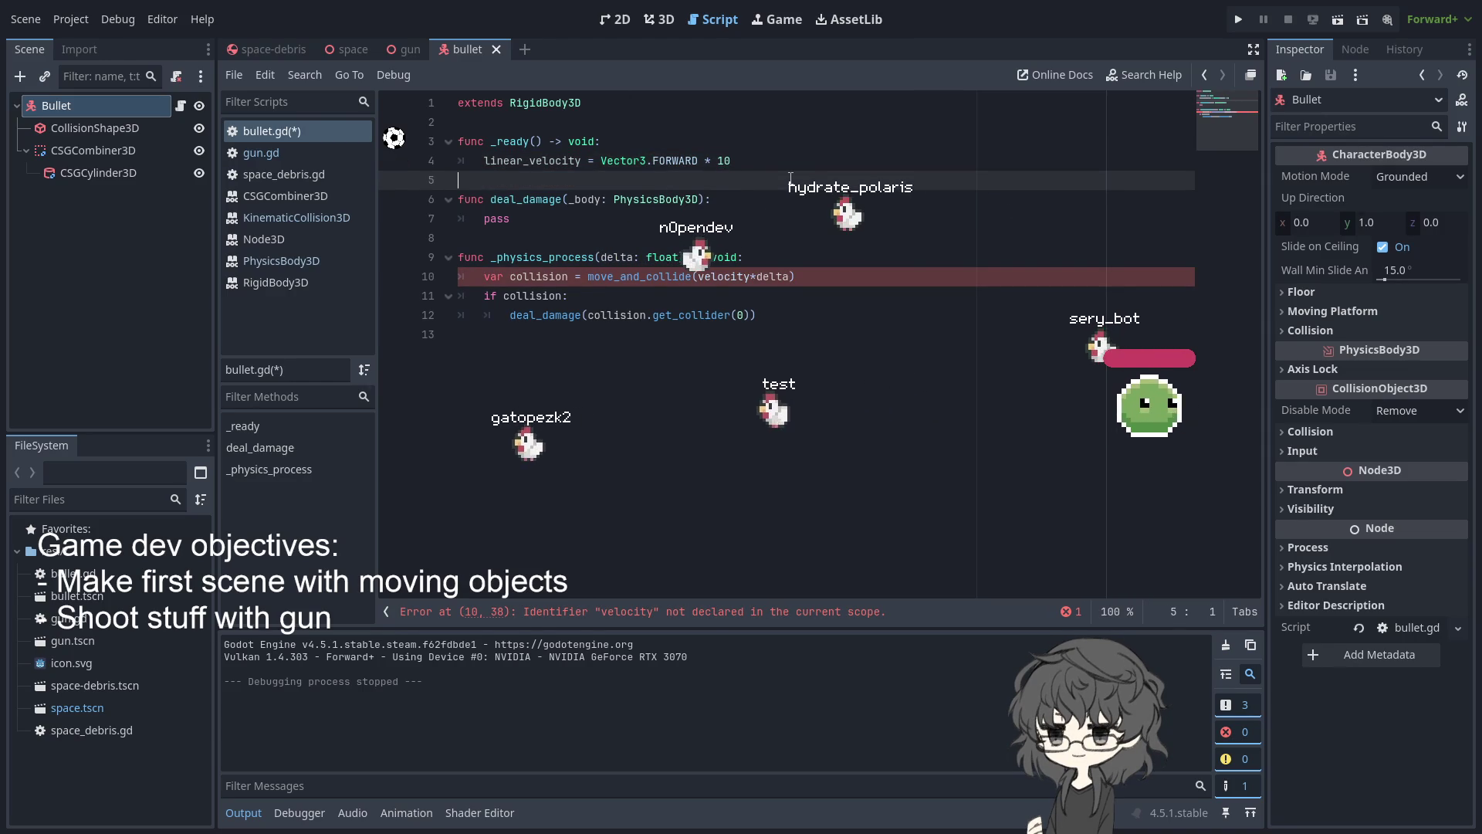
left_click(638, 280)
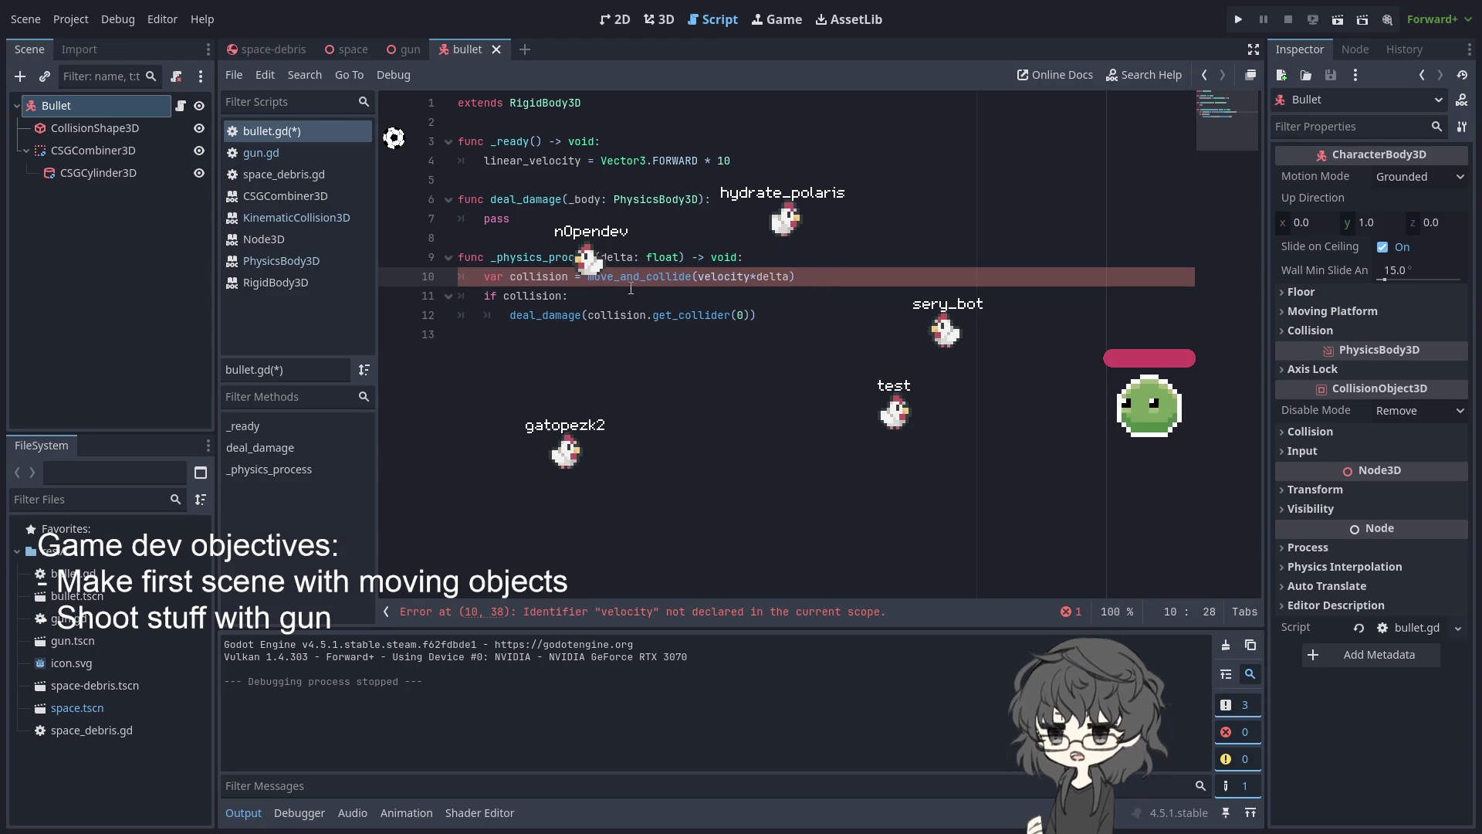
double_click(723, 276)
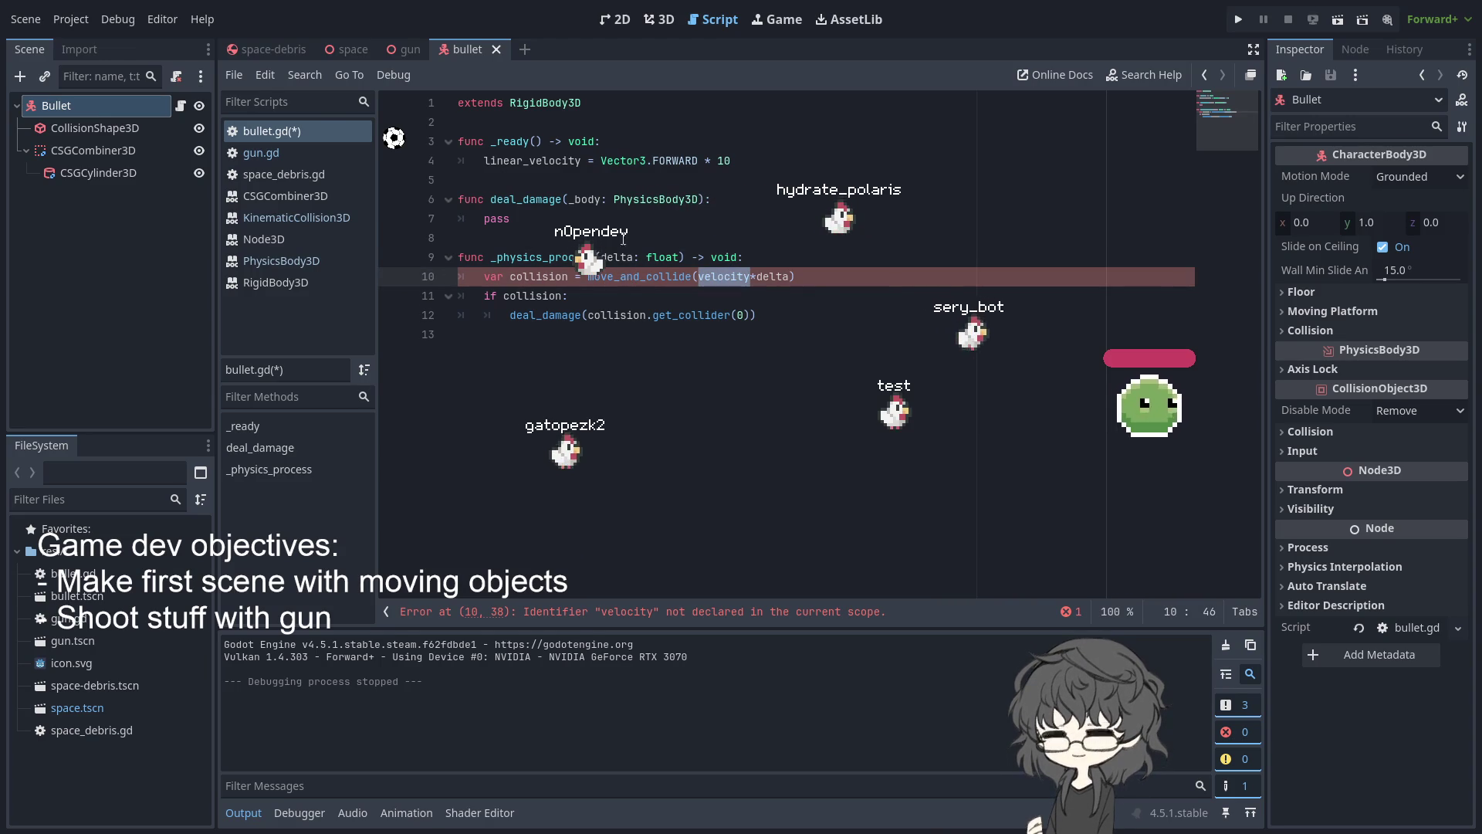
double_click(528, 162)
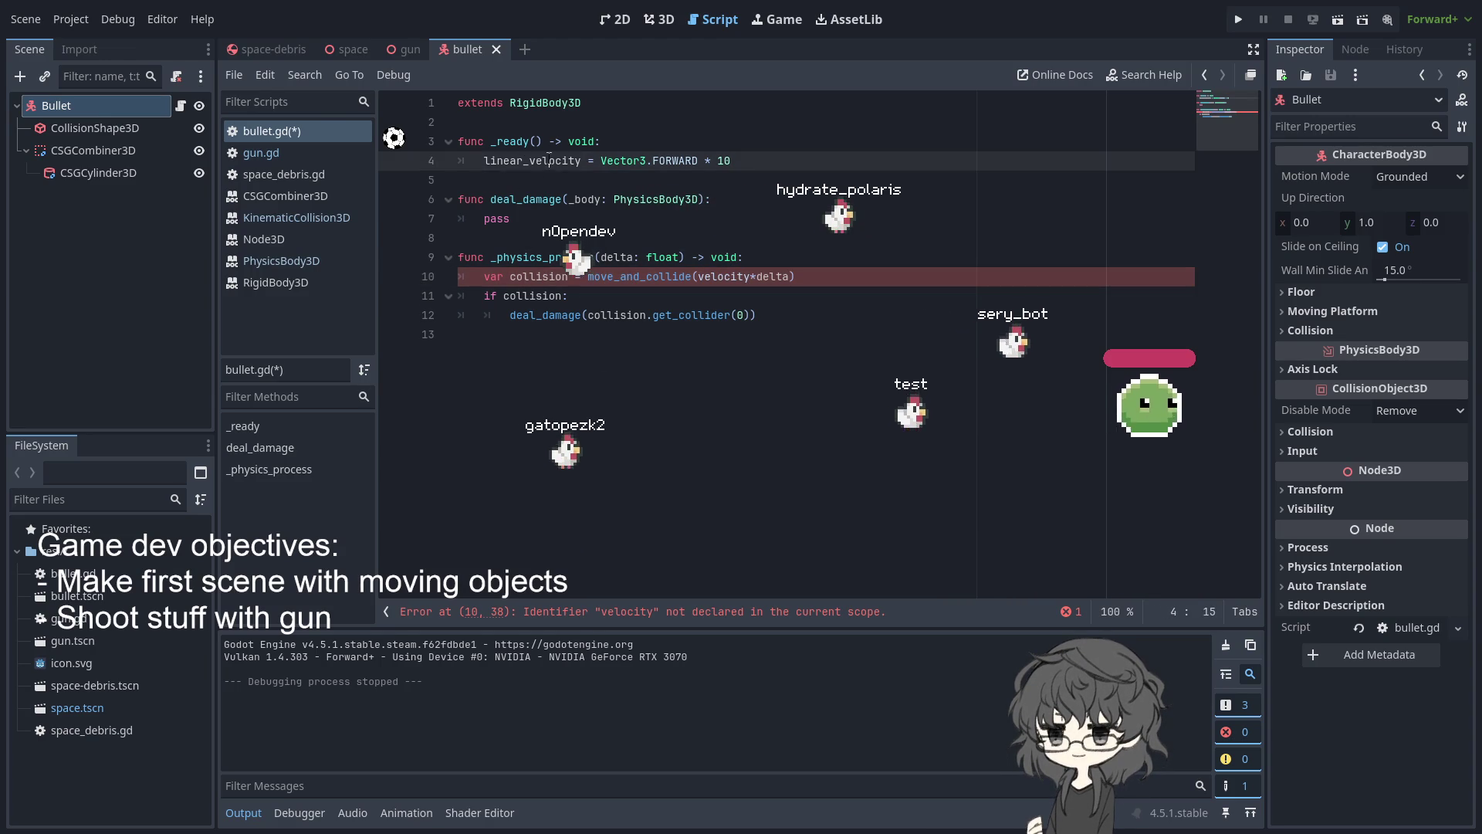
key("ctrl+c")
double_click(716, 281)
key("ctrl+v")
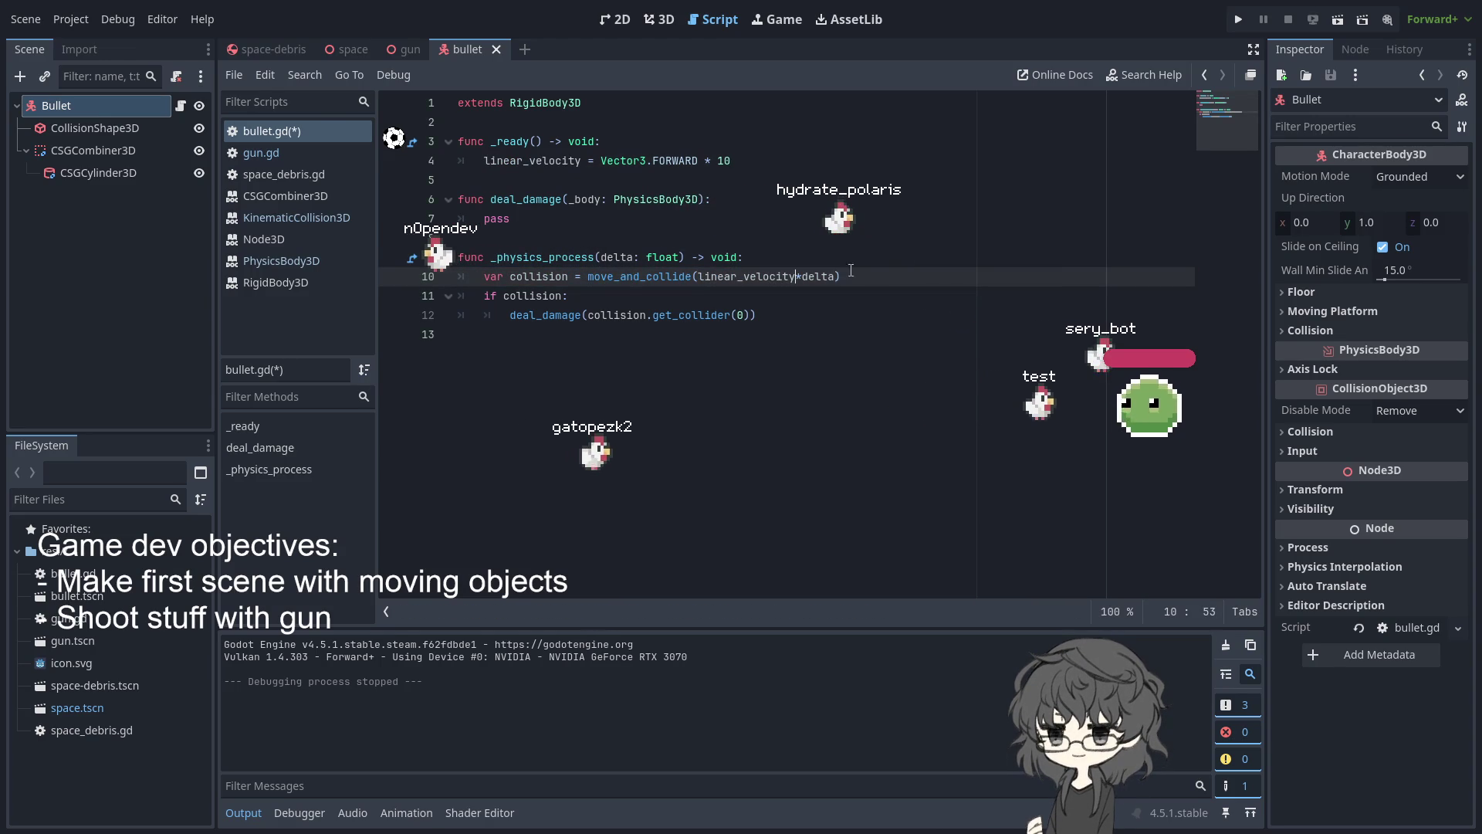
key("F5")
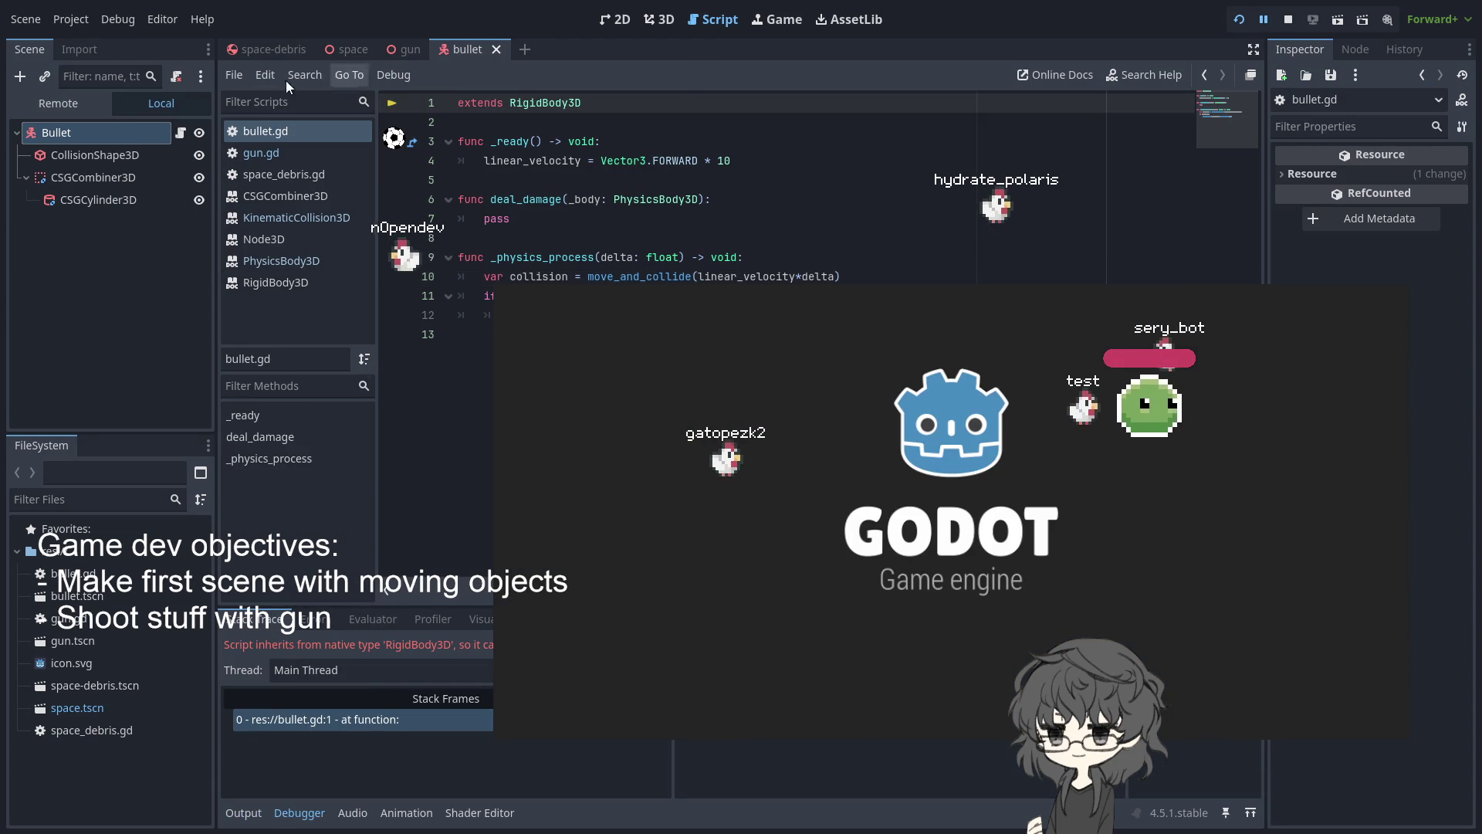
Stop the game from the run toolbar after the RigidBody3D script error
left_click(1287, 20)
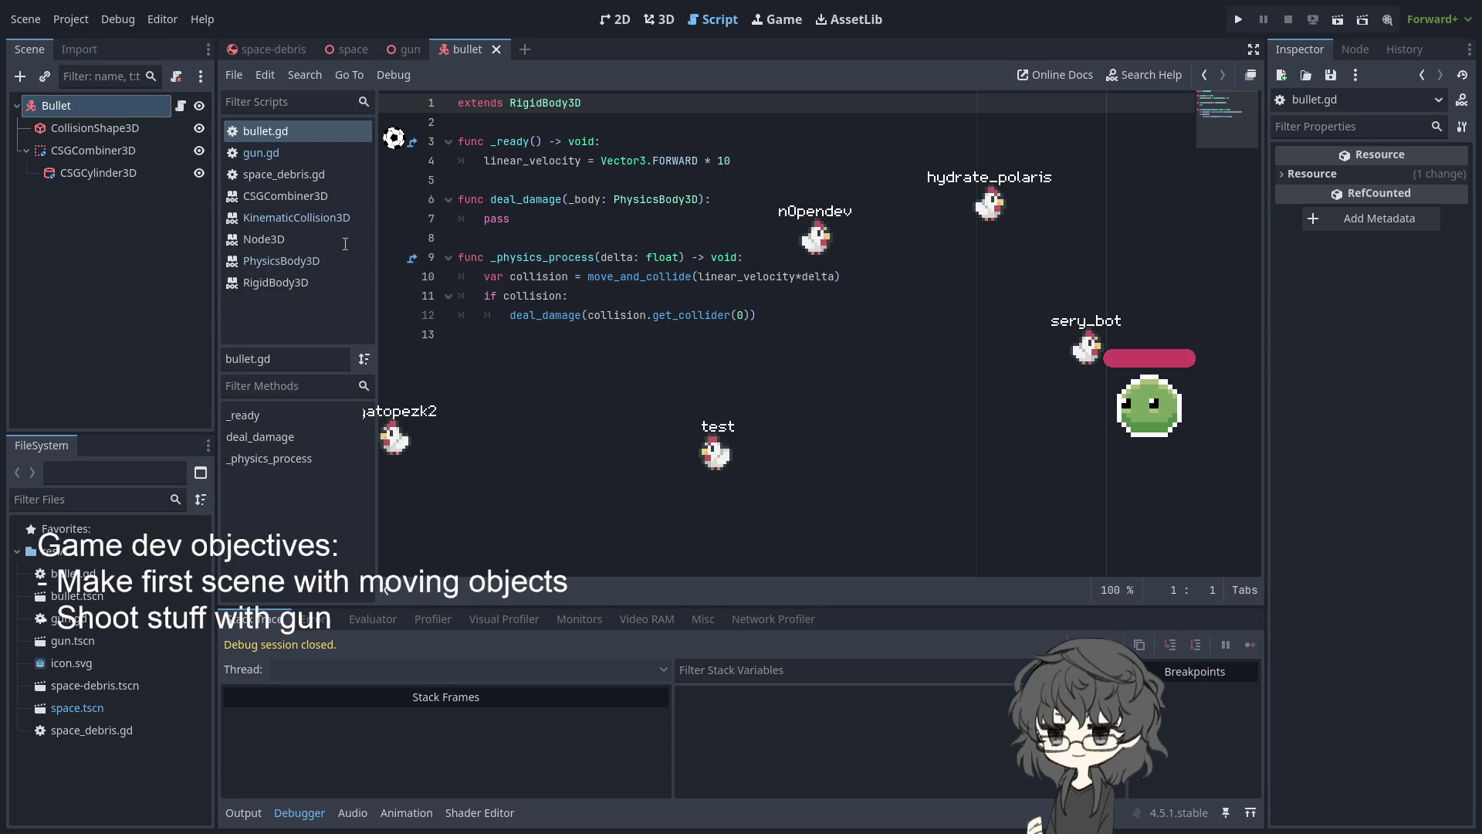
Select the Bullet node, run the game, and lock the bullet's Linear Y axis
left_click(85, 105)
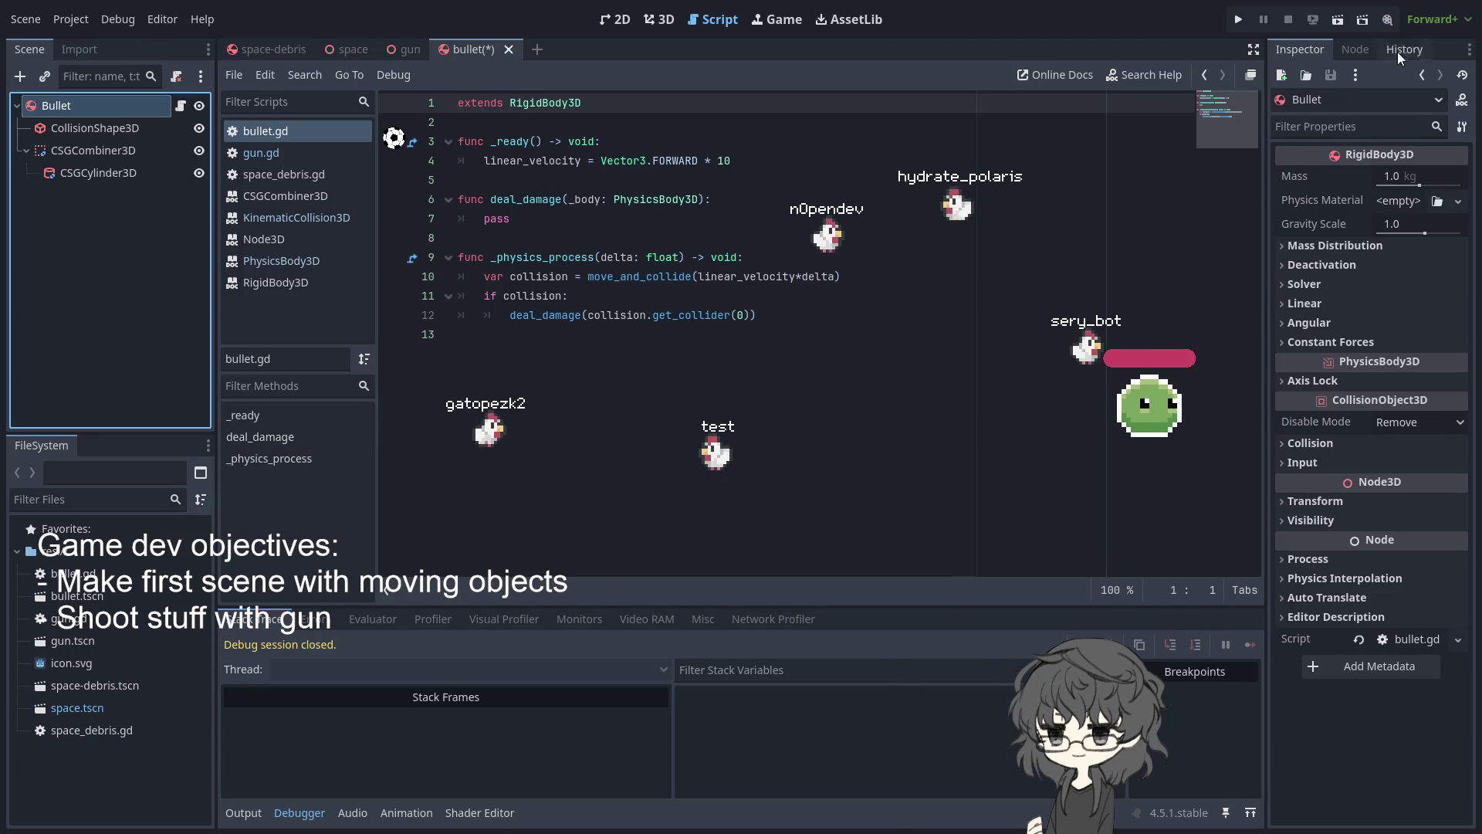
left_click(1240, 20)
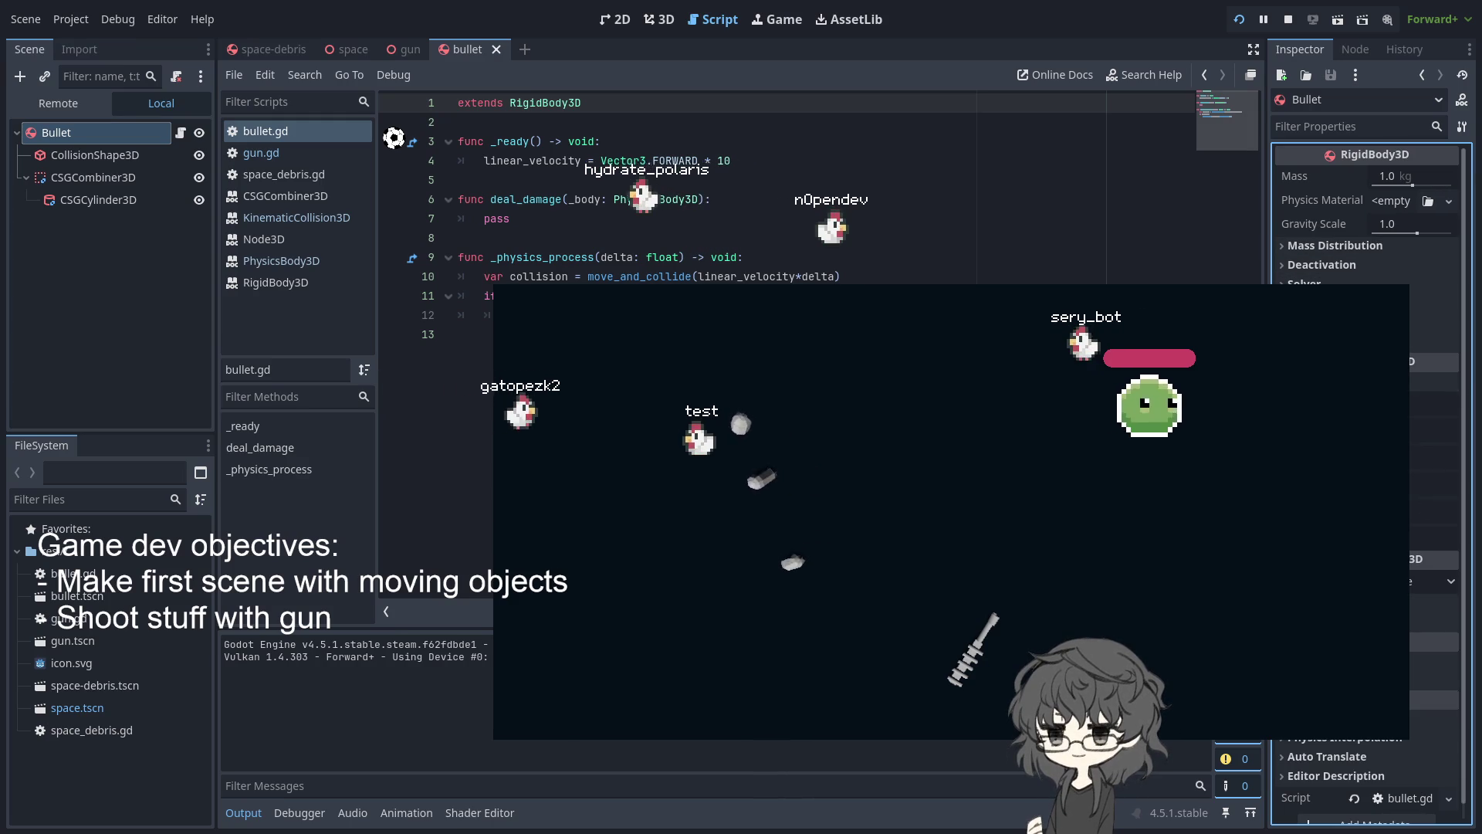
left_click(1434, 431)
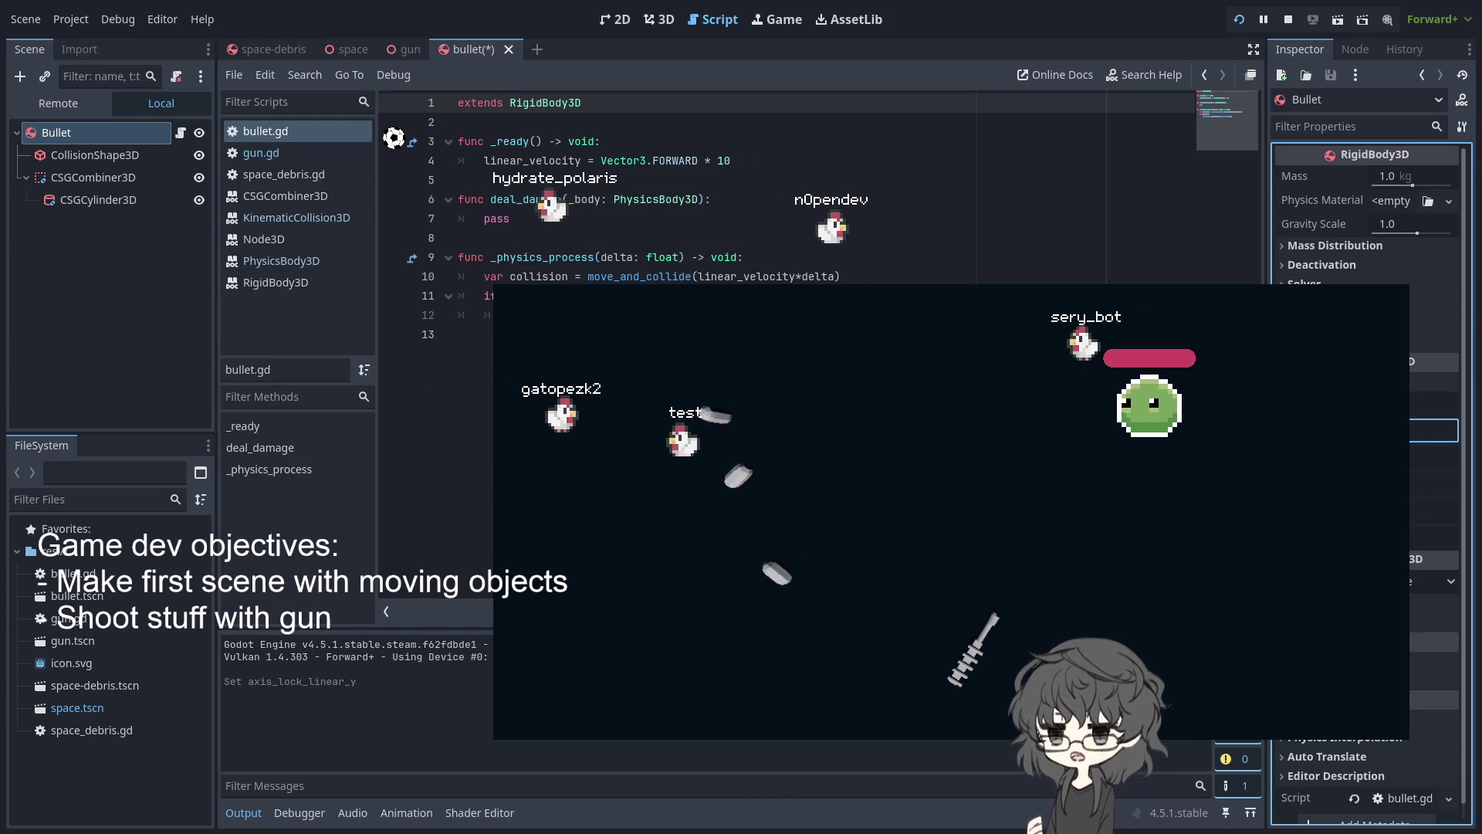
Relaunch the game with the Y-locked bullet and restart it to test firing
key("F5")
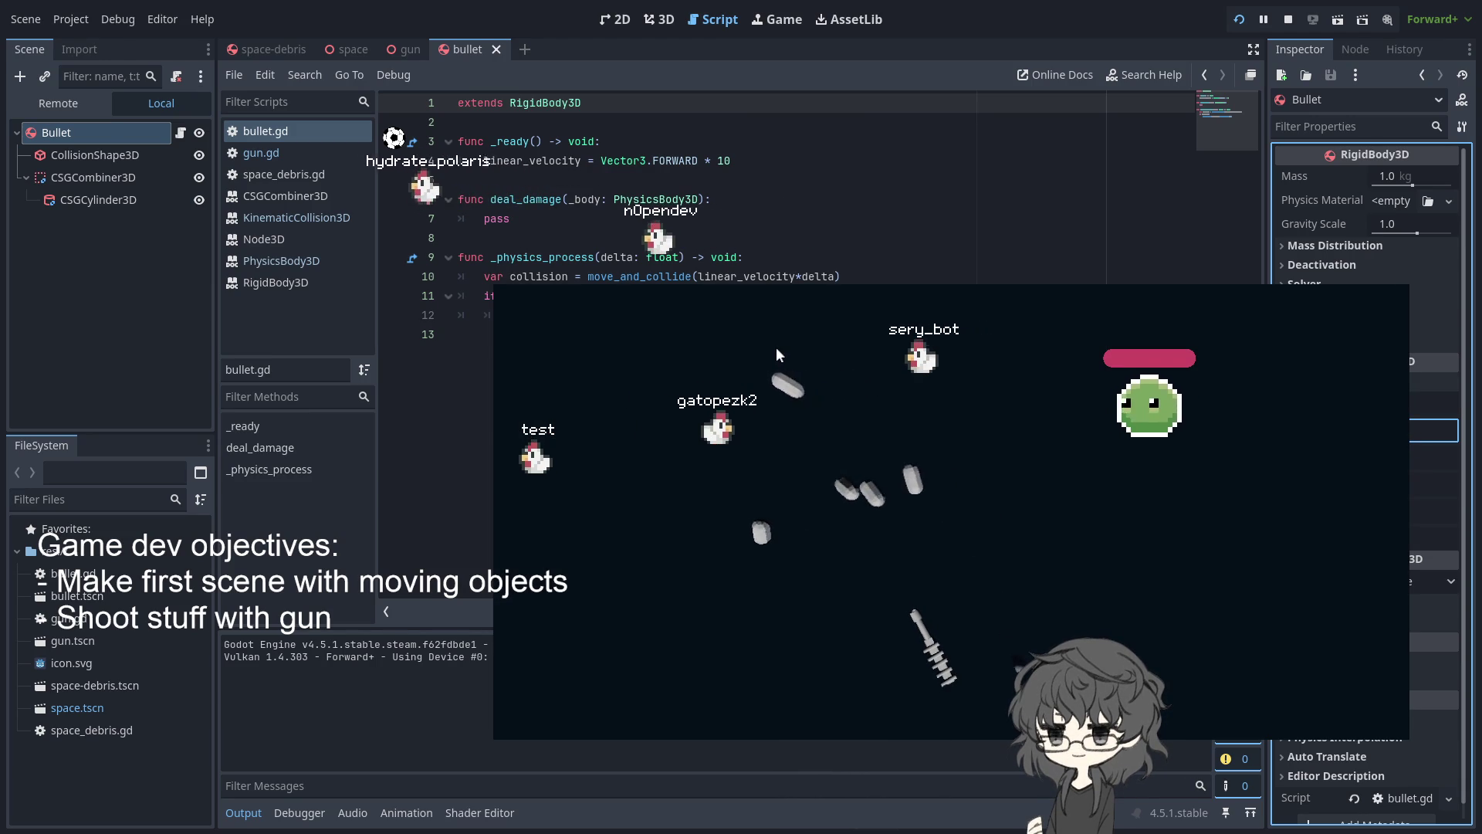
key("F5")
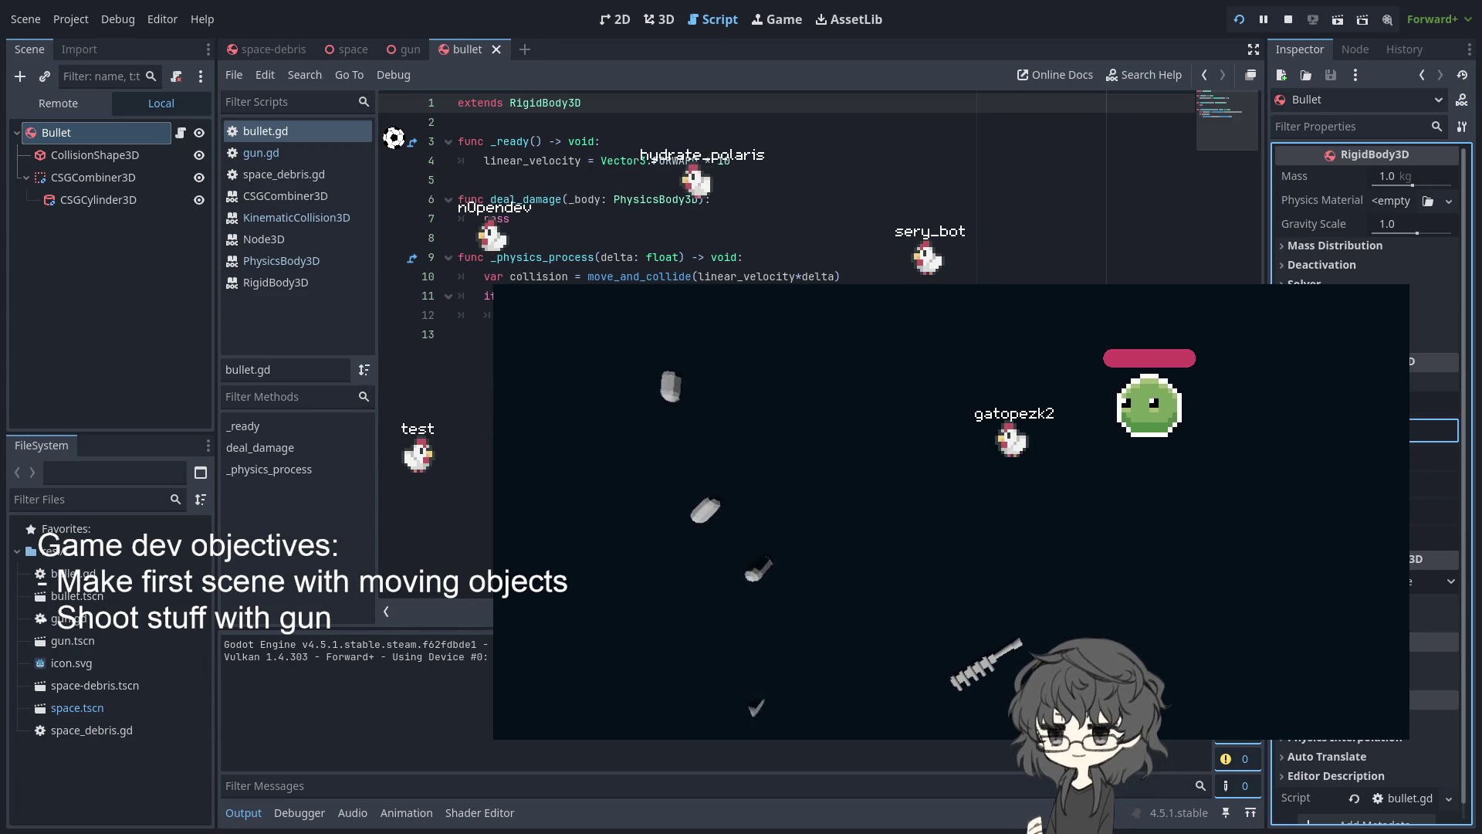
left_click(463, 296)
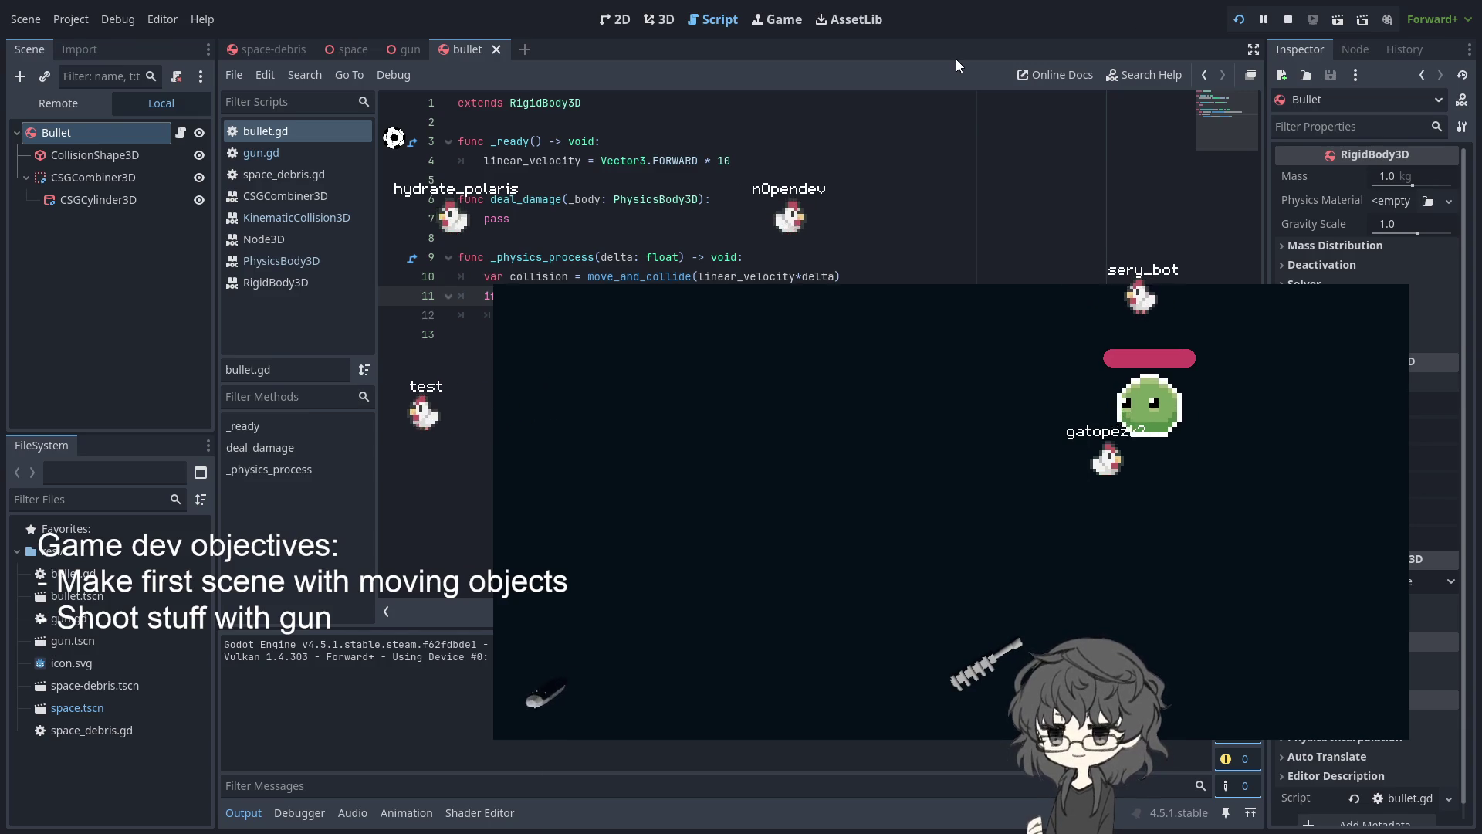
left_click(1241, 20)
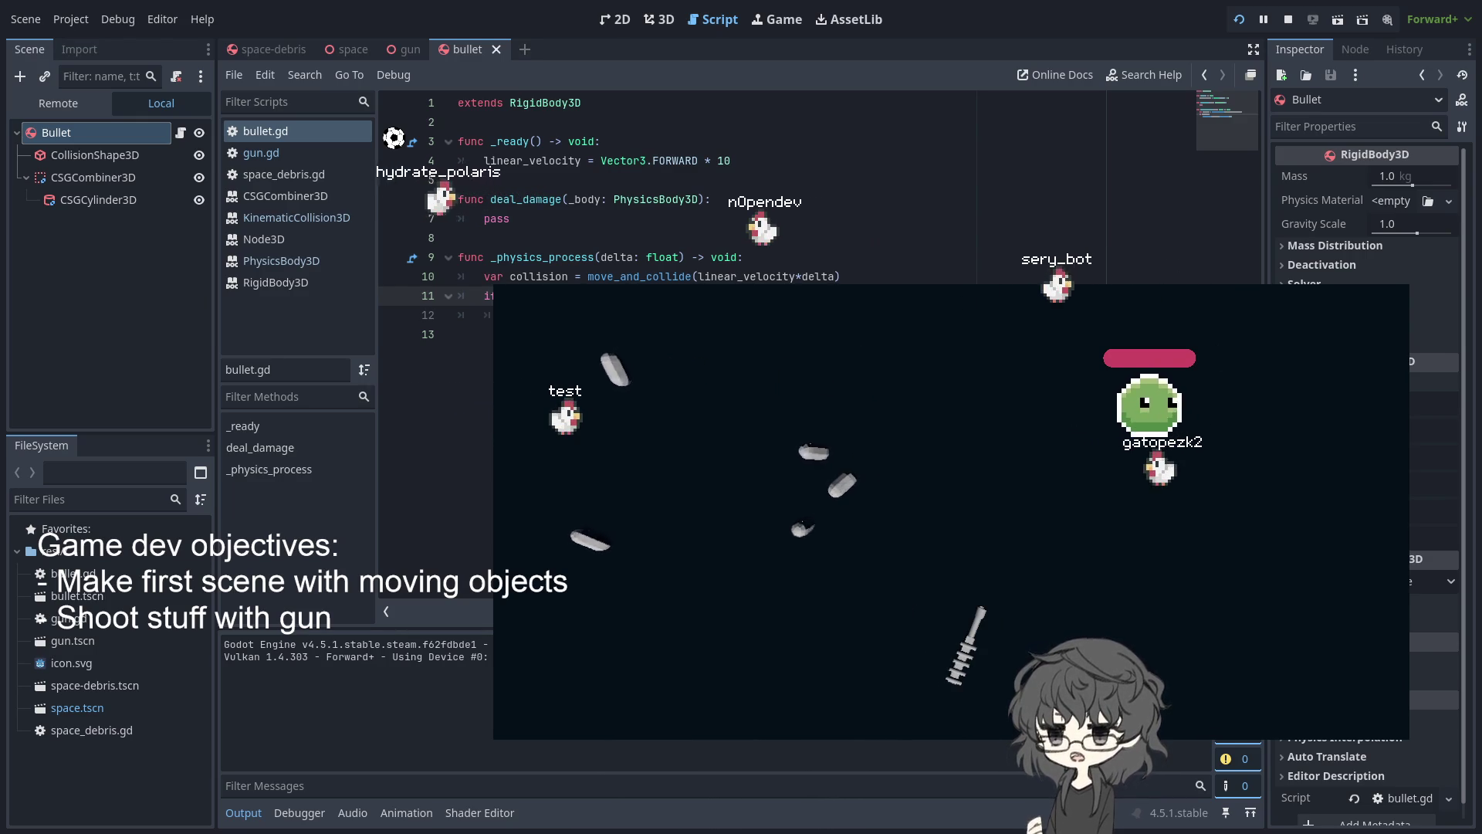
Restart the game, then add a blank line after the _ready declaration
key("F5")
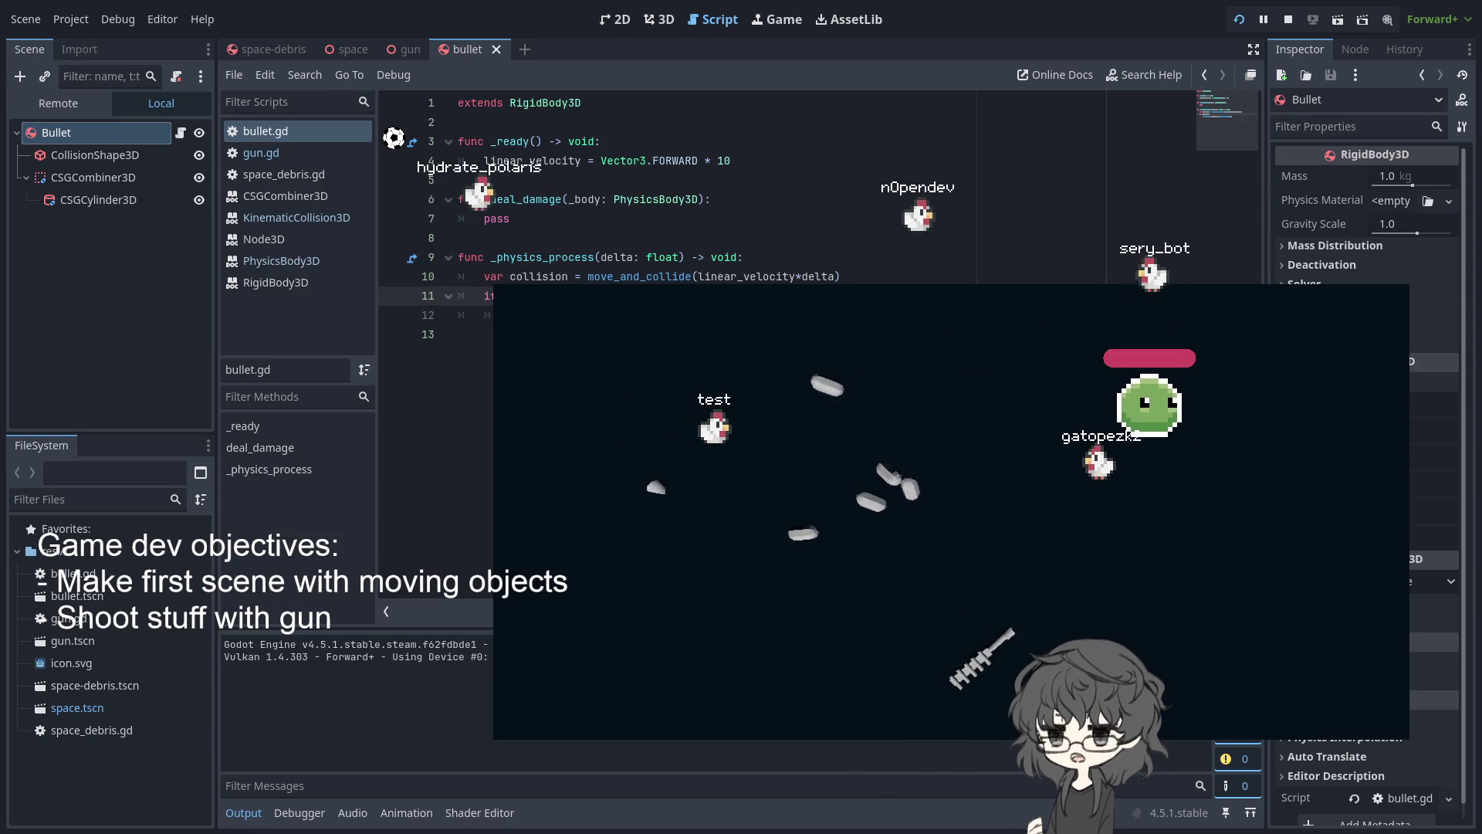
left_click(741, 199)
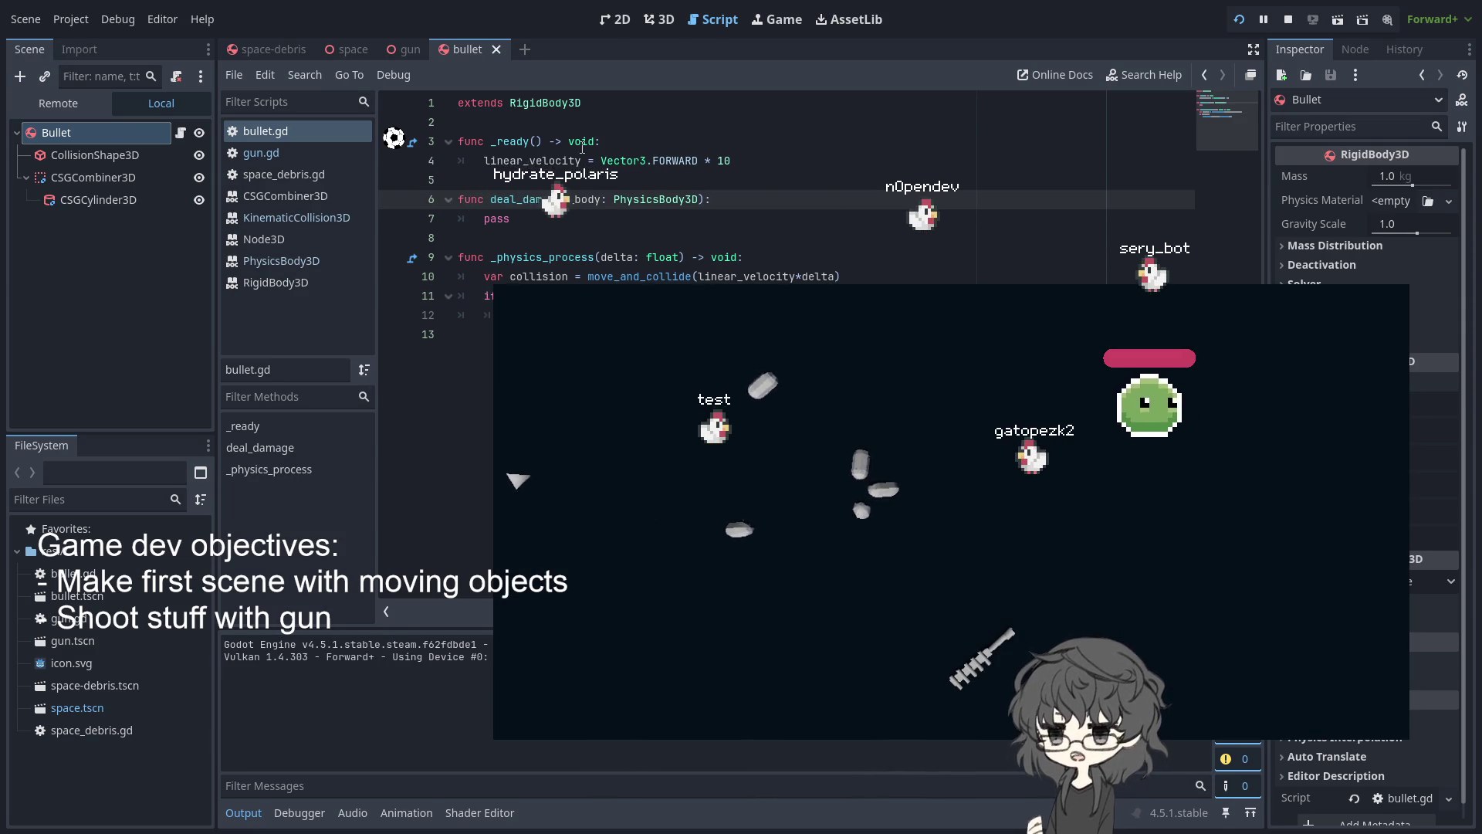
left_click(619, 140)
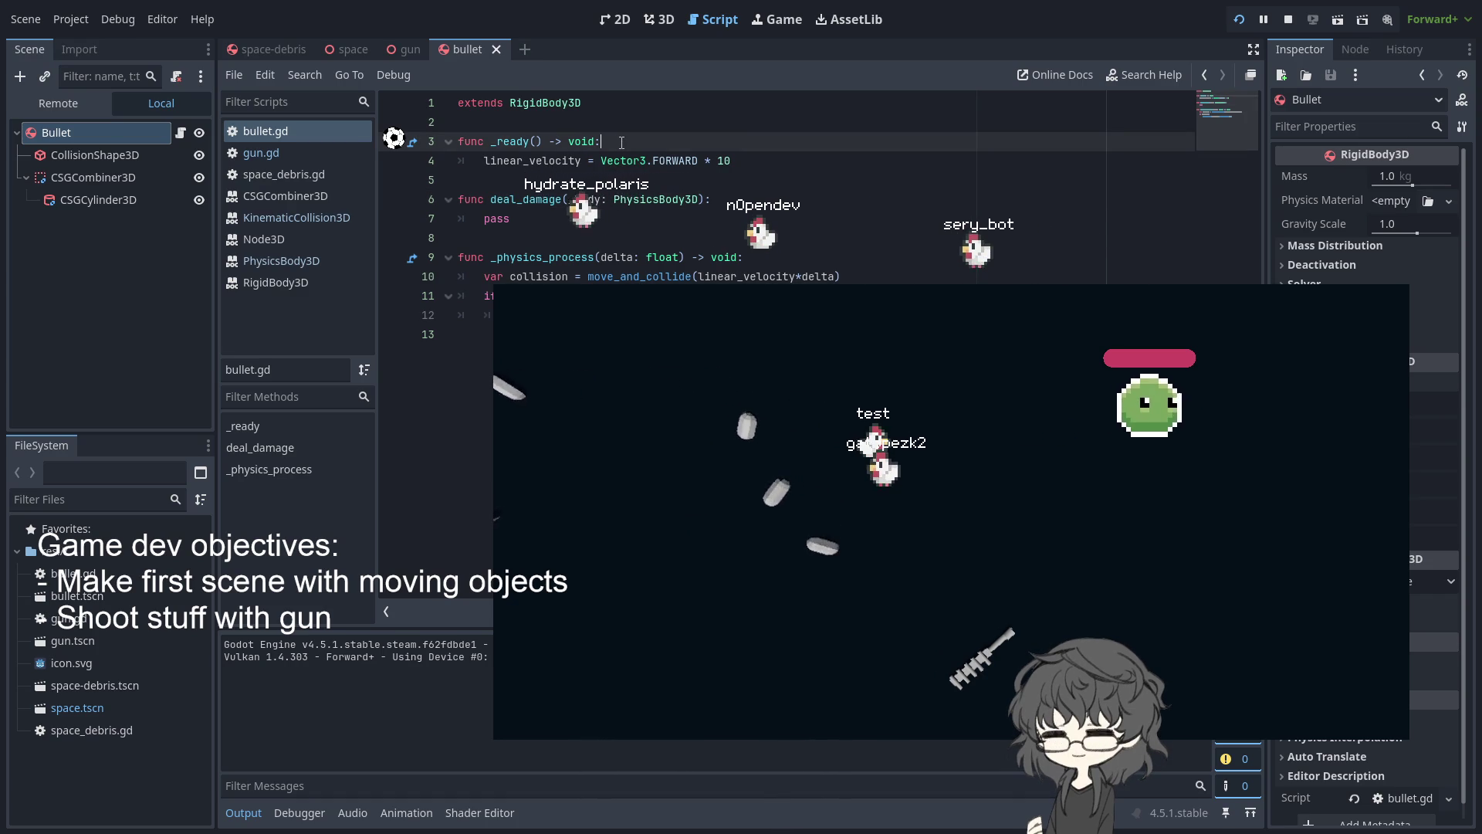
key("Return")
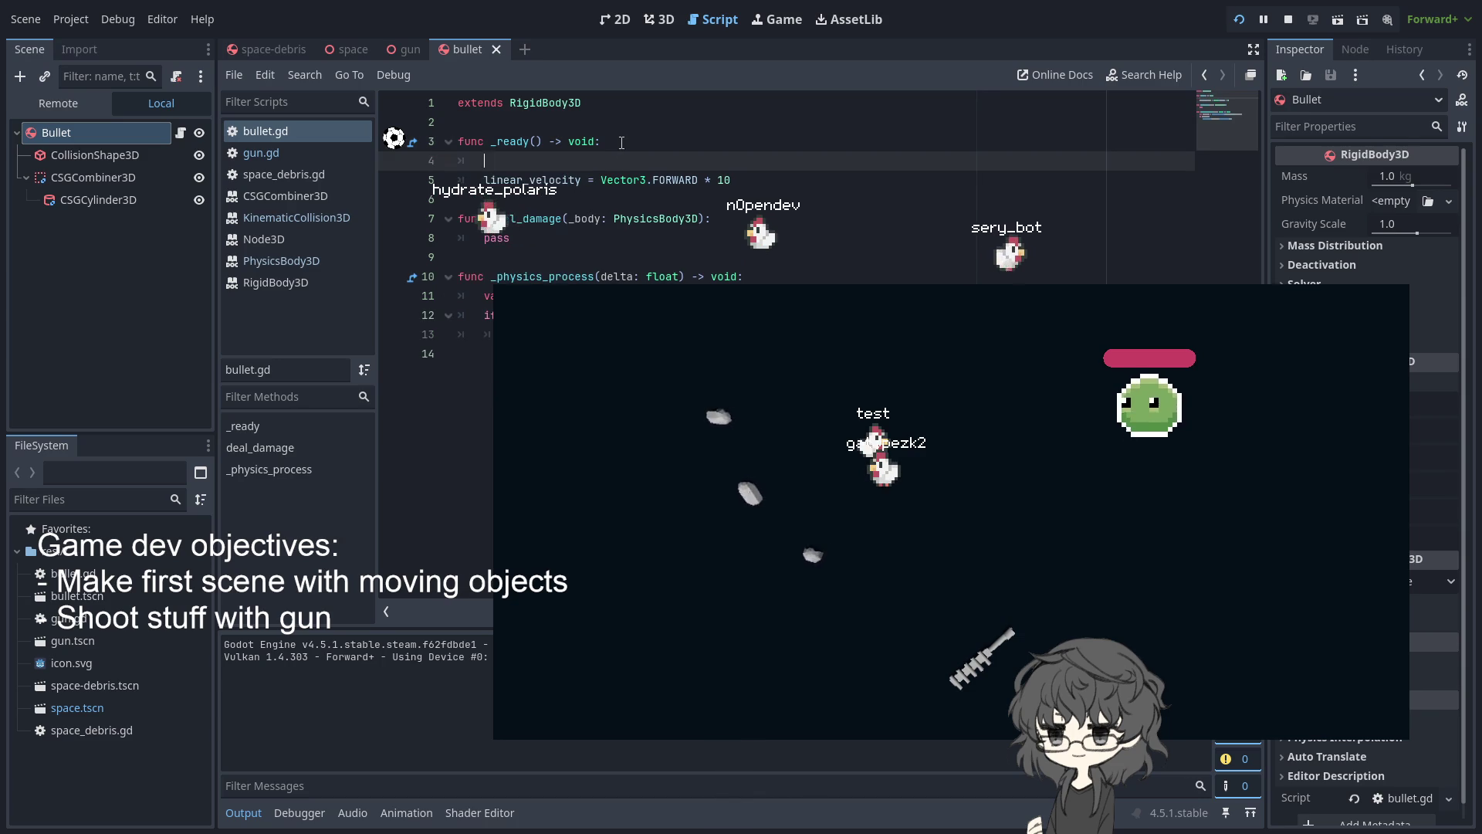
Add reparent(get_viewport()) as the first line of _ready
type("repa")
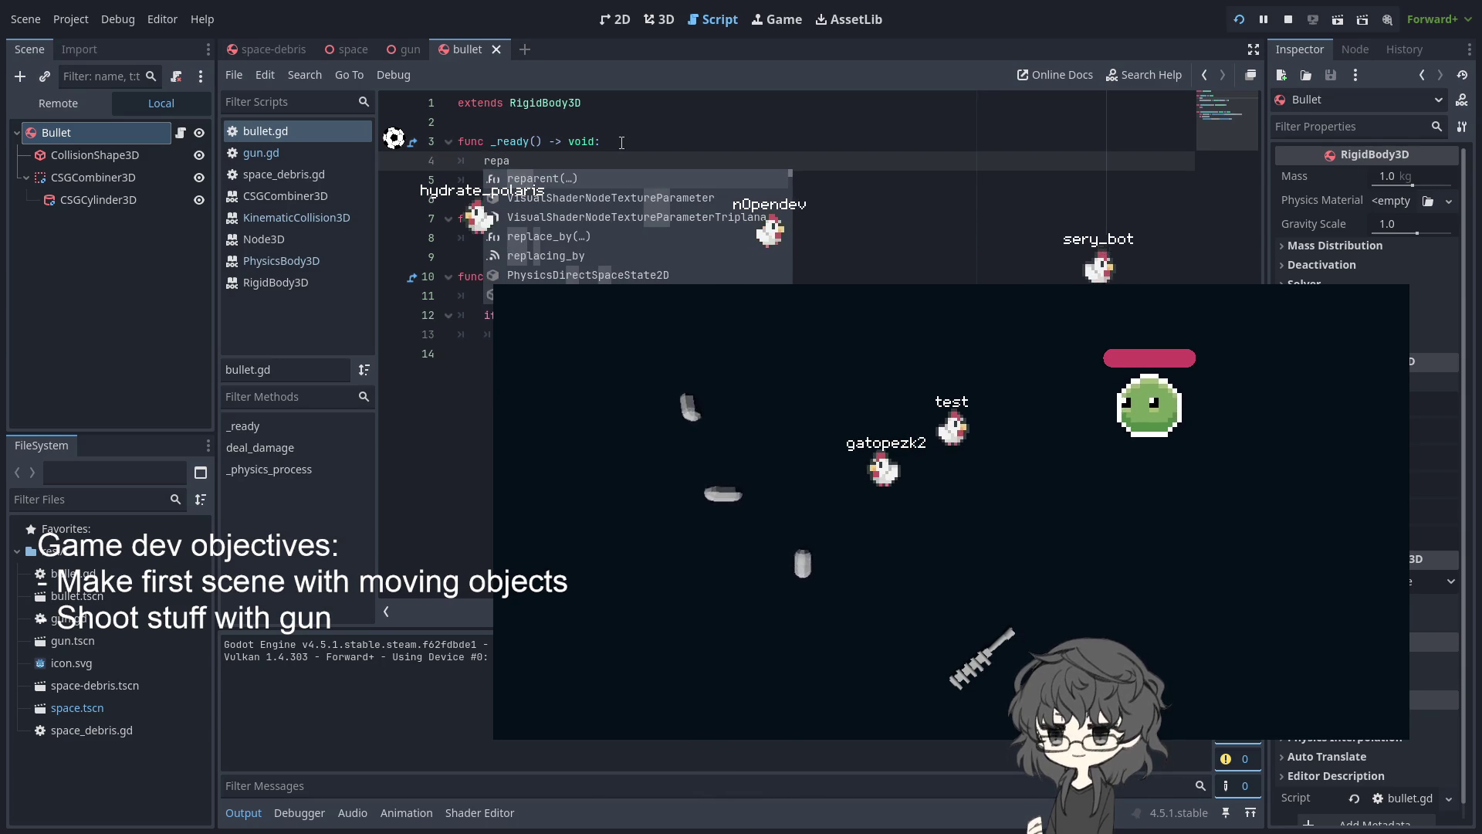
key("Return")
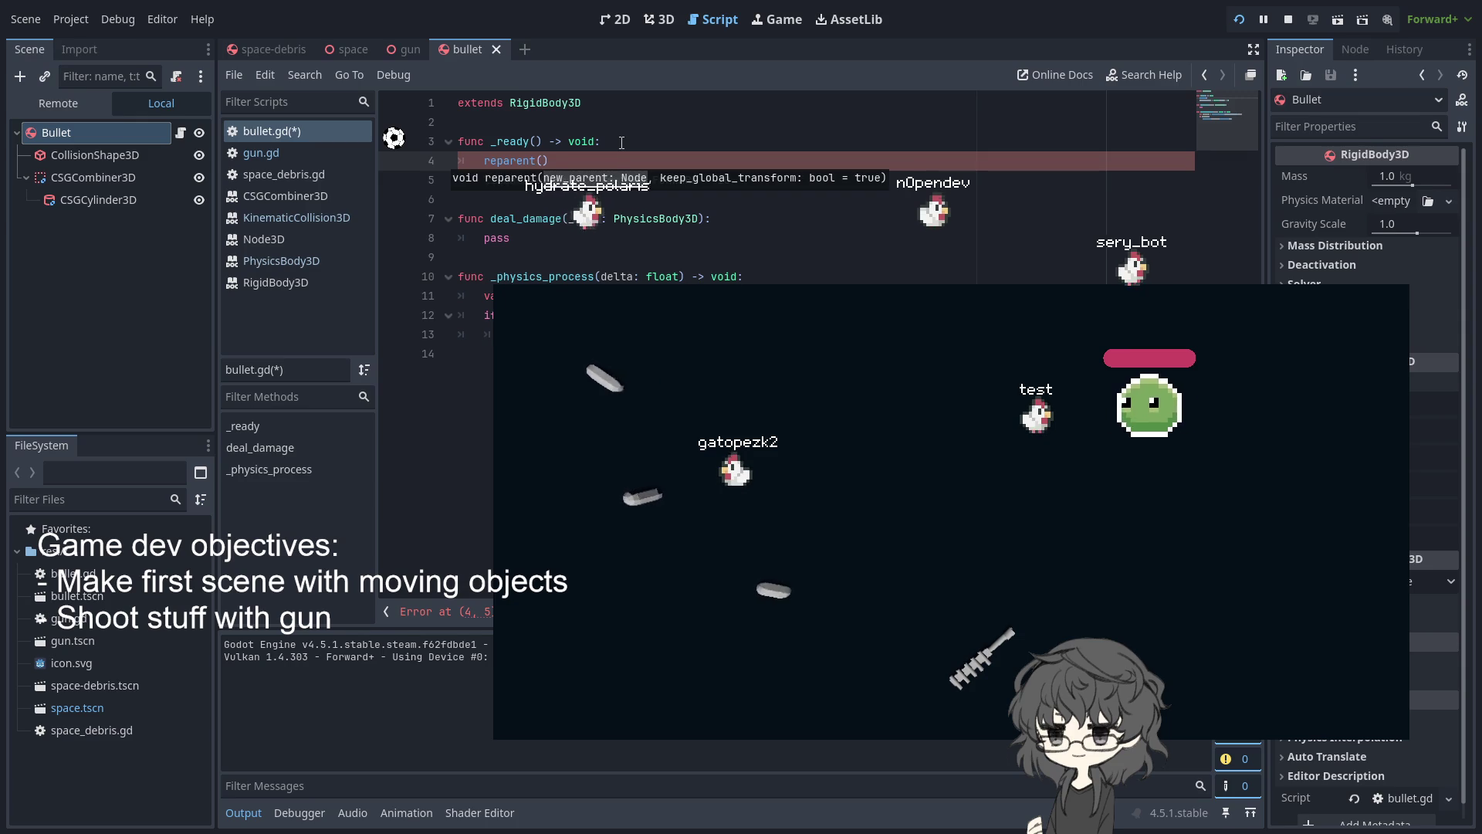
type("get_gl")
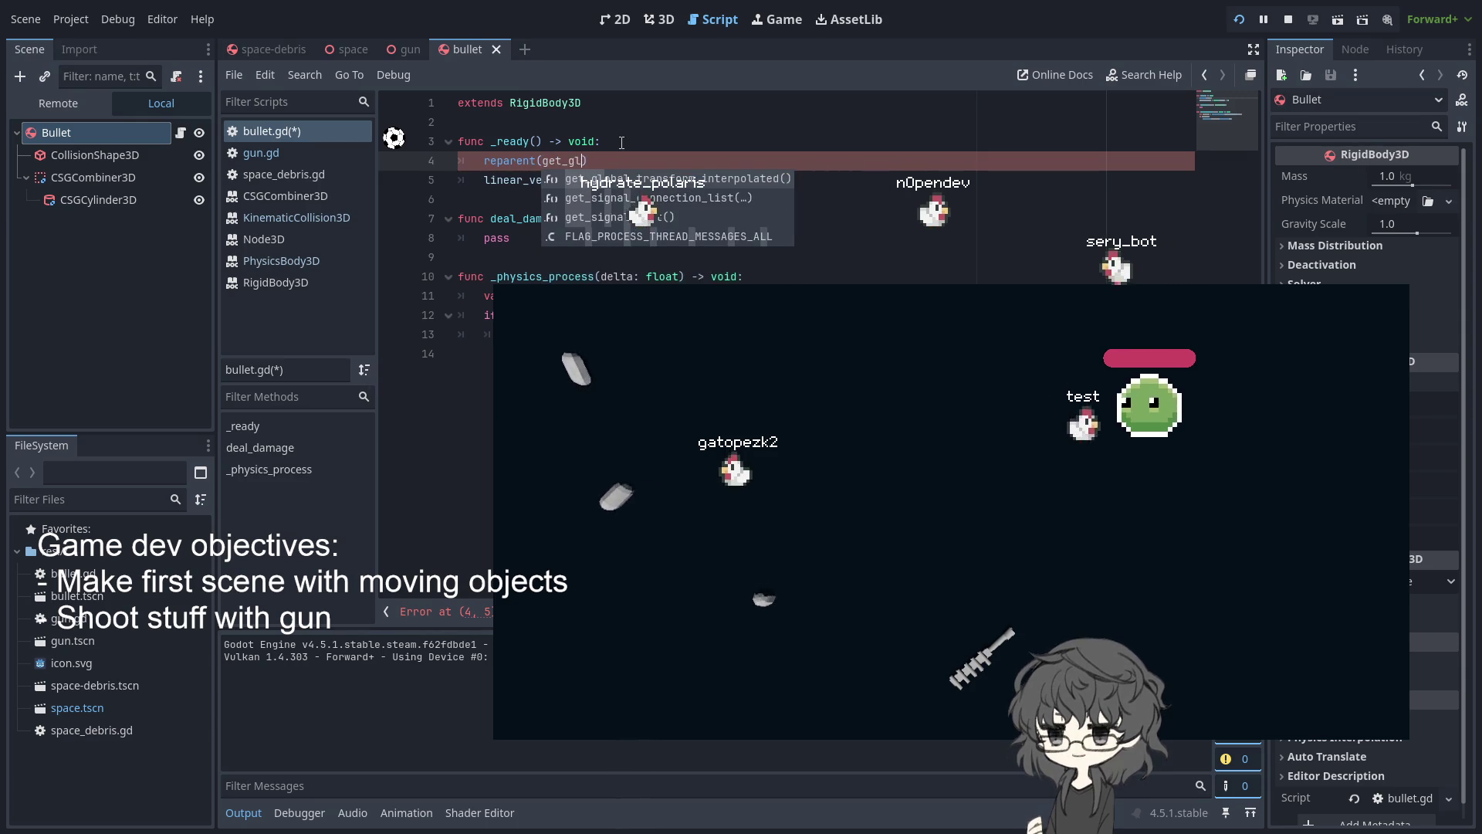
key("BackSpace")
key("BackSpace")
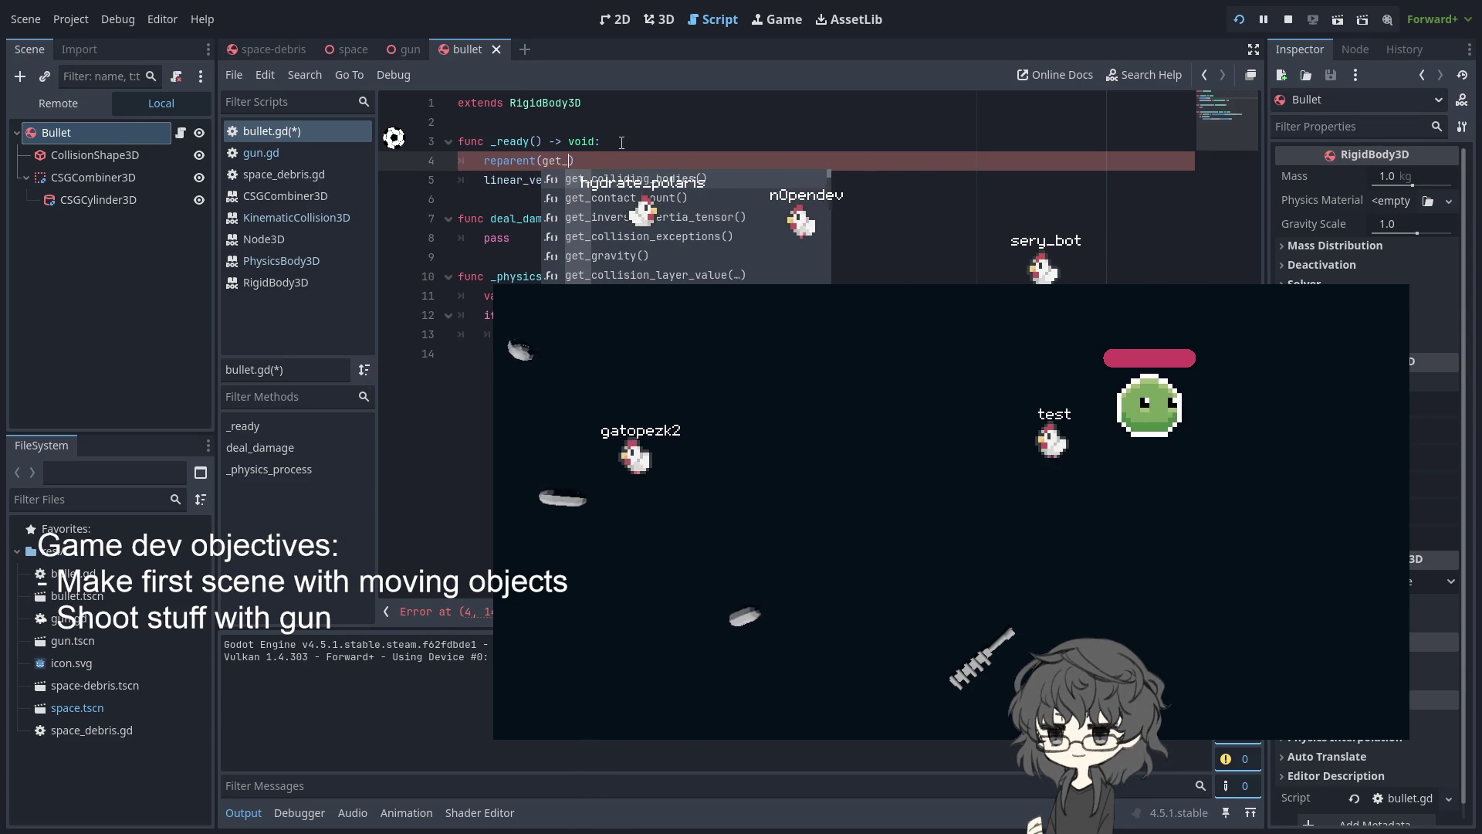
key("BackSpace")
key("BackSpace")
key("BackSpace")
type("view")
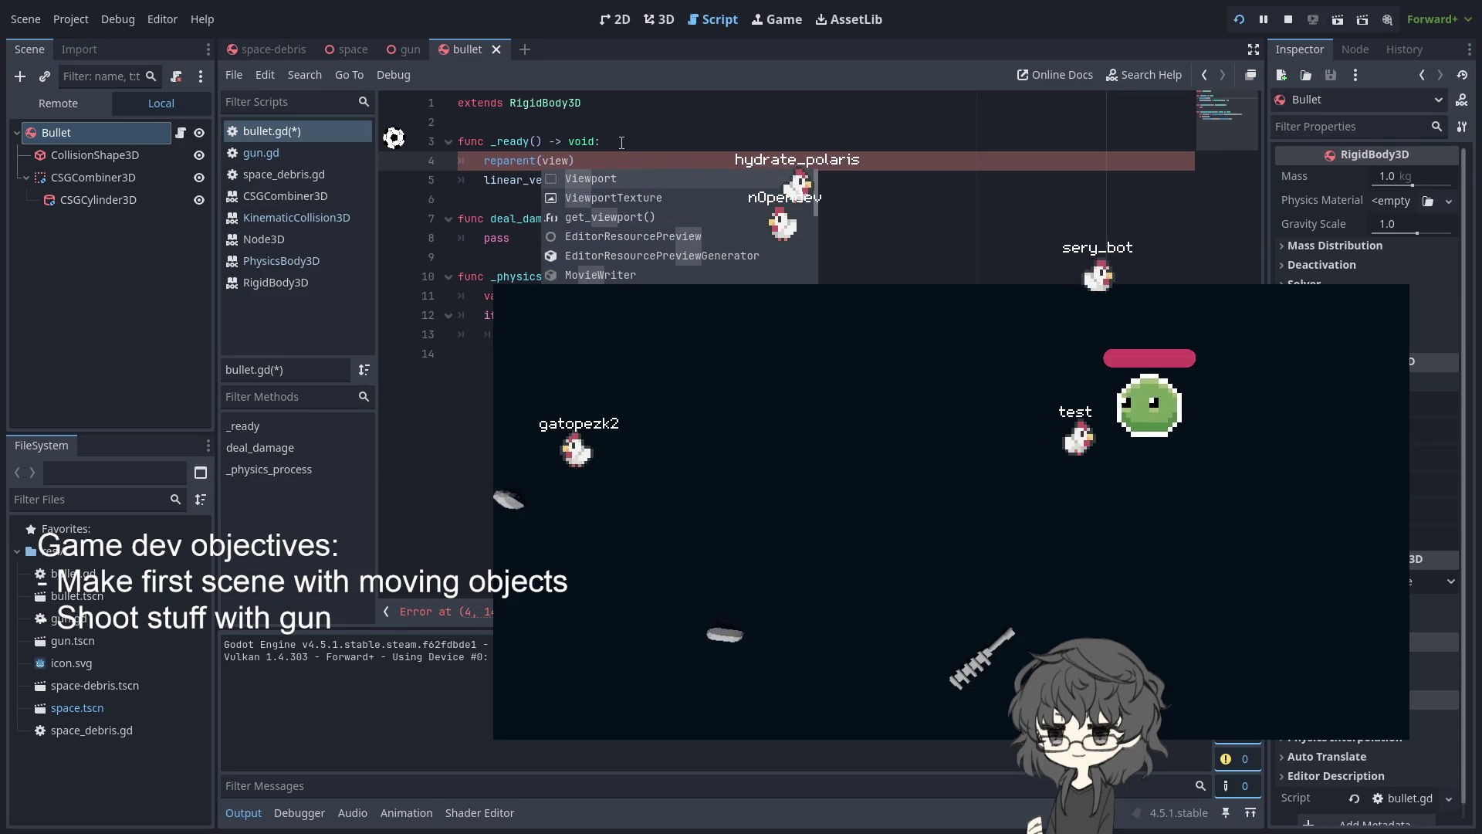
key("Down")
key("Down")
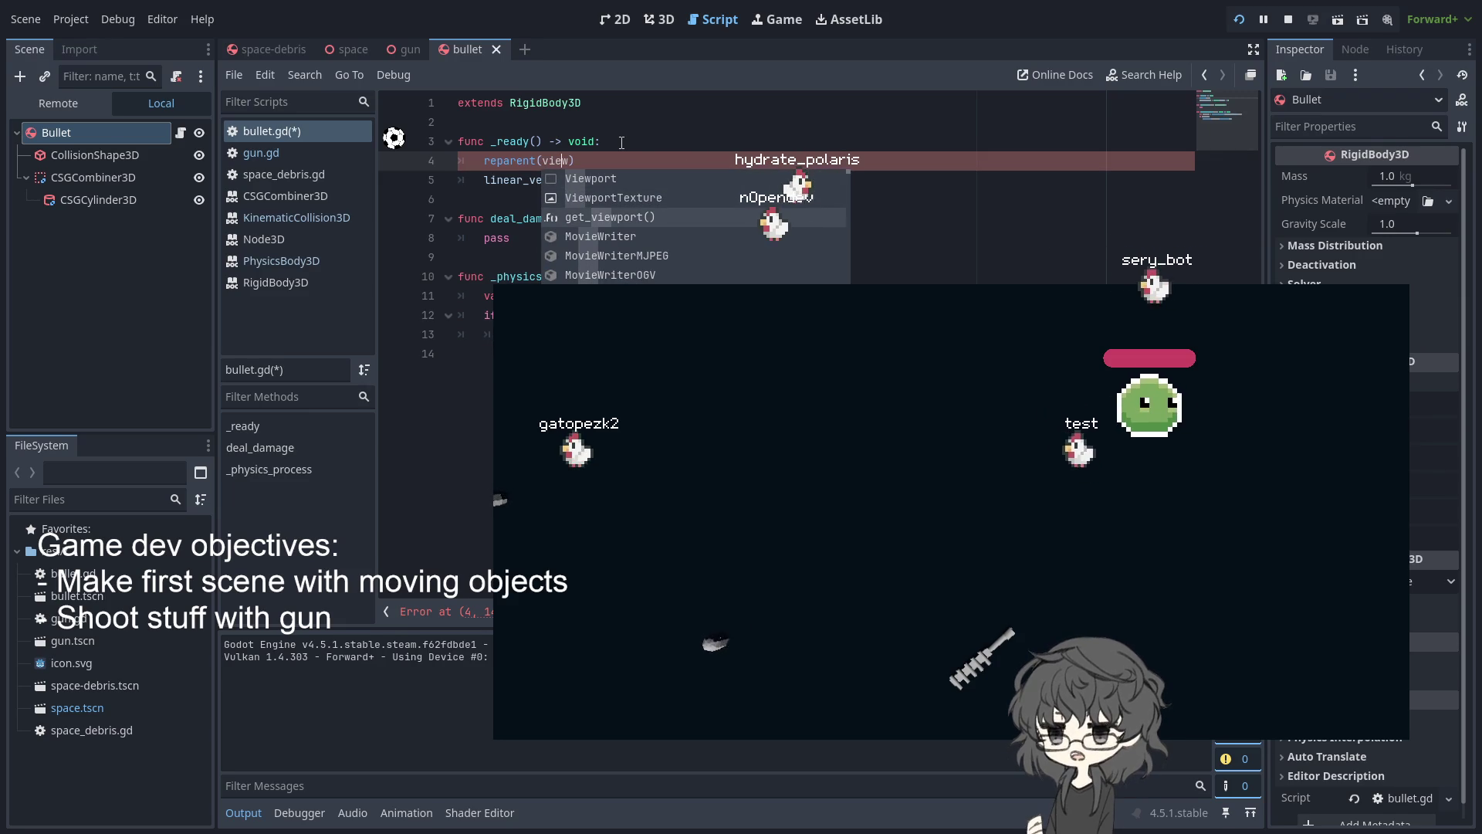
key("Return")
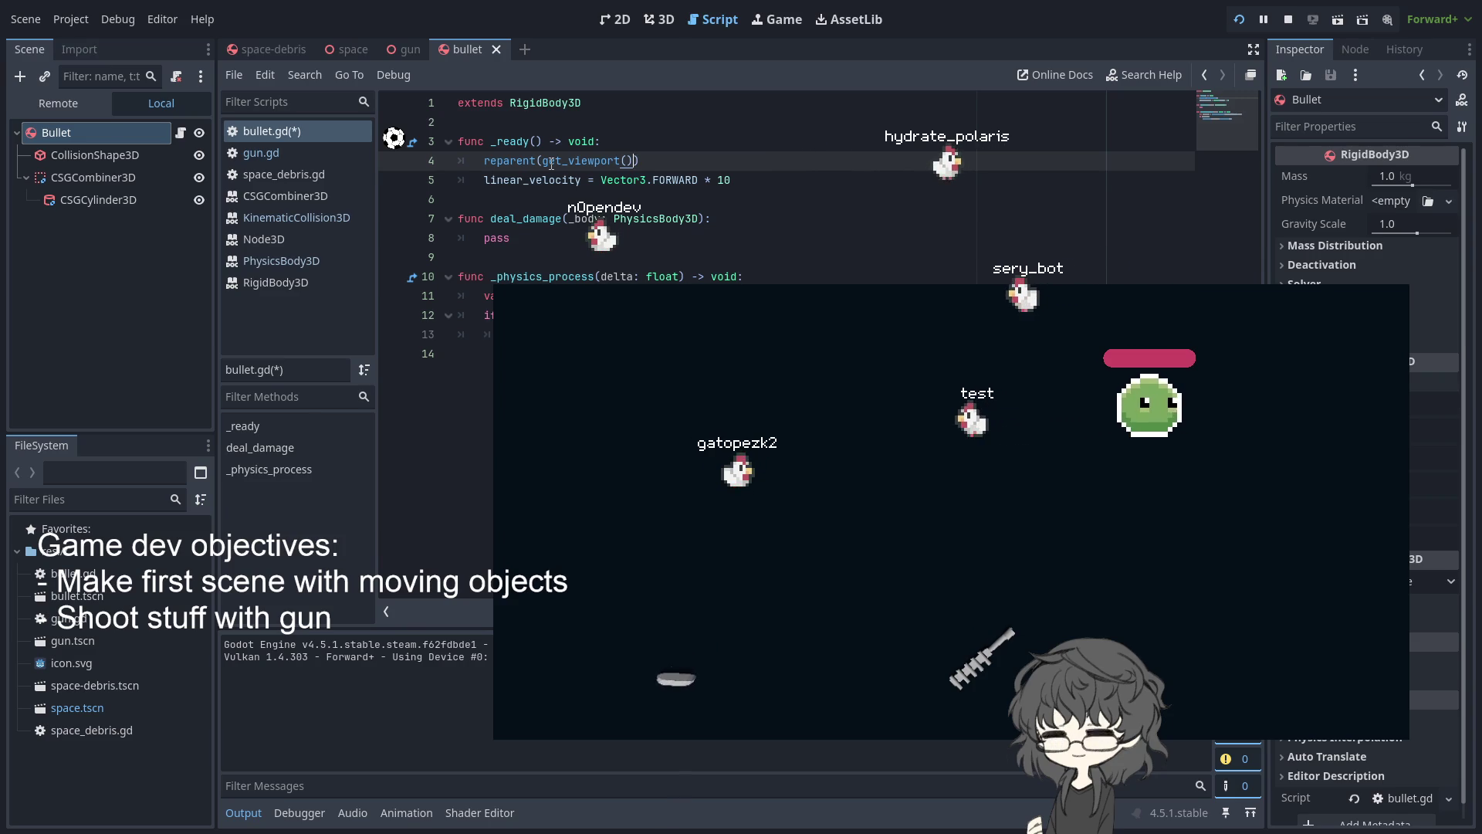
Try a get_tree().get_root() argument for reparent instead, browsing the suggestions
key("BackSpace")
key("BackSpace")
key("BackSpace")
type("tre")
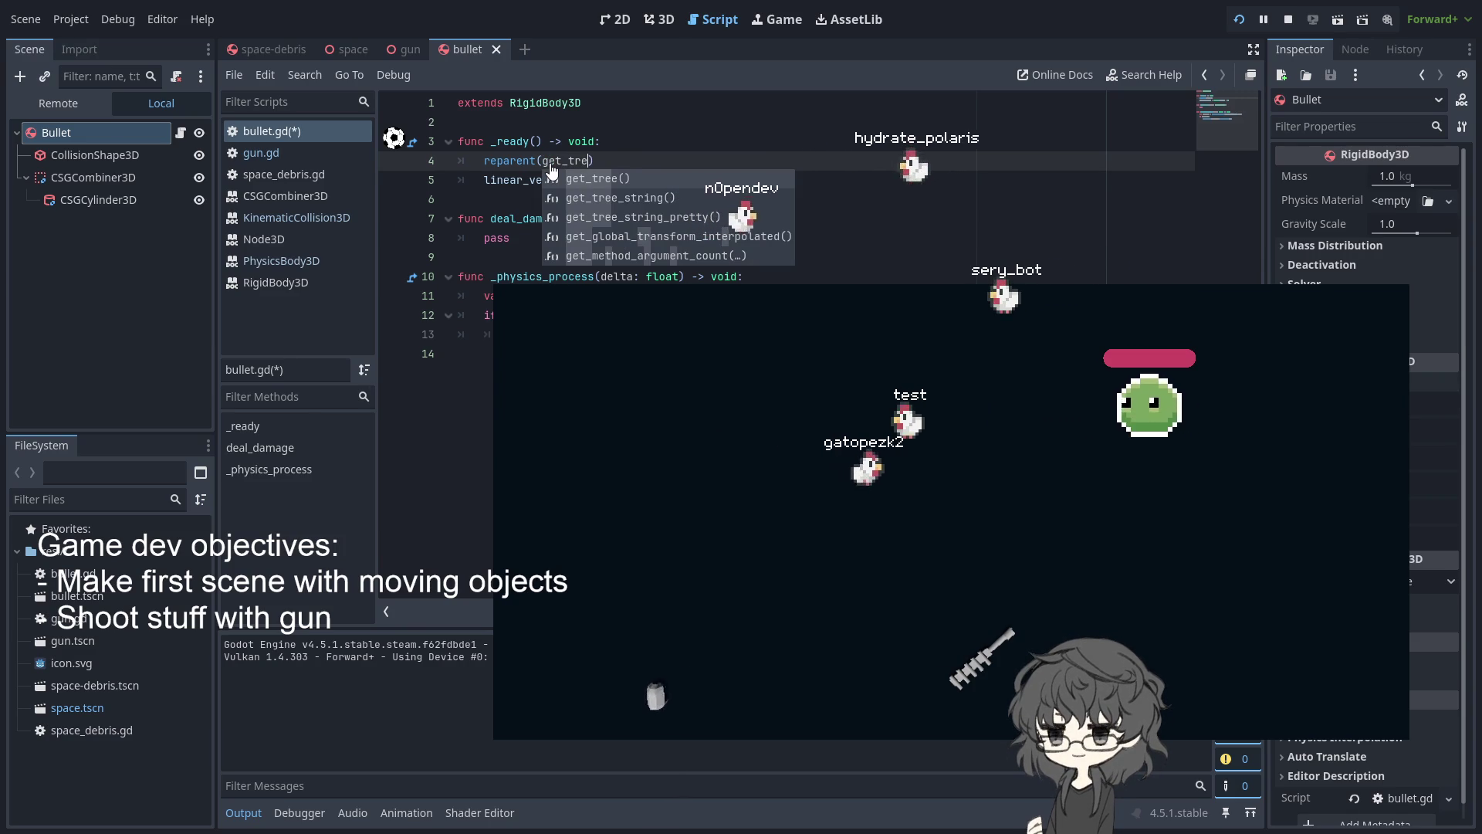
key("Return")
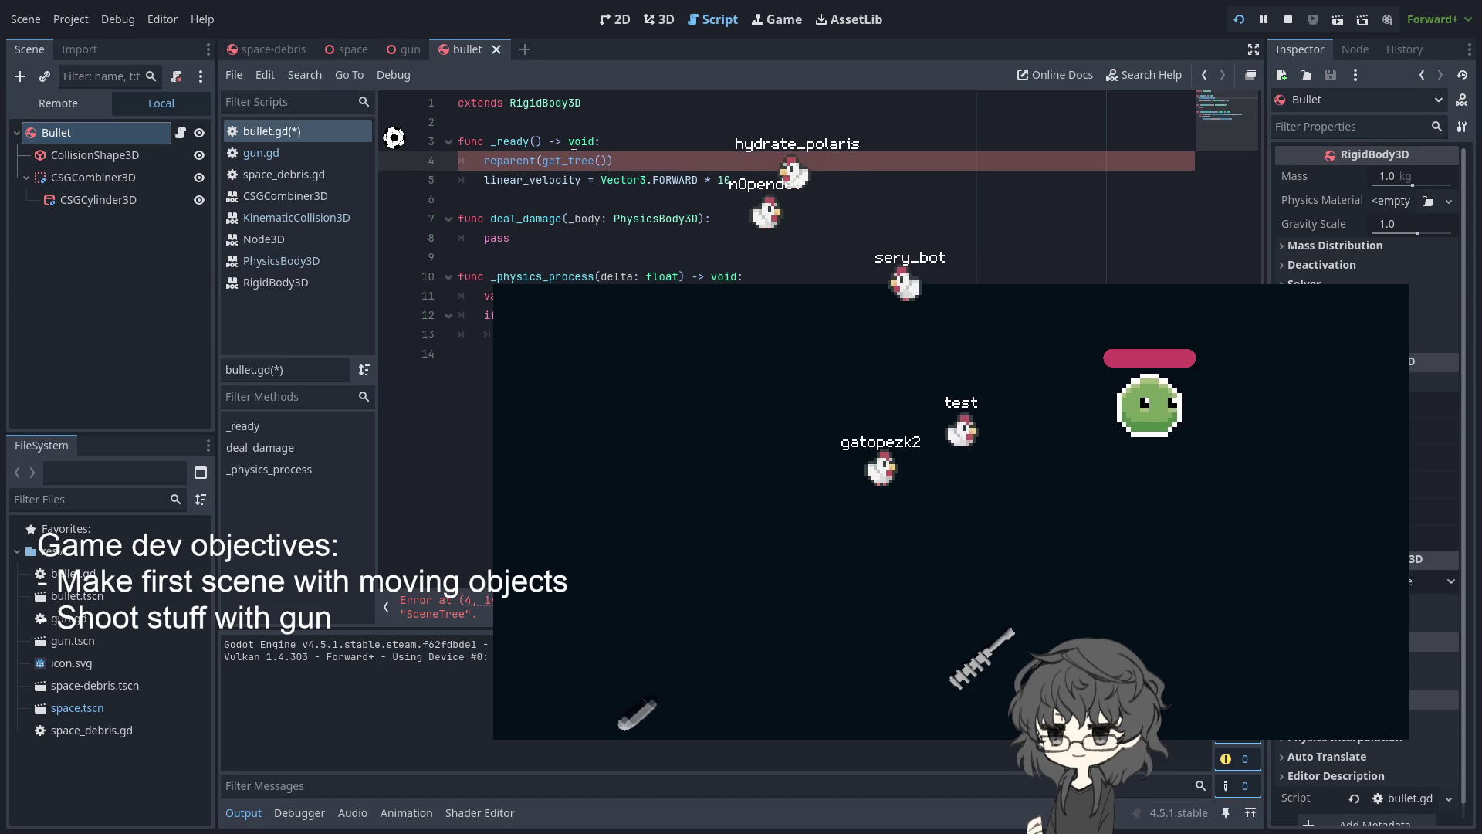
type(".")
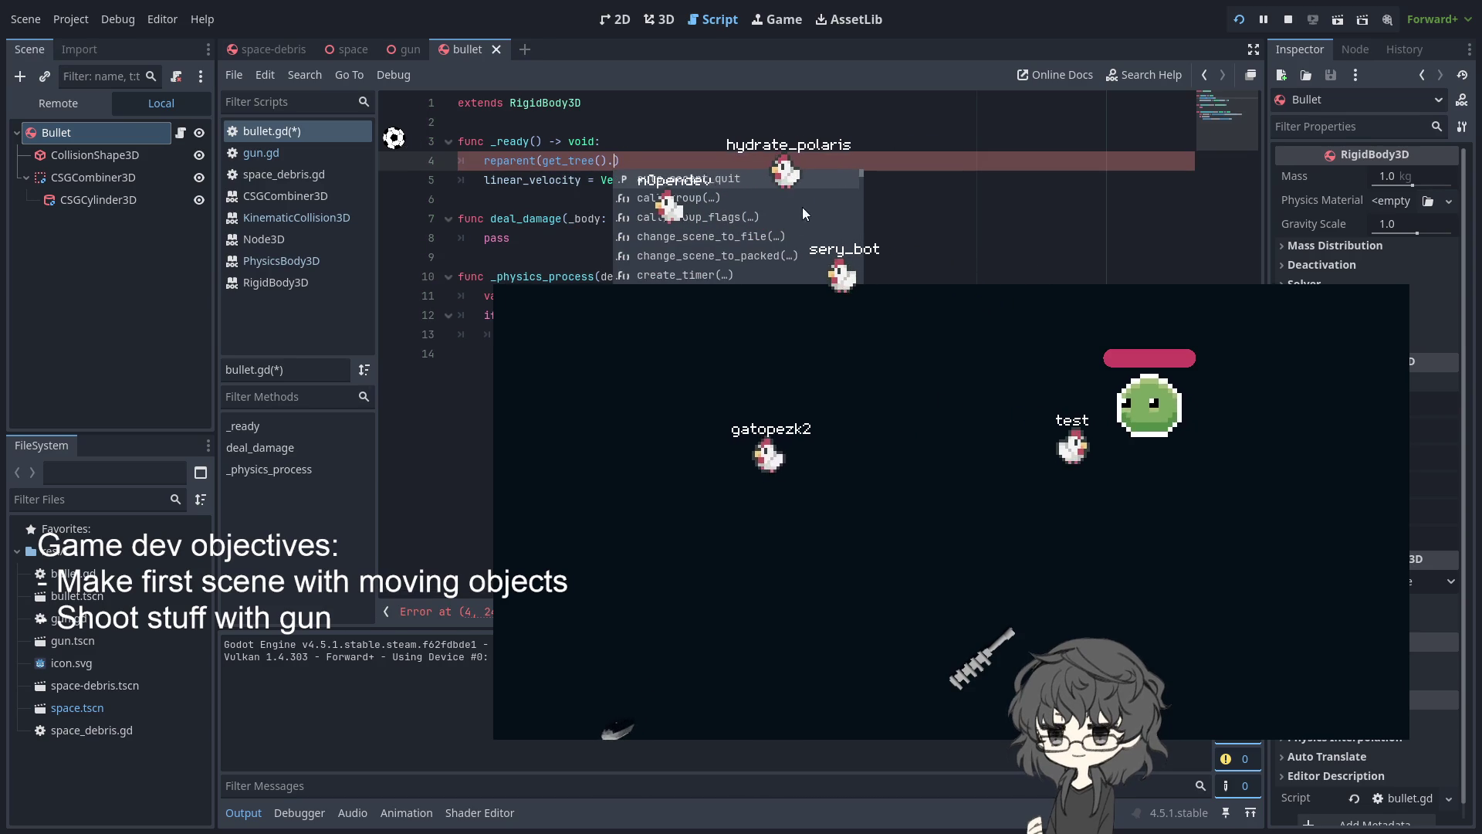
scroll(785, 185, "down", 4)
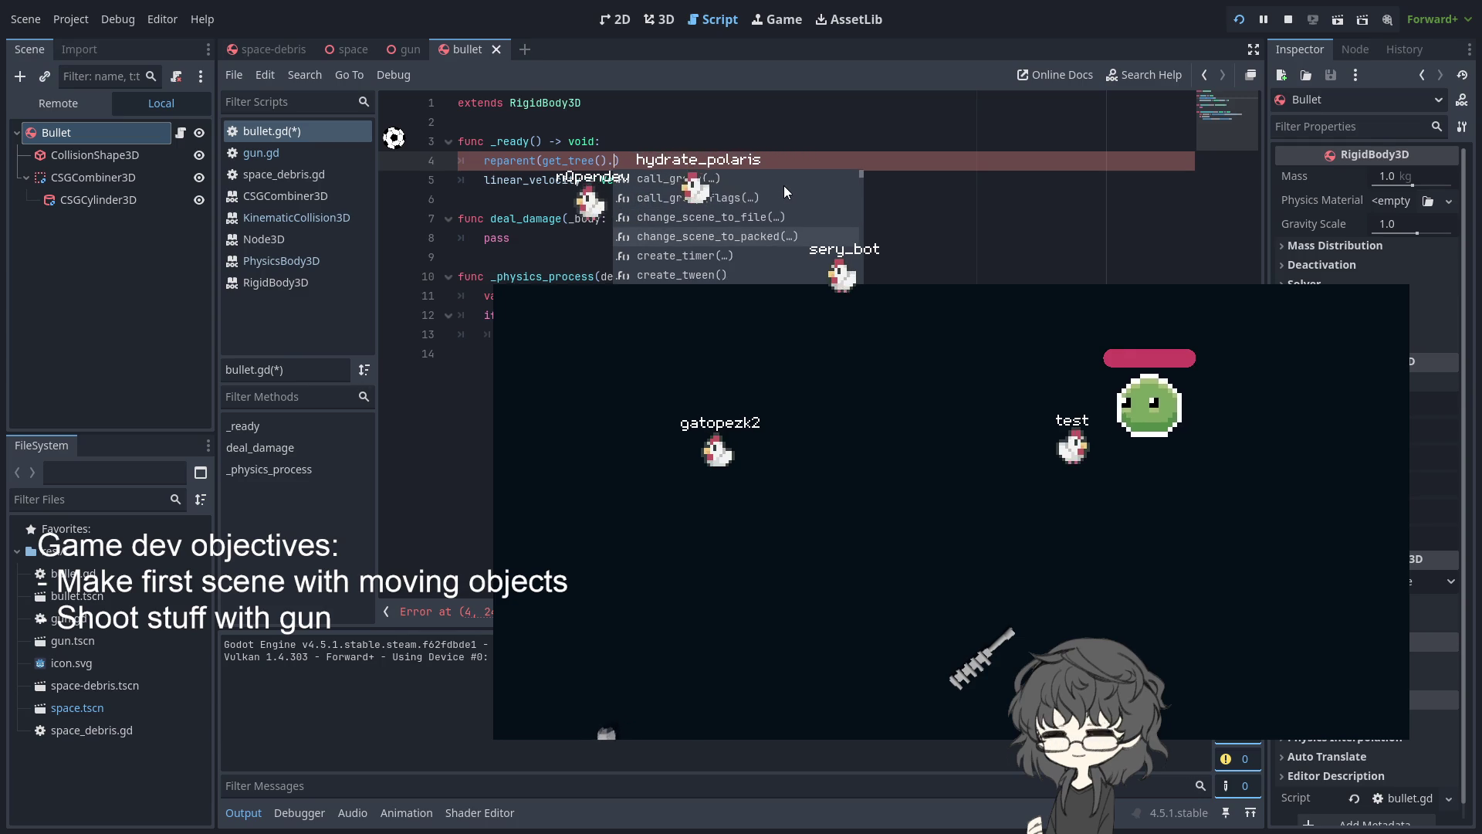
scroll(783, 186, "down", 5)
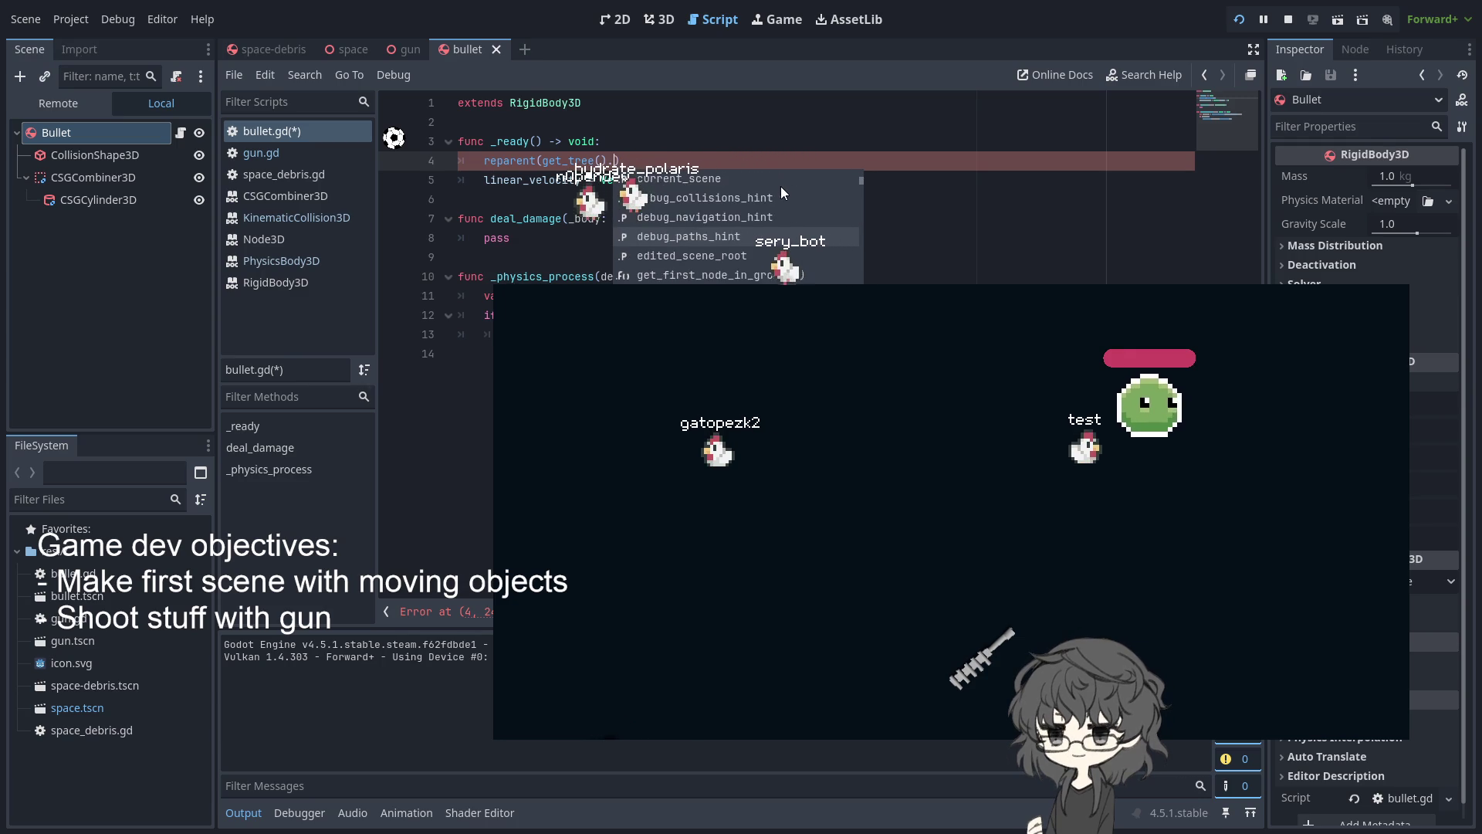
scroll(780, 187, "down", 5)
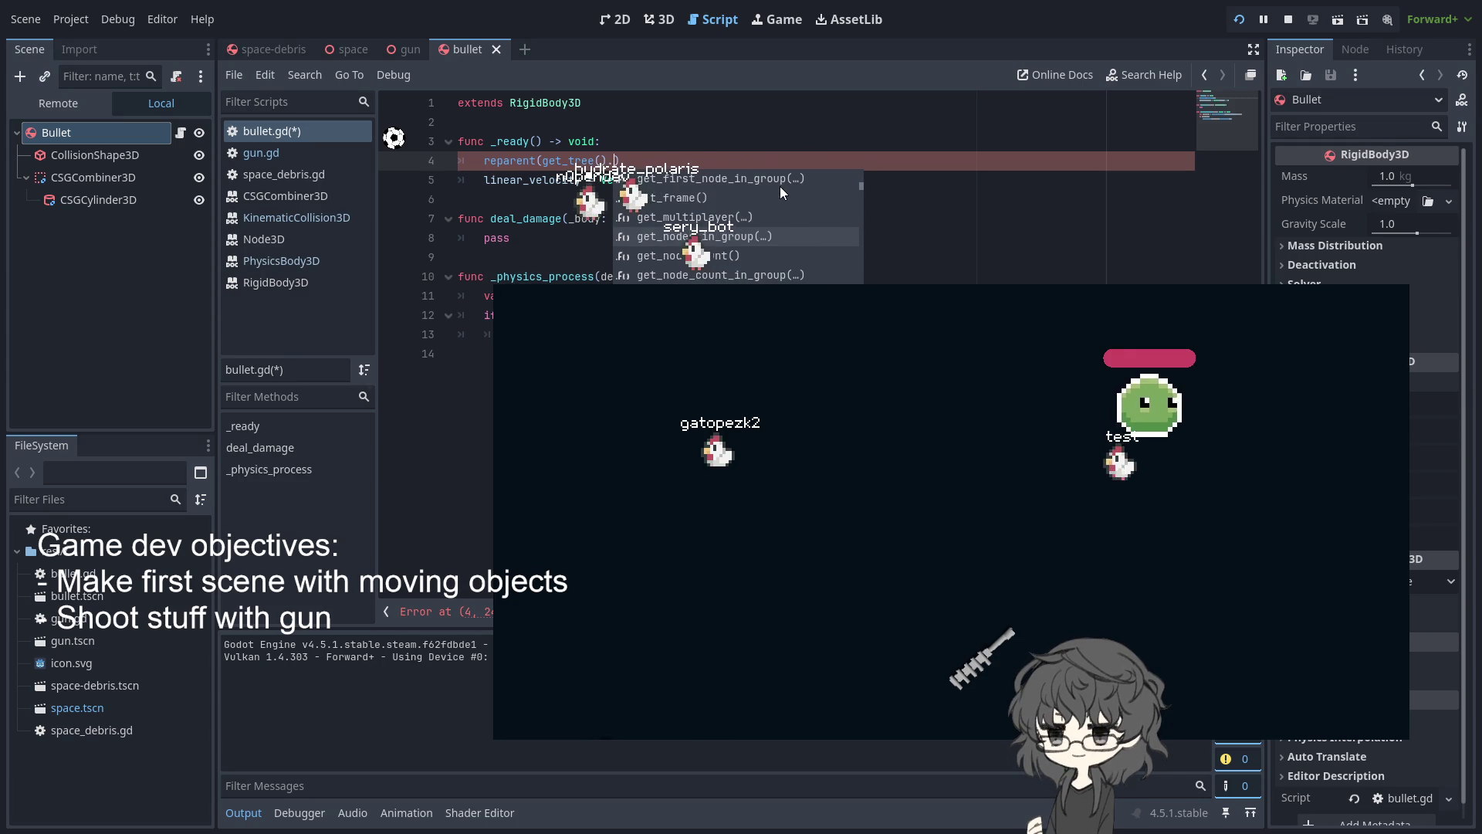
type("get")
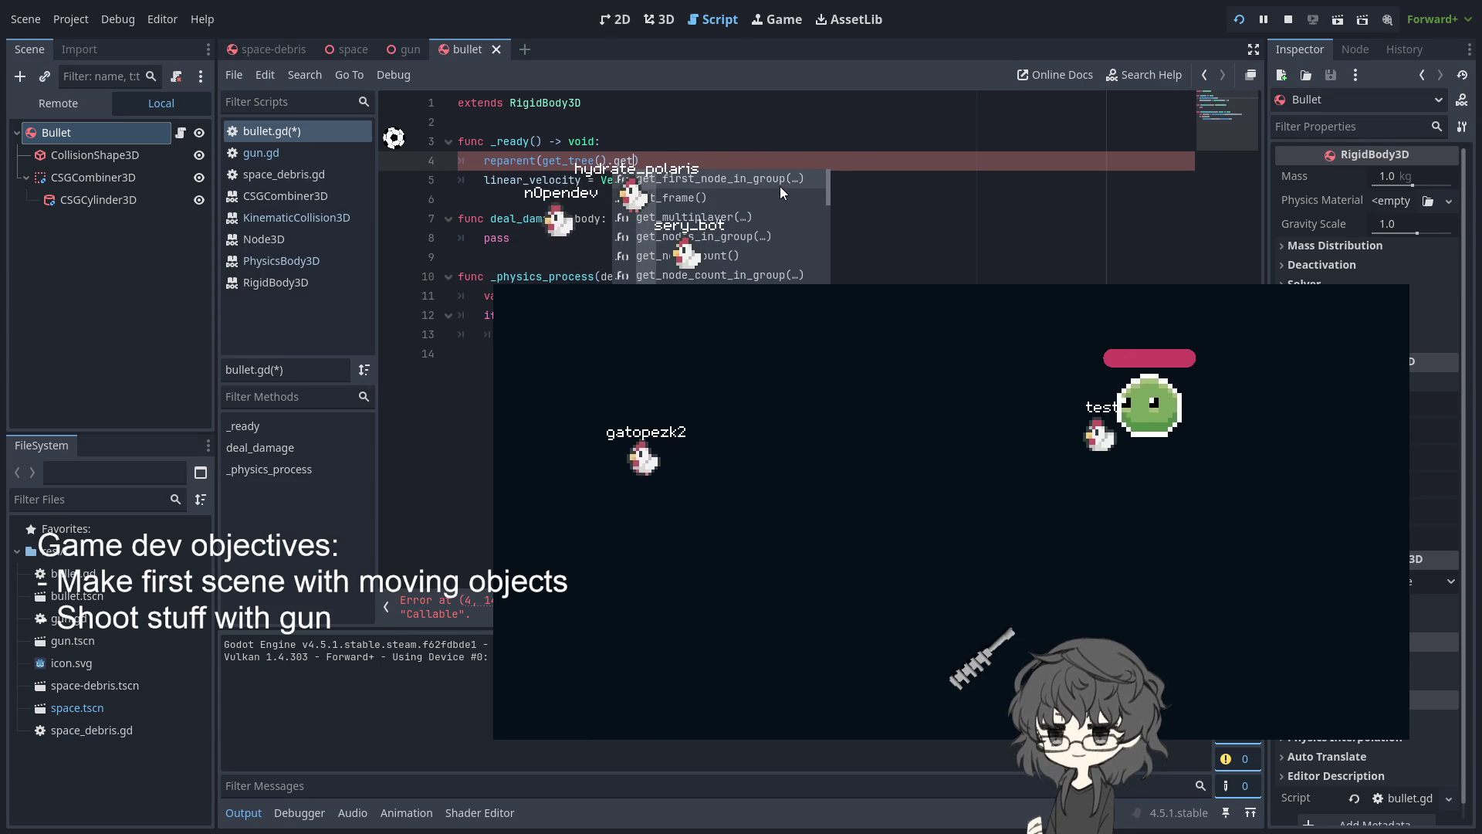
scroll(779, 187, "down", 4)
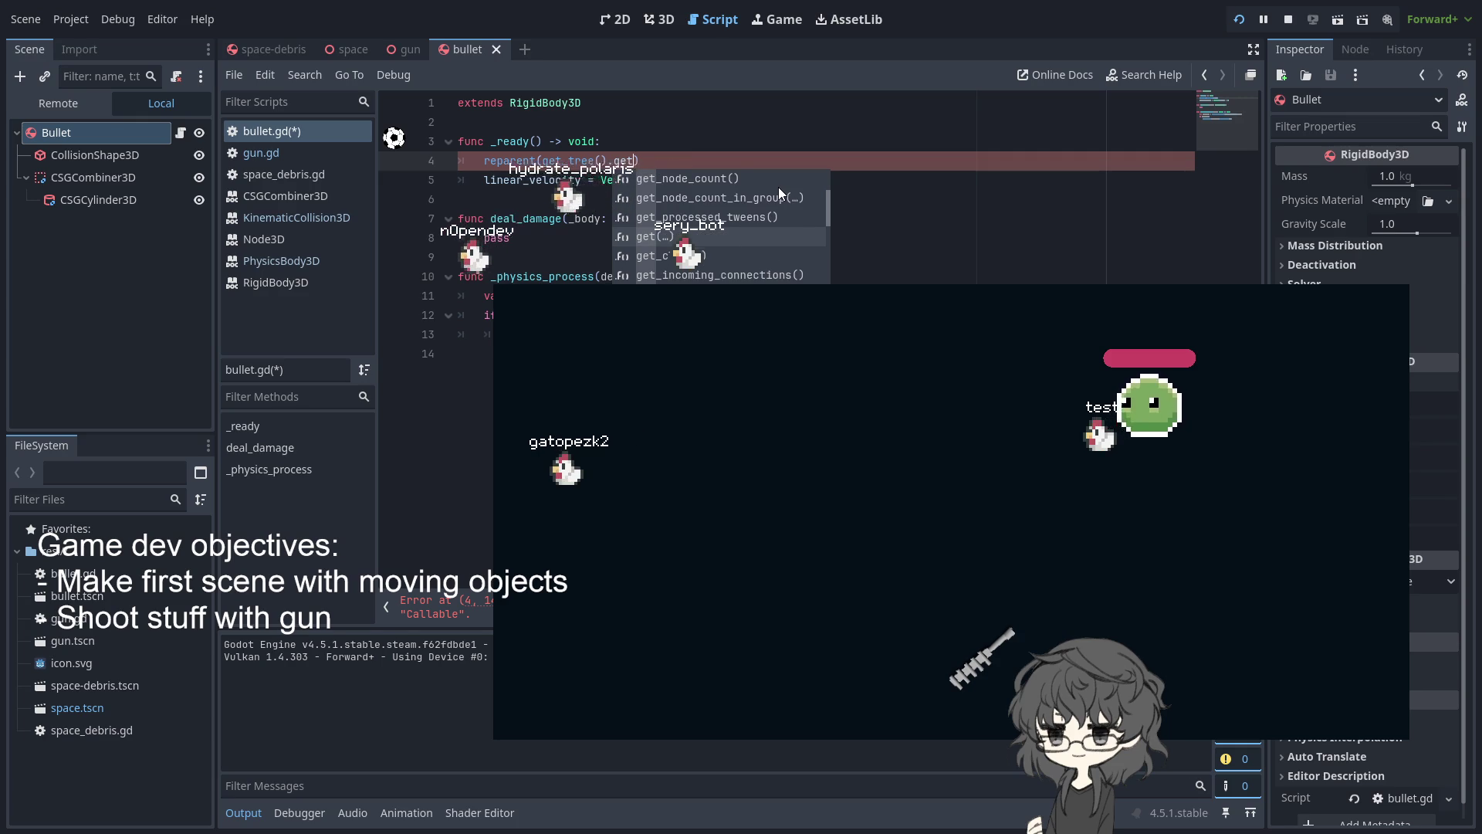
scroll(777, 187, "down", 6)
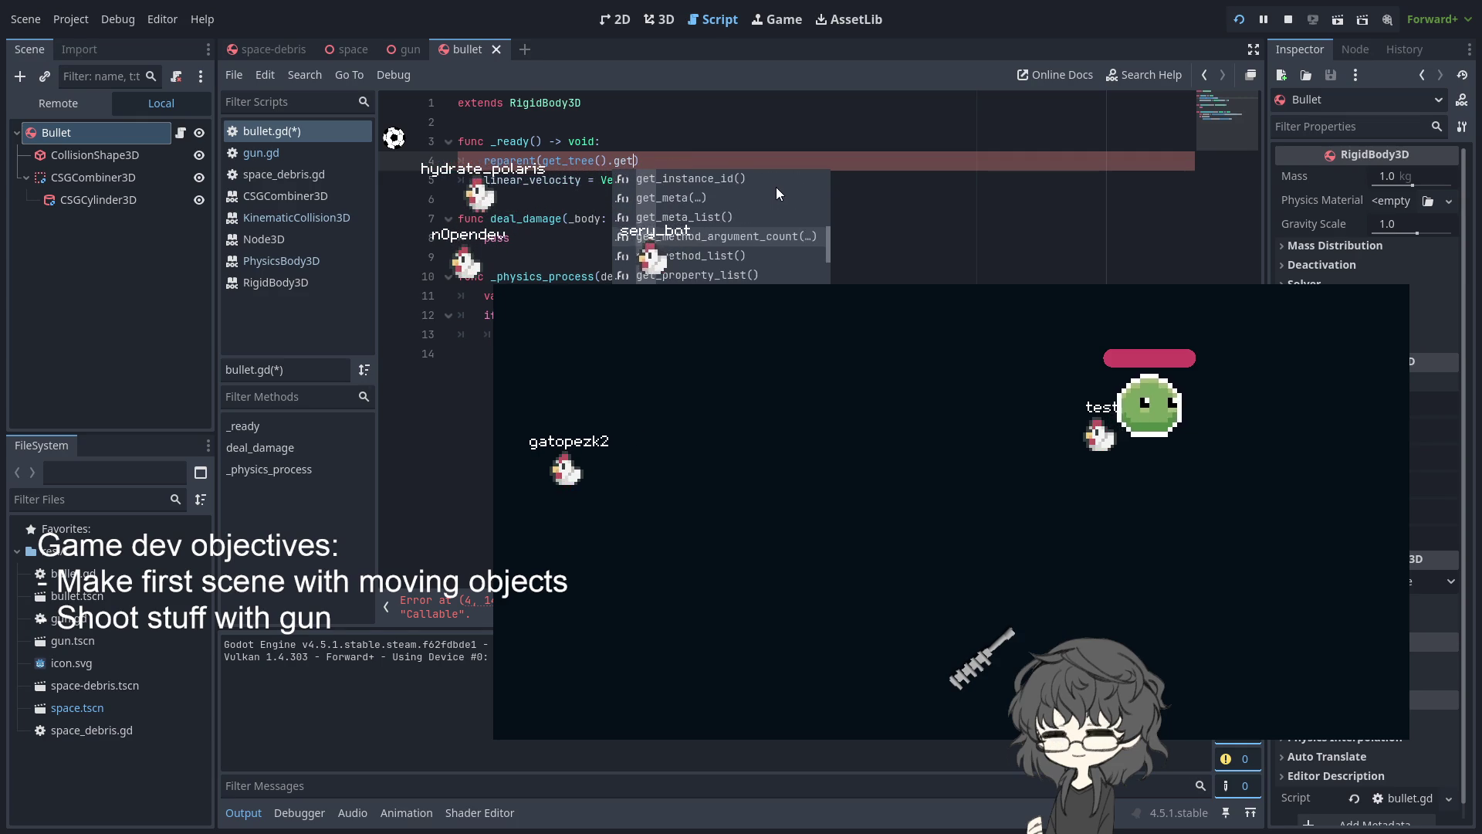
scroll(775, 187, "down", 5)
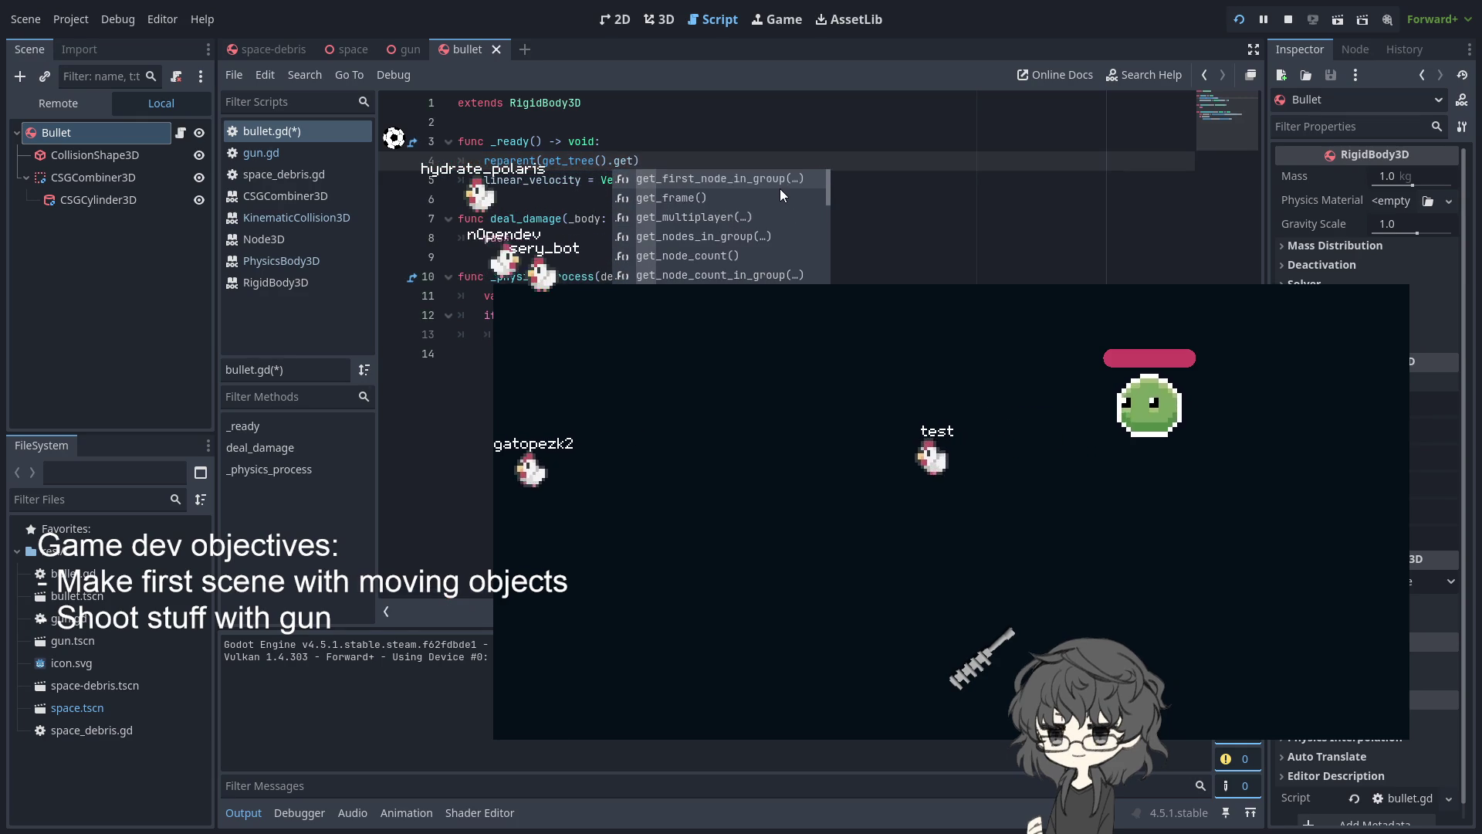
type("_root")
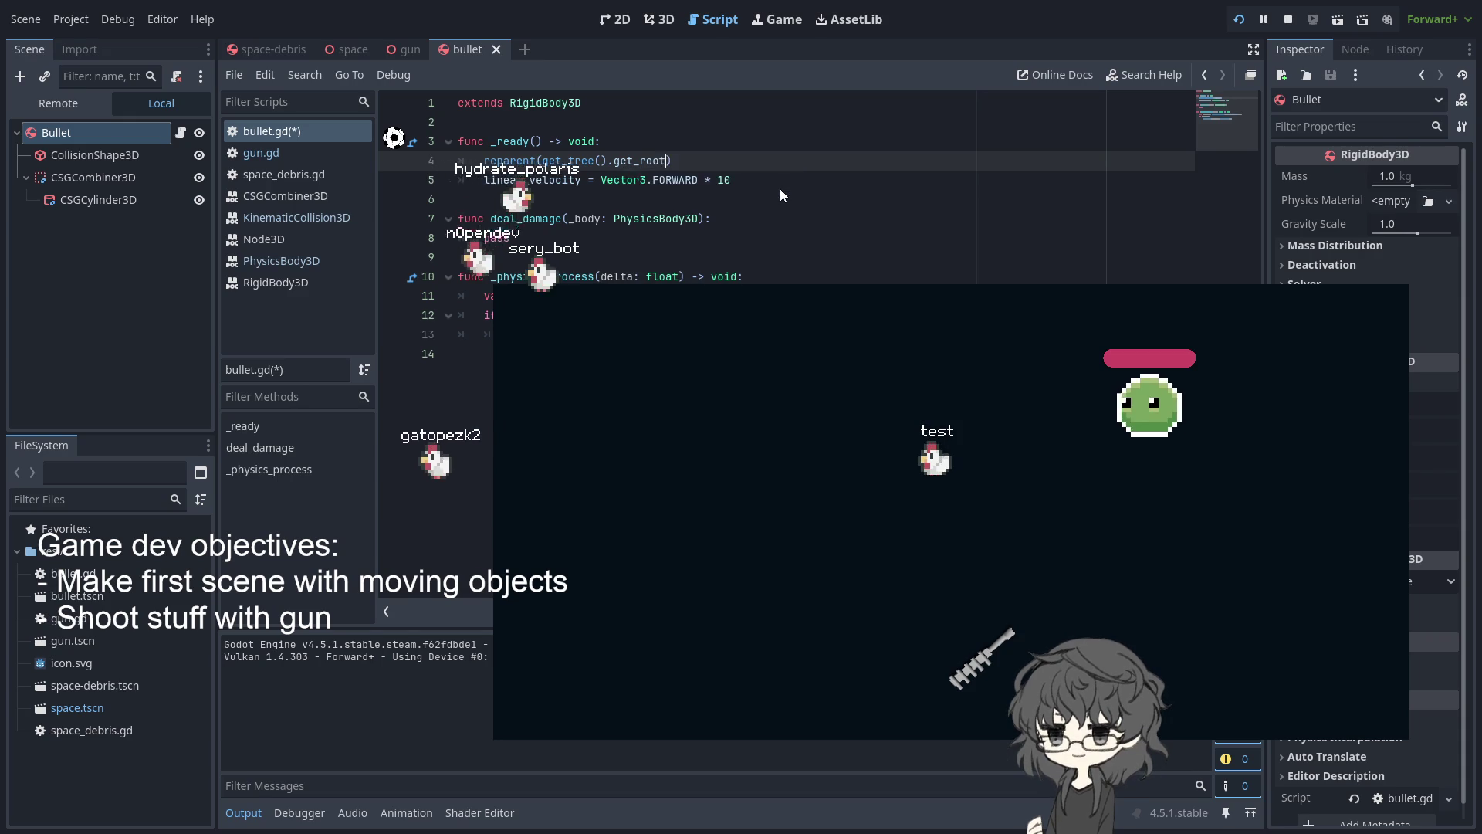
Revert the reparent argument to get_viewport() and pause the running game
key("BackSpace")
key("BackSpace")
key("BackSpace")
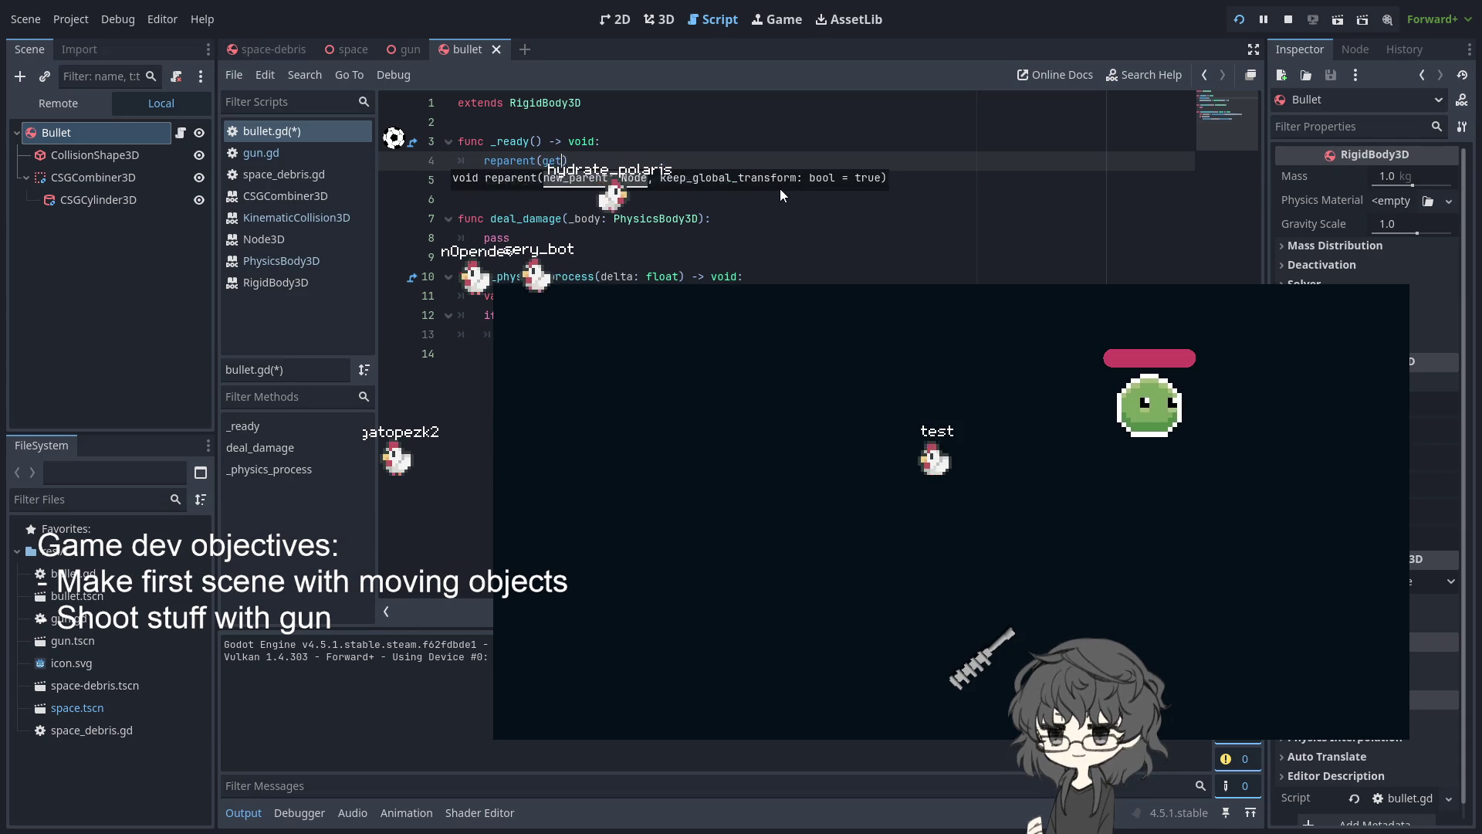
type("_p_root")
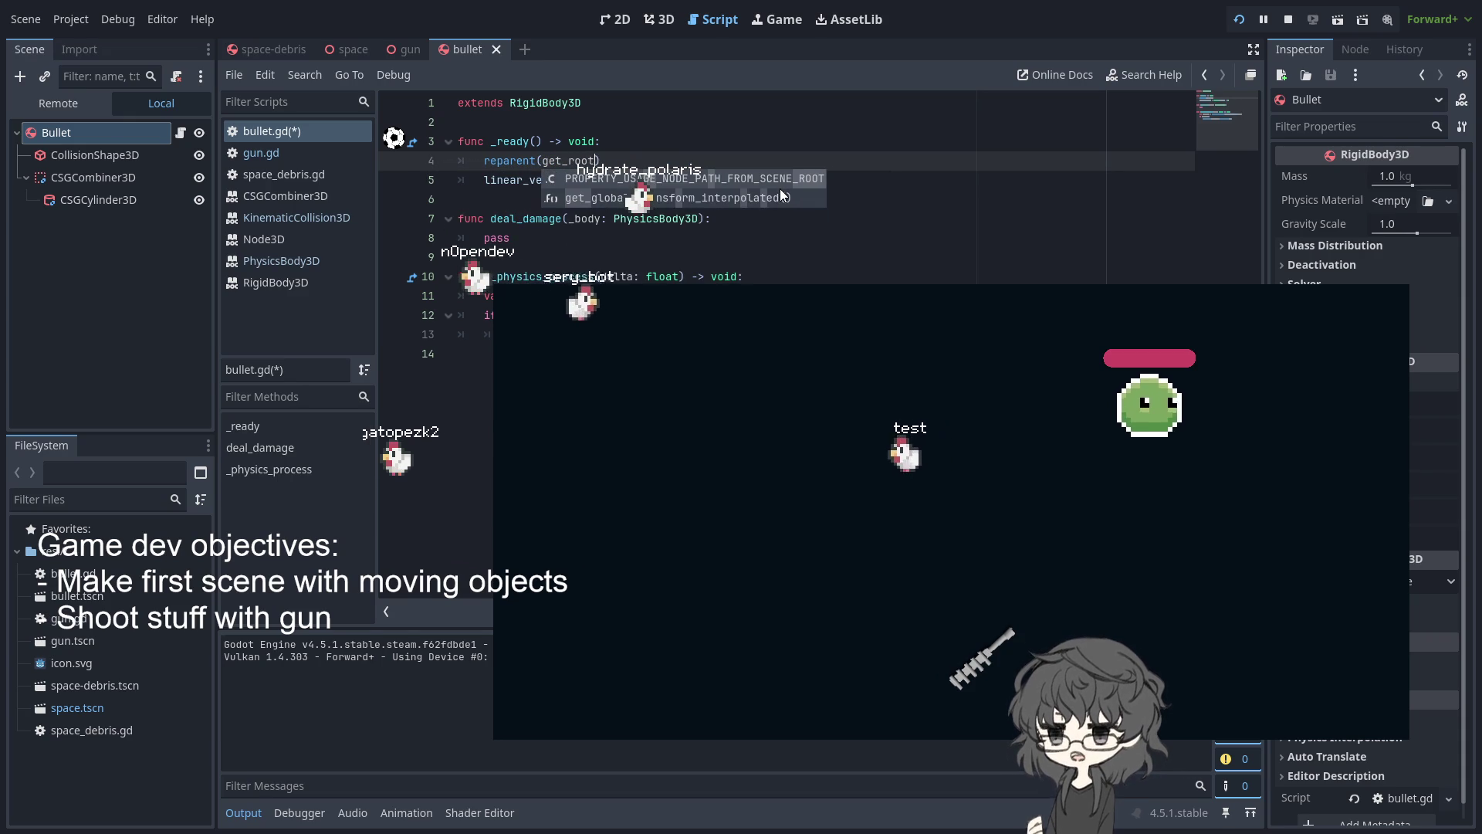
key("BackSpace")
key("BackSpace")
key("BackSpace")
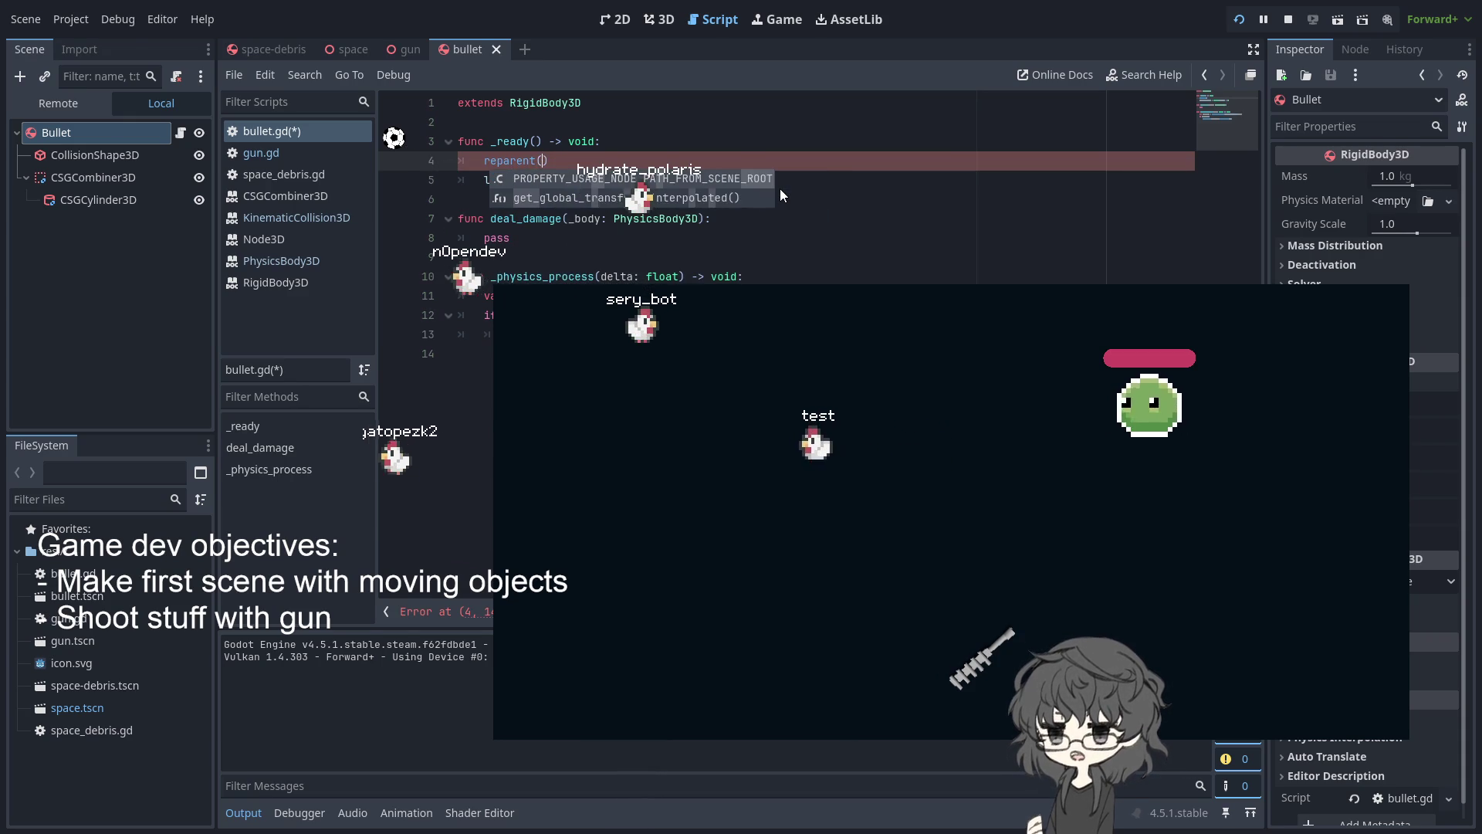
type("root_r")
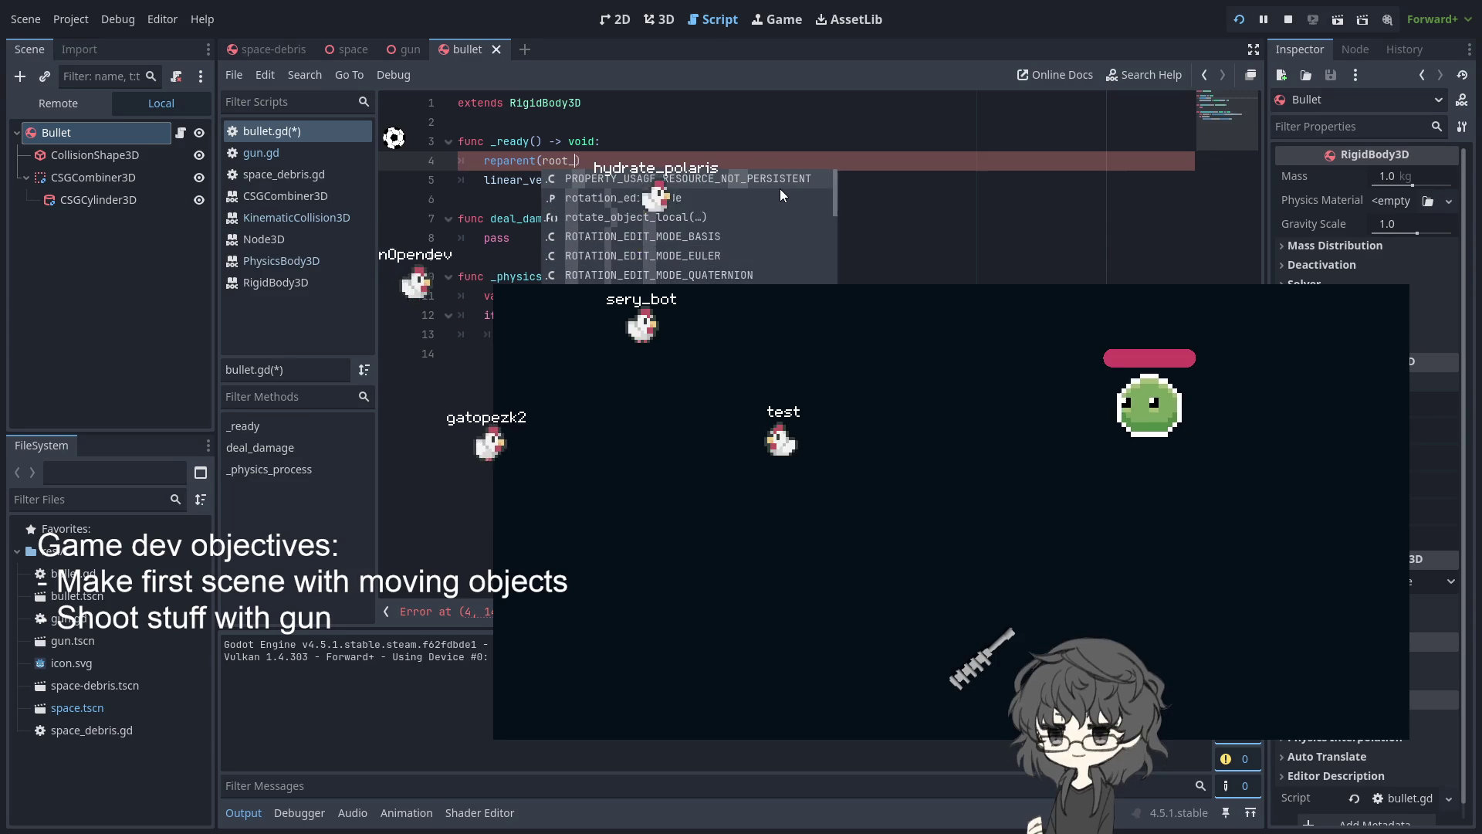
key("BackSpace")
key("BackSpace")
key("BackSpace")
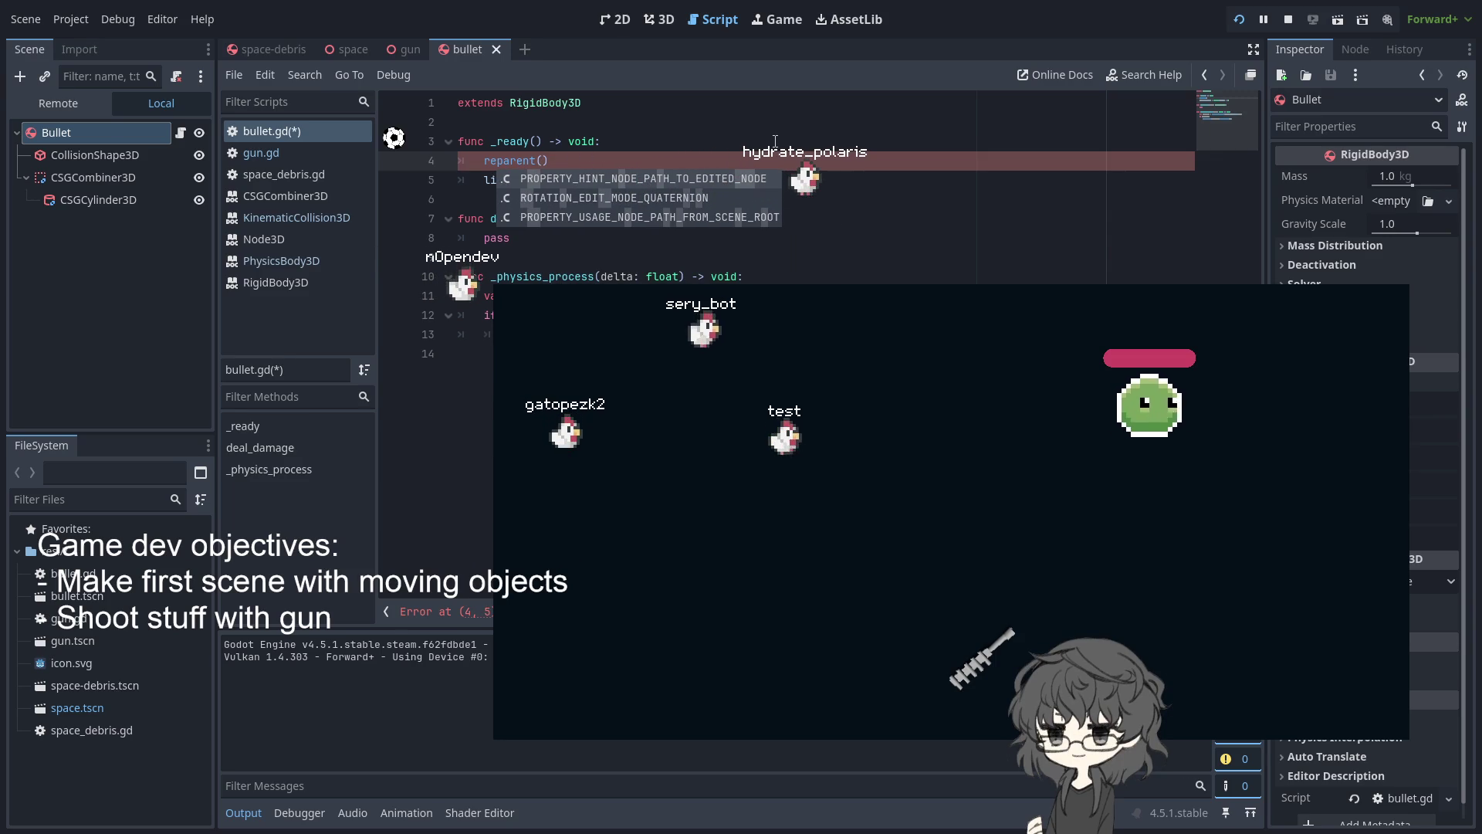
type("vi")
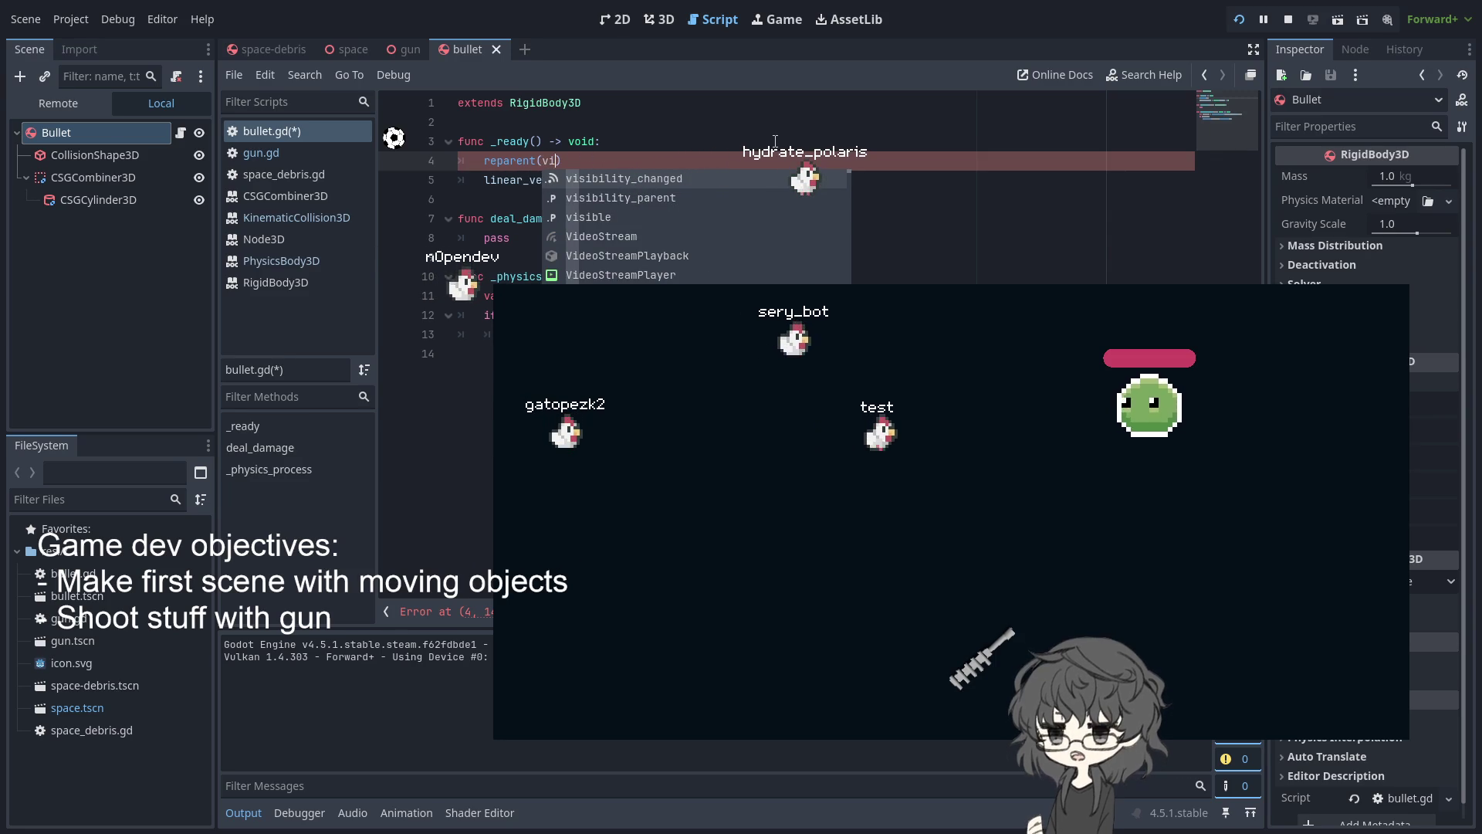
key("BackSpace")
type("get_")
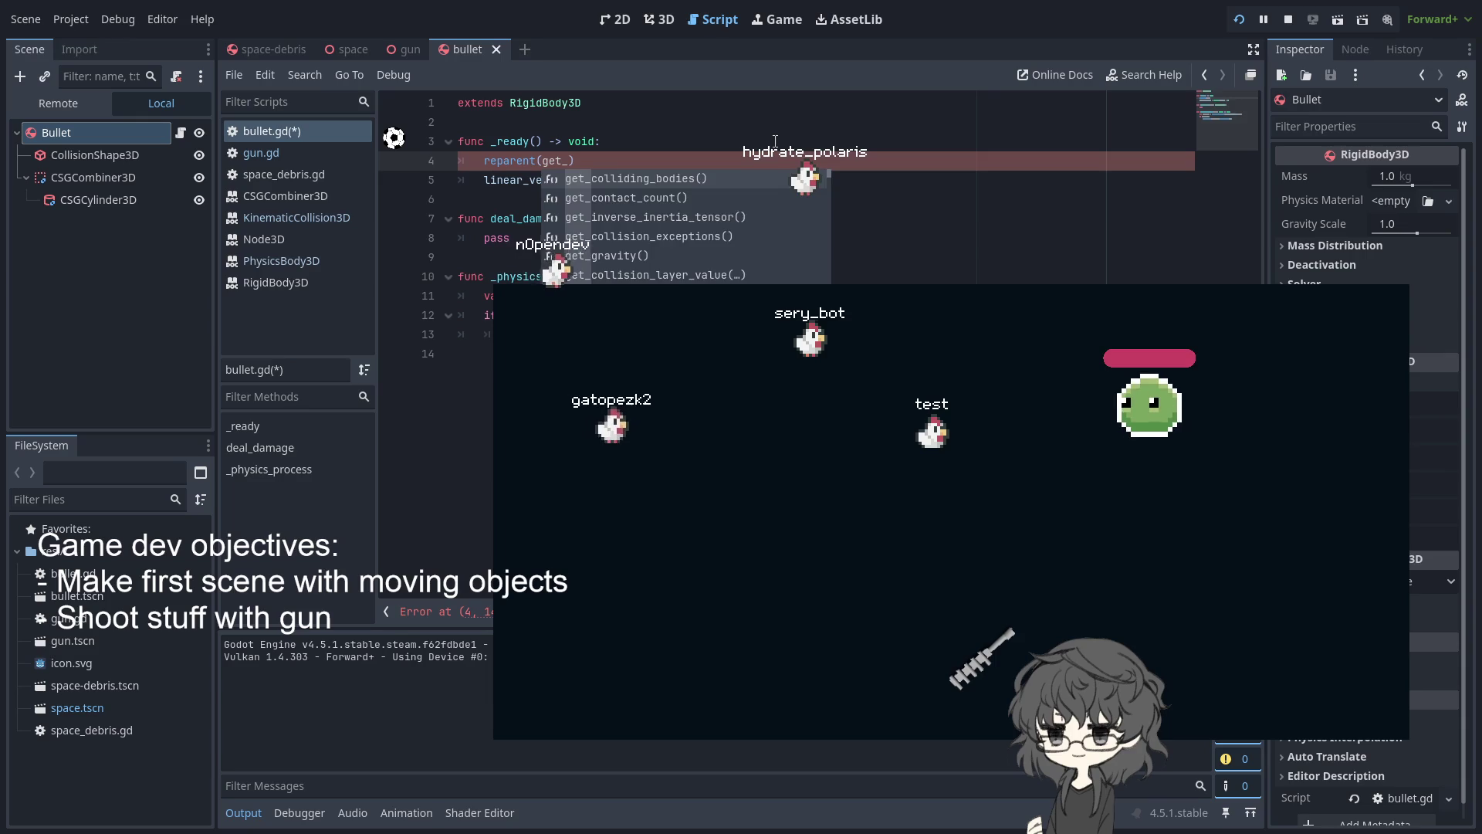
type("vi")
key("Return")
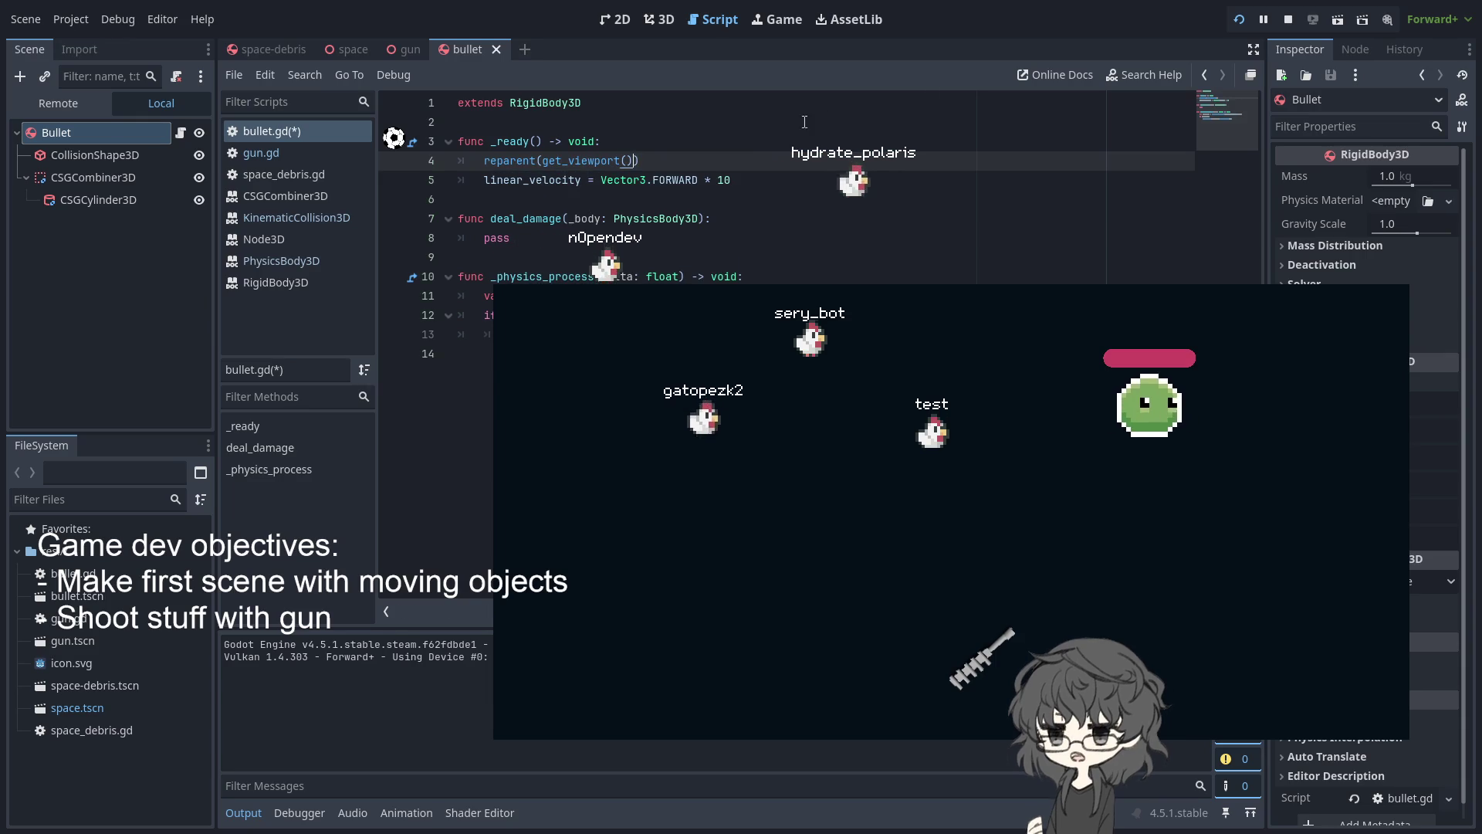
key("F7")
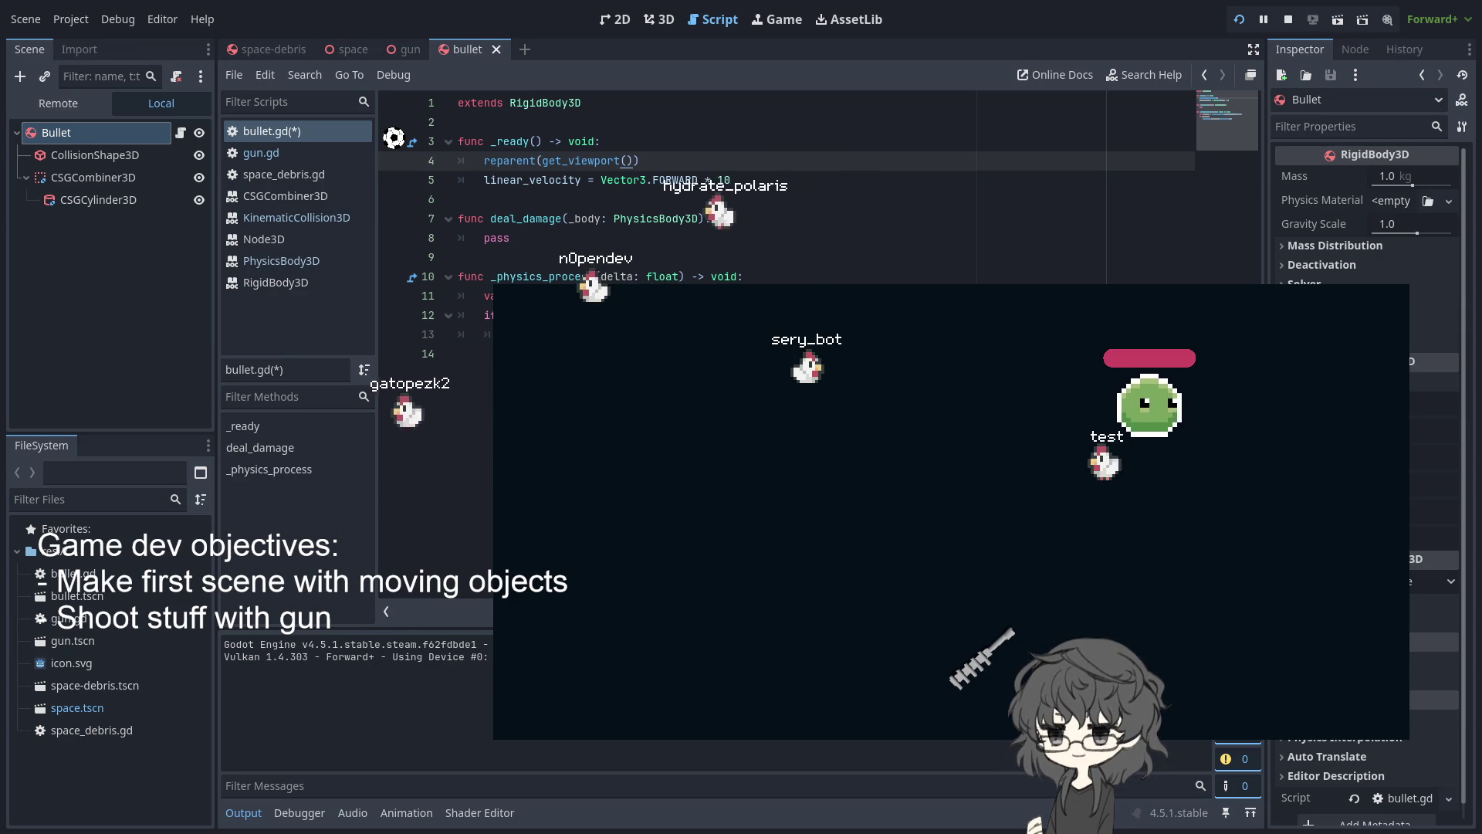
Deselect the Bullet node, save and restart the game, then select get_viewport() on line 4
left_click(142, 328)
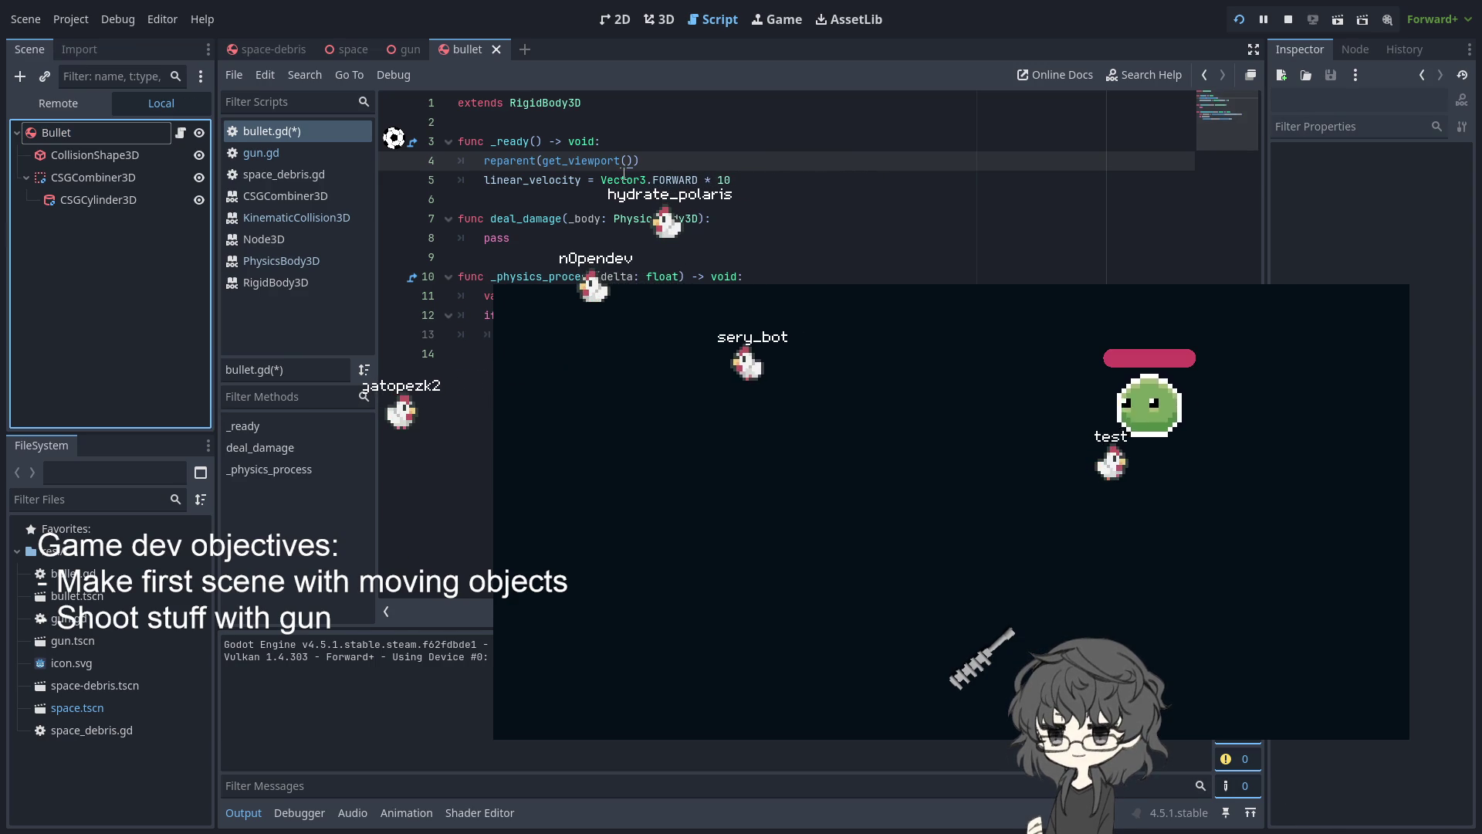
key("F5")
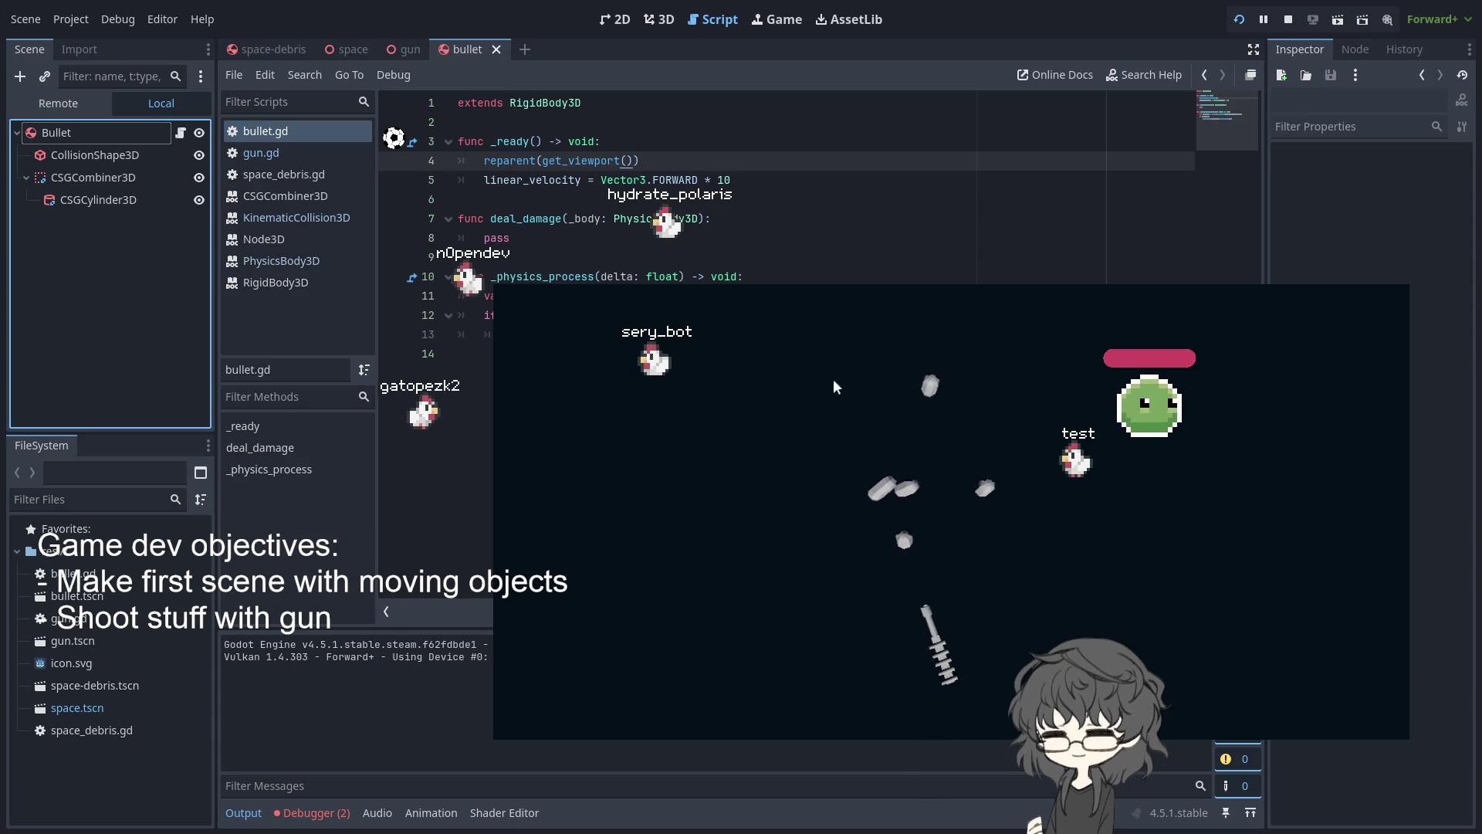
left_click(541, 257)
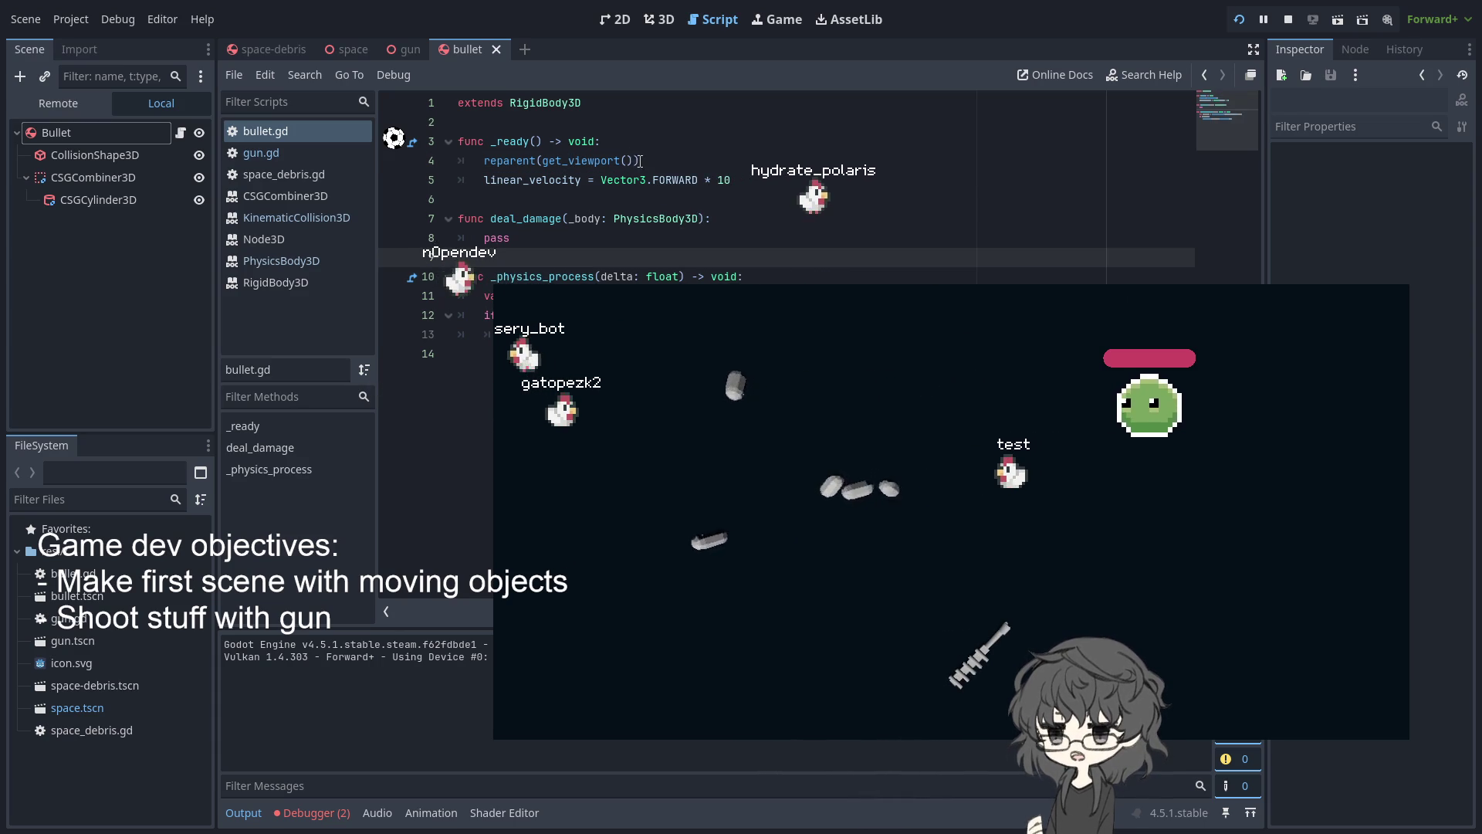
left_click(576, 160)
left_click_drag(638, 160, 543, 160)
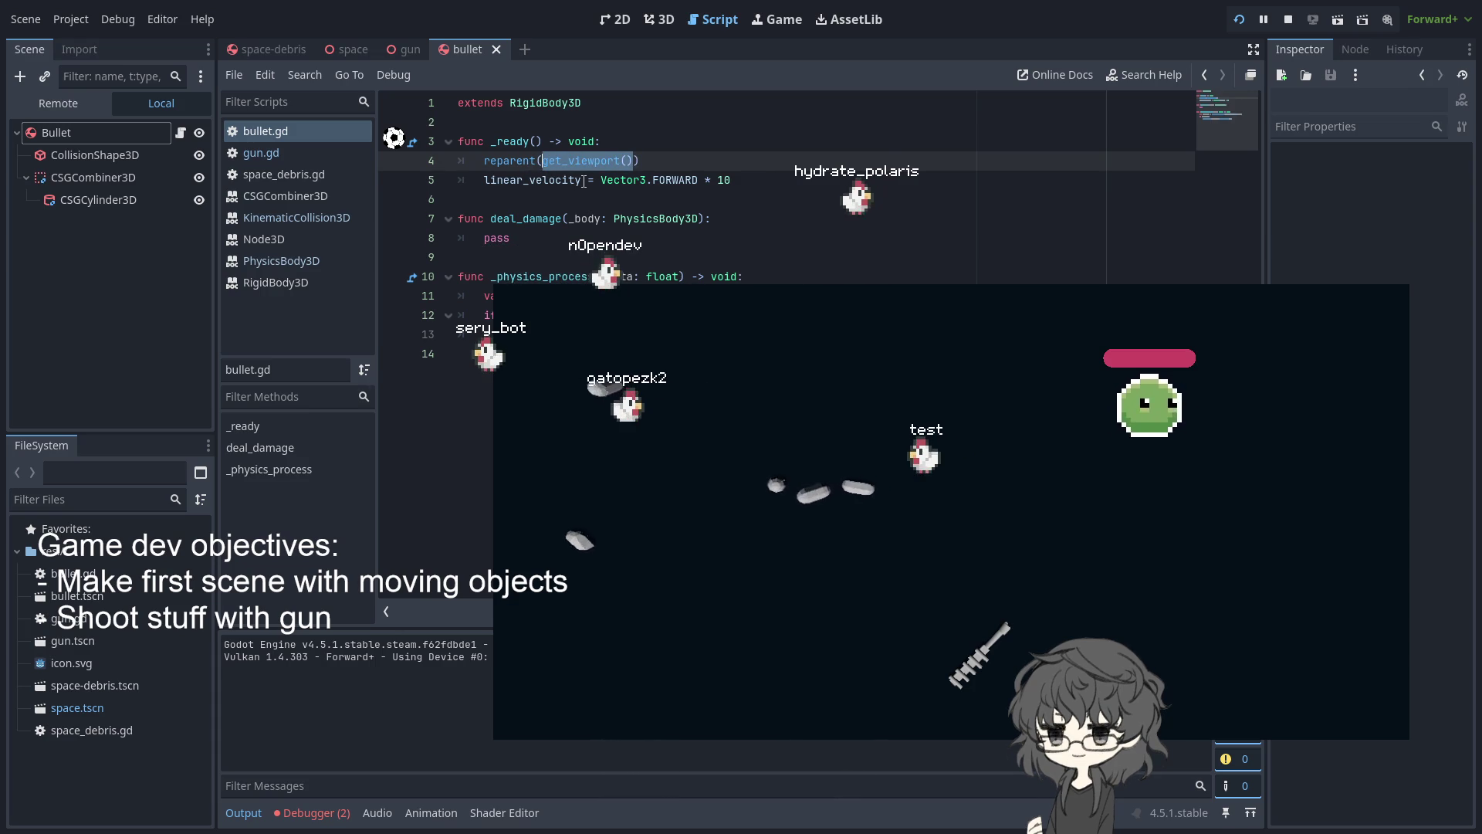
Replace get_viewport() with get_world_3d() as the reparent argument
key("BackSpace")
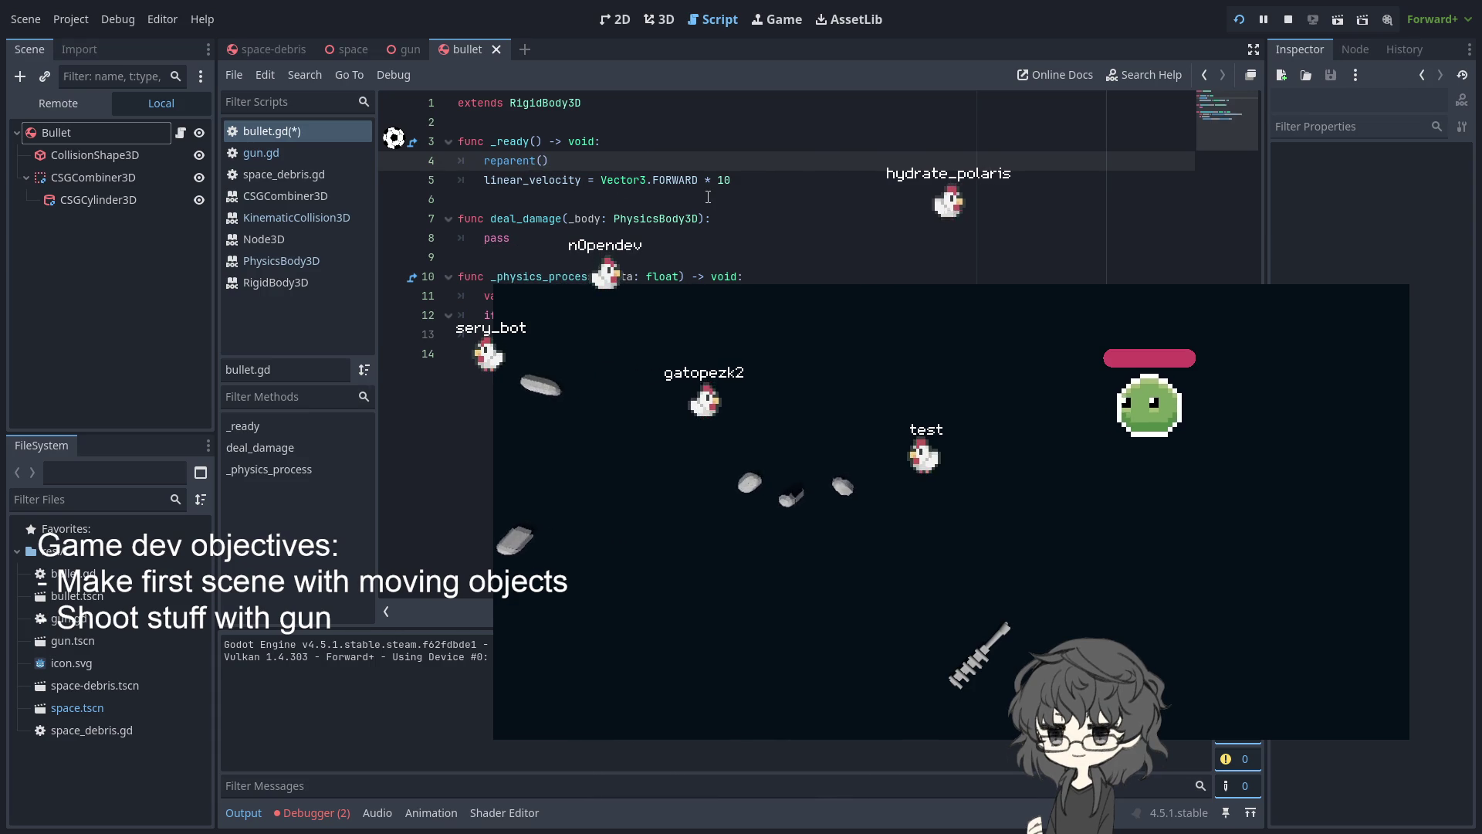
left_click_drag(586, 162, 453, 165)
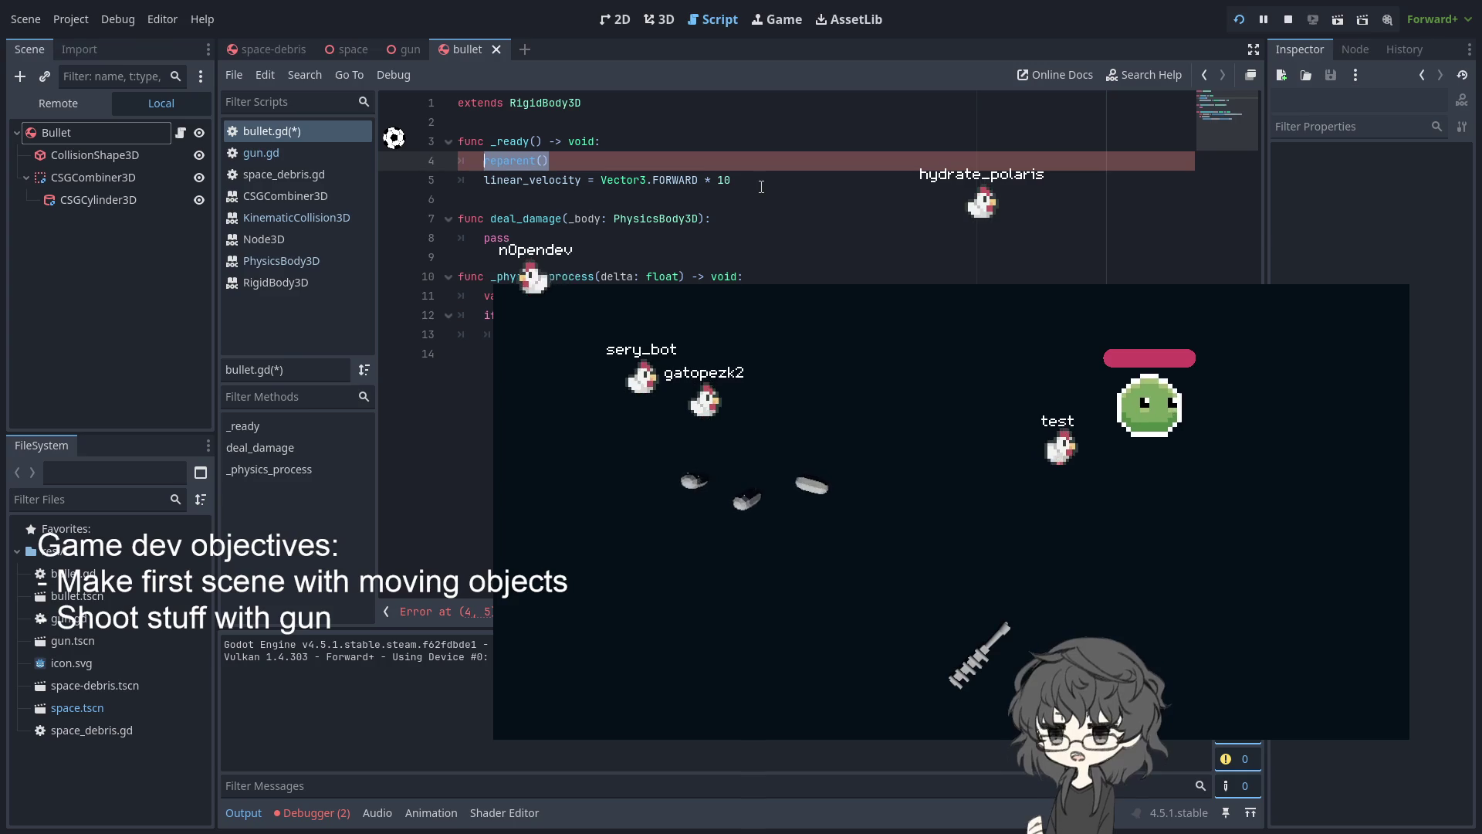
left_click(538, 160)
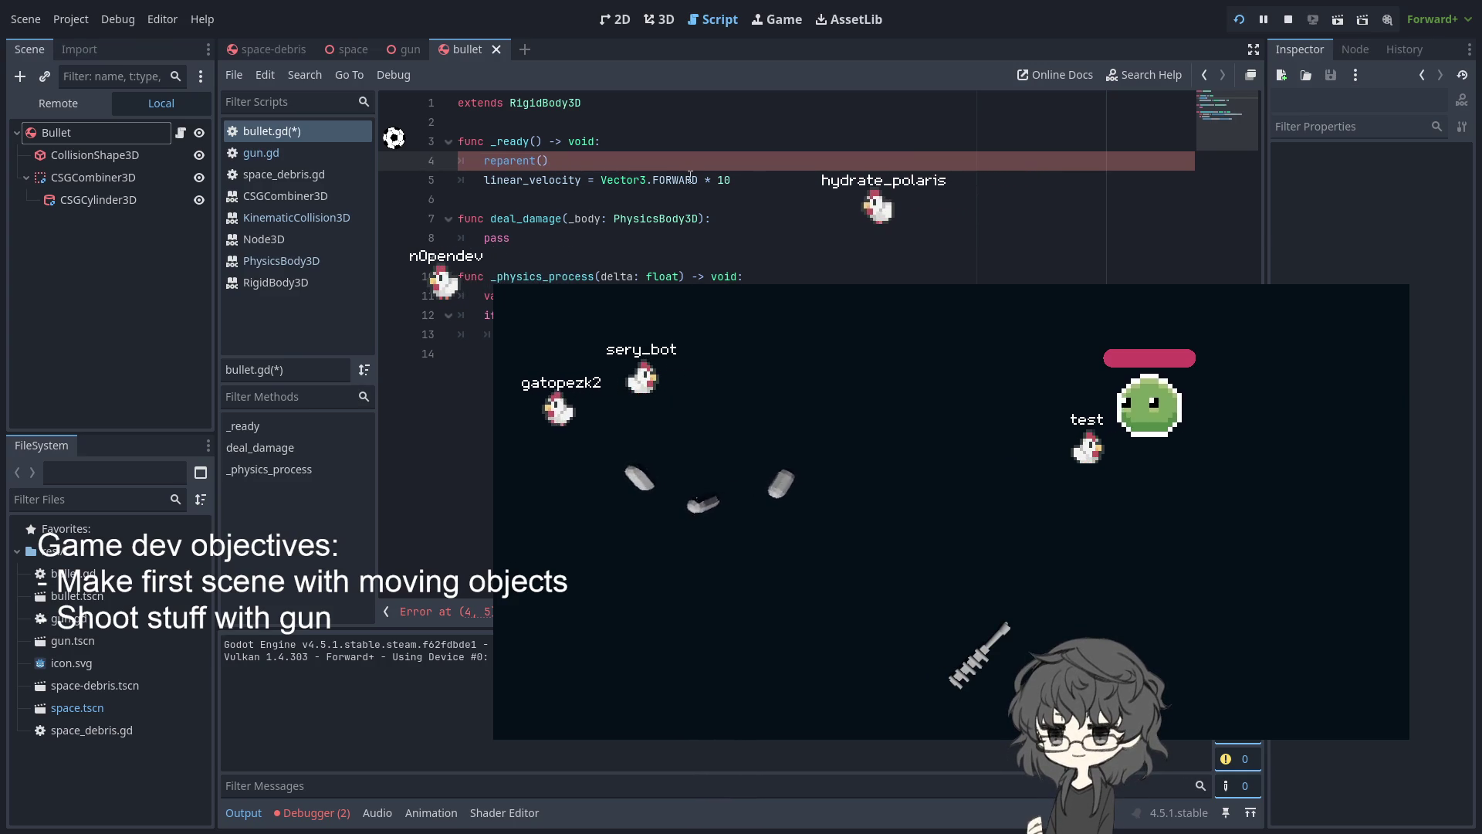
type("wo")
key("BackSpace")
key("BackSpace")
type("get")
type(":_")
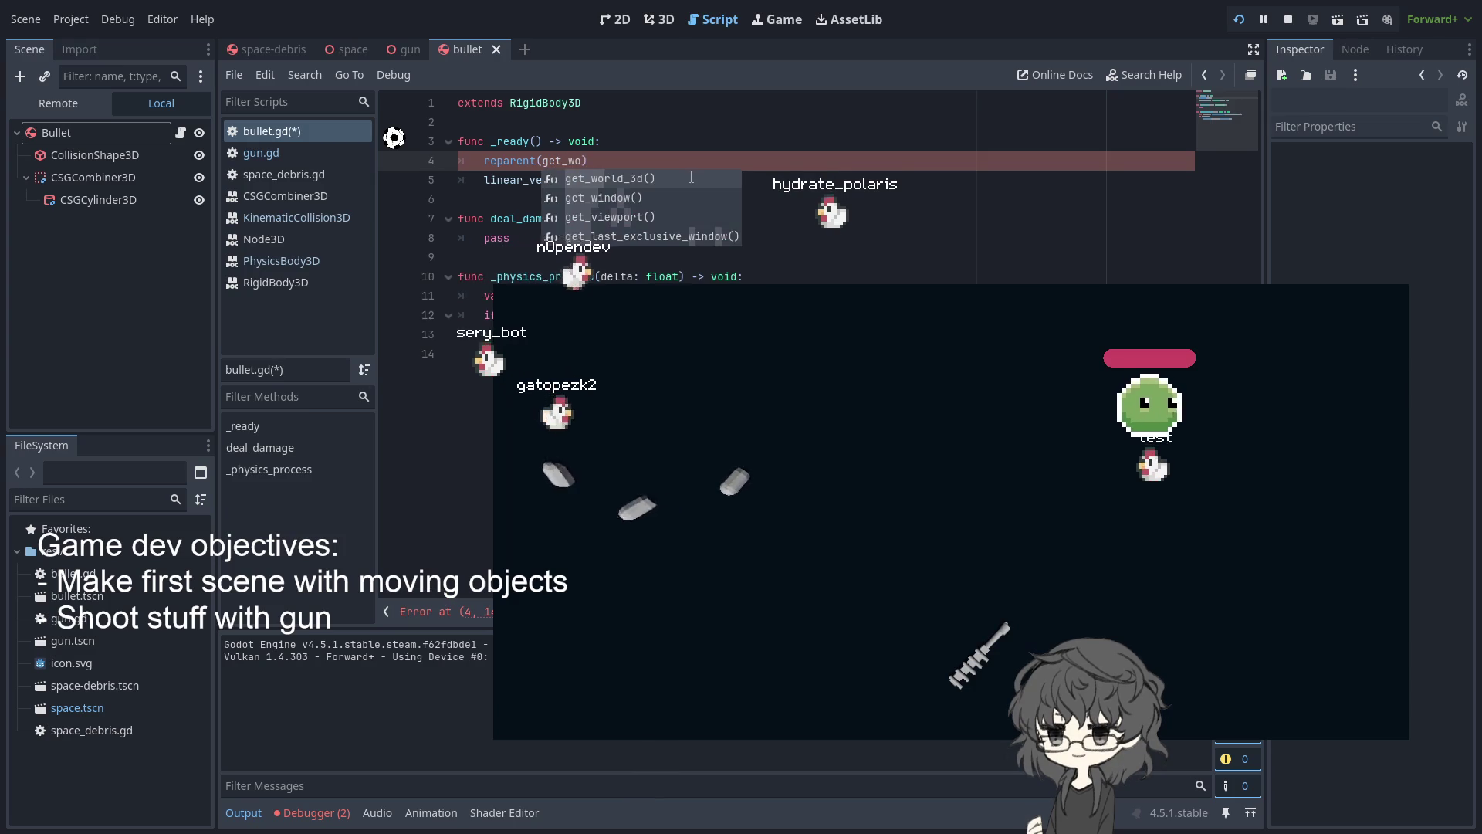
key("Return")
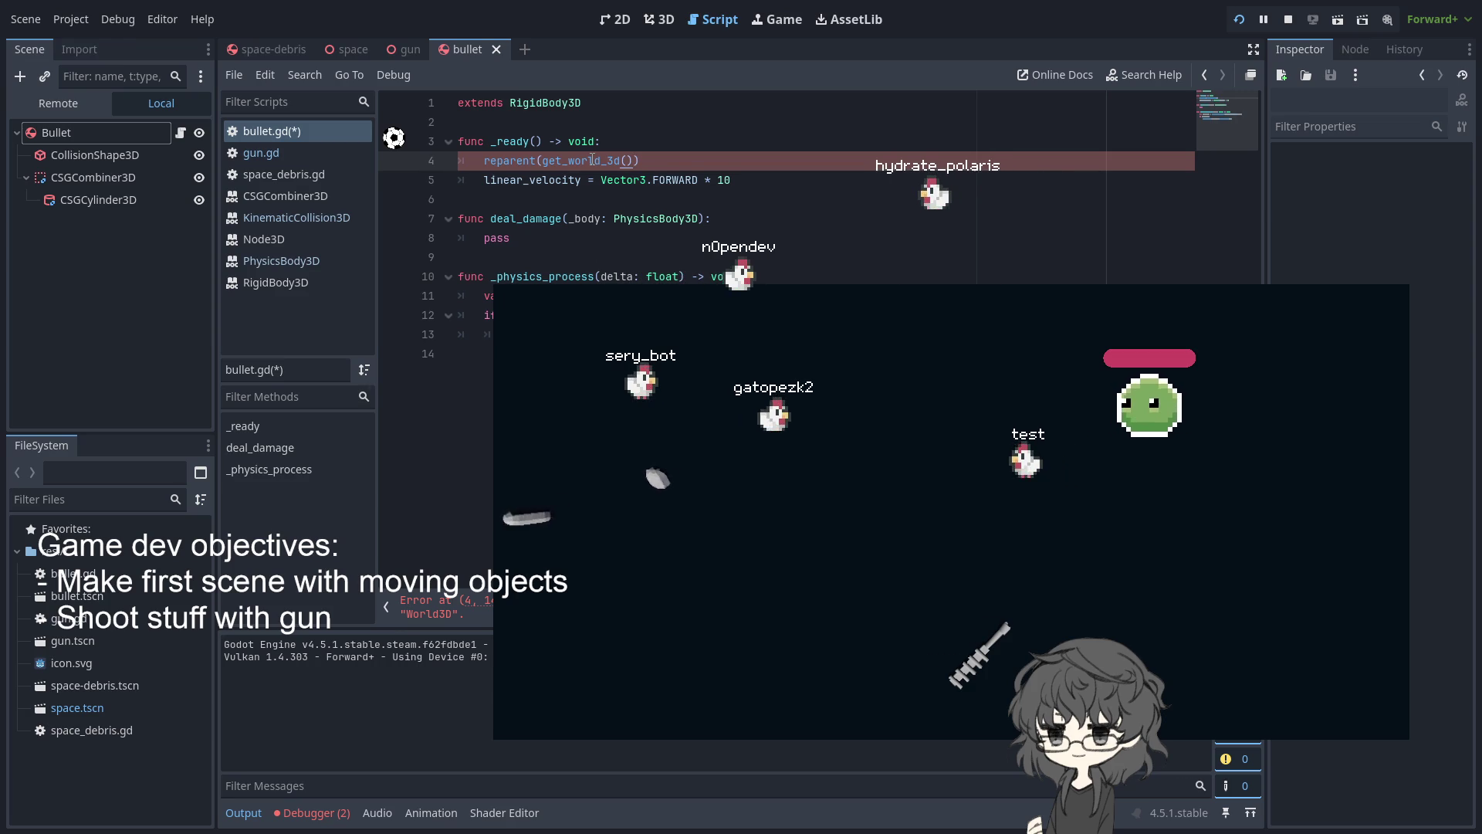
Browse get_world_3d() members, then open the Node3D docs for get_world_3d
type(".")
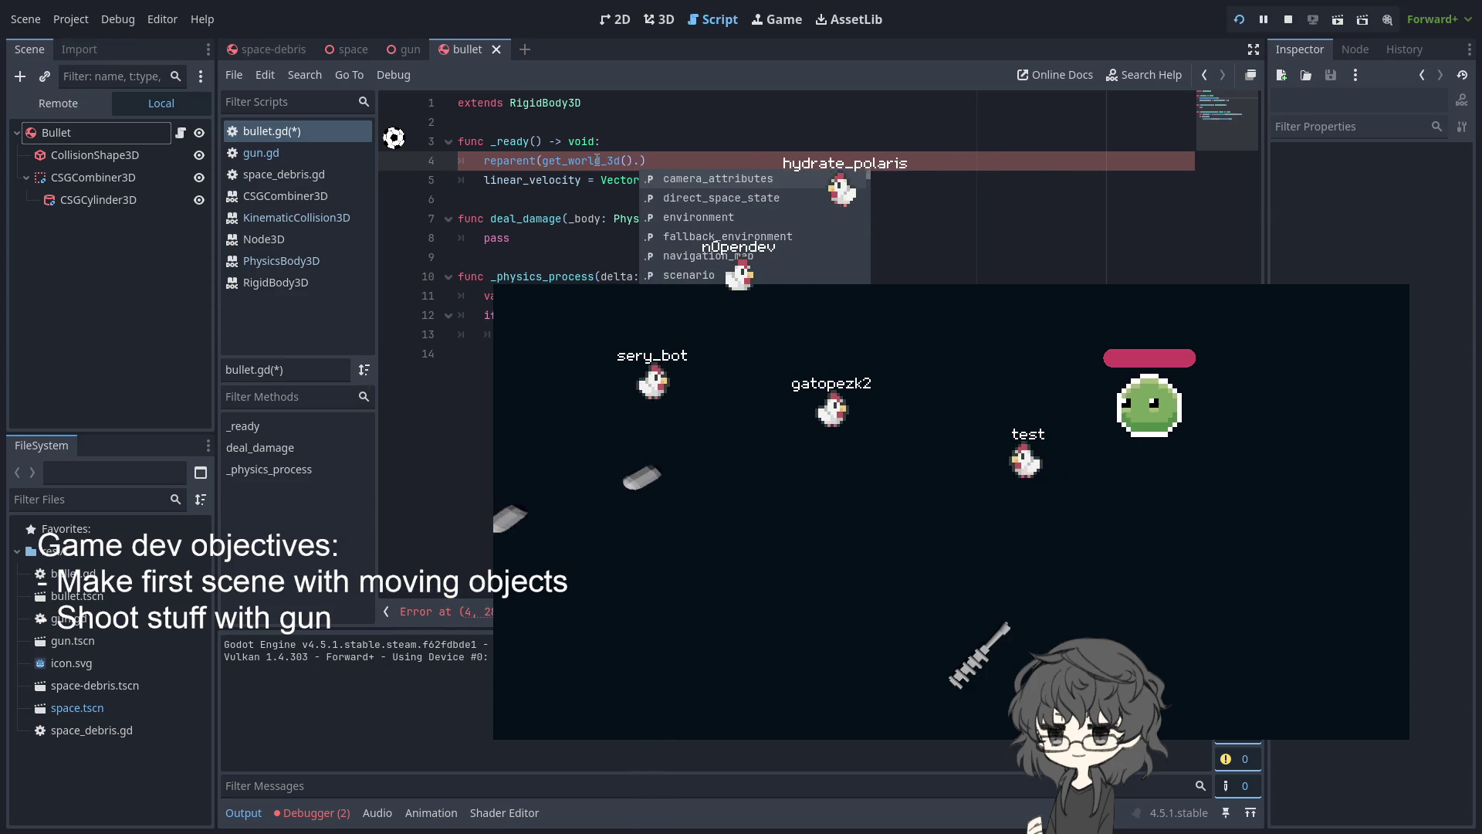
type("get")
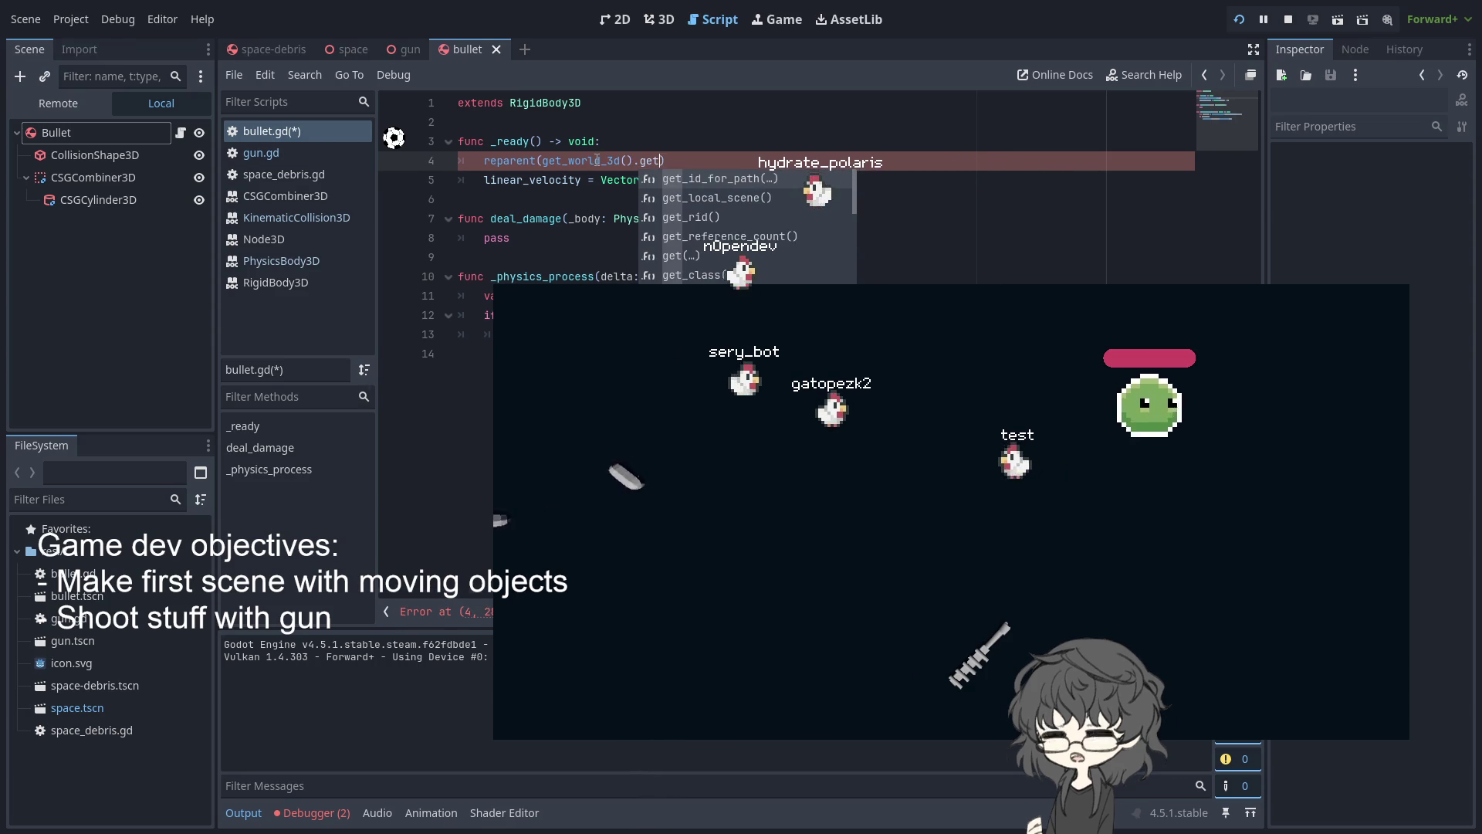
scroll(740, 227, "down", 2)
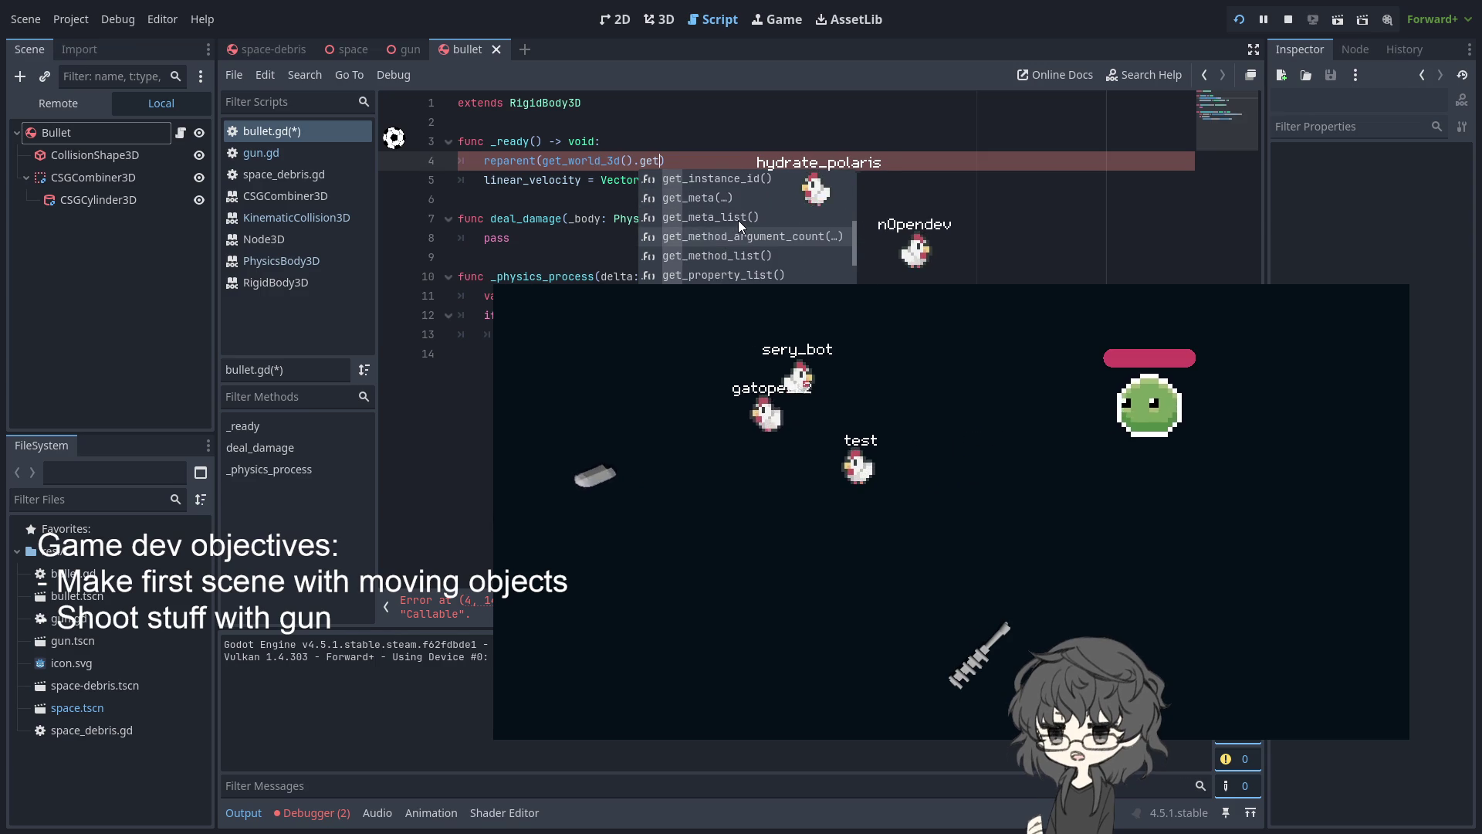
scroll(738, 220, "down", 2)
scroll(738, 220, "up", 5)
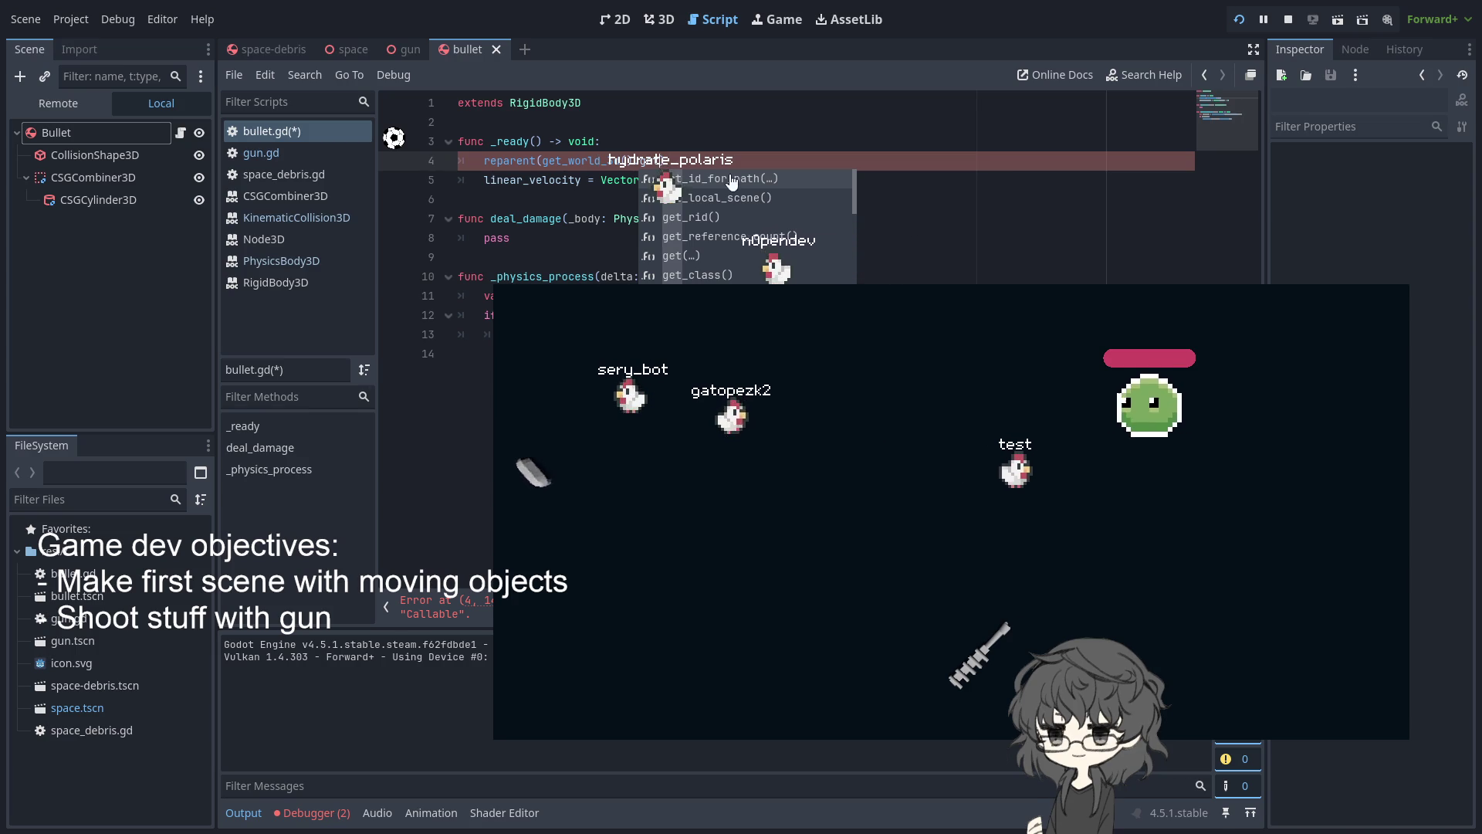
left_click(583, 161)
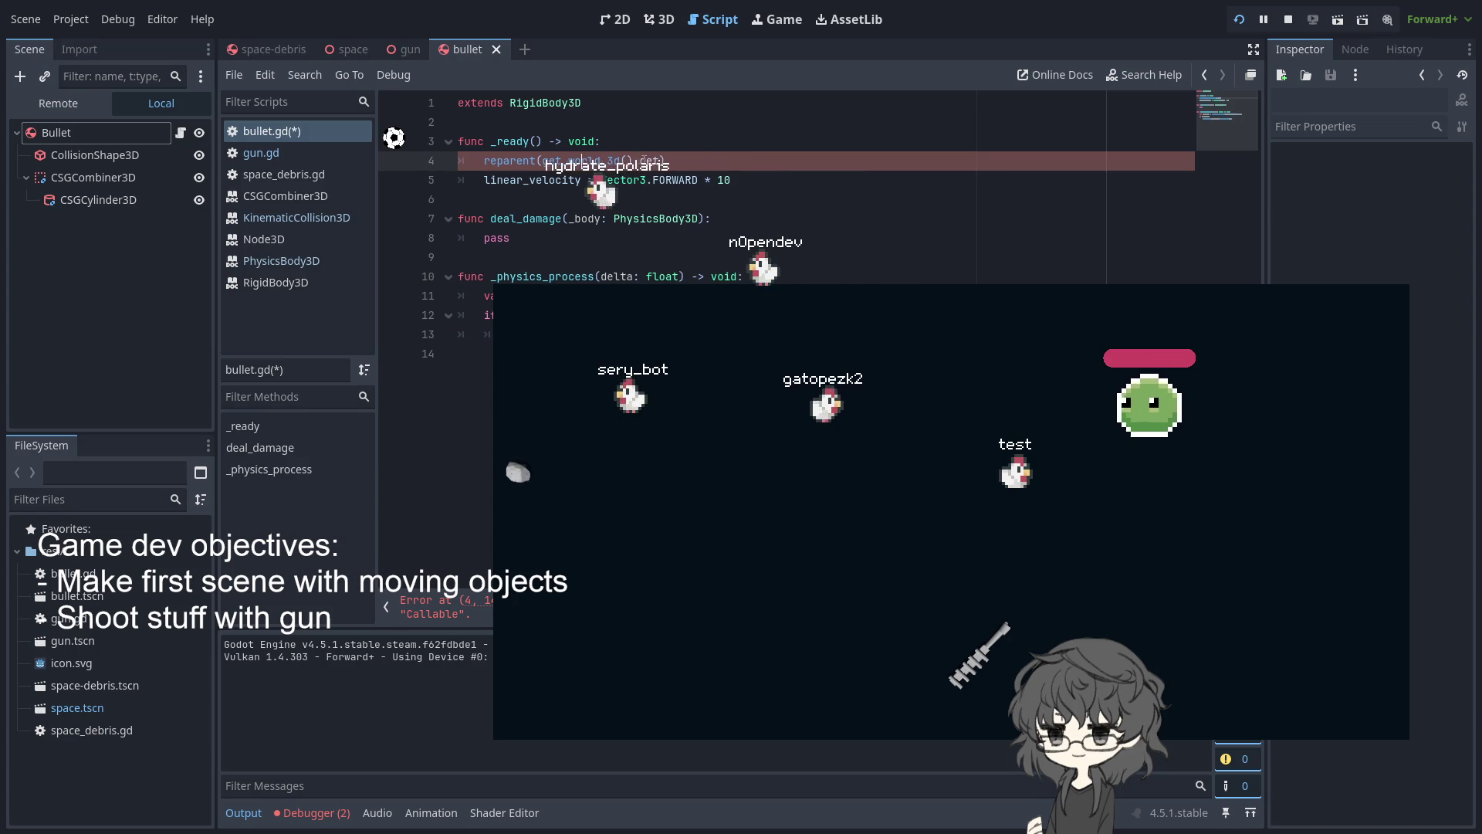
key("Up")
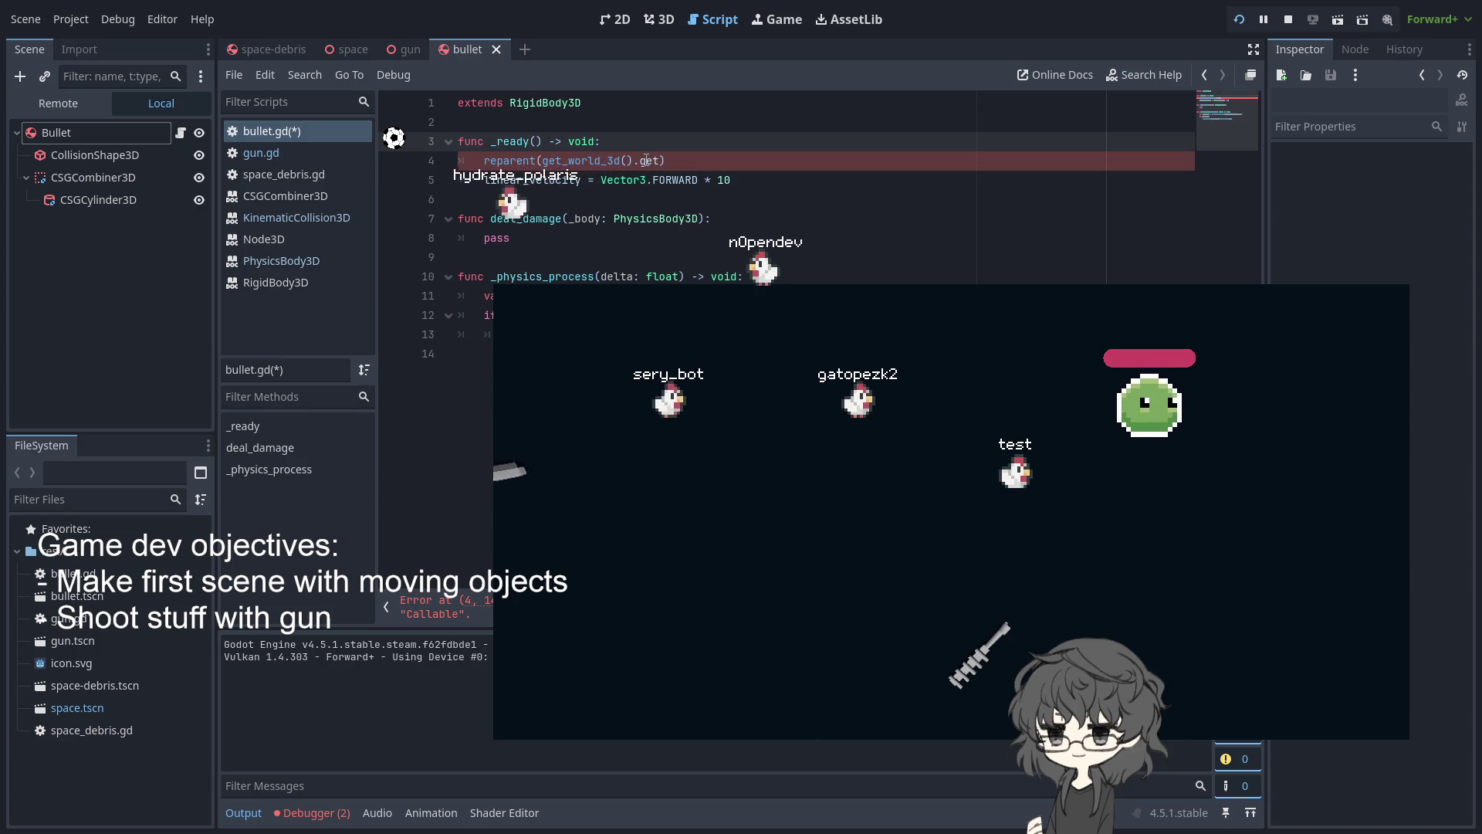
double_click(646, 160)
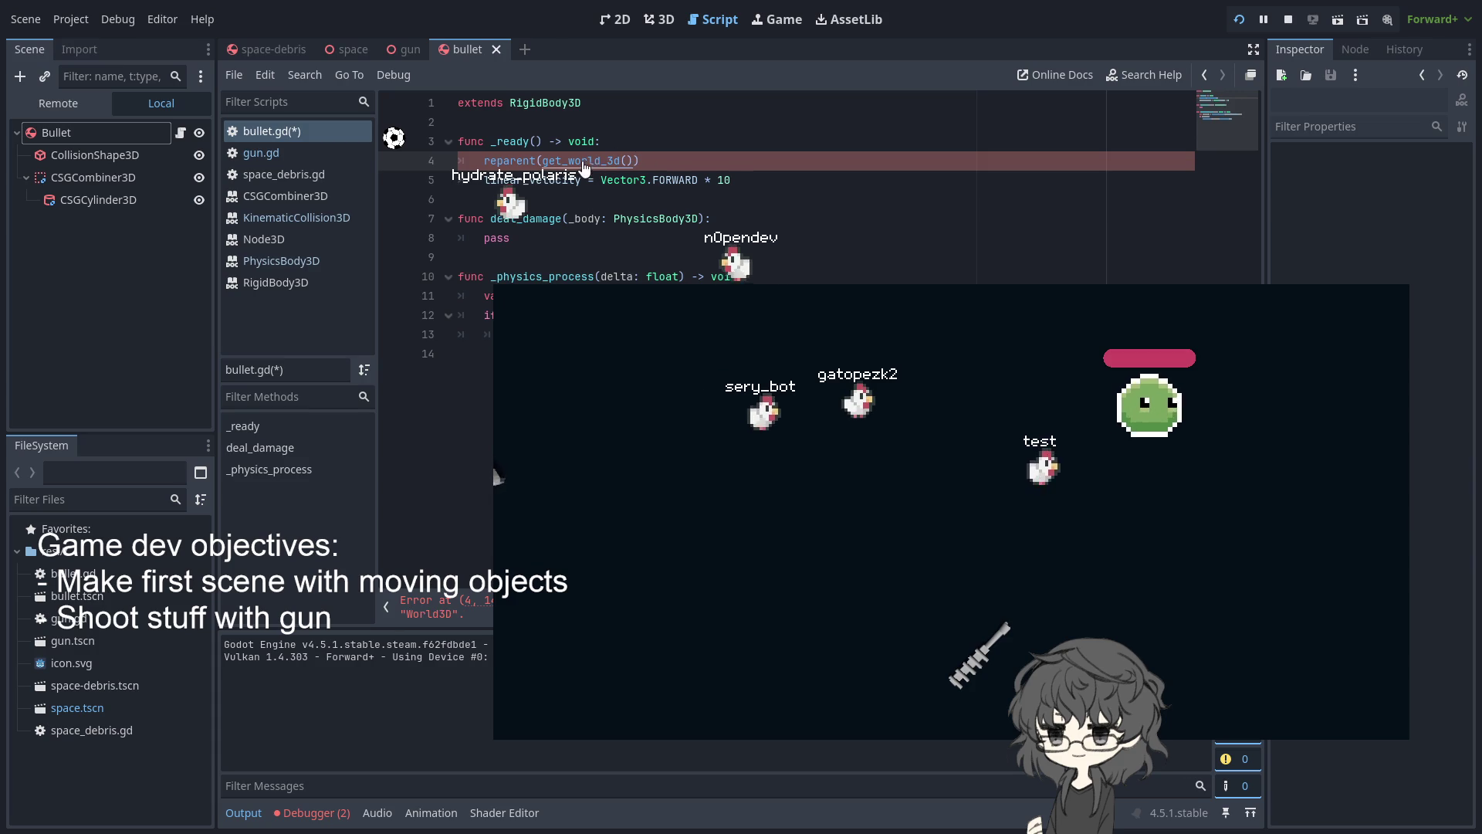
left_click(646, 160, "ctrl")
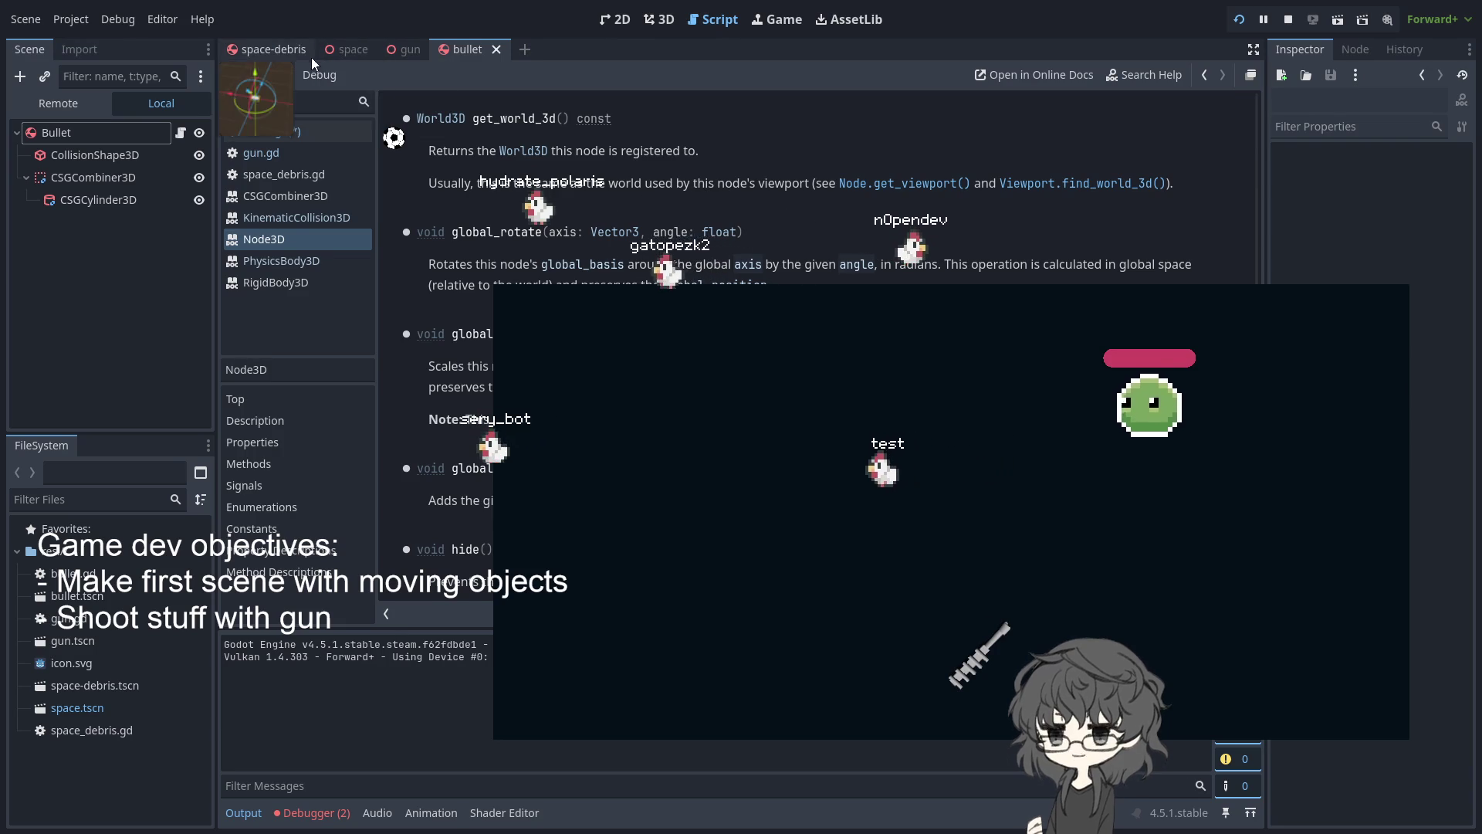
Cycle the scene tabs back to bullet, run the game until reparent rejects World3D, then stop it
left_click(340, 45)
left_click(270, 44)
left_click(414, 49)
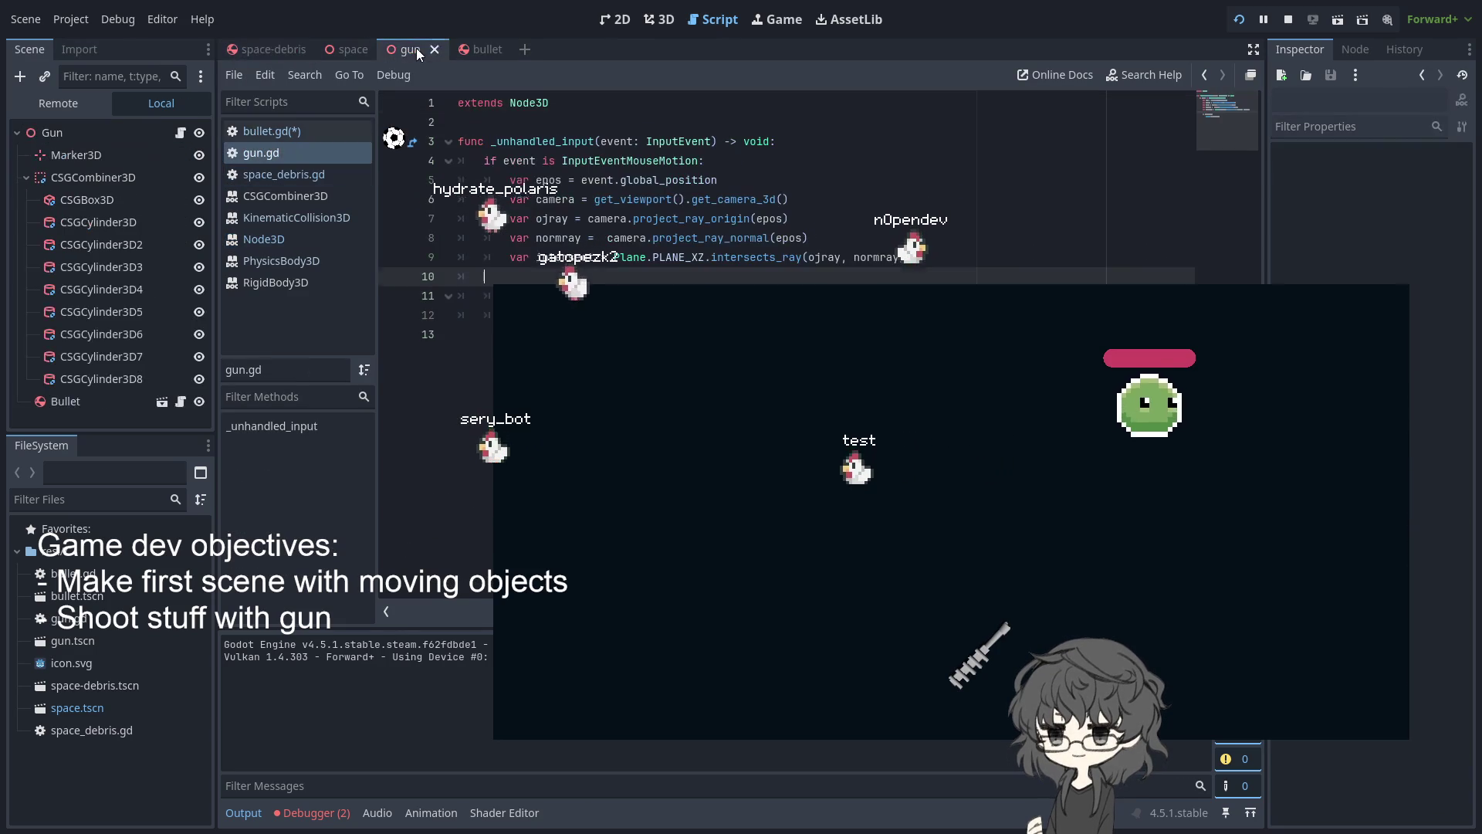
left_click(477, 49)
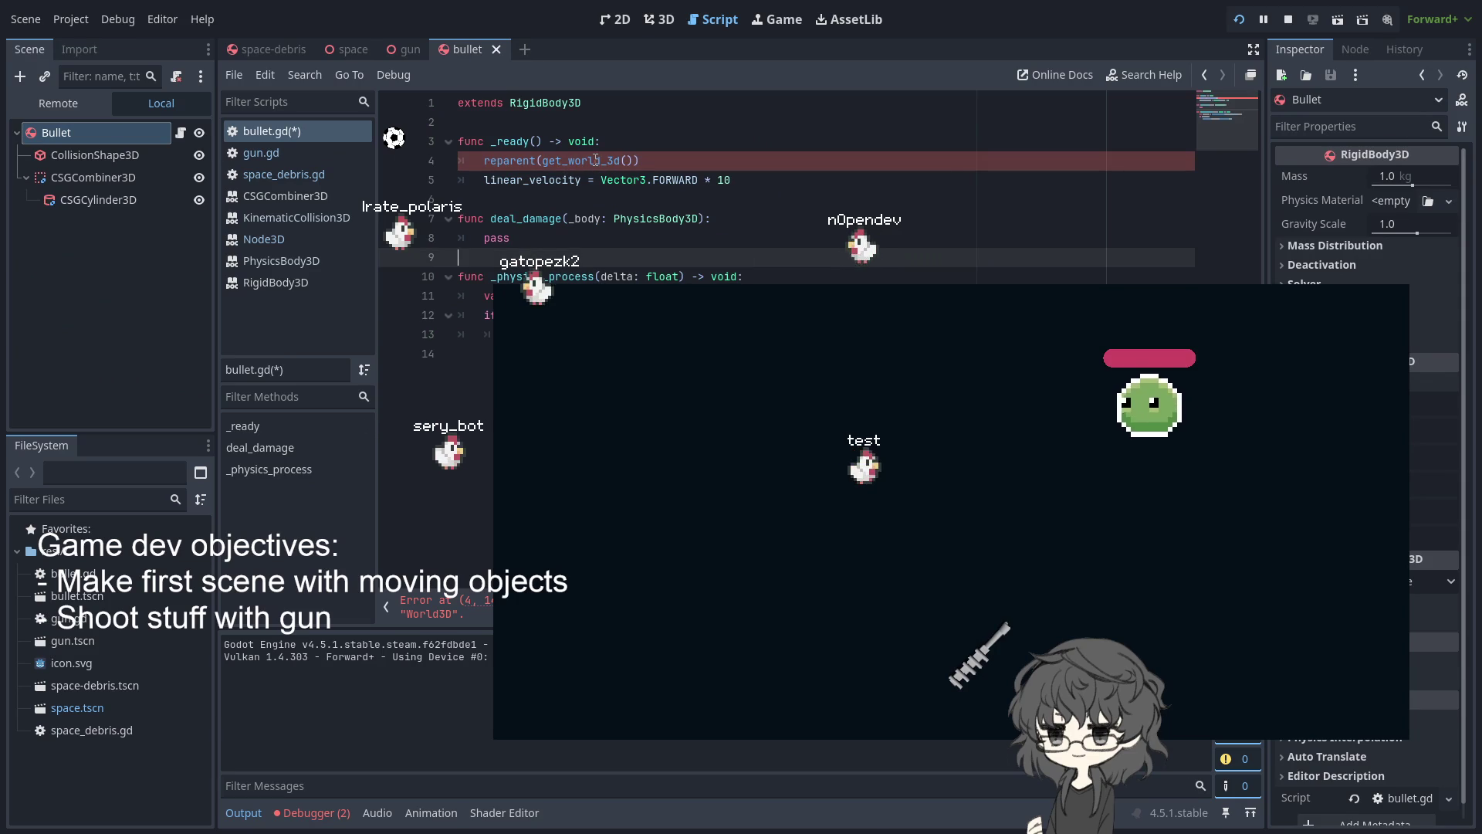
key("F5")
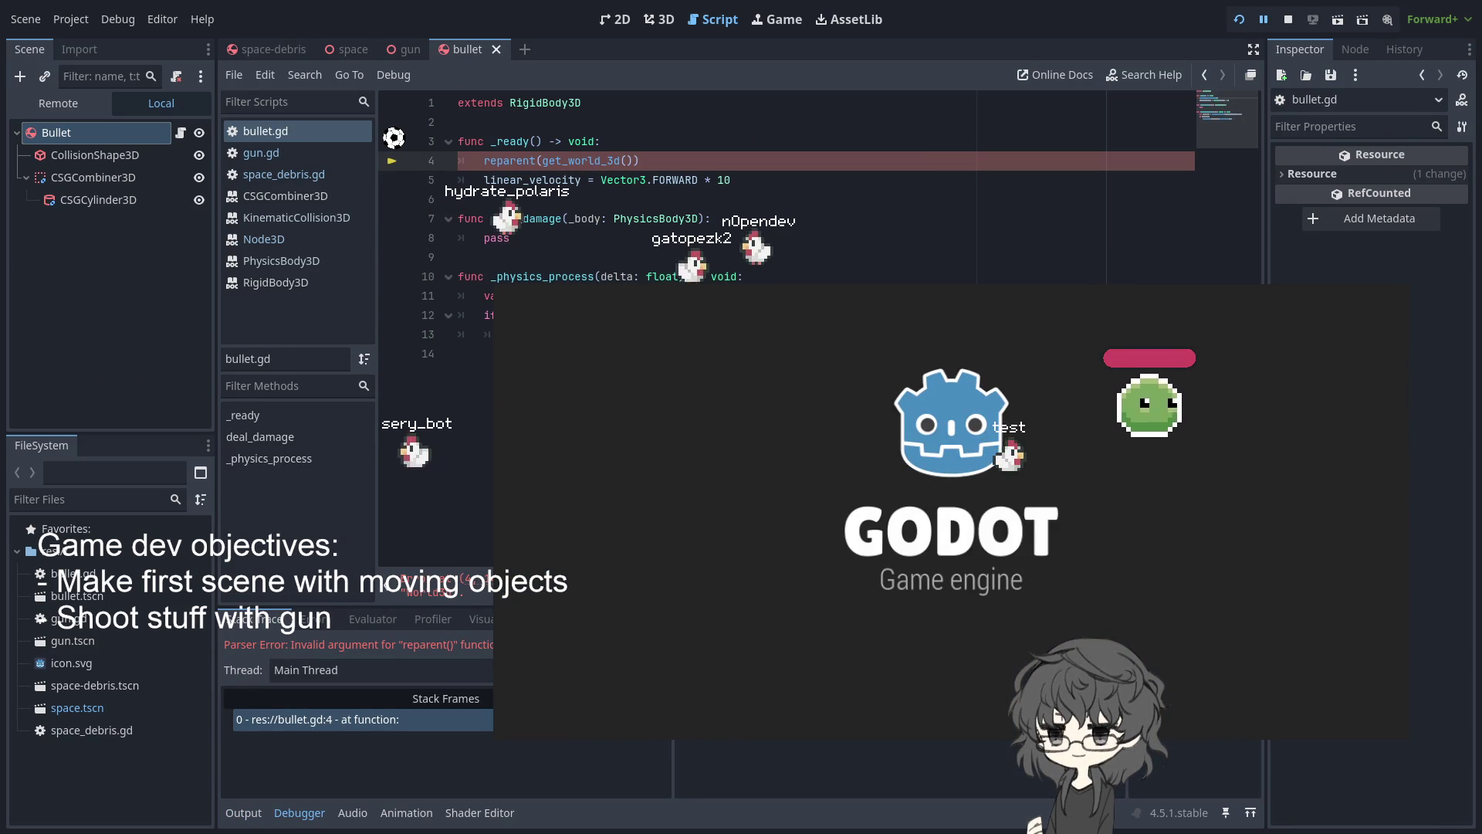
left_click(1286, 21)
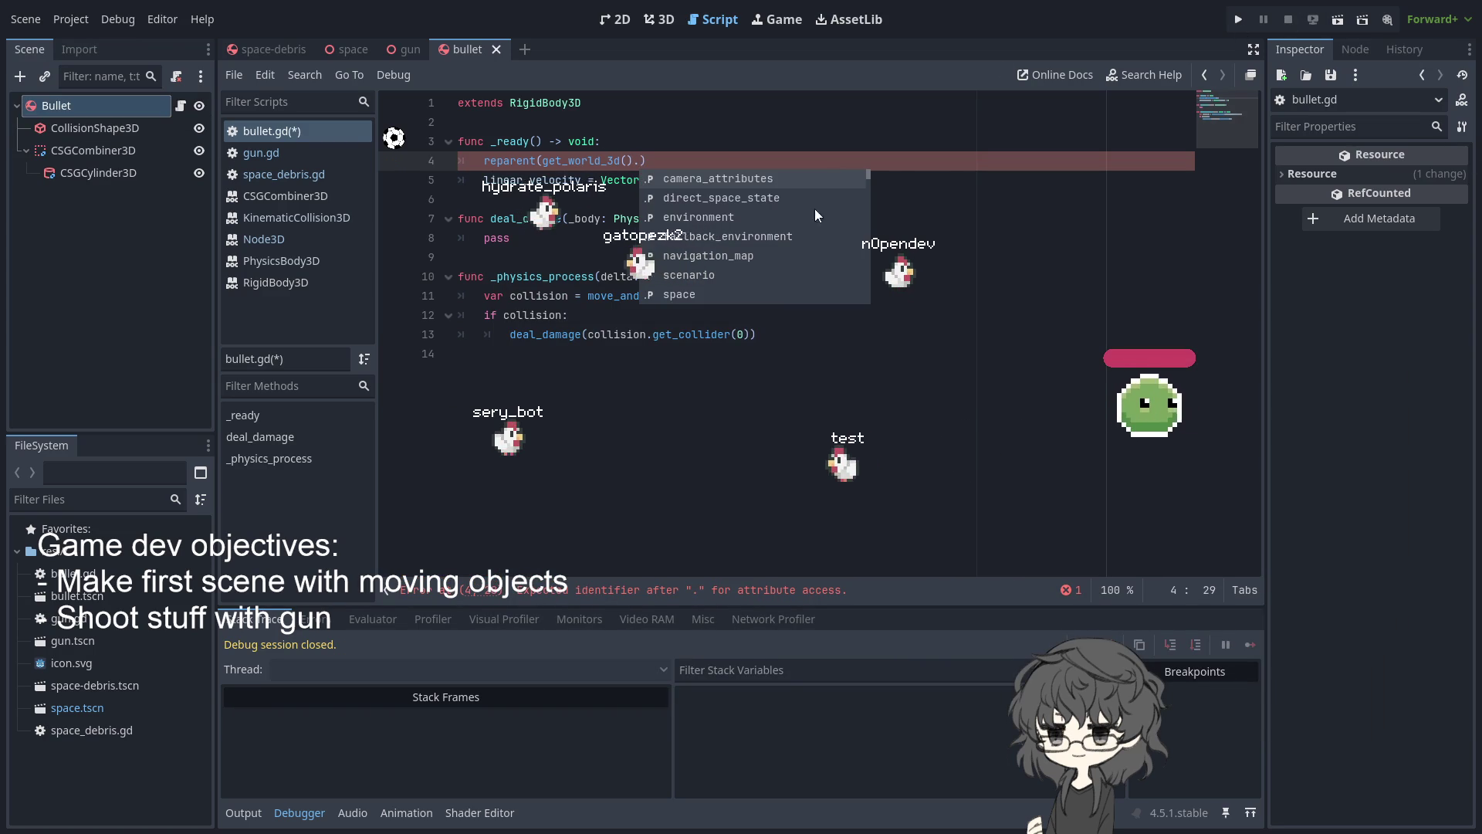
scroll(727, 242, "down", 5)
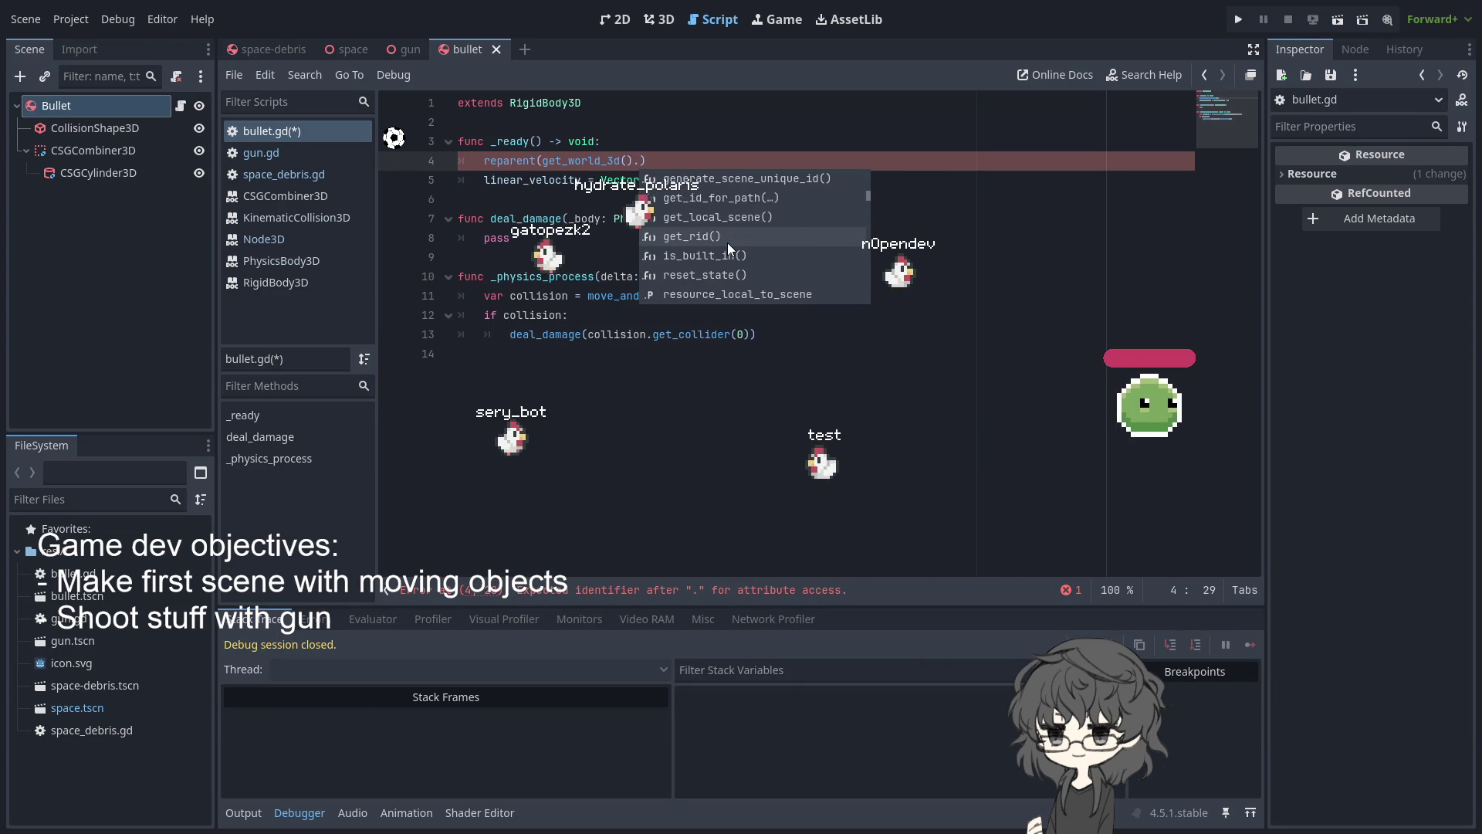
scroll(789, 256, "down", 3)
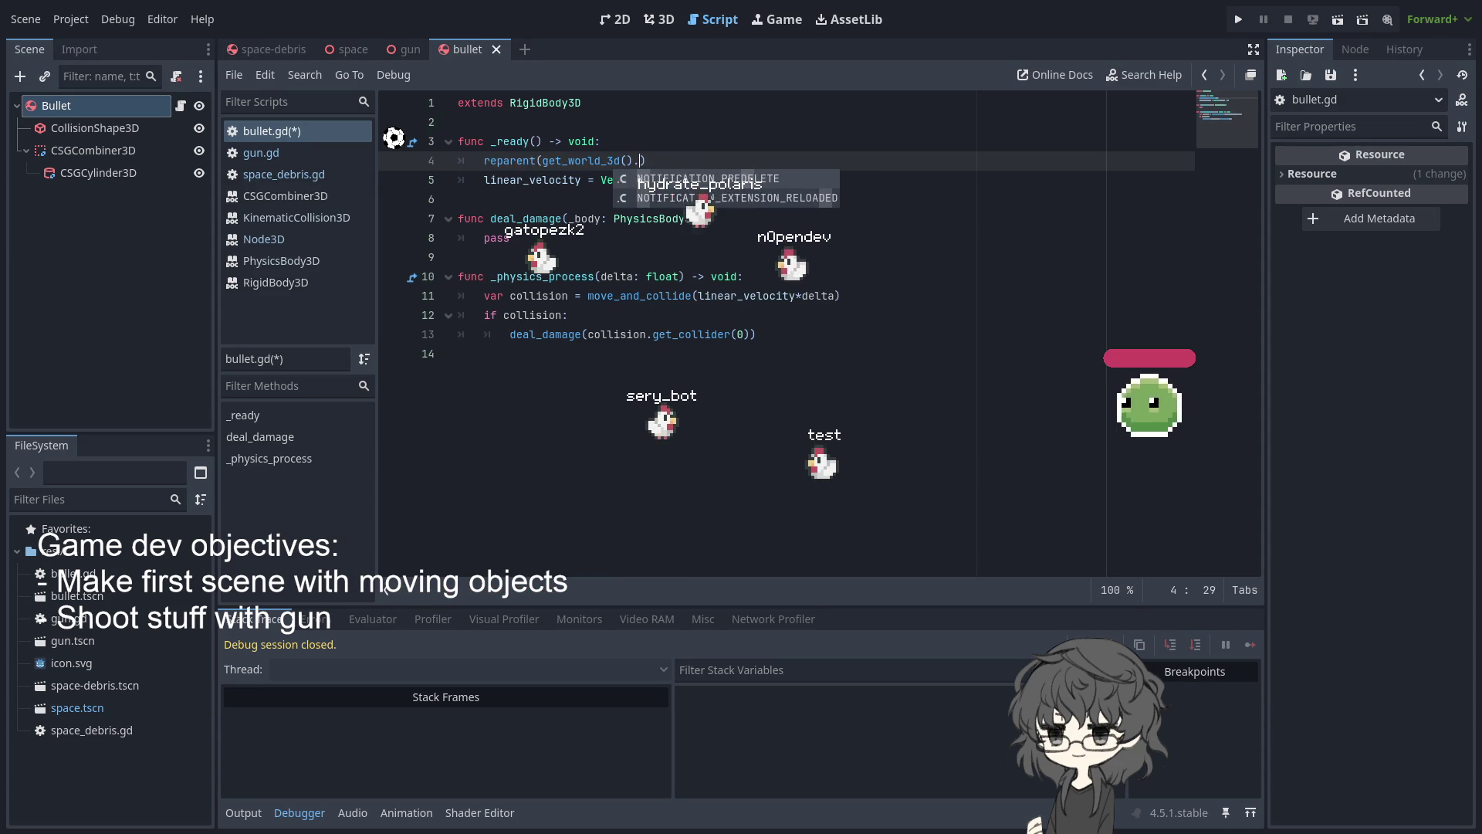
Try casting get_world_3d() 'as Node' on line 4, then remove the cast
key("BackSpace")
type("as No")
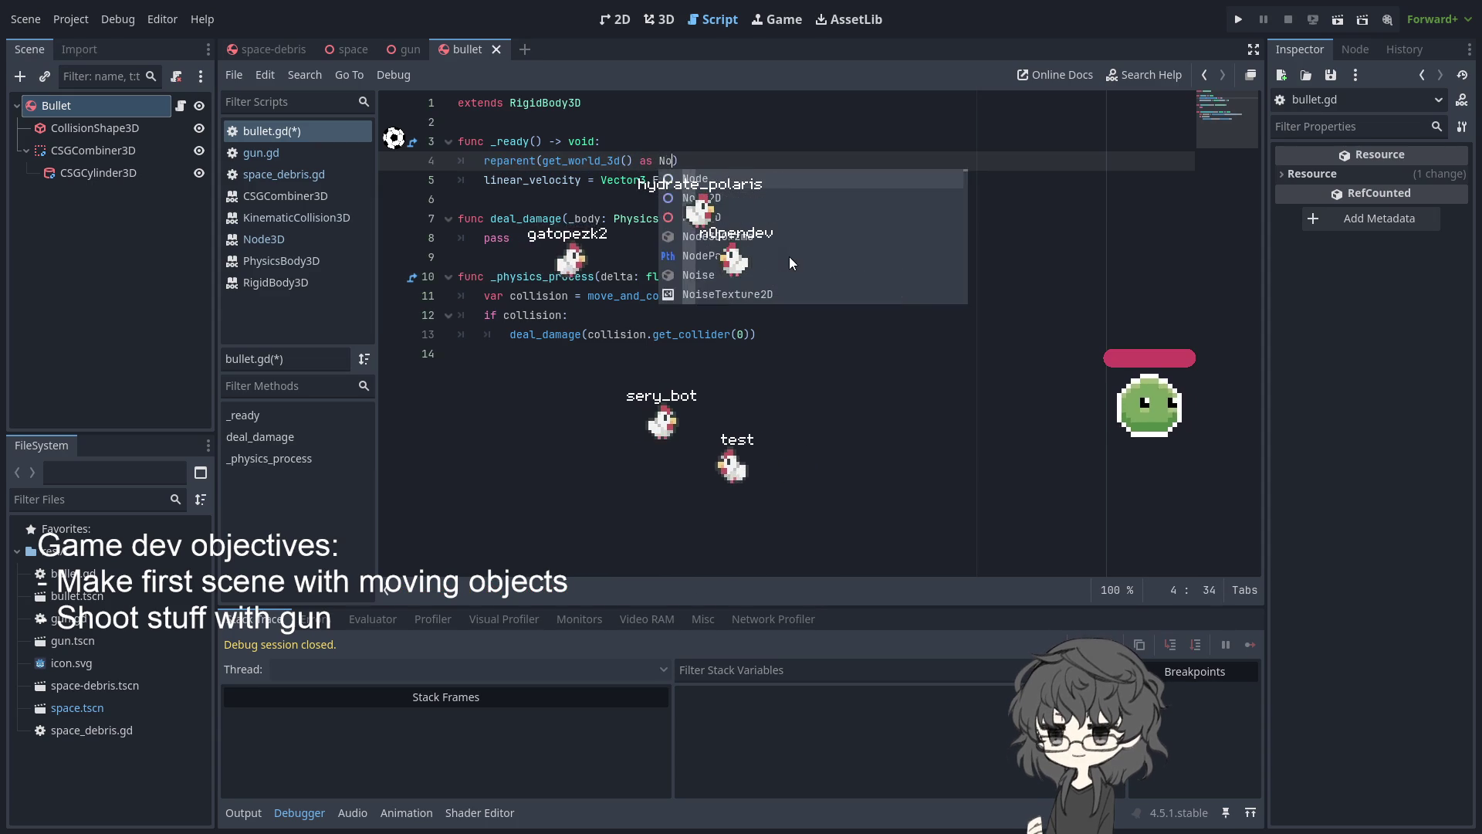
type("de")
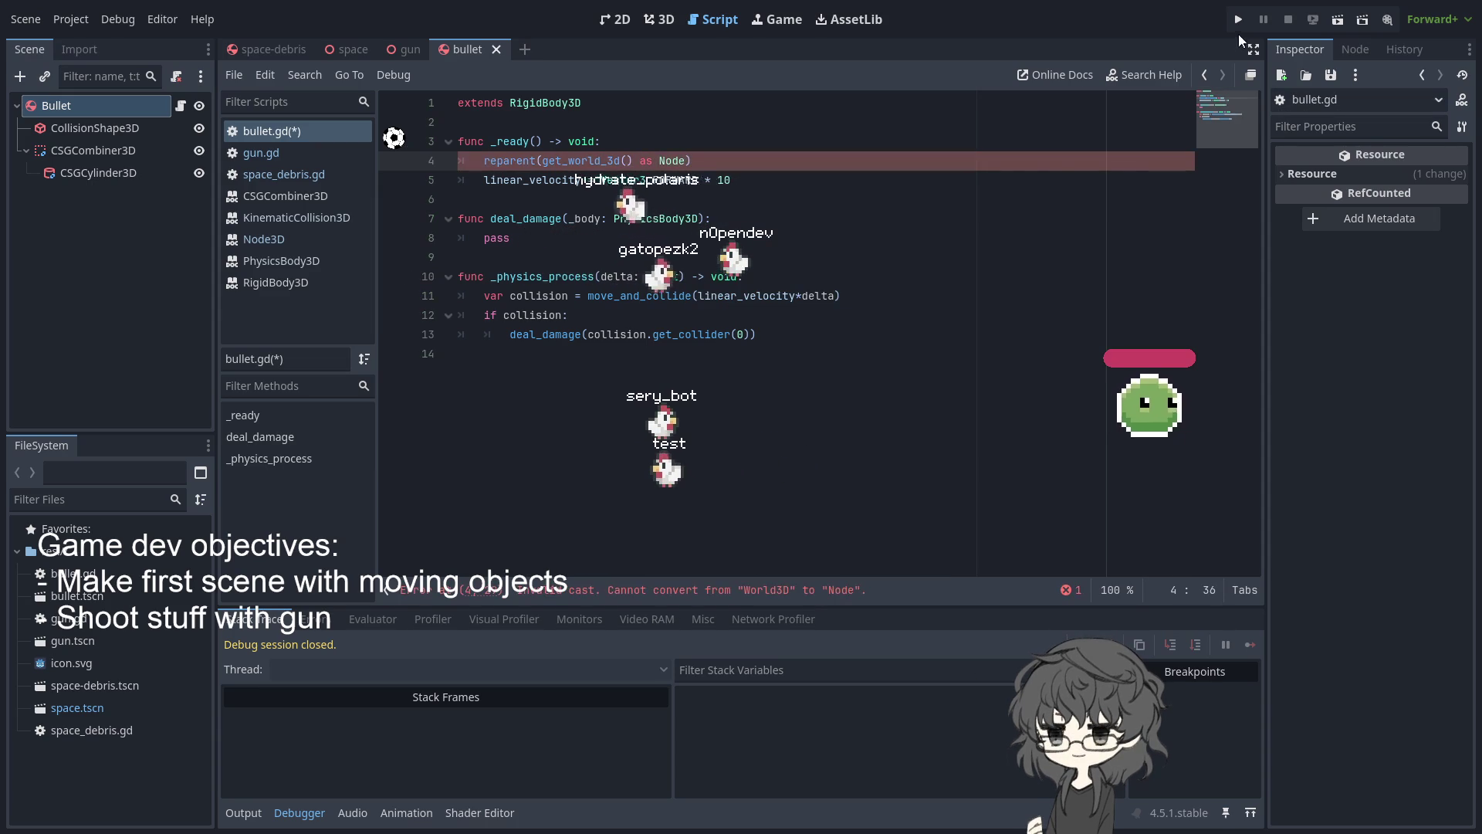
key("BackSpace")
key("BackSpace")
key("BackSpace")
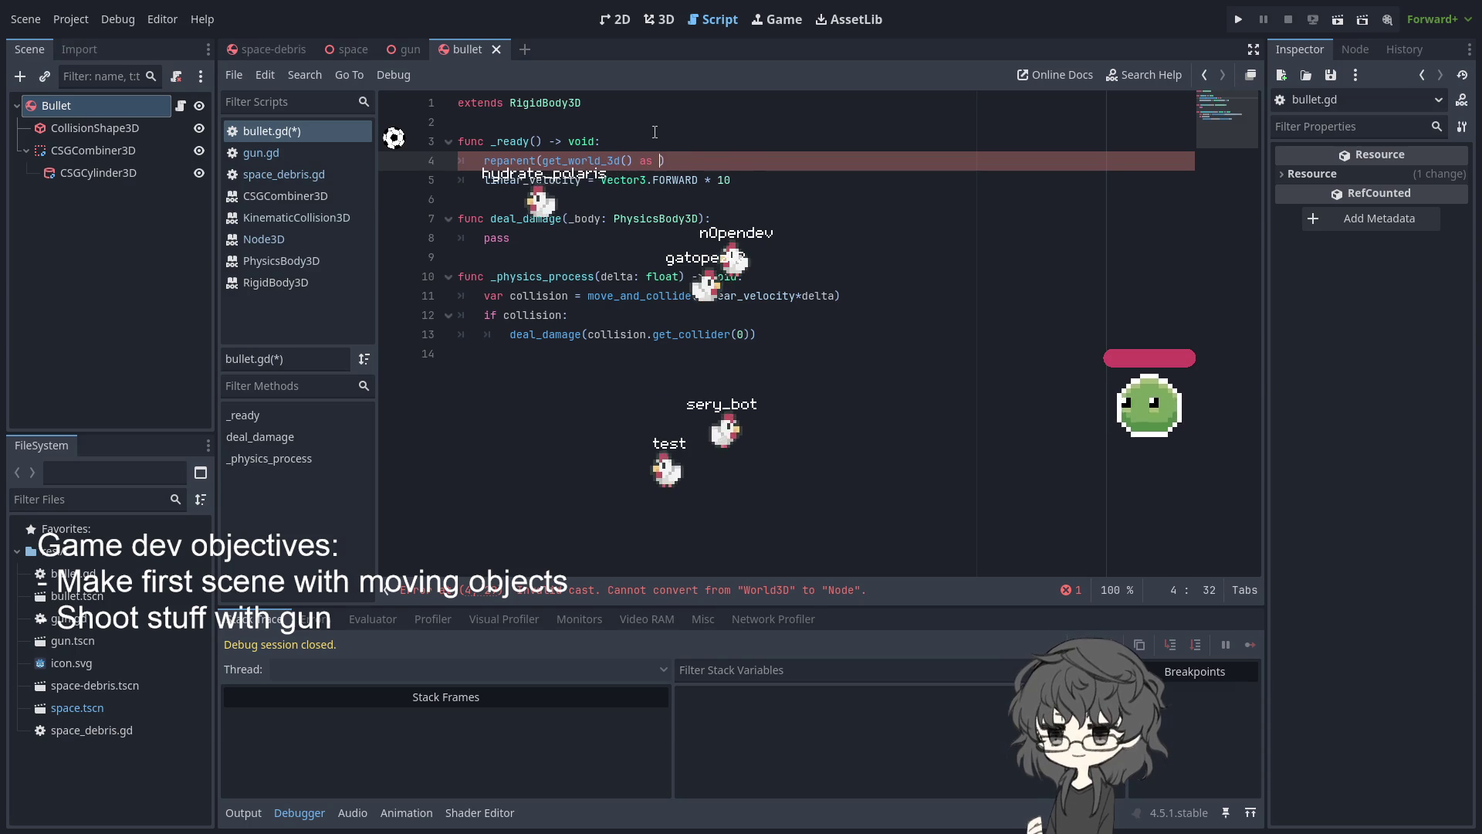
key("BackSpace")
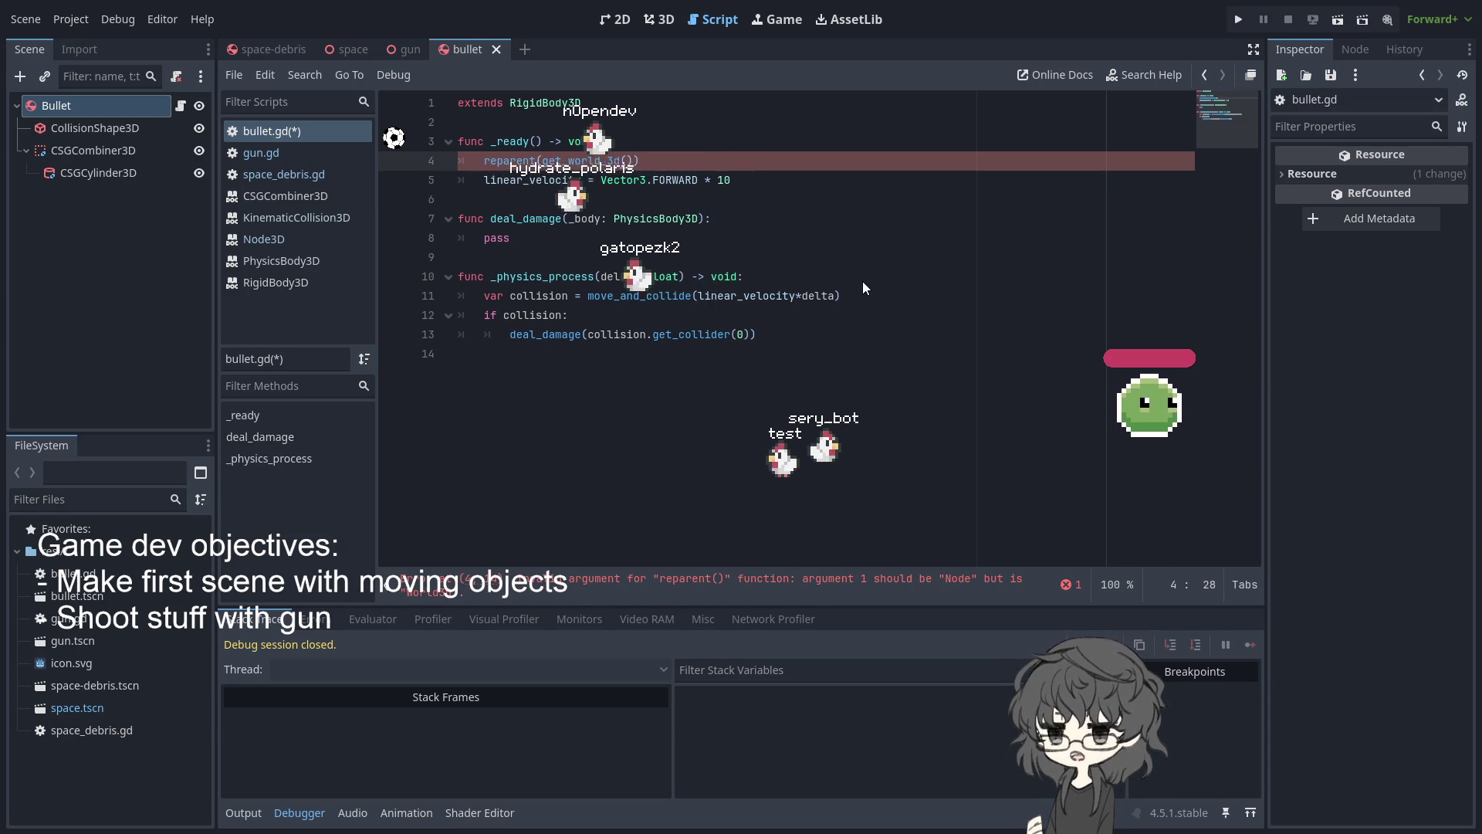
Replace get_world_3d() with get_viewport() on line 4 via autocomplete
key("Up")
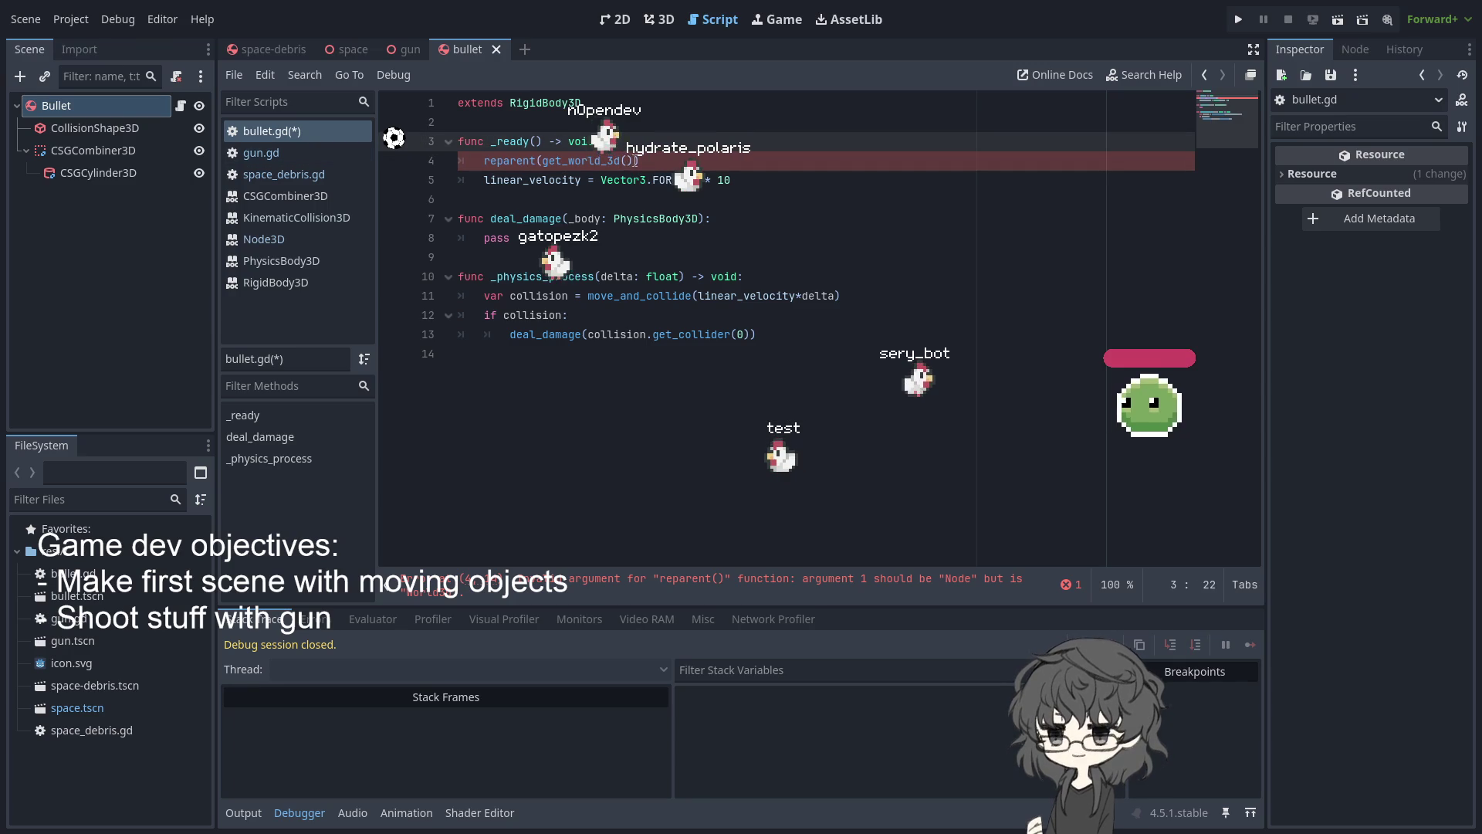
left_click_drag(637, 161, 543, 161)
type("_")
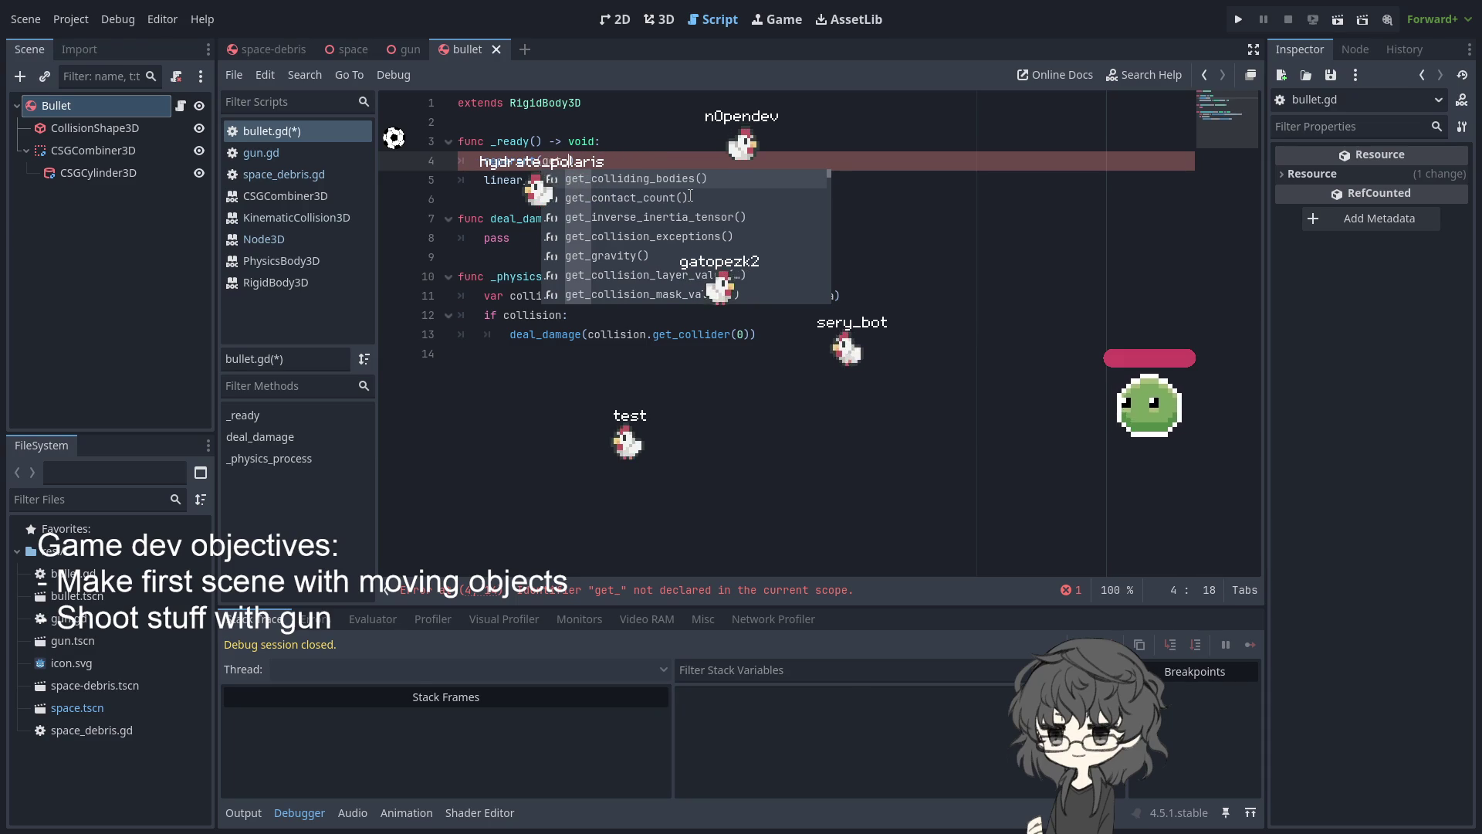
type("v")
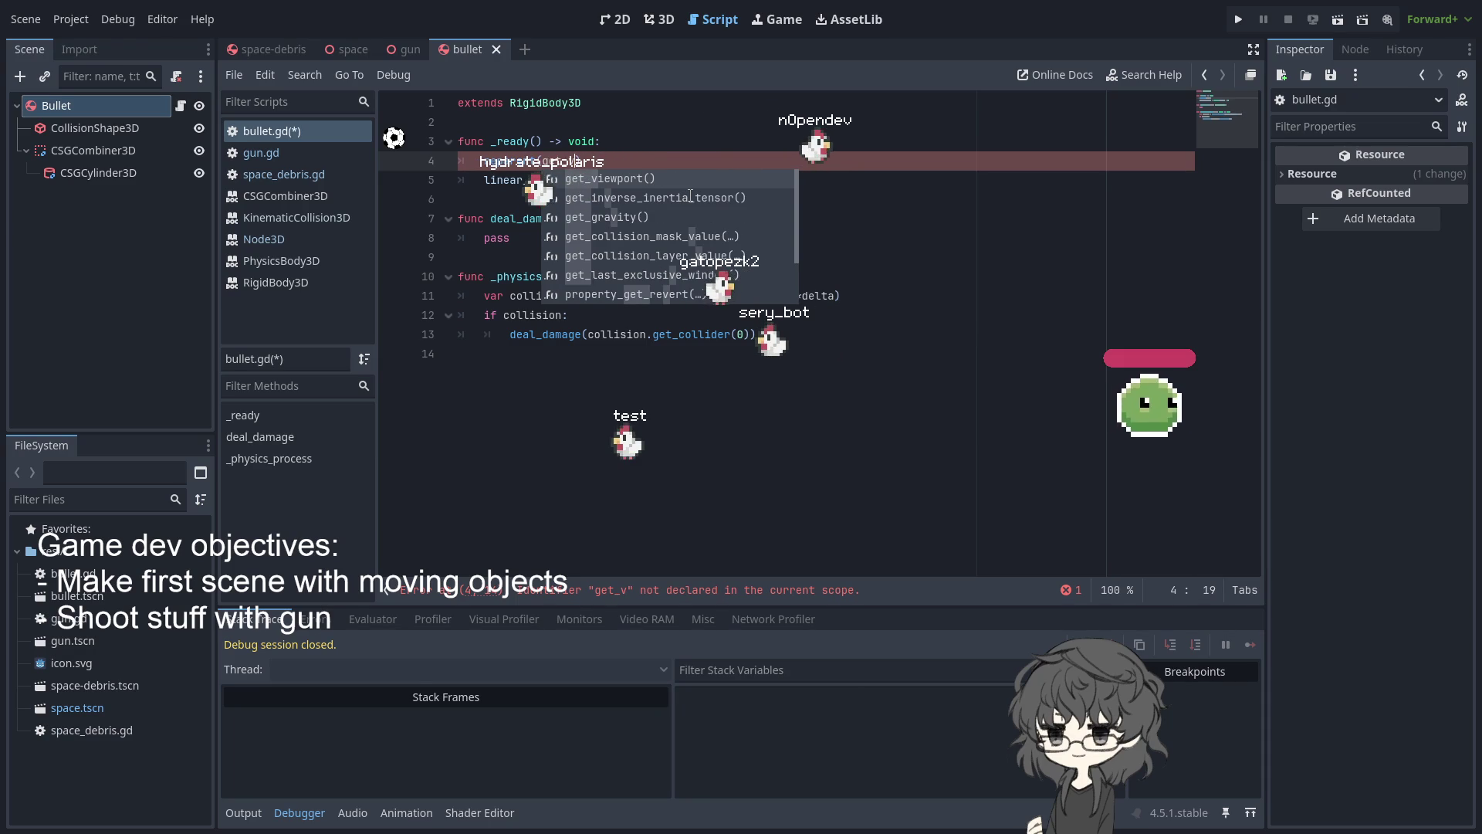
key("Return")
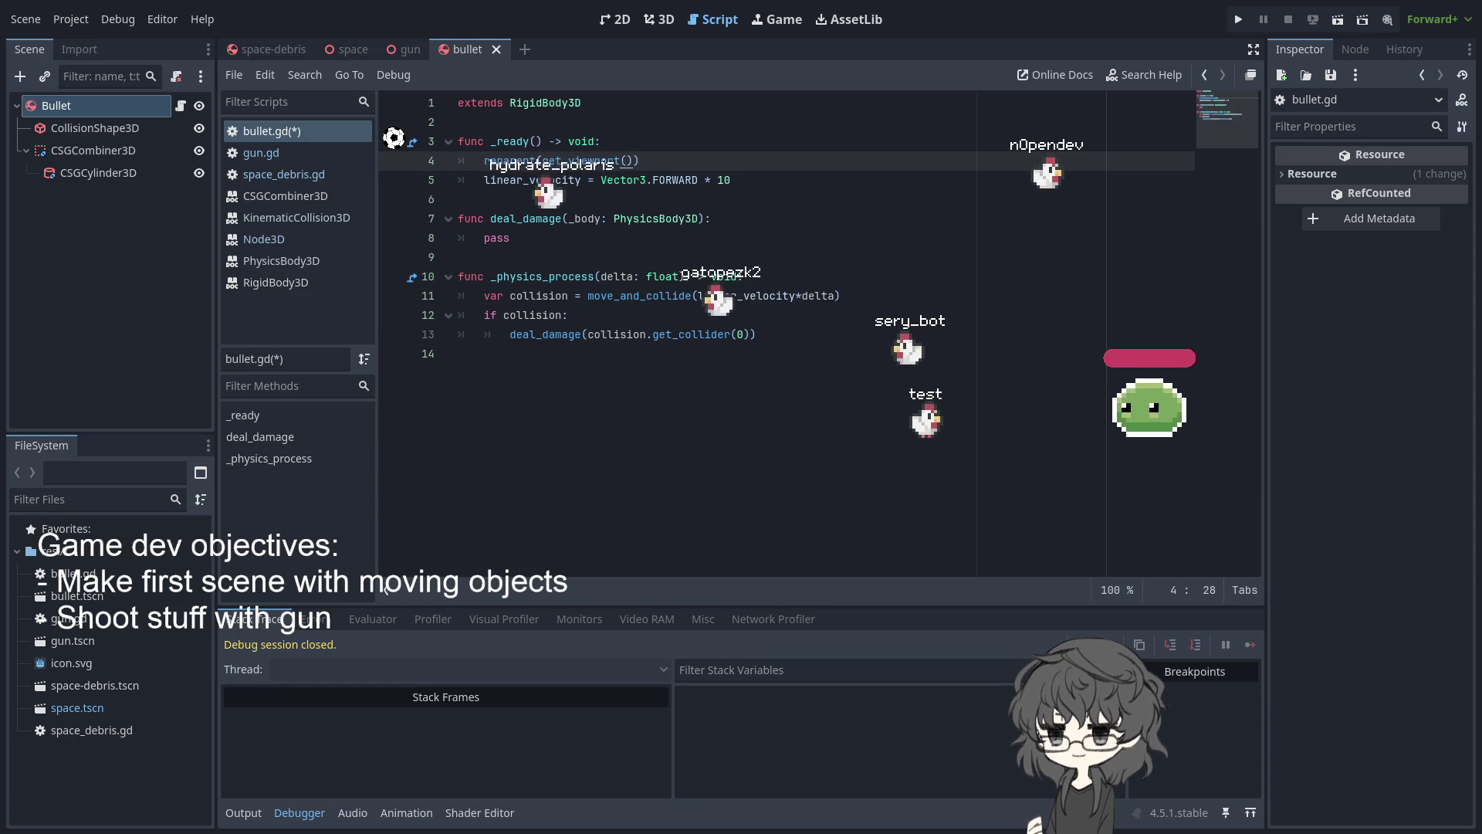
Save and run the game, then show the Debugger's runtime errors list
left_click(638, 416)
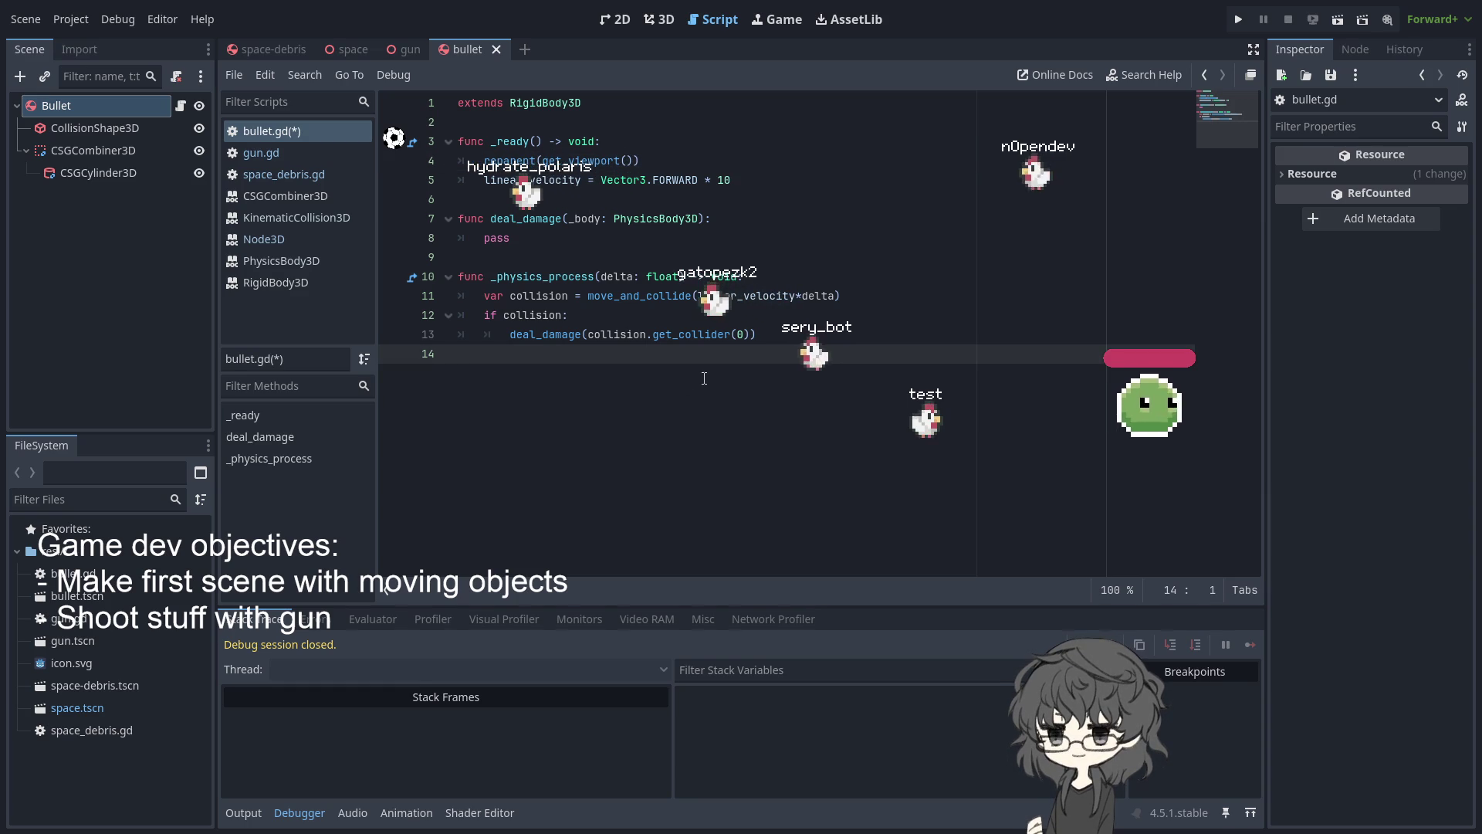
left_click(1238, 19)
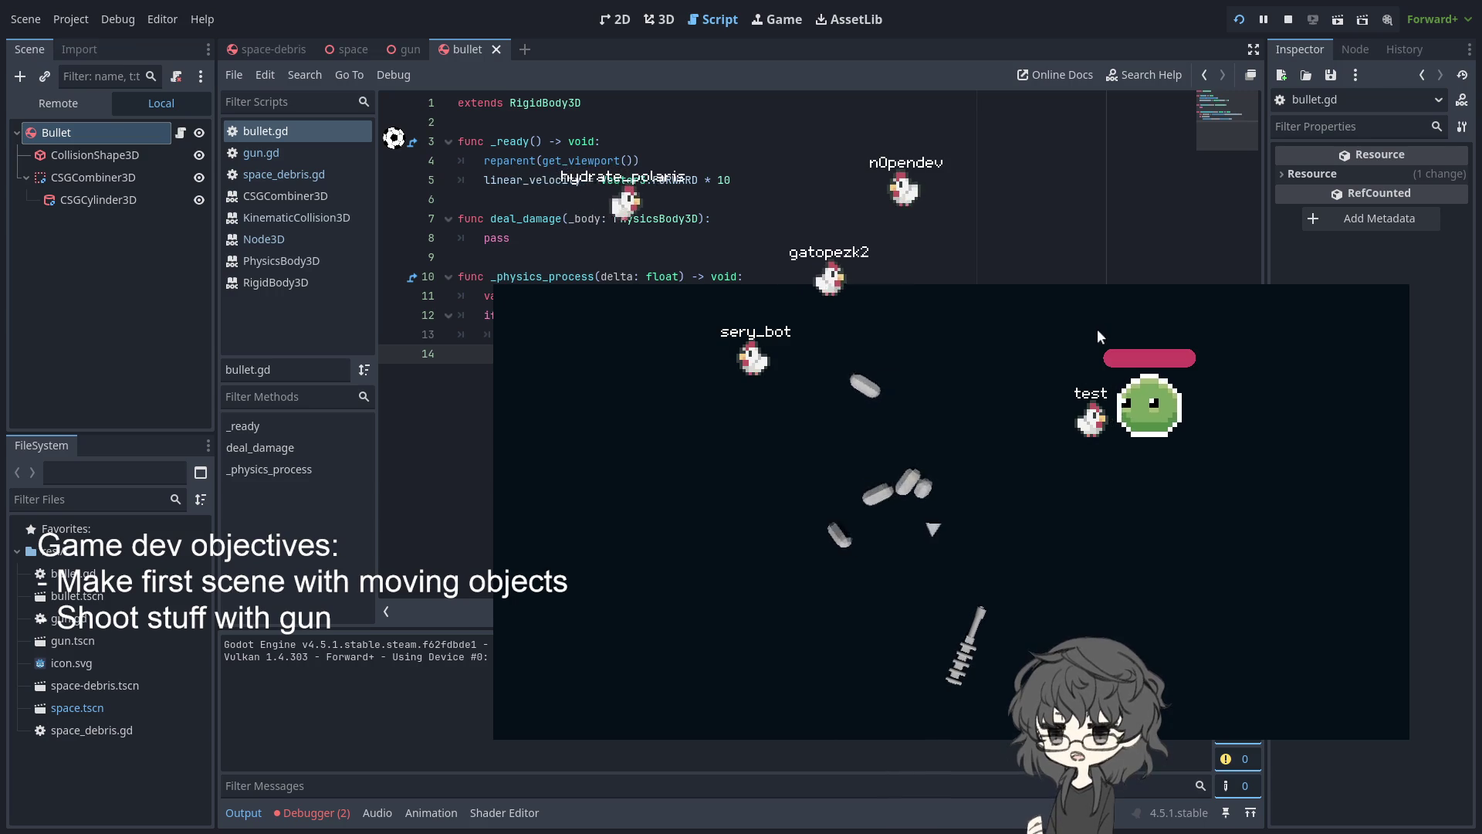
left_click(332, 620)
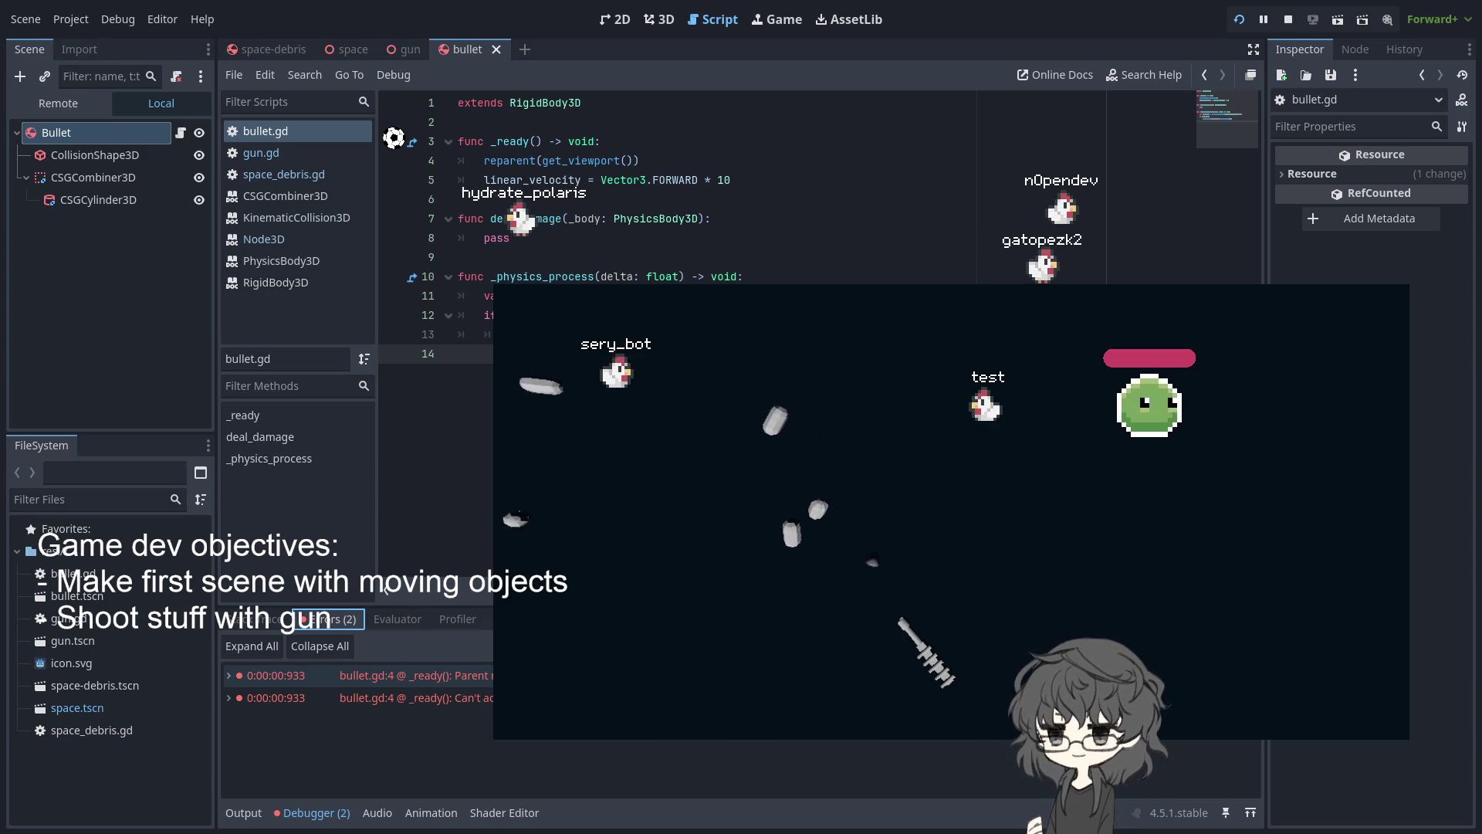
Step through the two bullet.gd errors and jump to line 4 in _ready
key("Down")
key("Up")
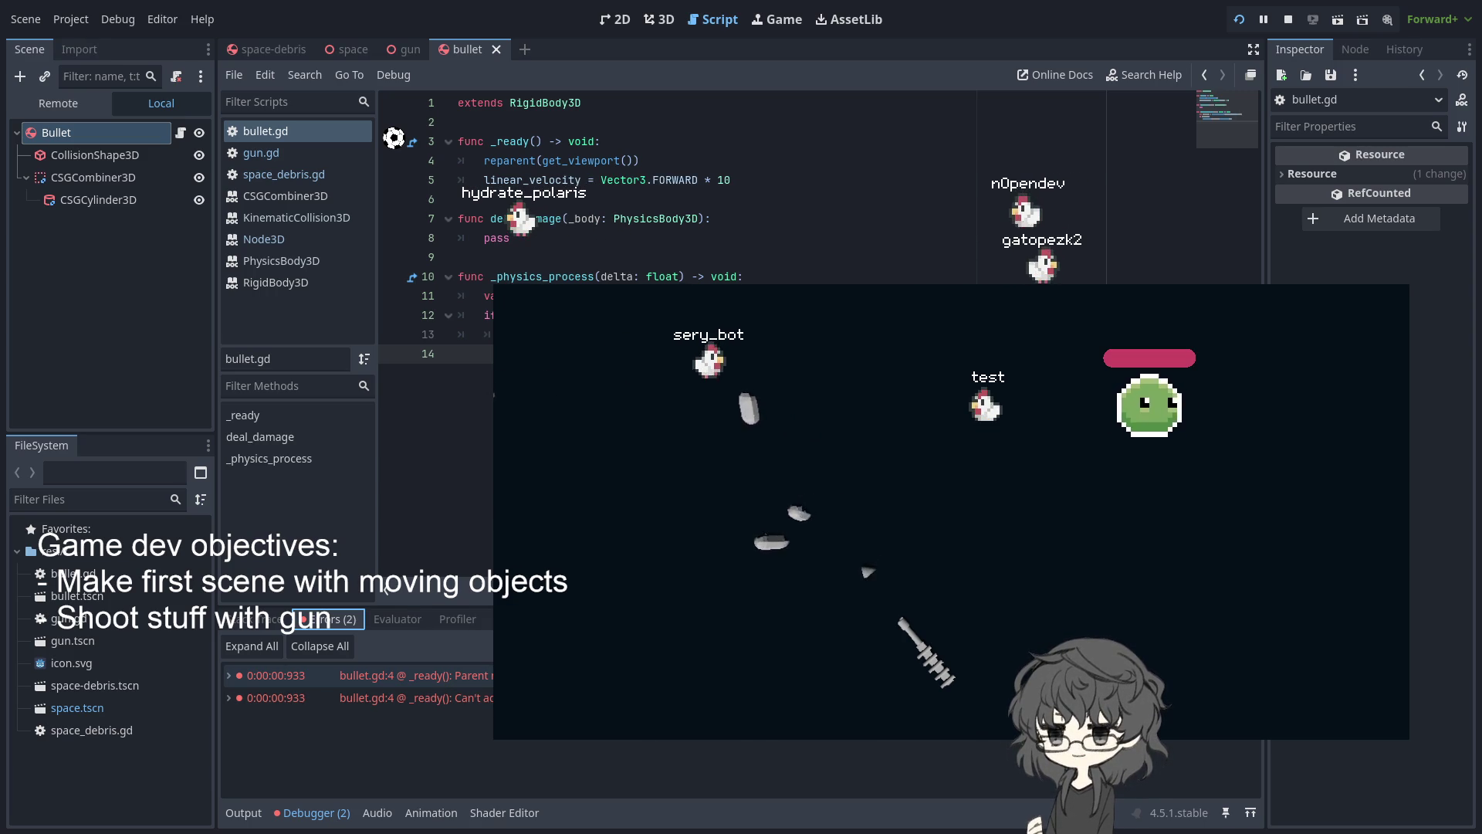
key("Return")
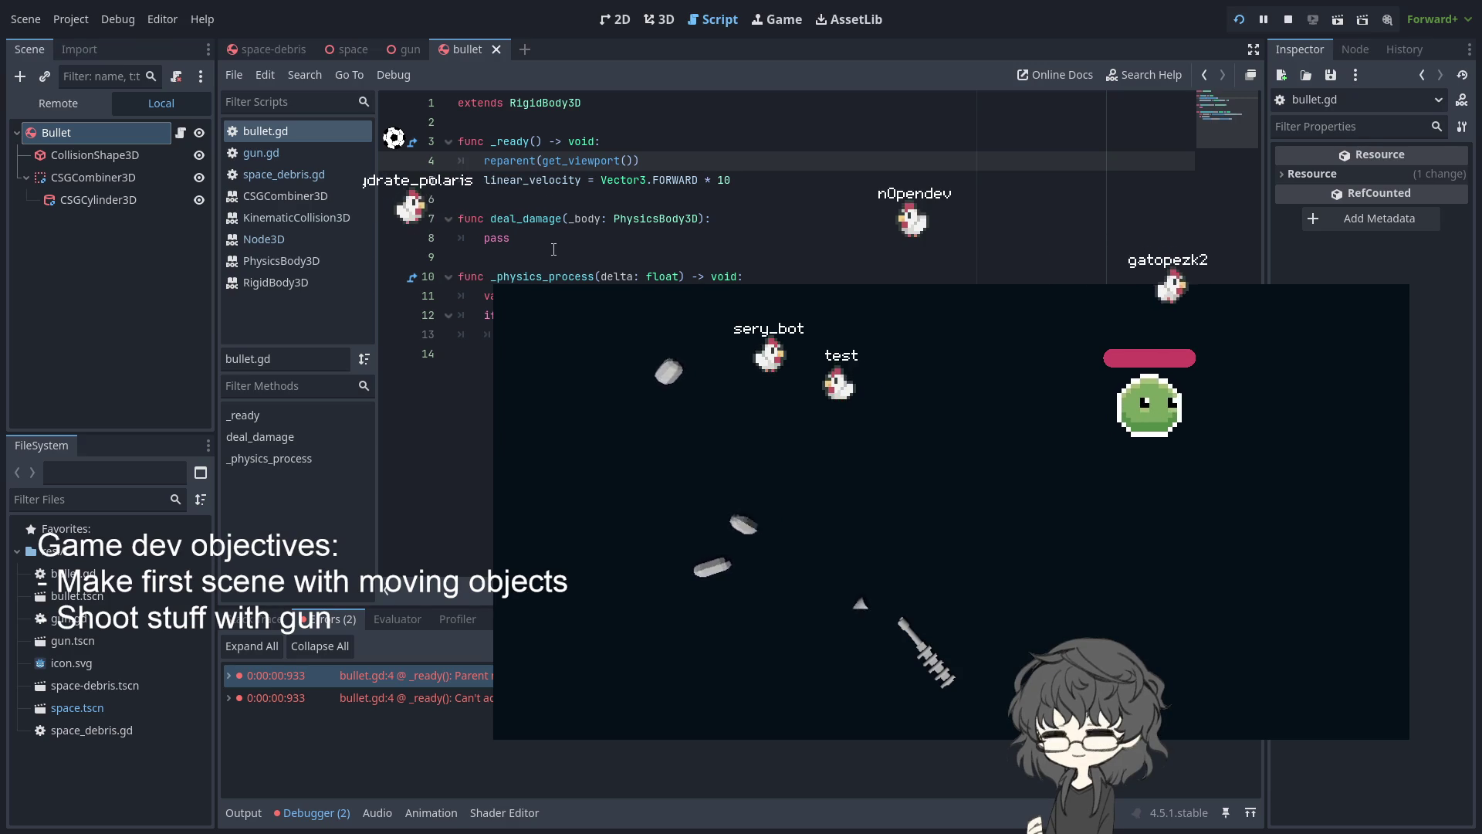
left_click(550, 180)
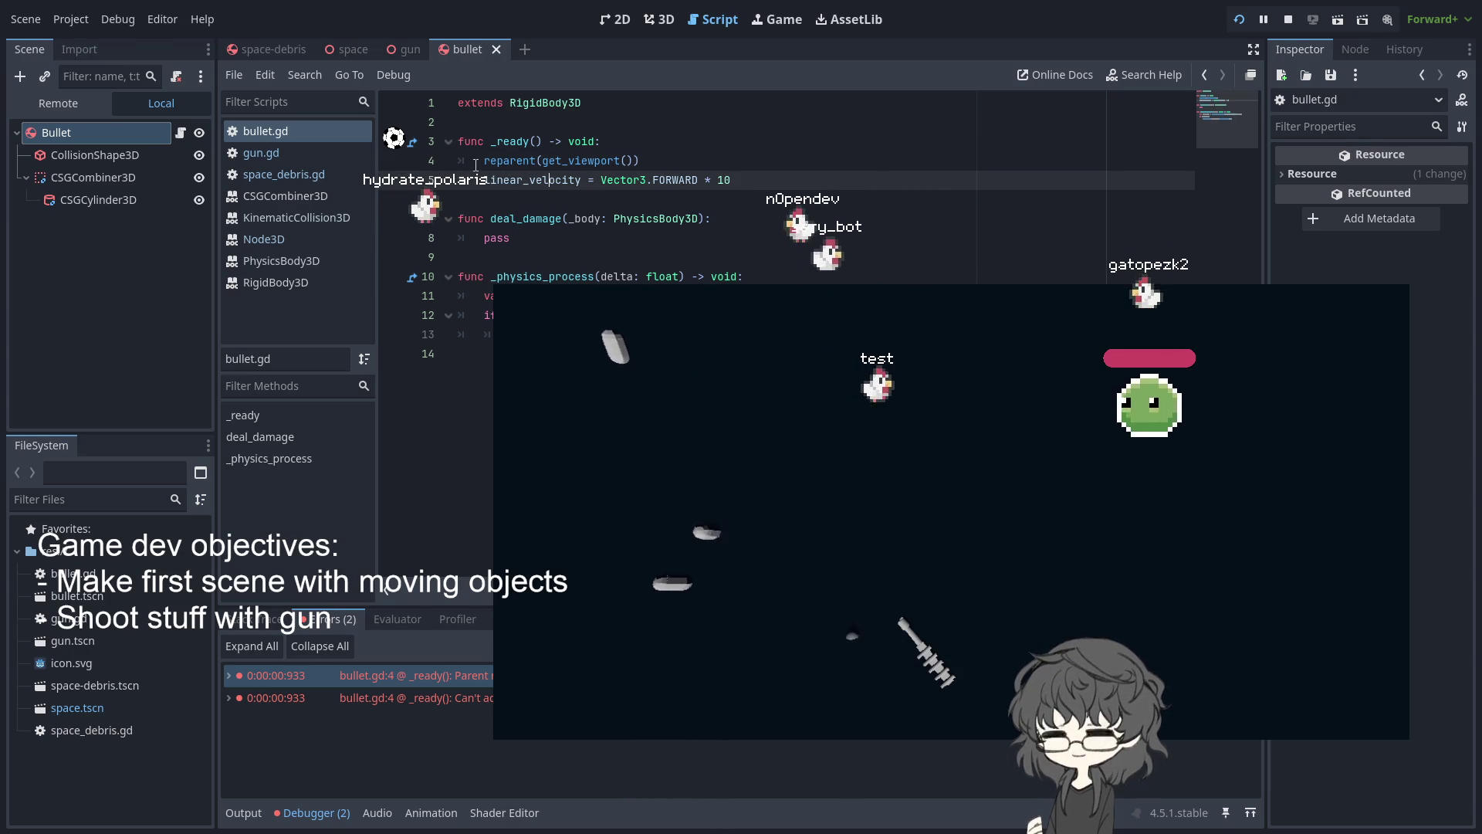
left_click(664, 141)
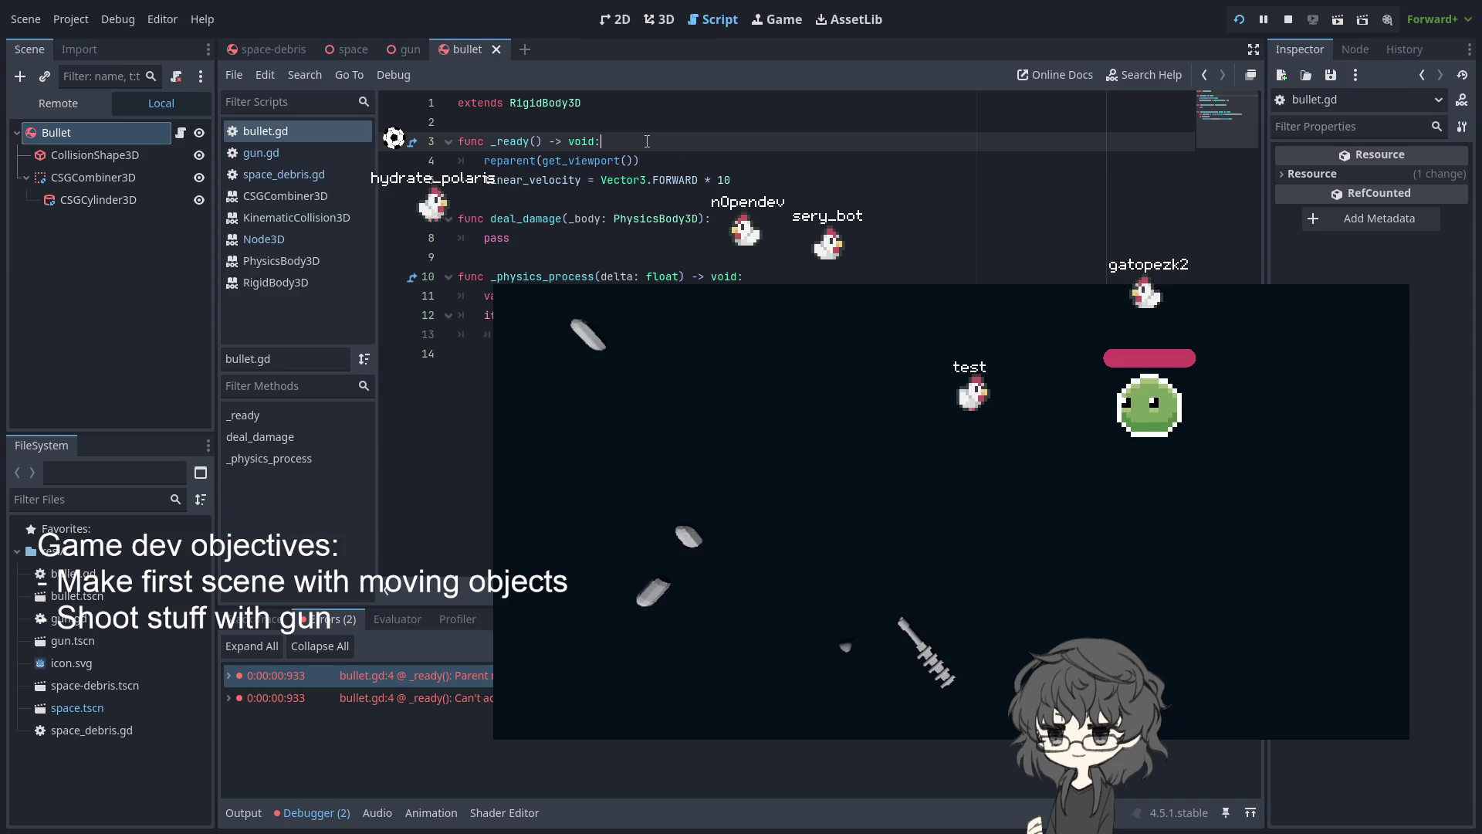
Add a call_deferred(reparent, get_viewport()) line inside _ready
key("Return")
type("call_d")
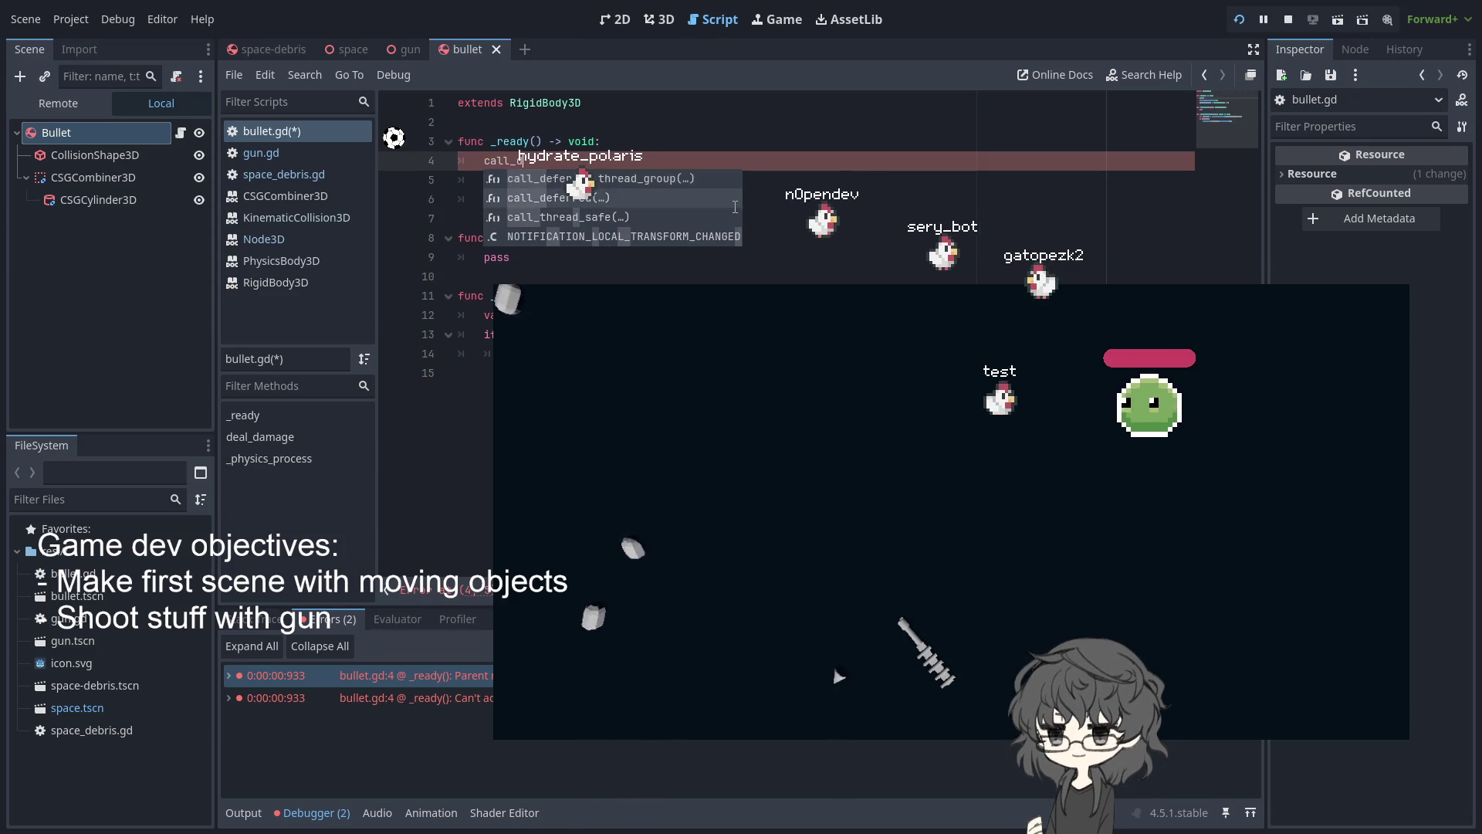
key("Down")
key("Return")
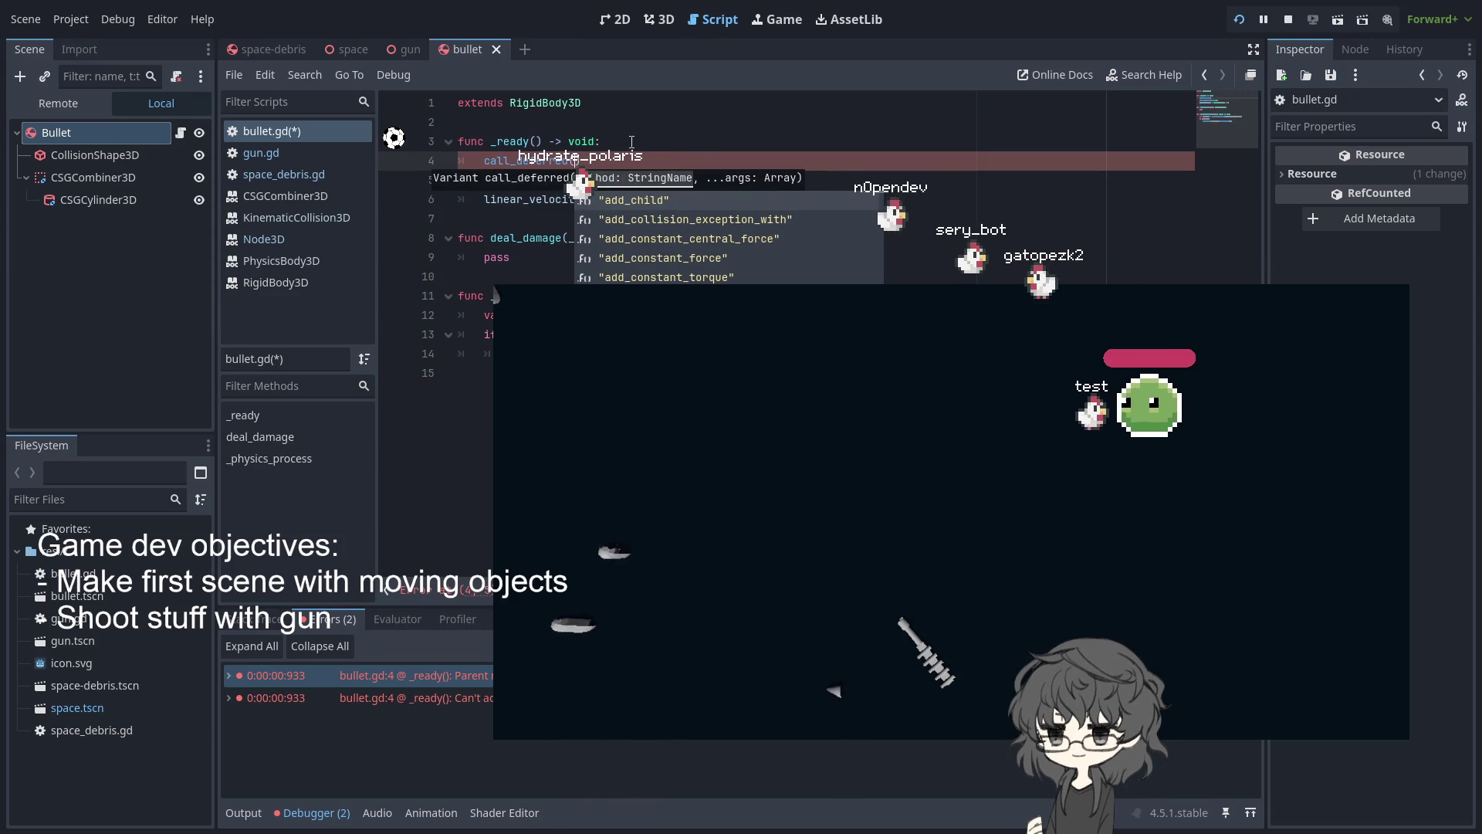
left_click(589, 161)
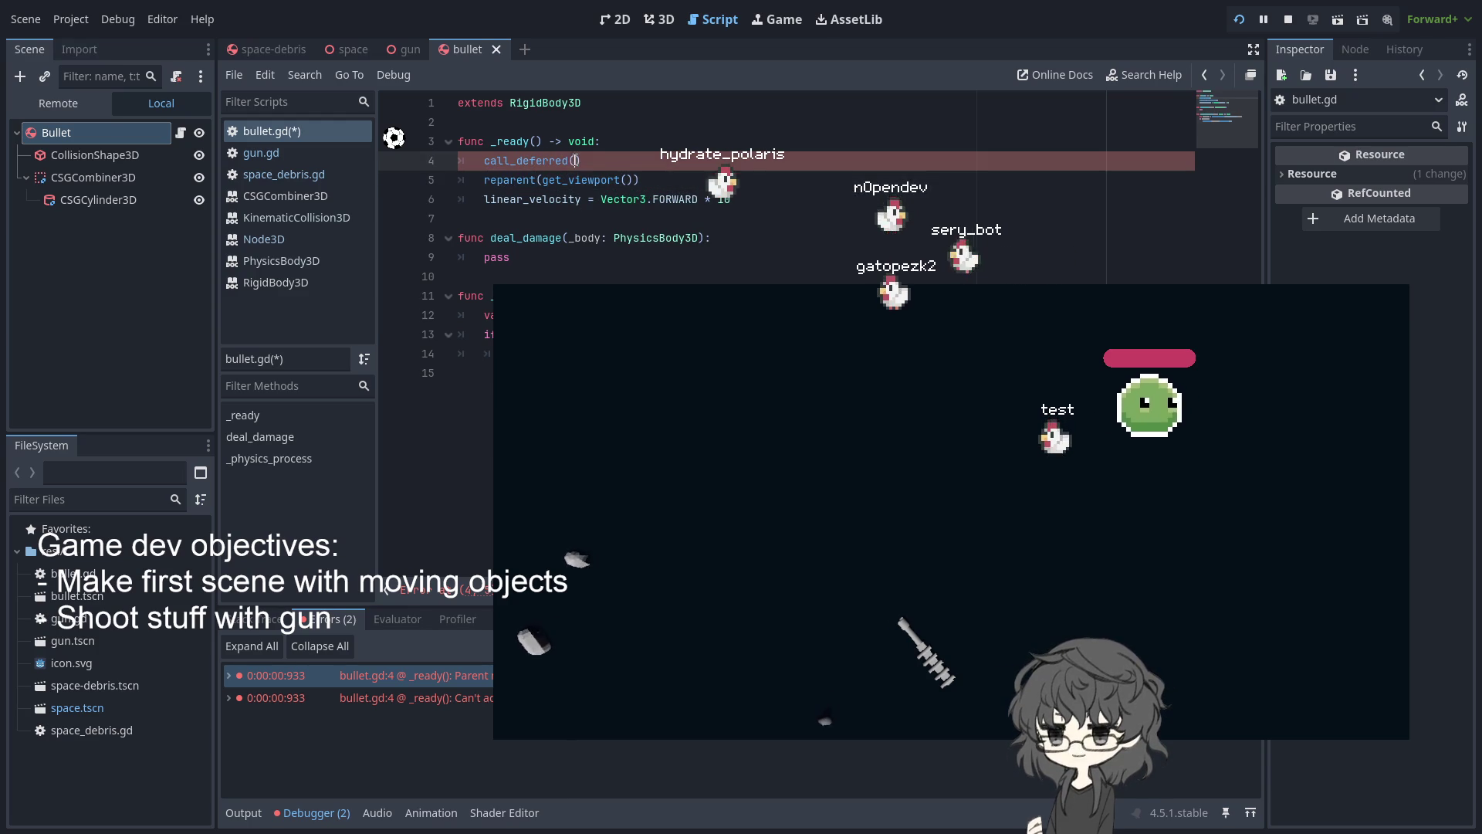
type("reparent, get_")
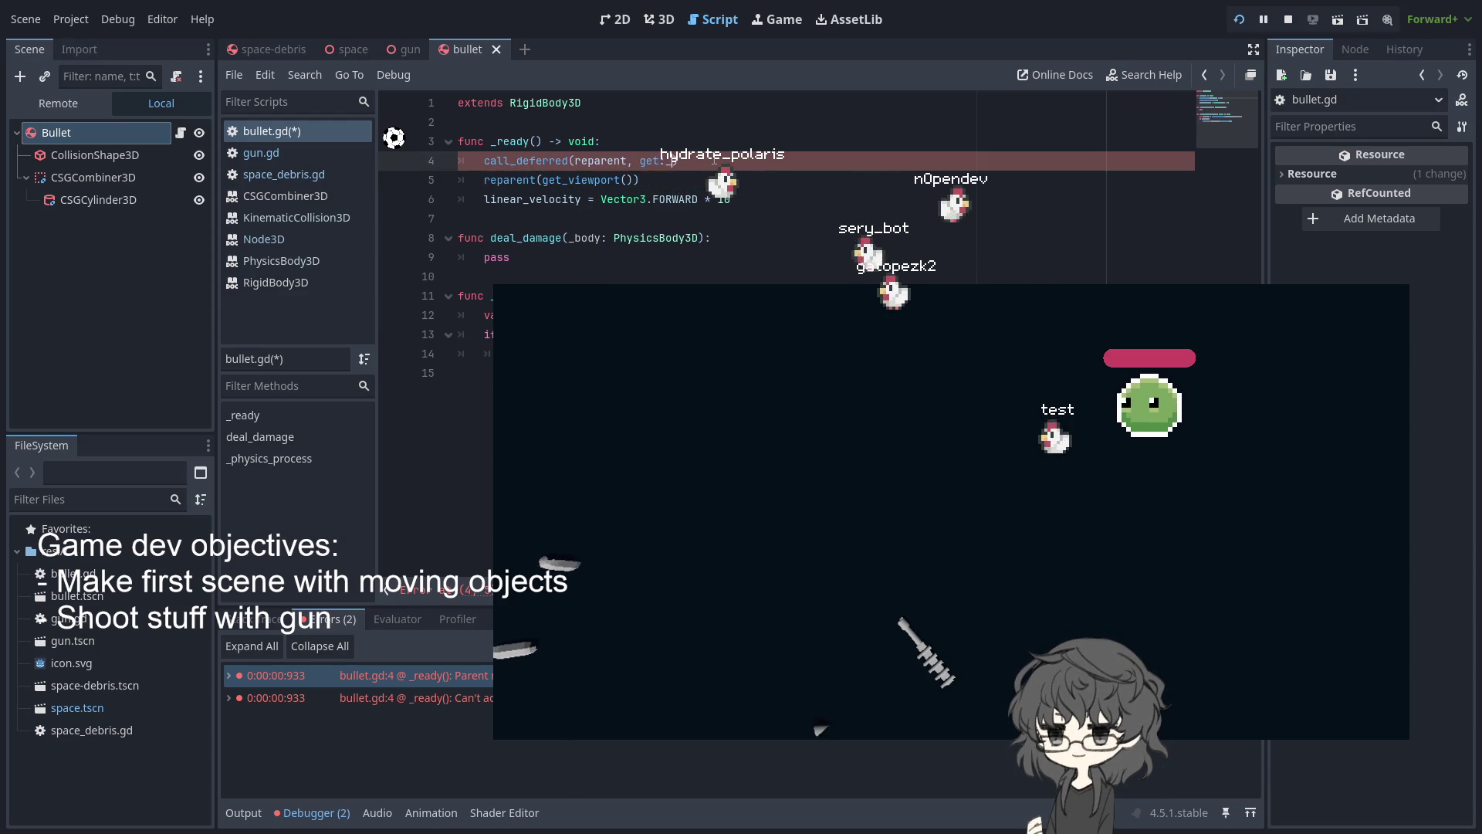
type("v")
key("Return")
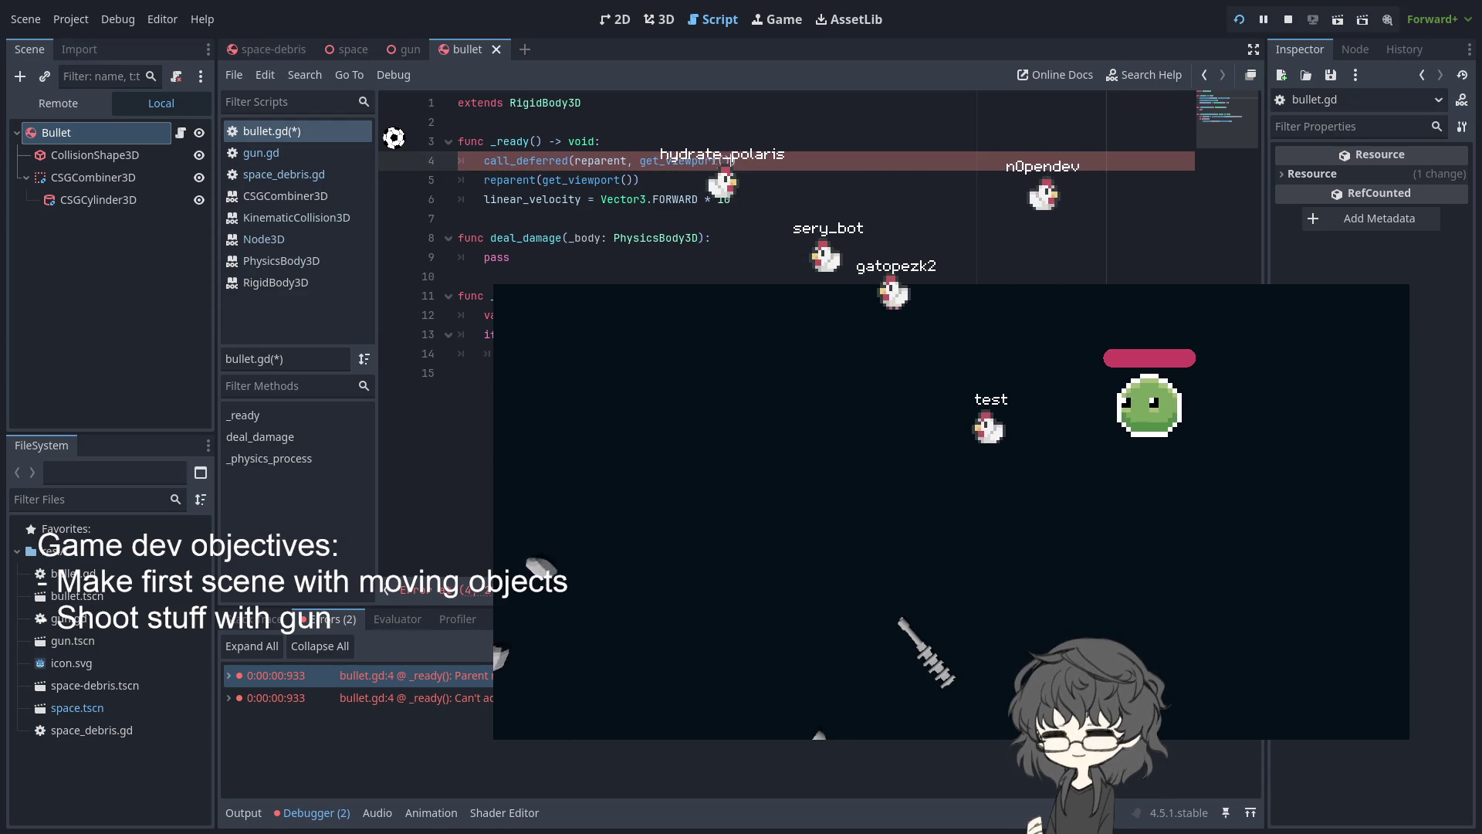
Delete the old direct reparent line and put reparent in quotes
key("shift+Down")
key("shift+End")
type(")")
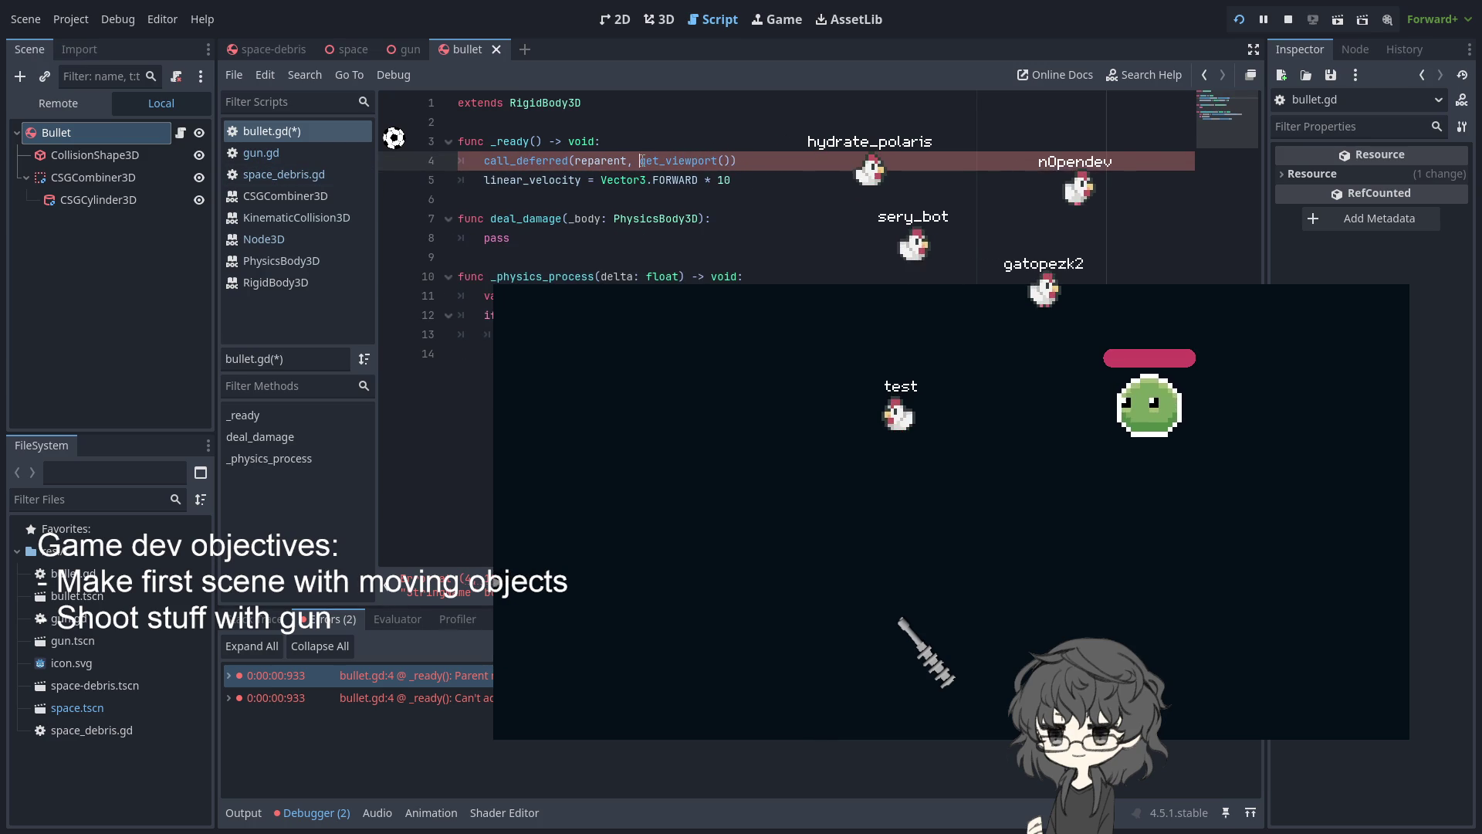
double_click(599, 161)
type("\"")
left_click(820, 178)
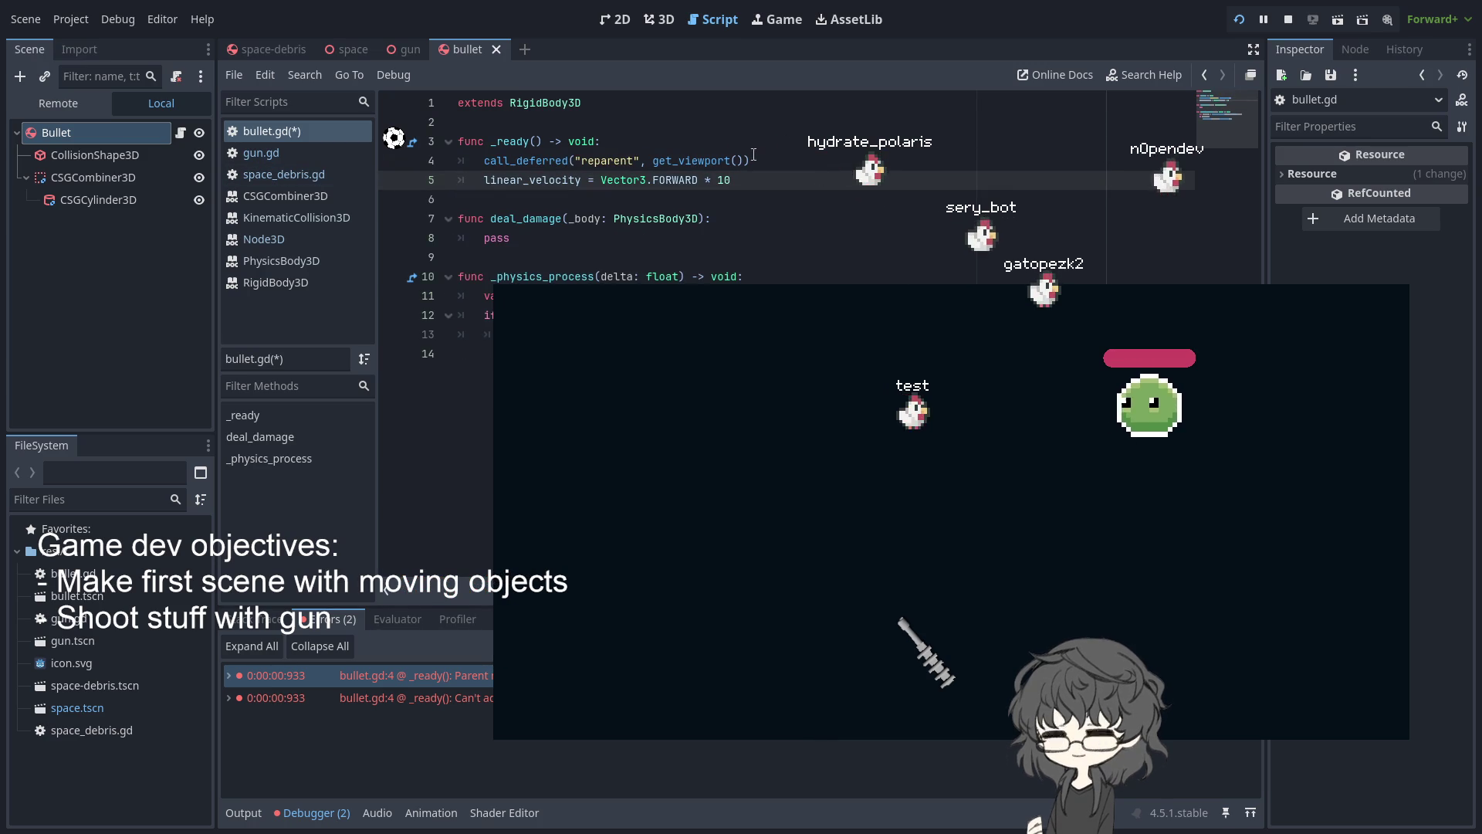
Rerun the game with F5 to test the deferred reparent, then return to bullet.gd
key("F5")
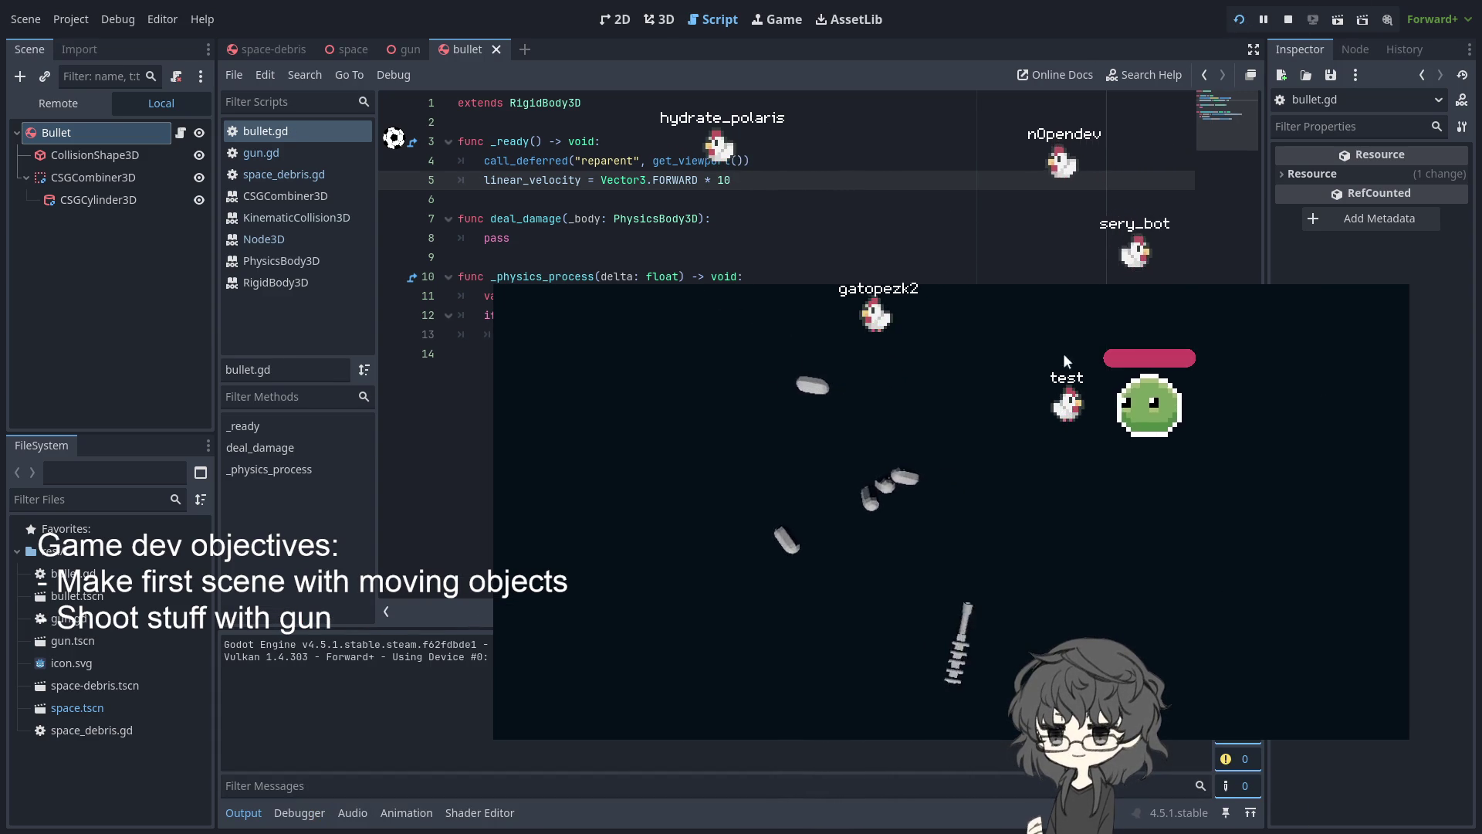
left_click(1240, 20)
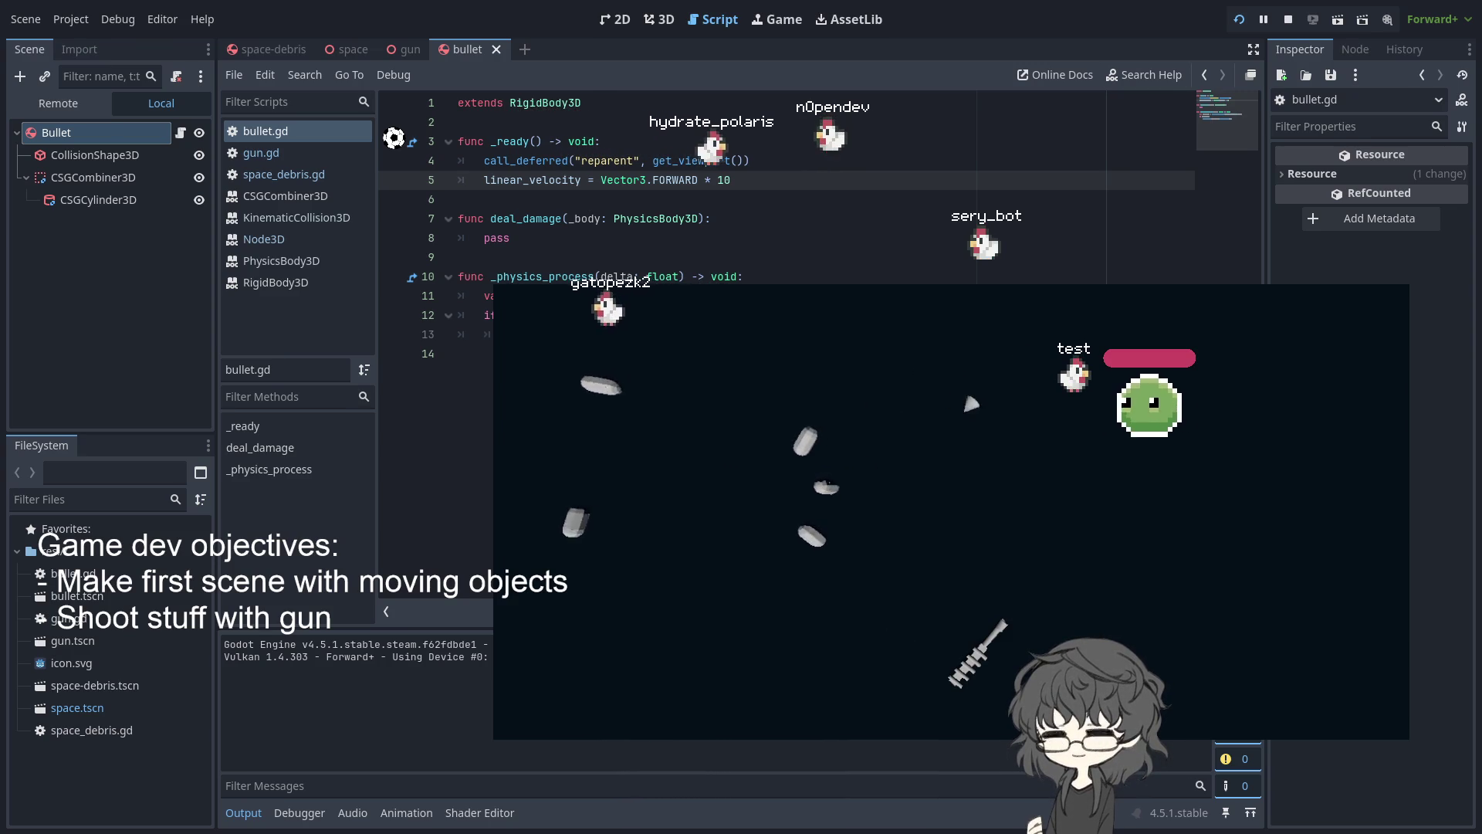
key("F8")
key("F5")
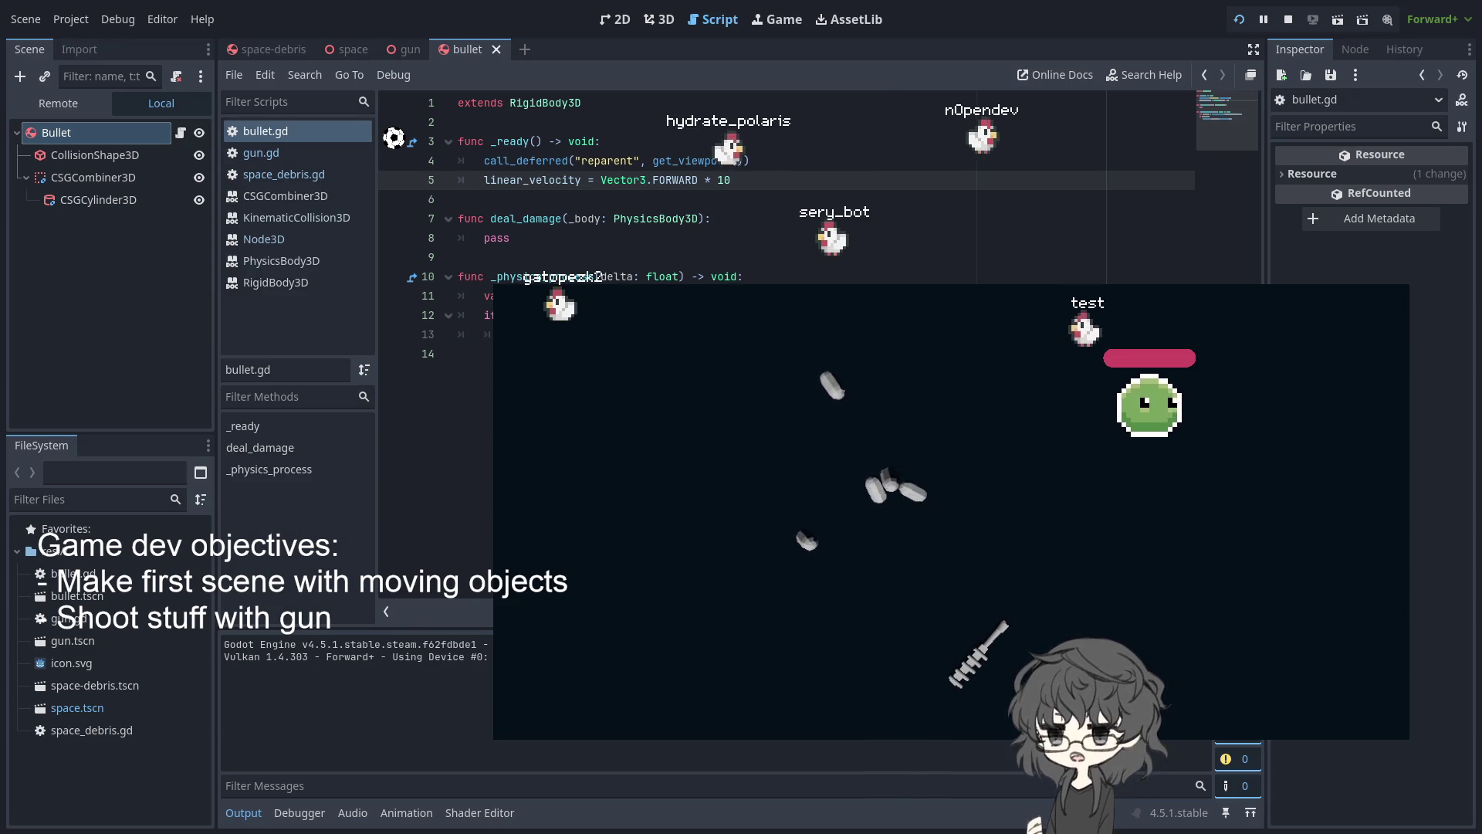
left_click(276, 132)
left_click(284, 133)
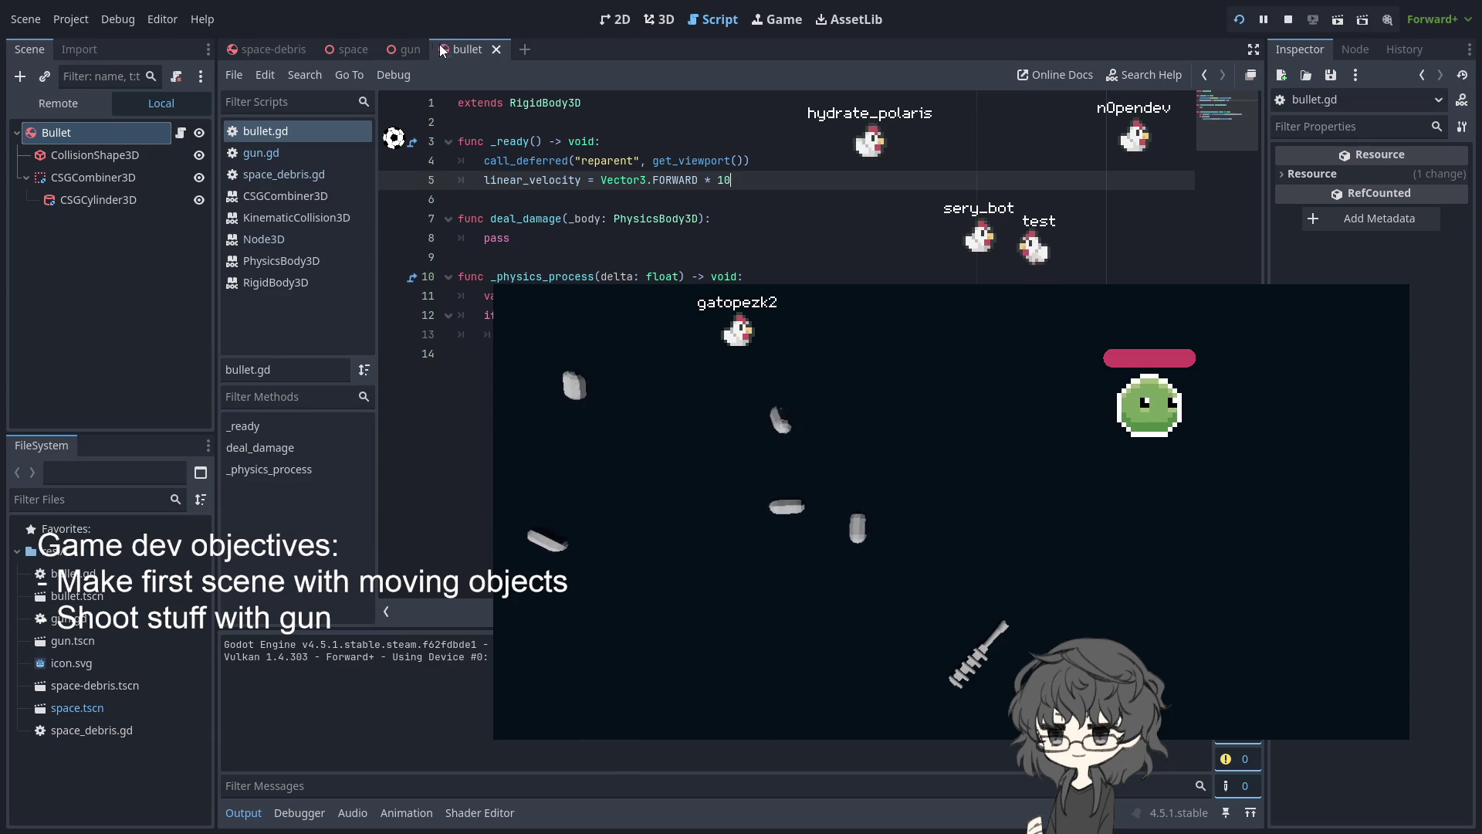
Select Bullet in the 3D view and edit its RigidBody3D Mass field
left_click(665, 21)
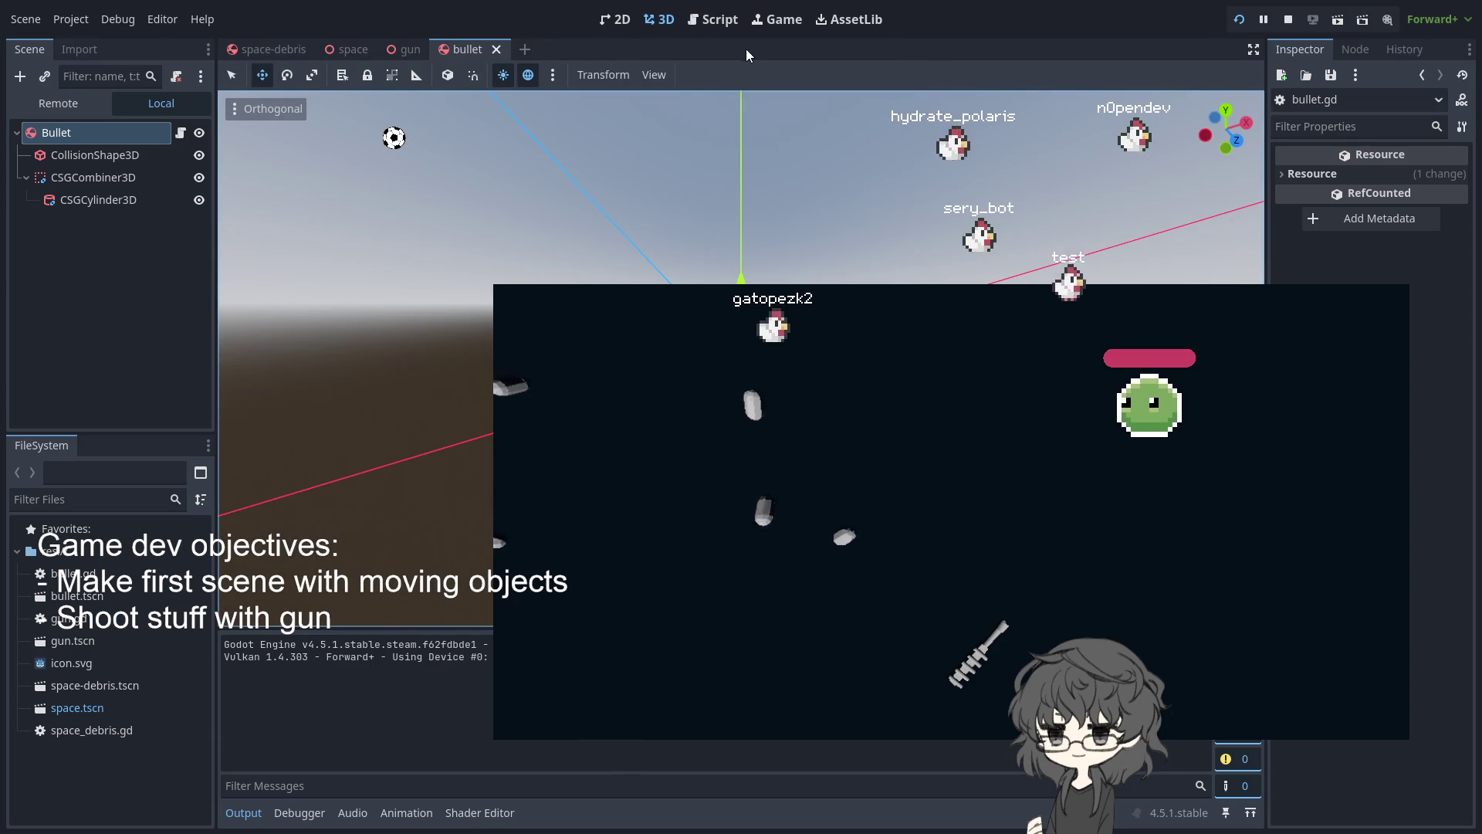
left_click(55, 137)
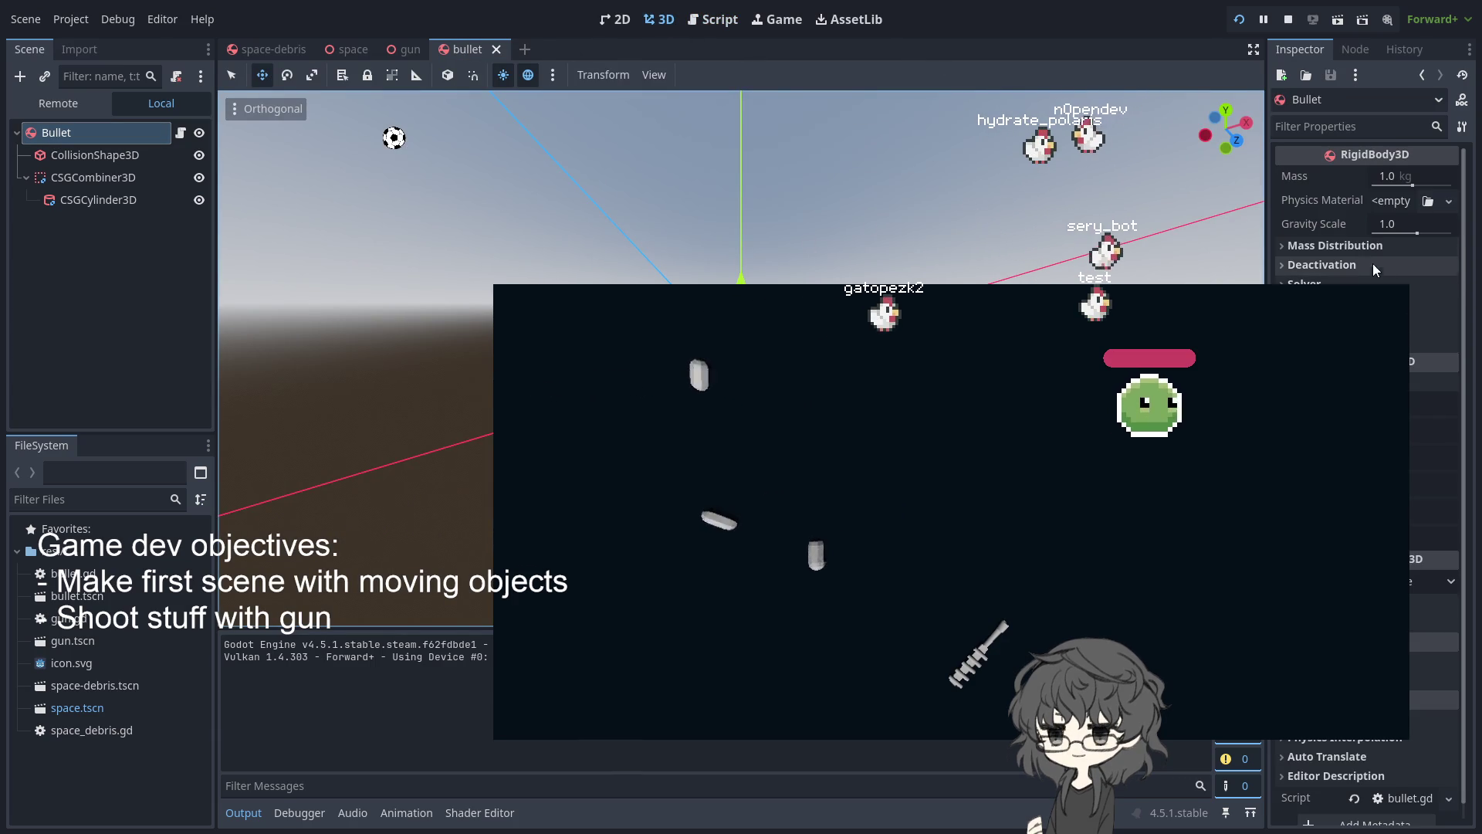
left_click(1358, 247)
left_click(1358, 247)
left_click(1382, 176)
type("10")
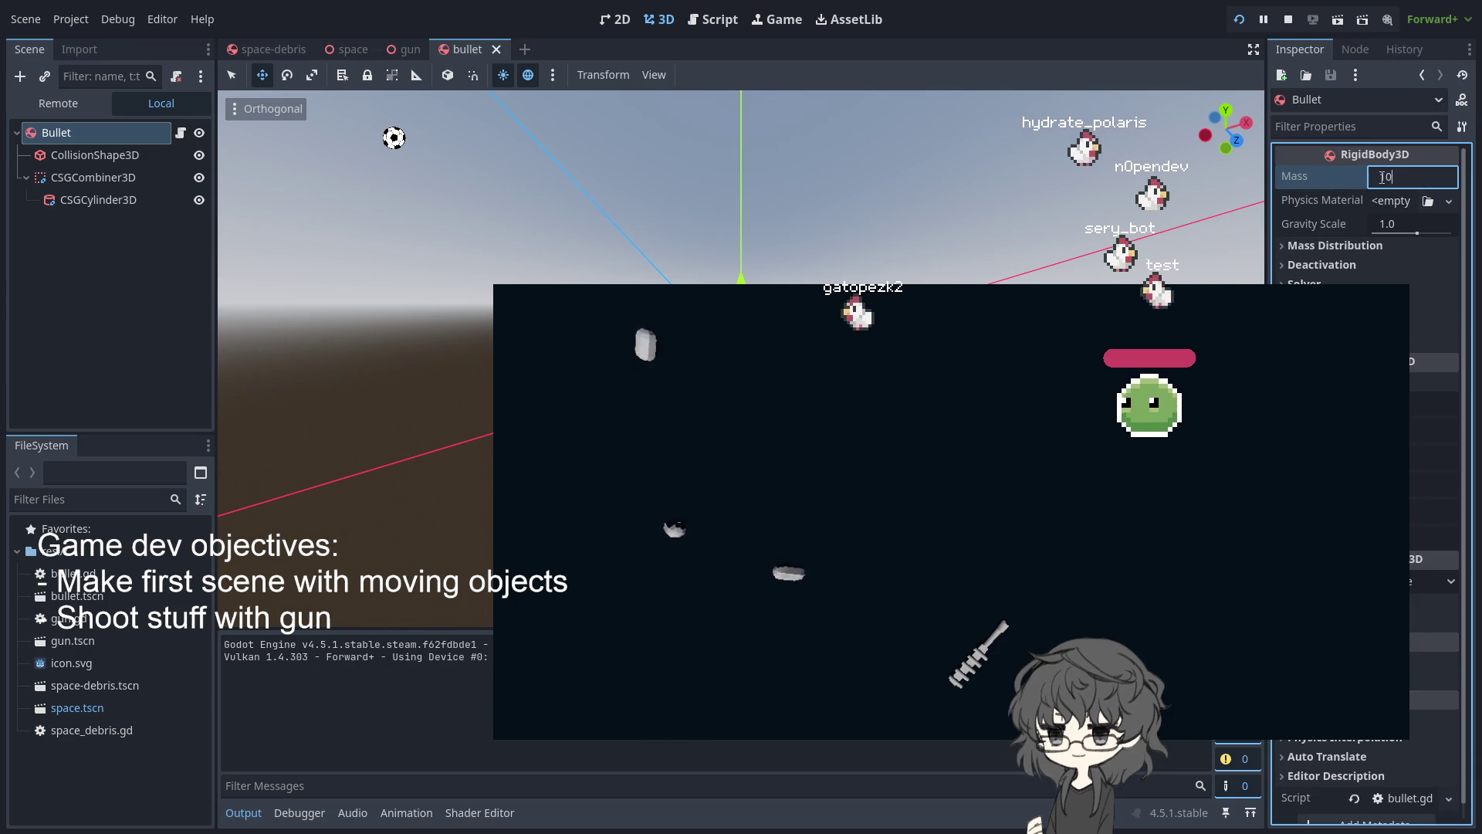
Stop the running game and switch between the editor and game windows
left_click(1238, 23)
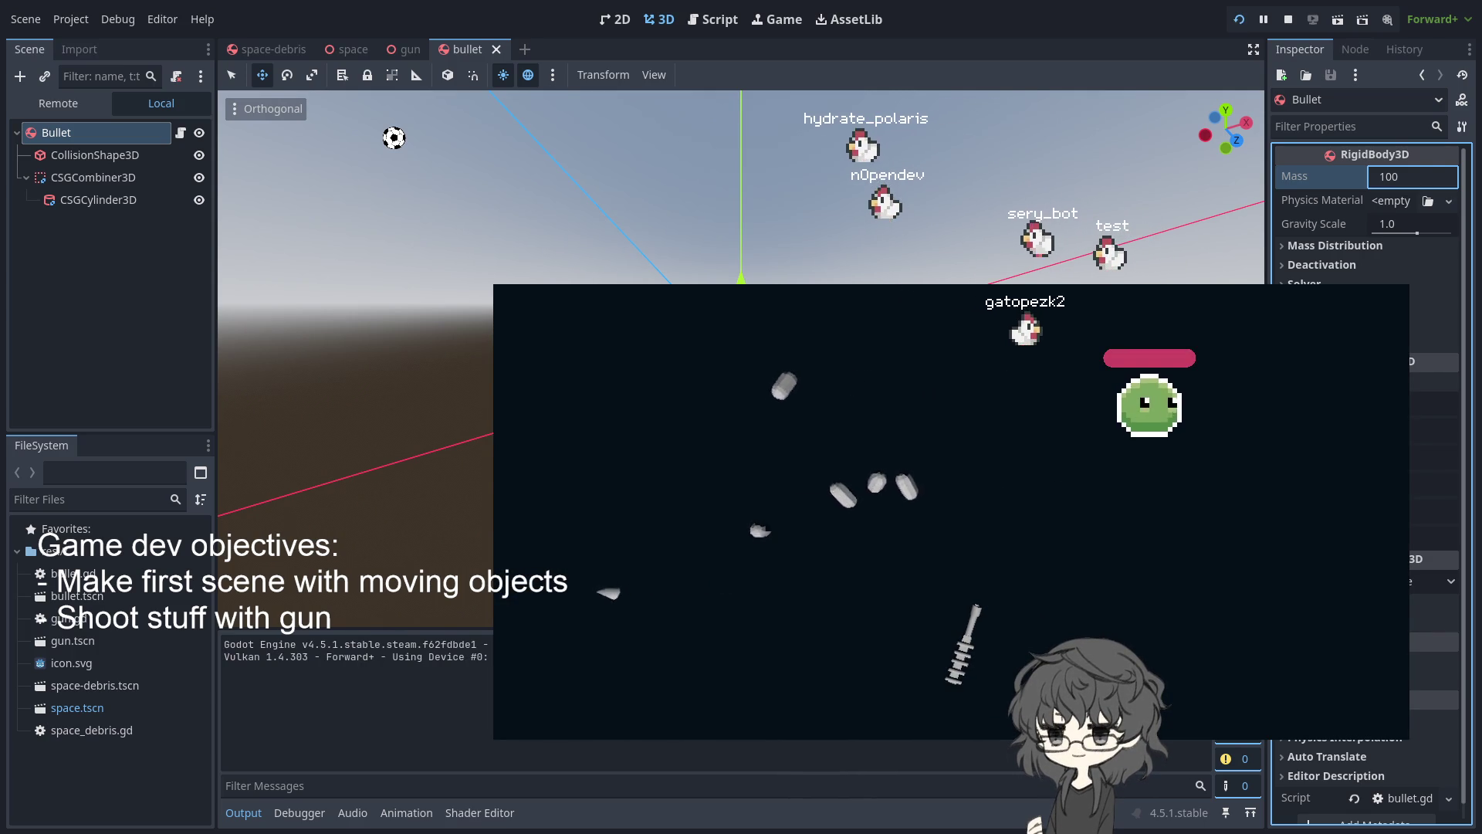
left_click(1105, 52)
key("alt+Tab")
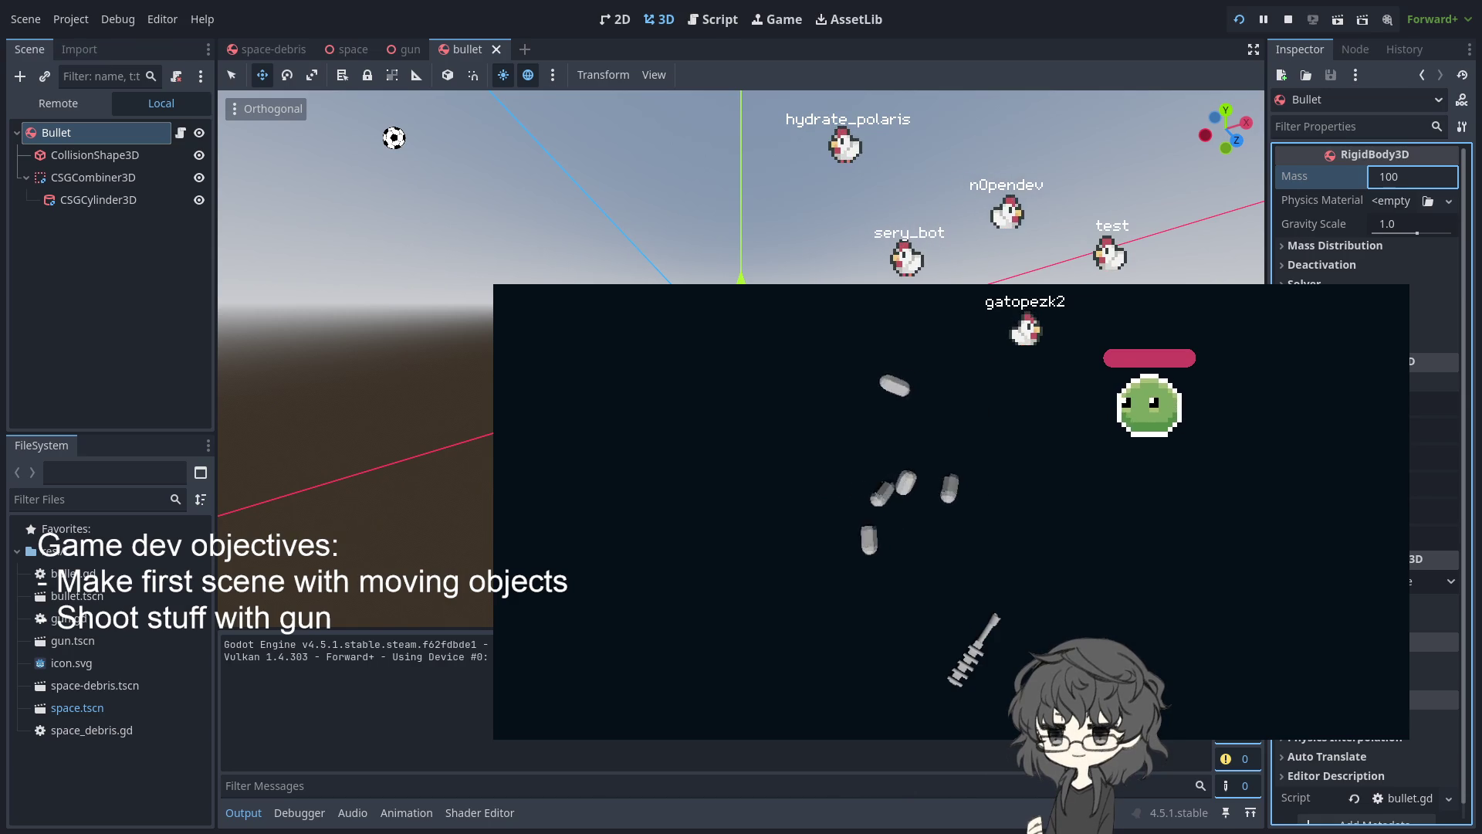
key("alt+Tab")
key("alt+Tab")
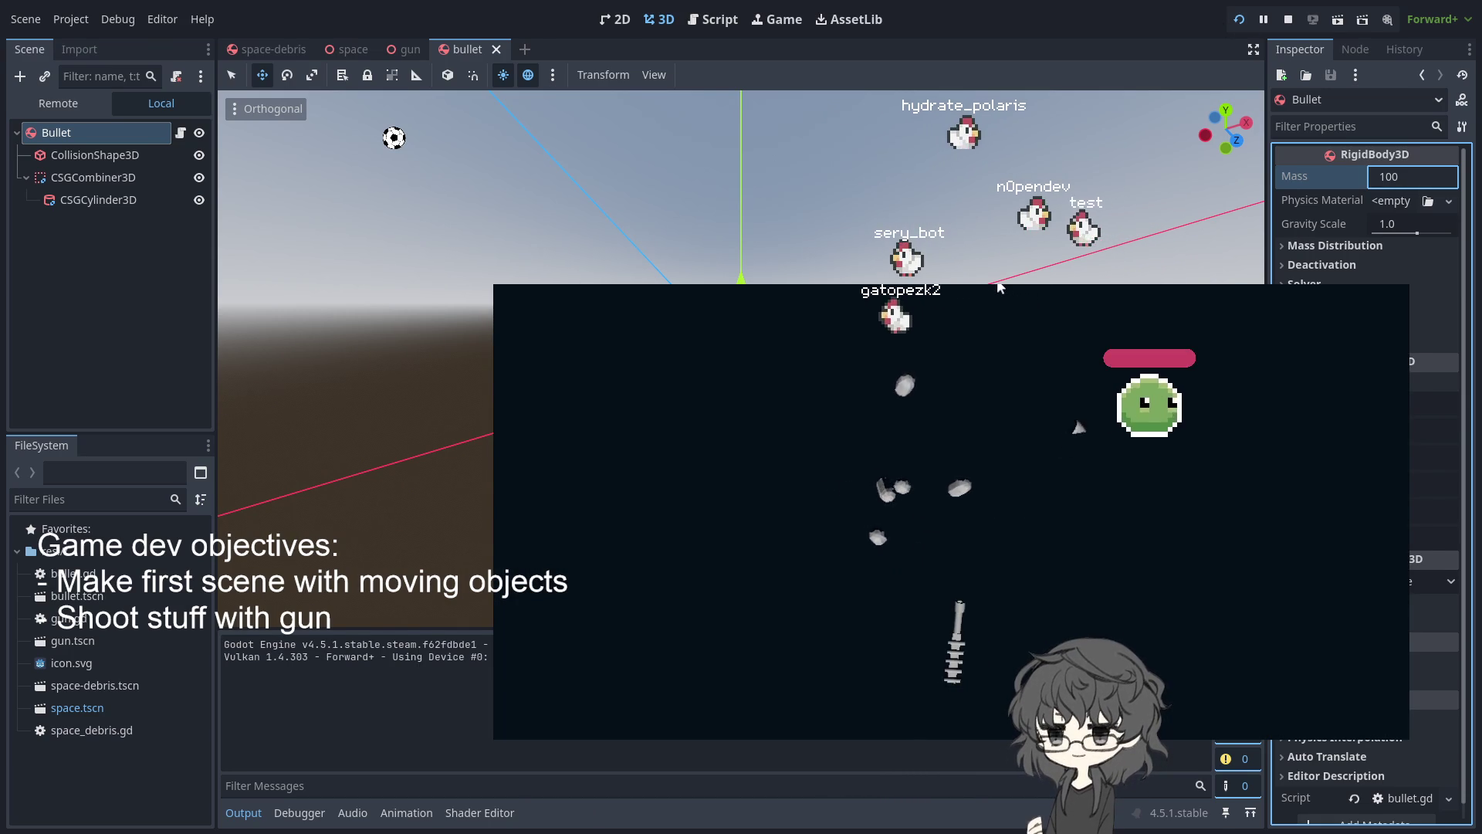
key("alt+Tab")
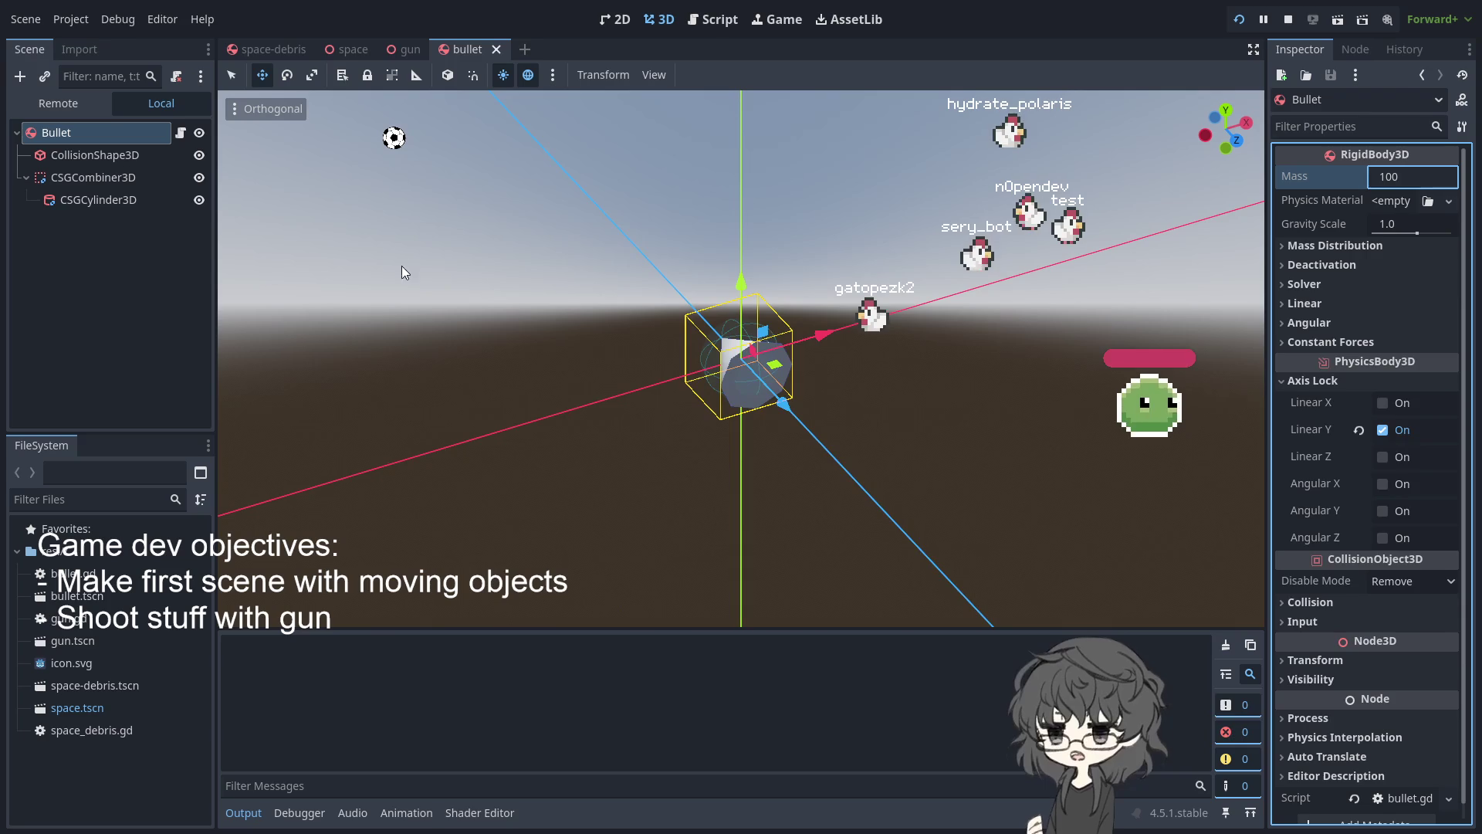
Set the bullet mass to 1000 kg and restart the game to test it
key("alt+Tab")
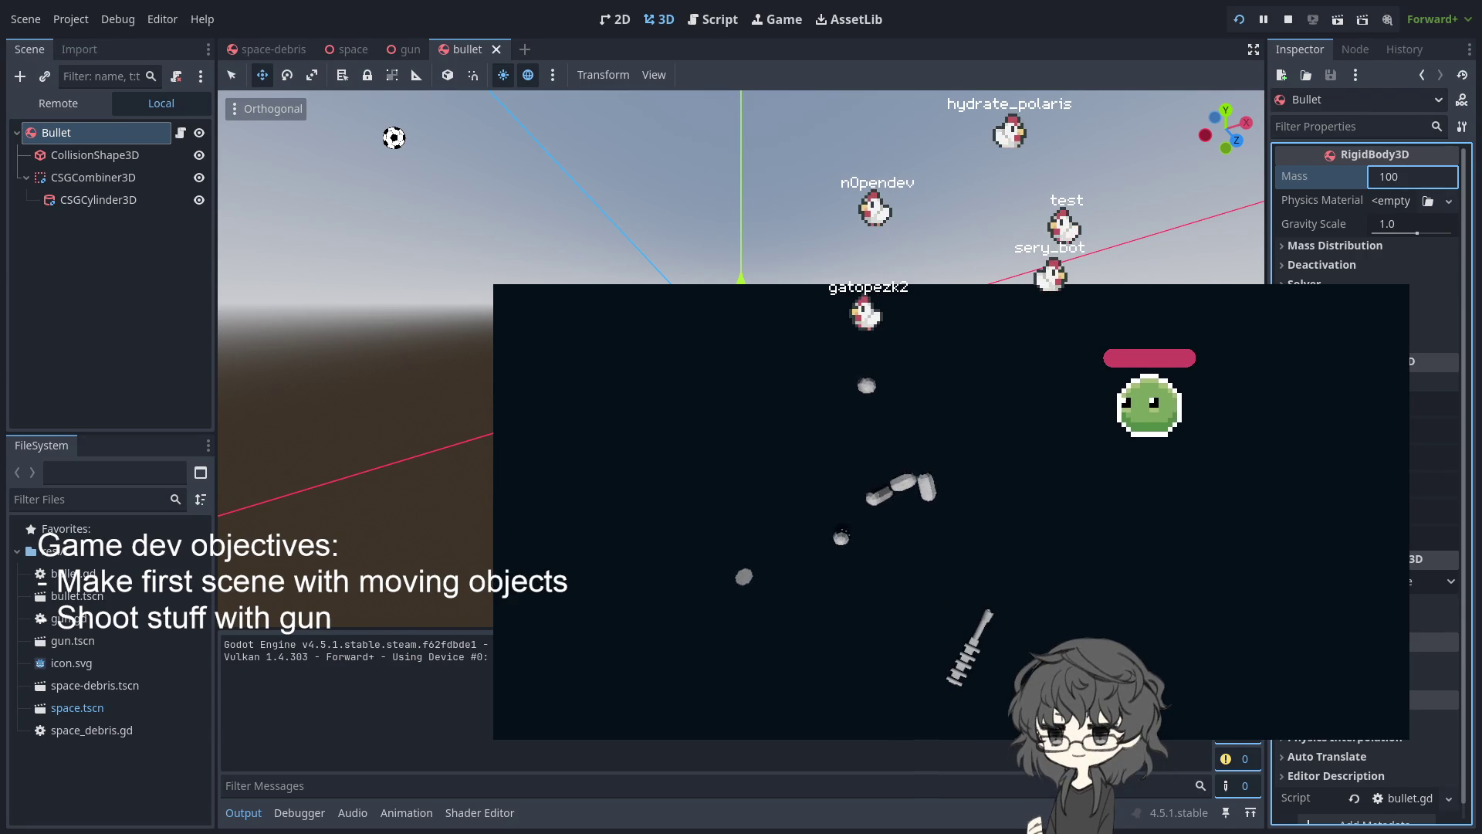
type("0")
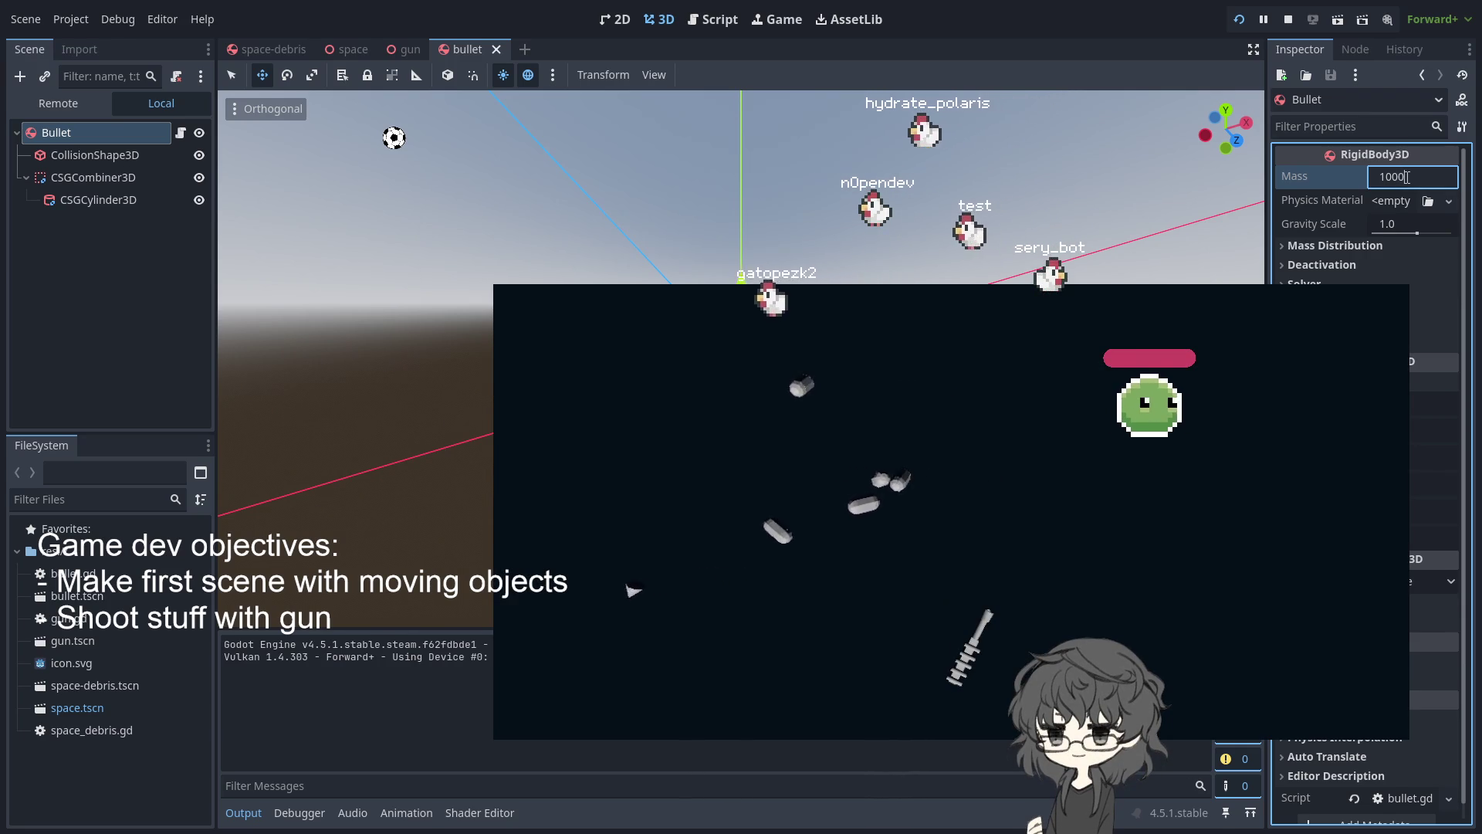
left_click(1239, 20)
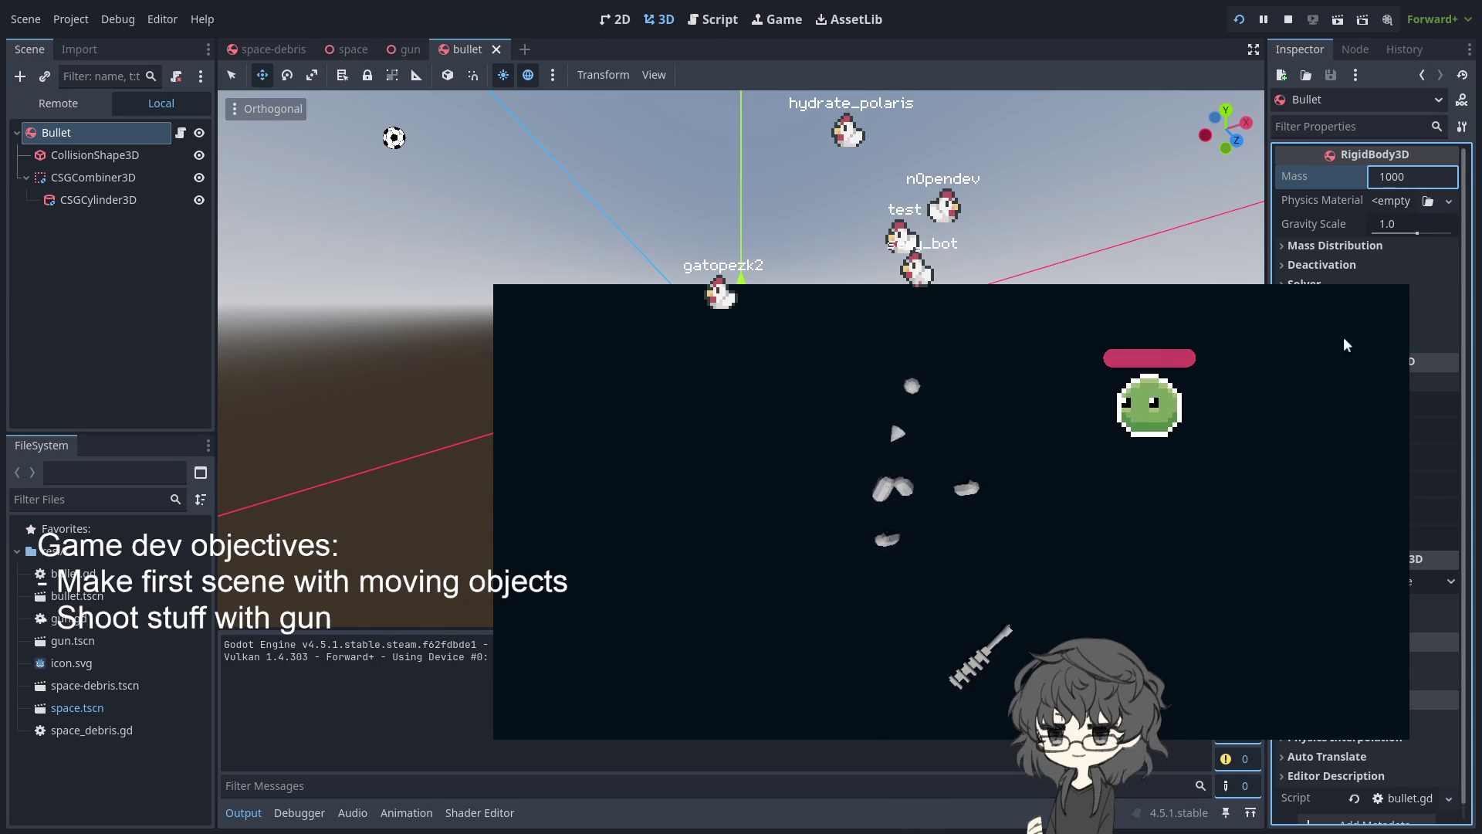
key("Return")
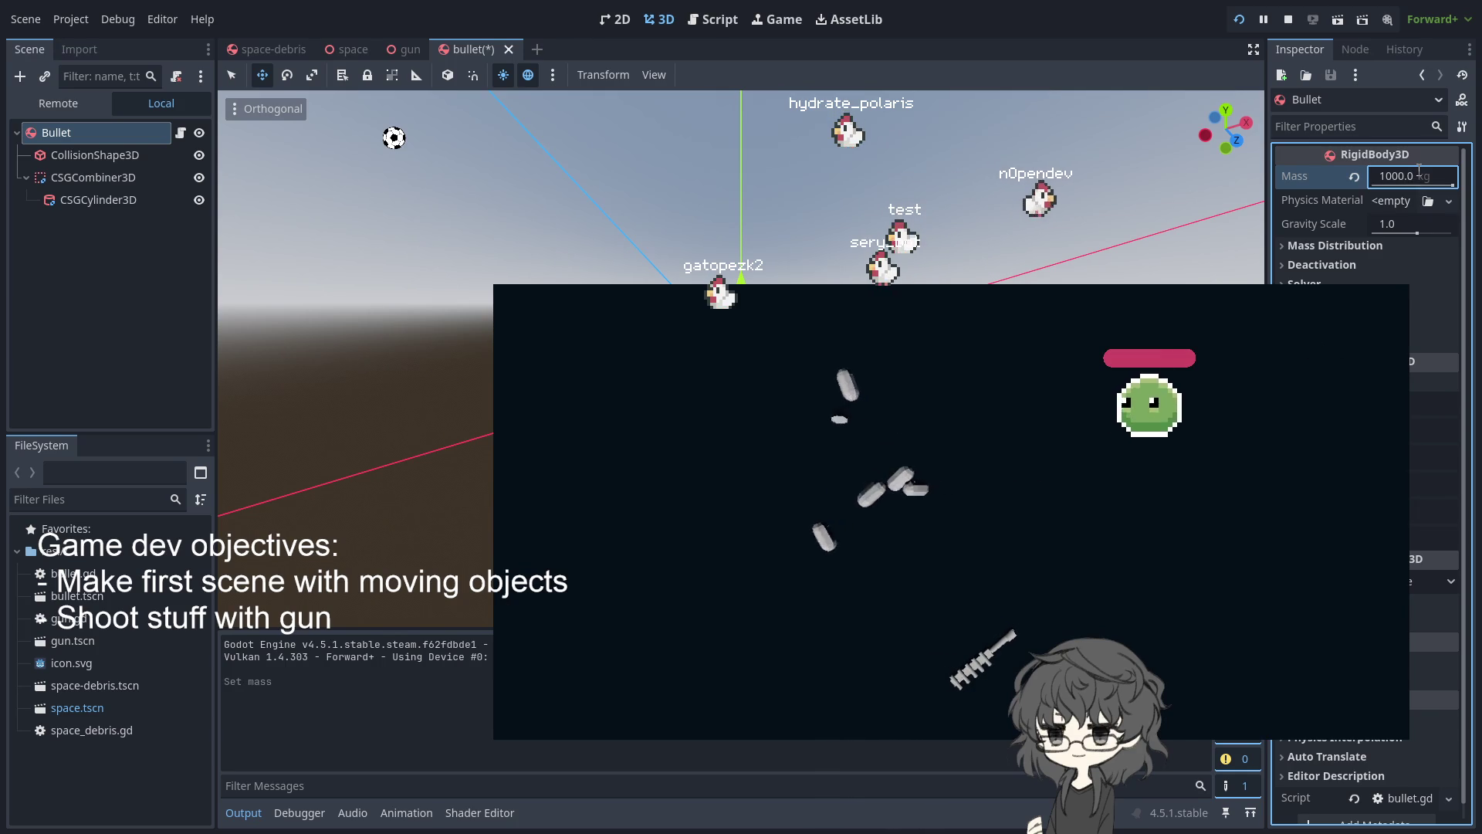
left_click(1240, 20)
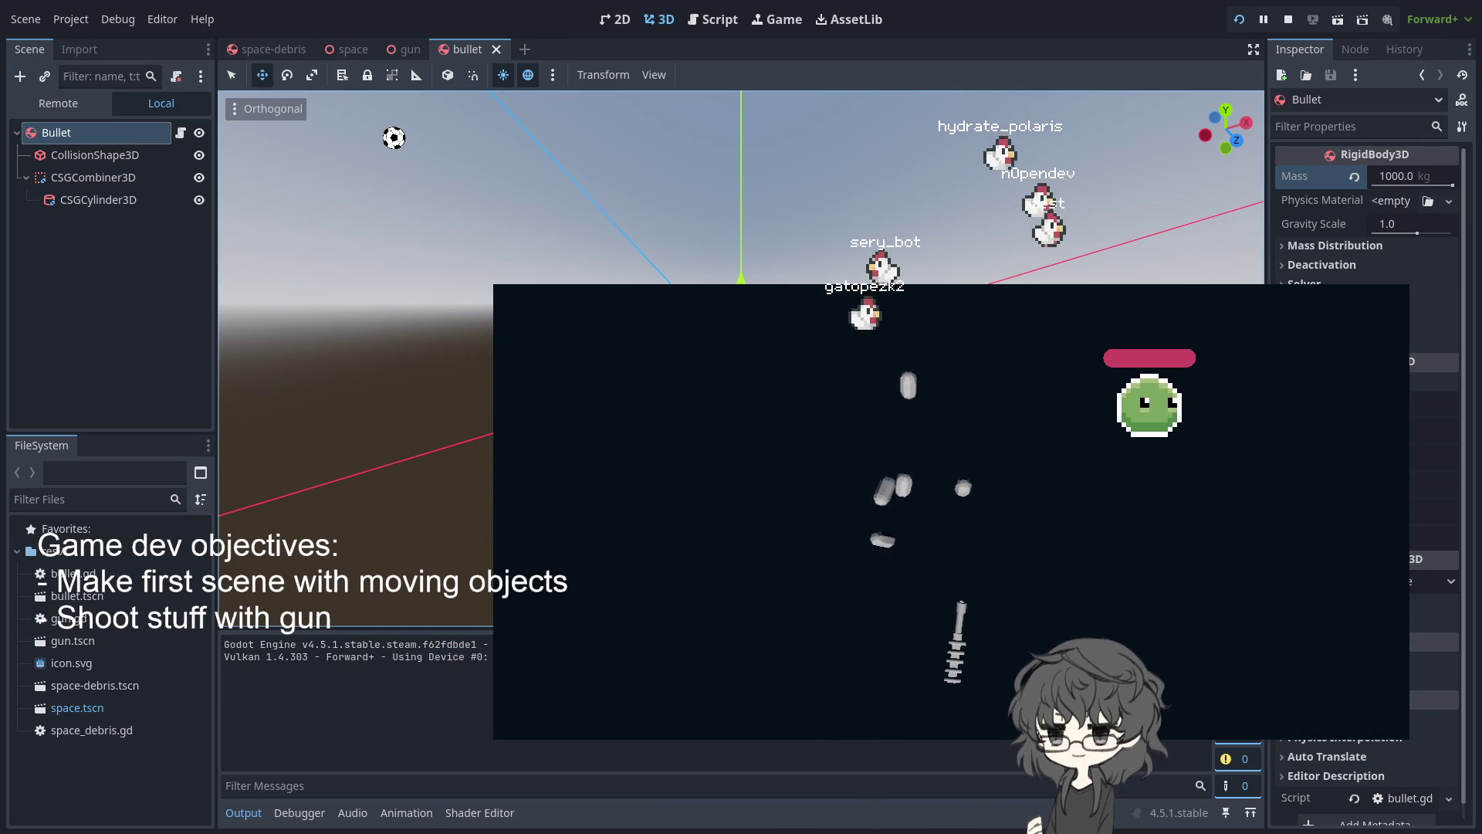
Rerun the game, settle the bullet mass at 8 kg, and stop the game
key("F8")
key("F5")
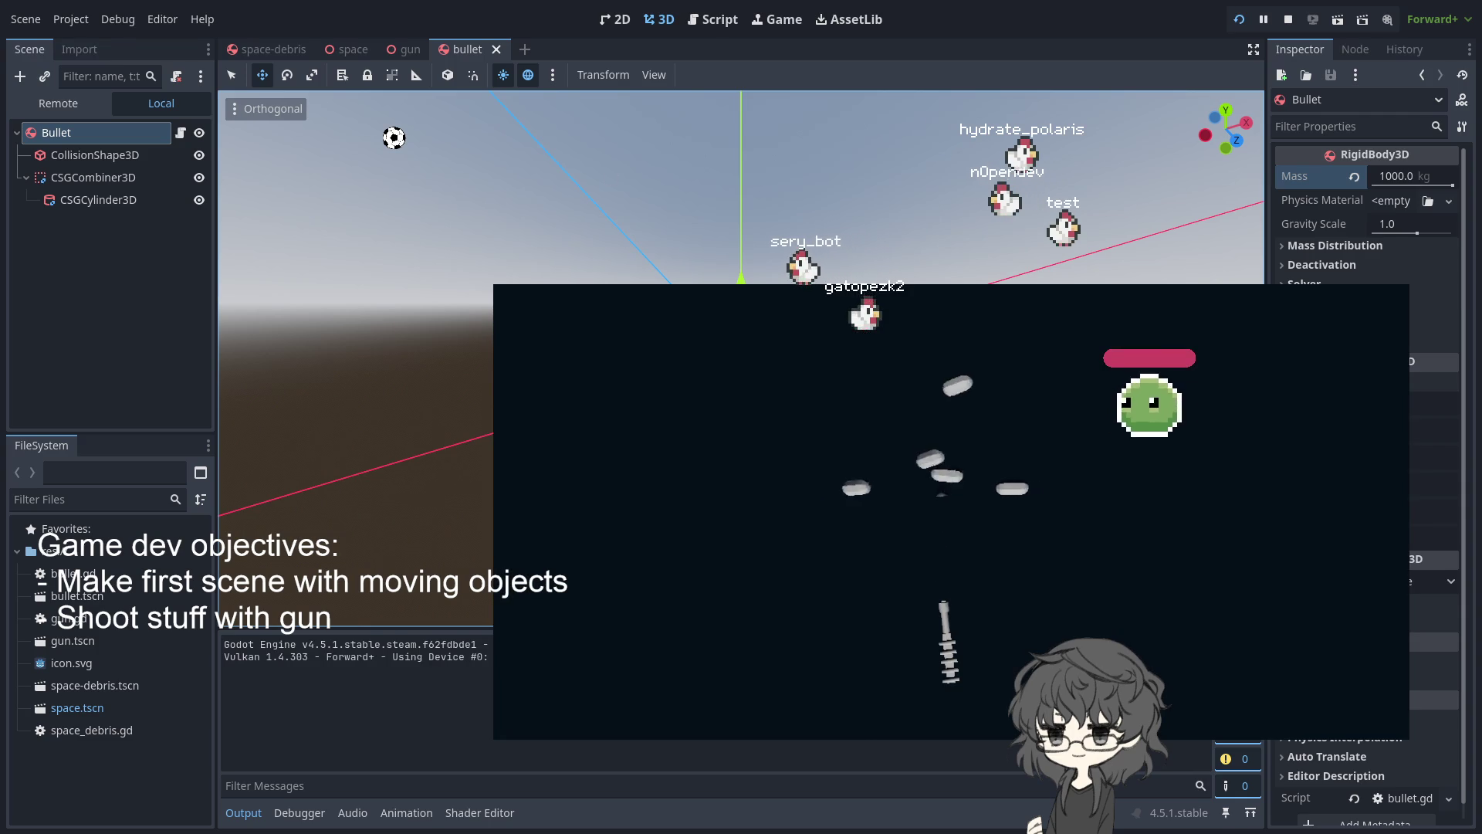
key("ctrl+z")
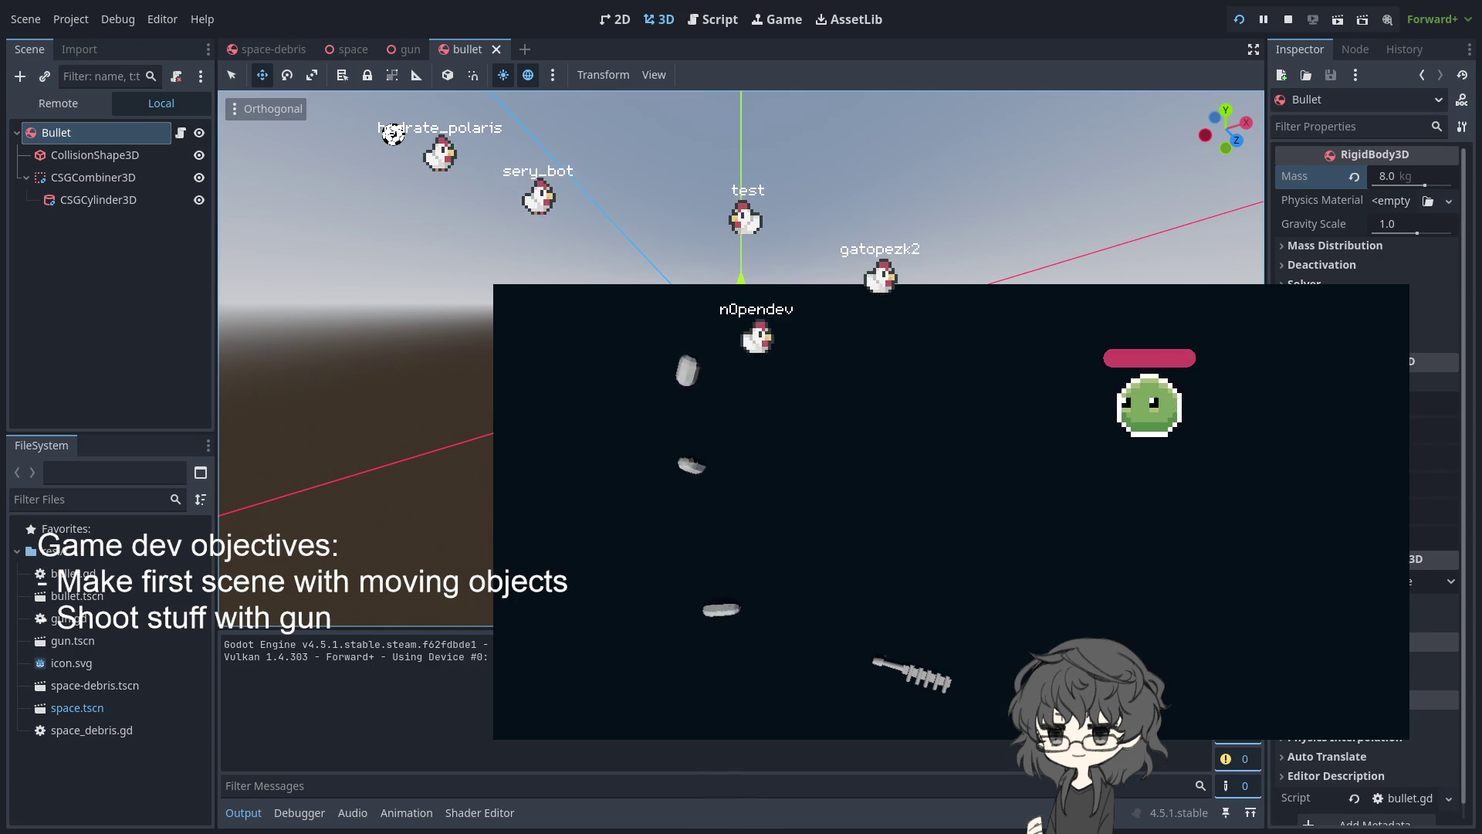
key("Escape")
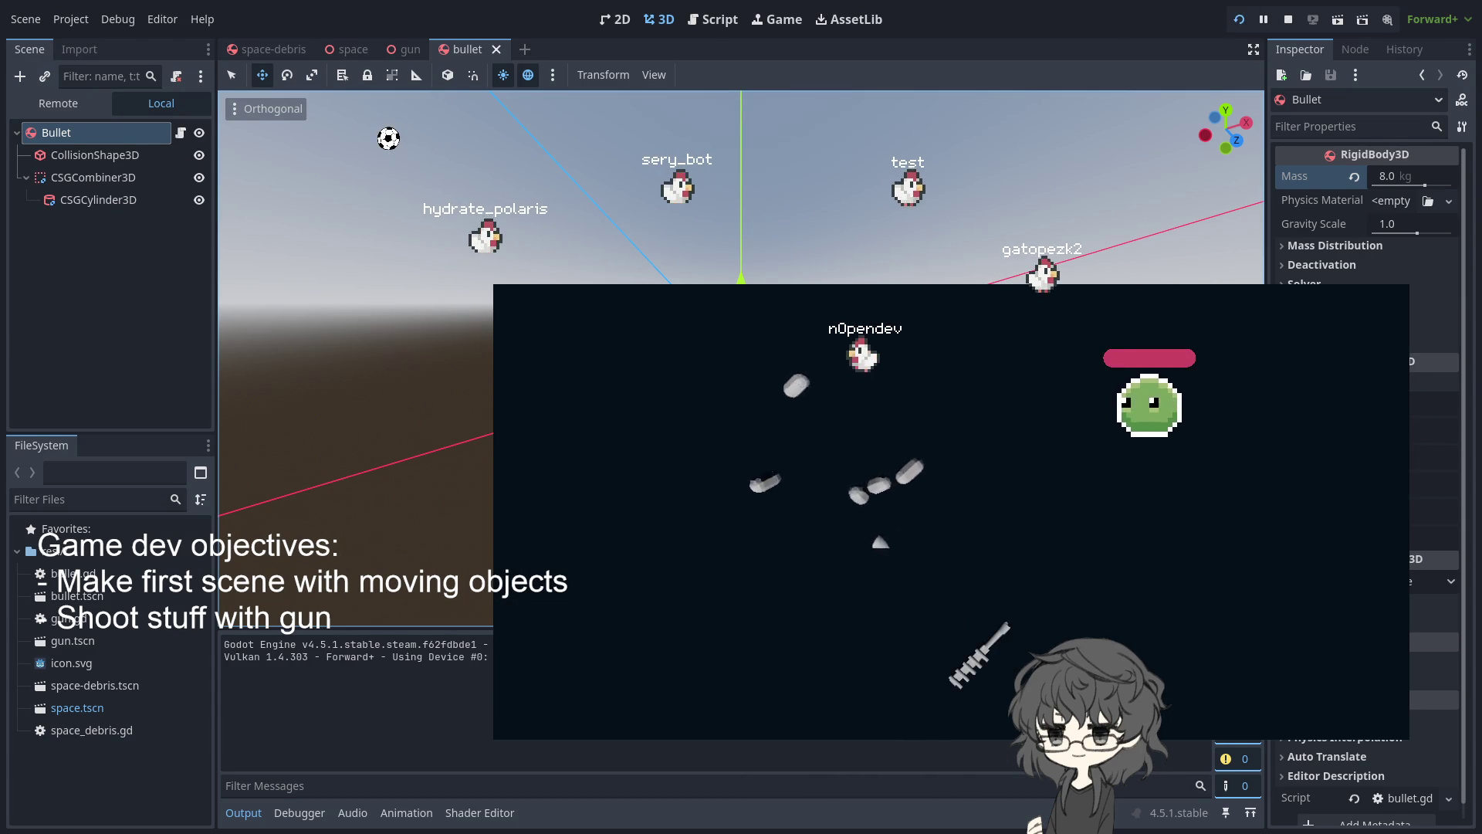
key("F8")
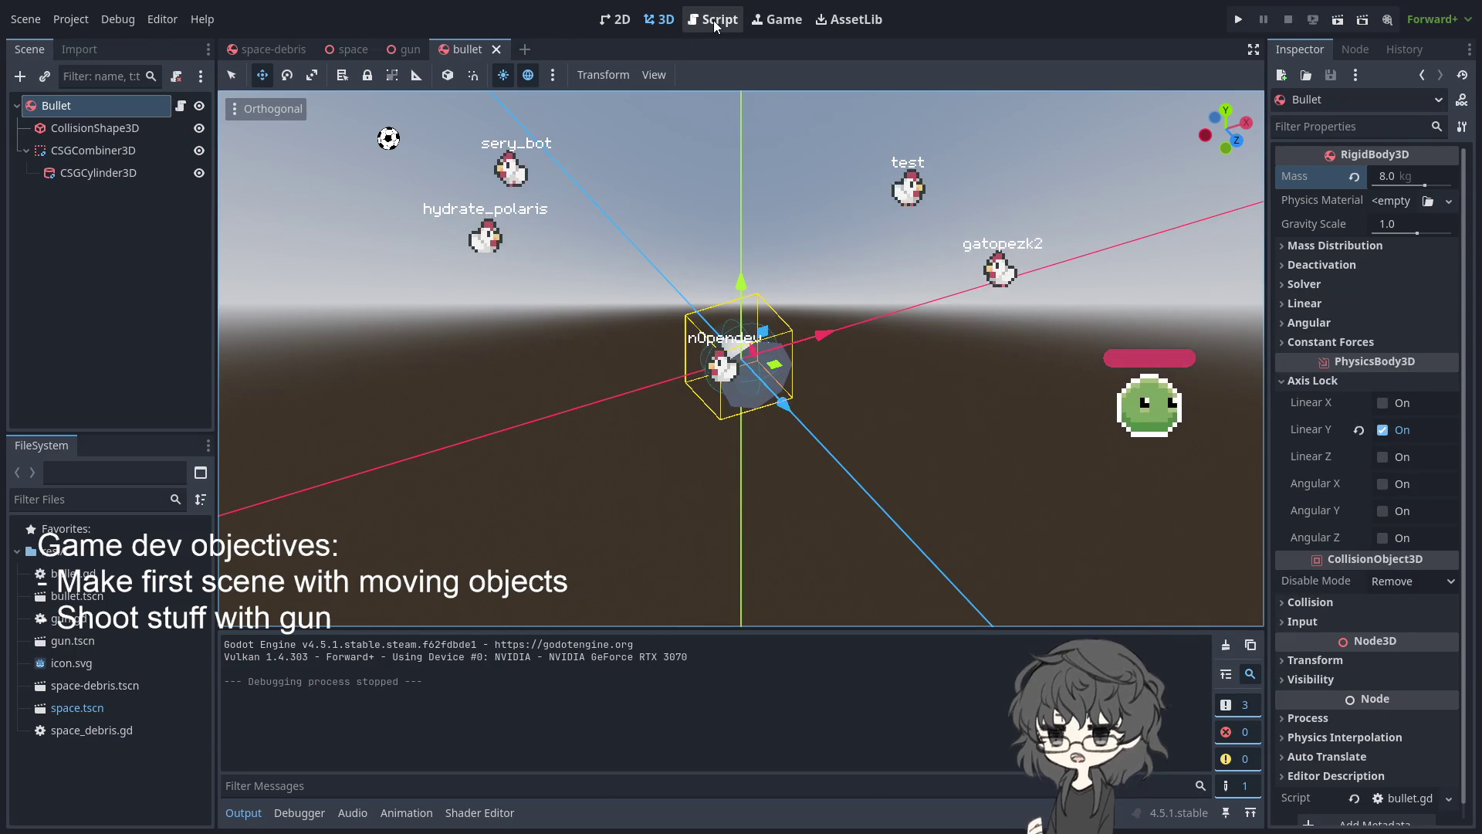
Run the project embedded in the editor's Game view
left_click(780, 24)
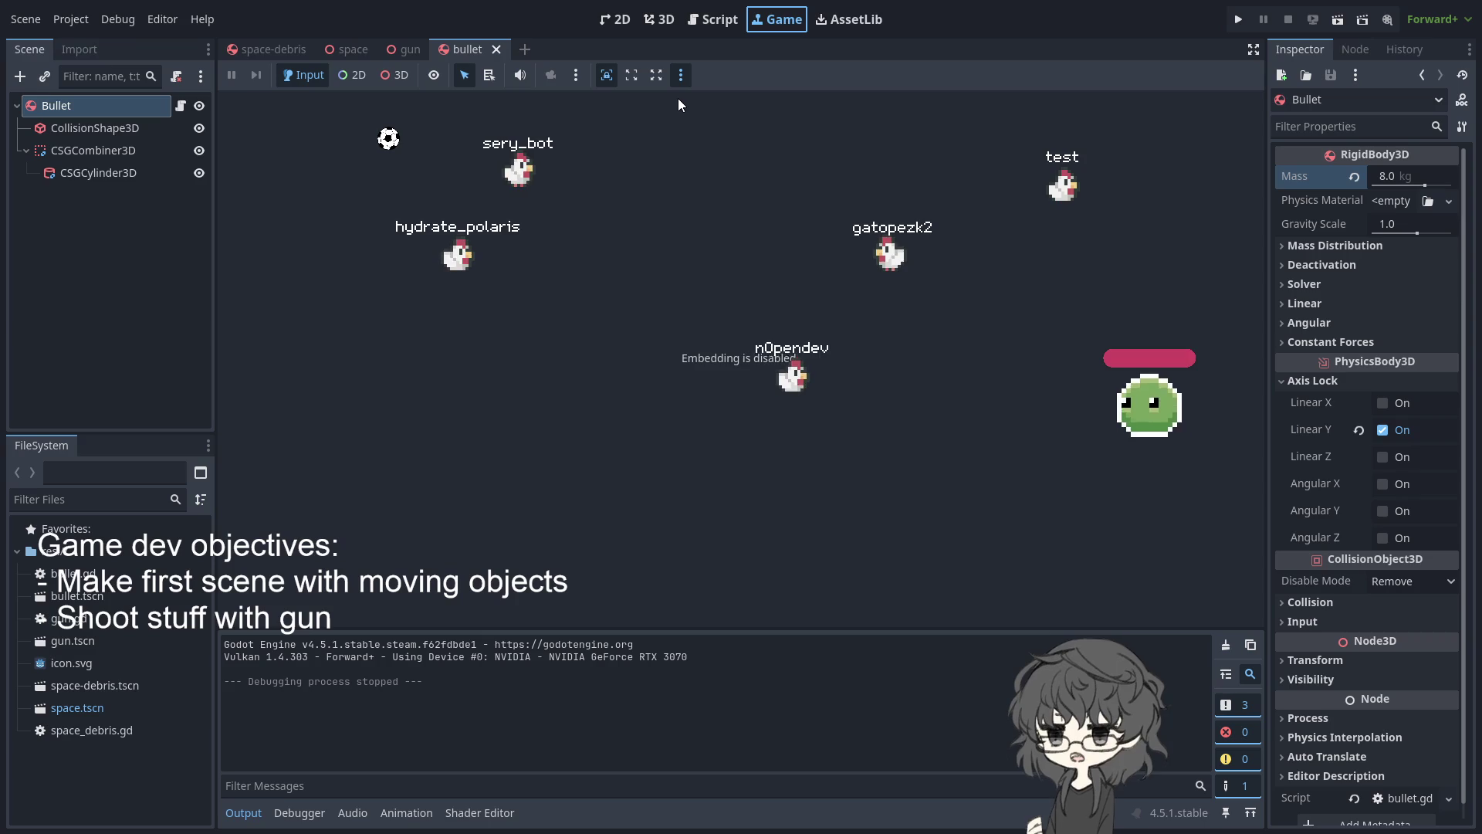
left_click(1238, 20)
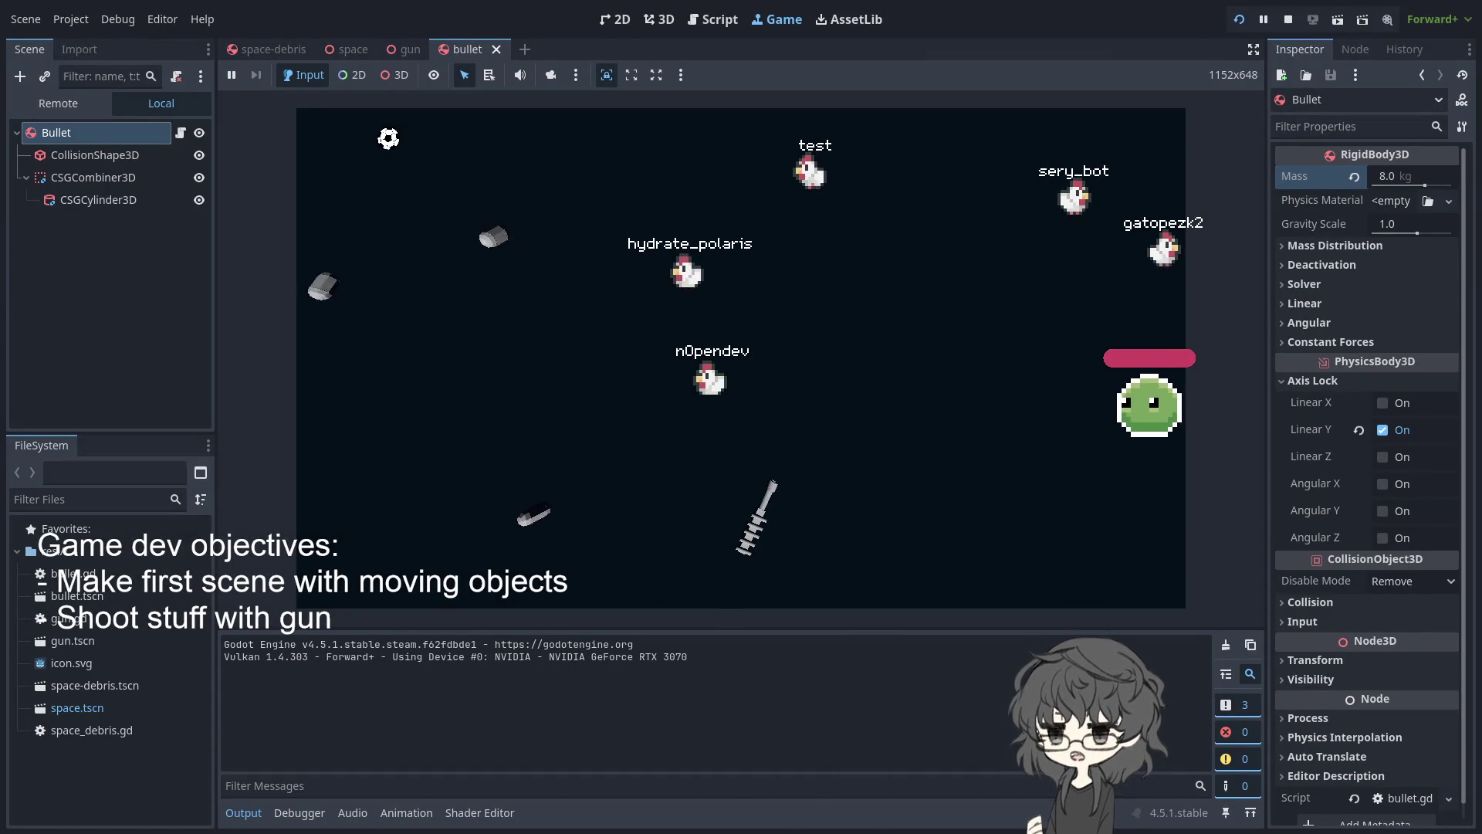
Restart the embedded game several times, watching fired bullets fly independently of the gun
left_click(1237, 21)
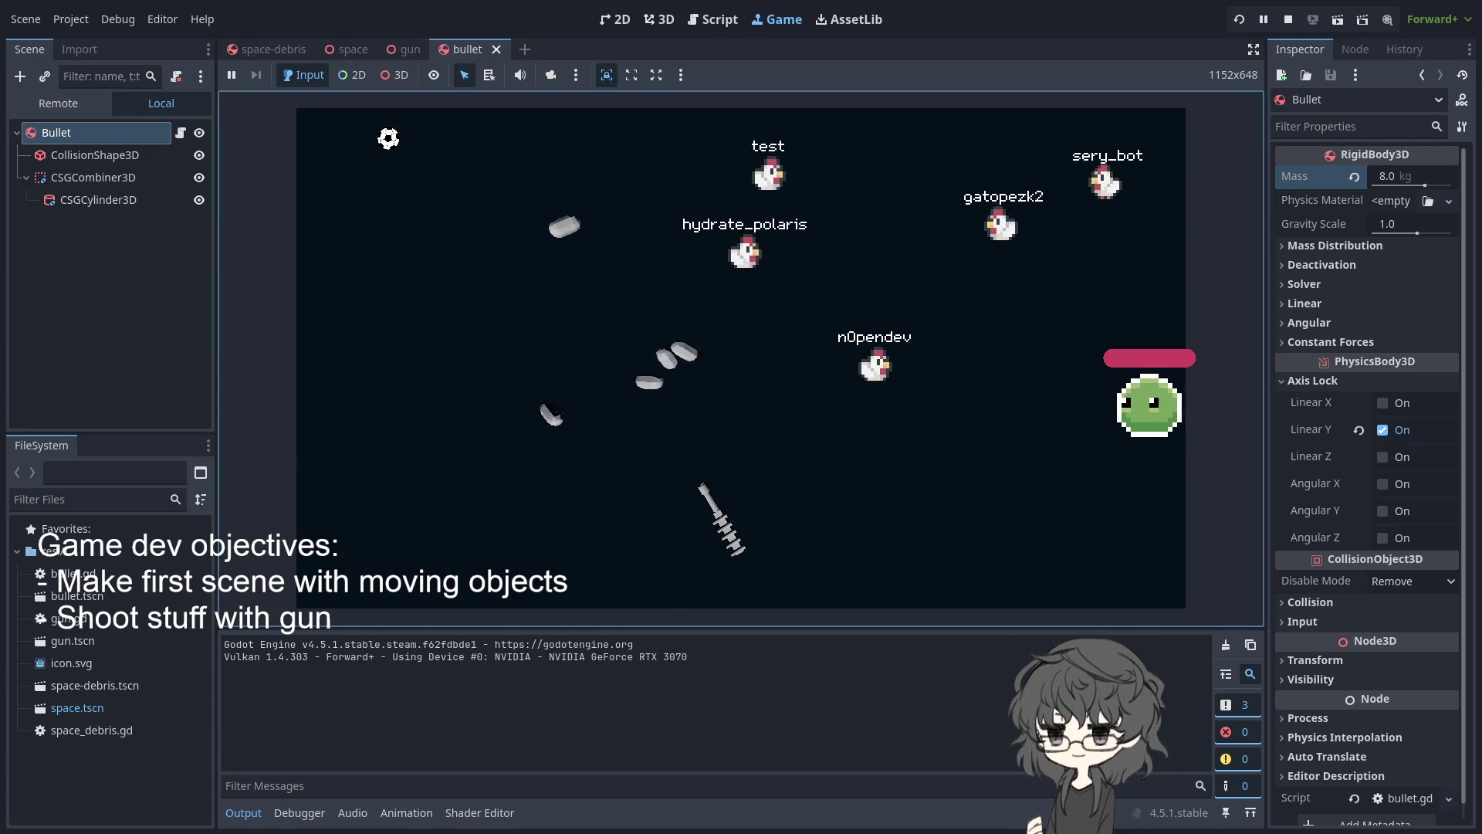
key("F5")
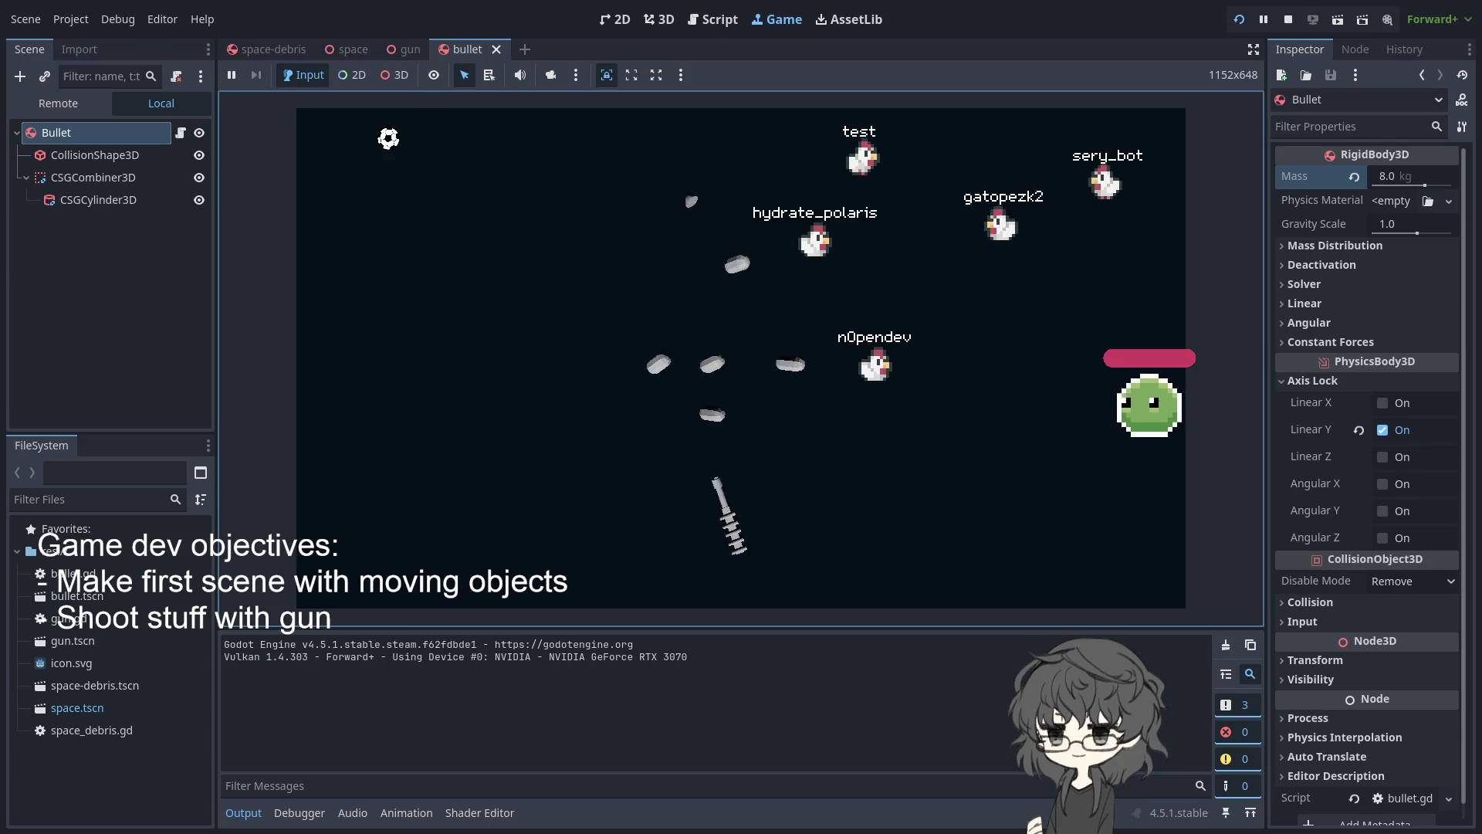
key("F5")
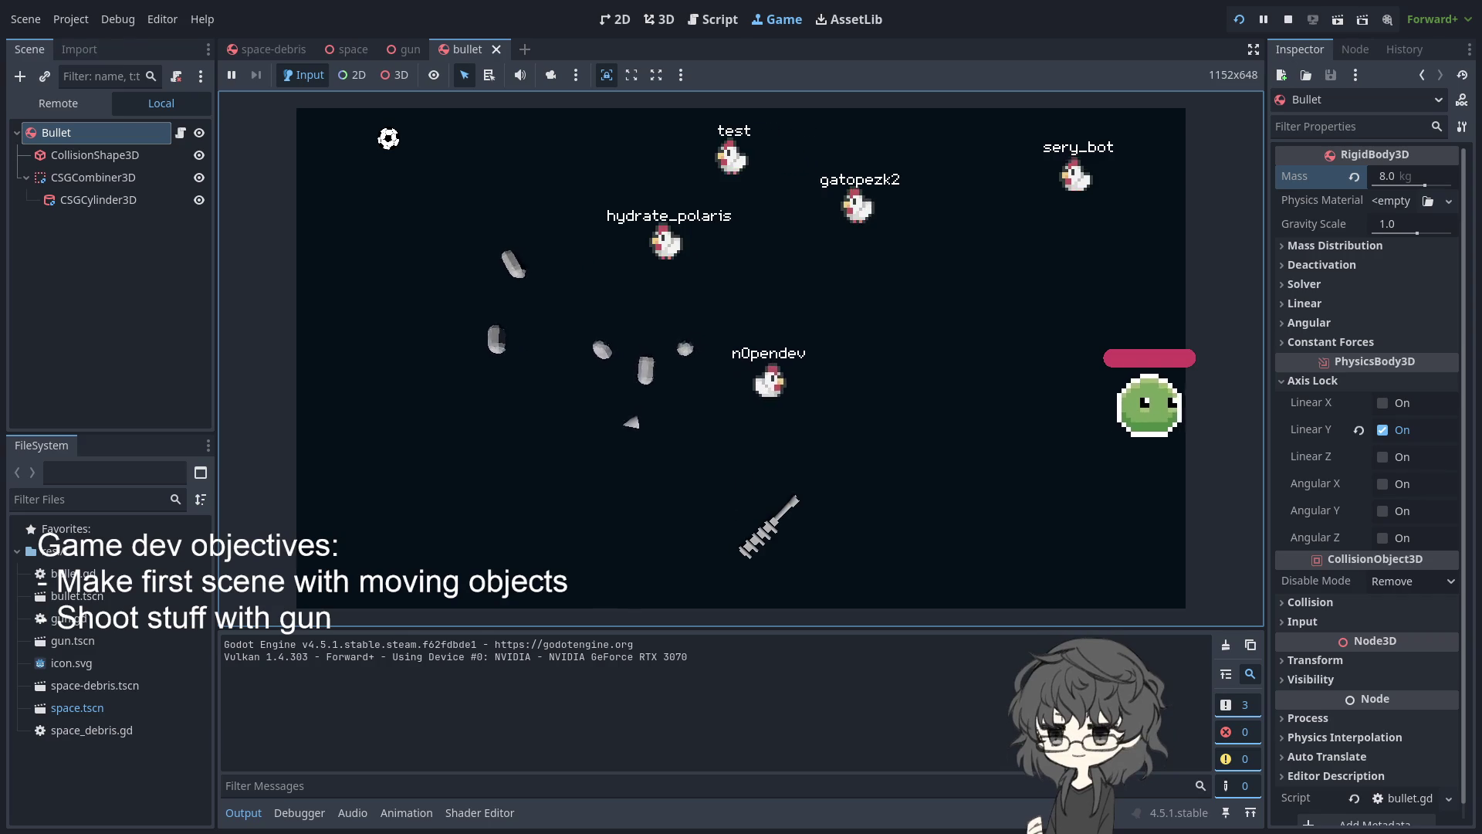
key("F5")
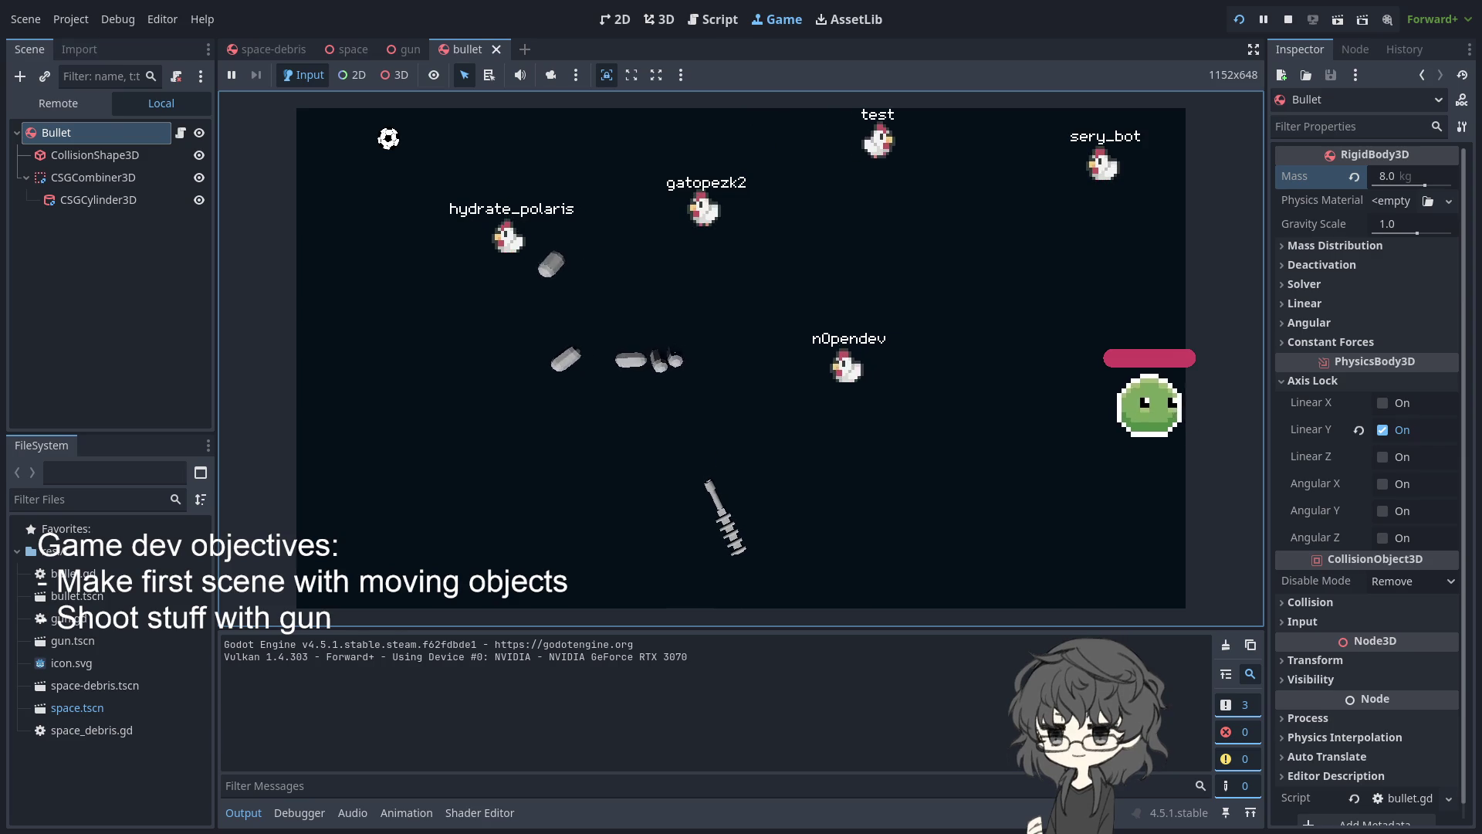
left_click(1240, 21)
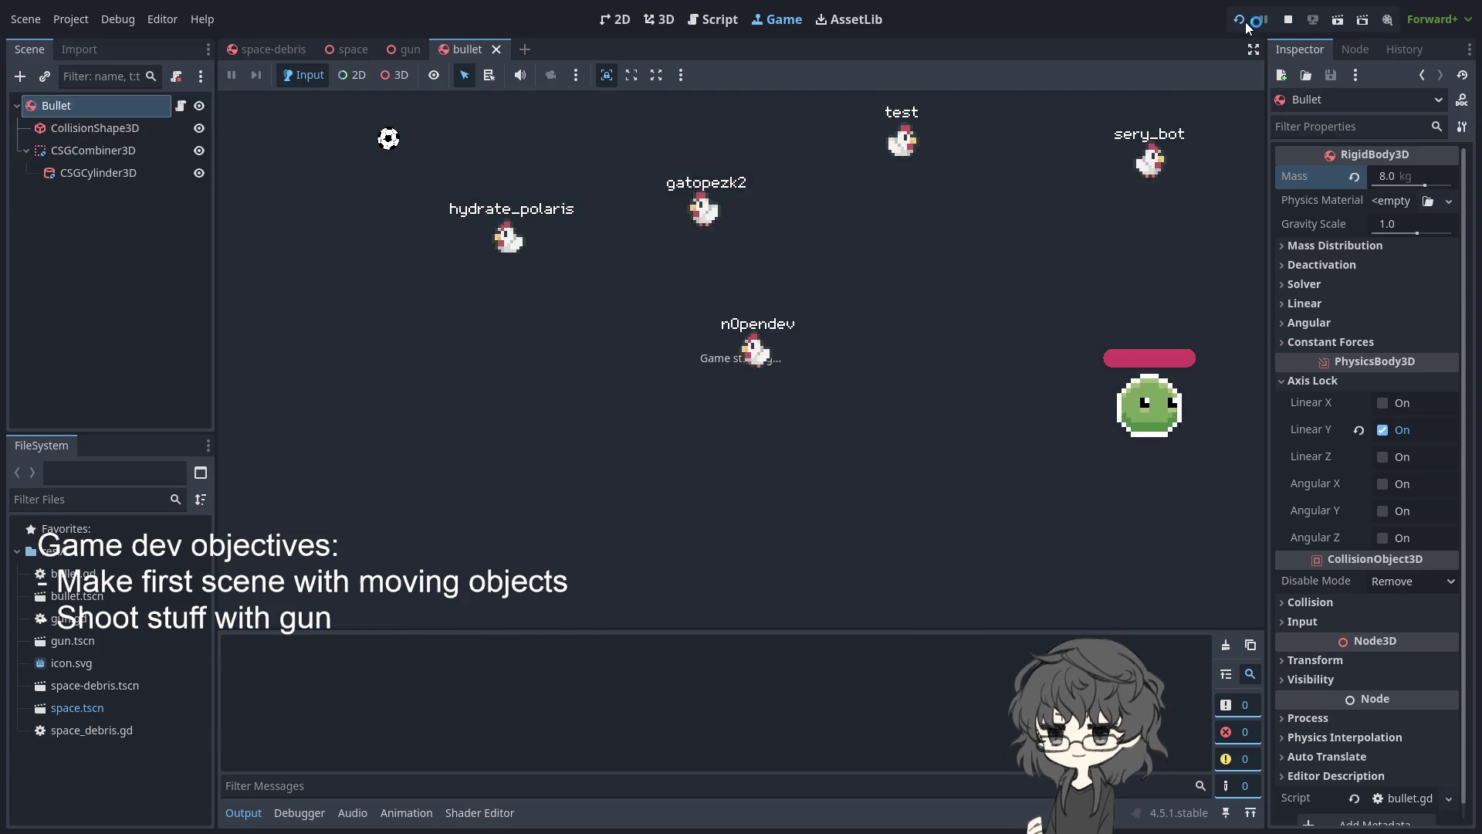
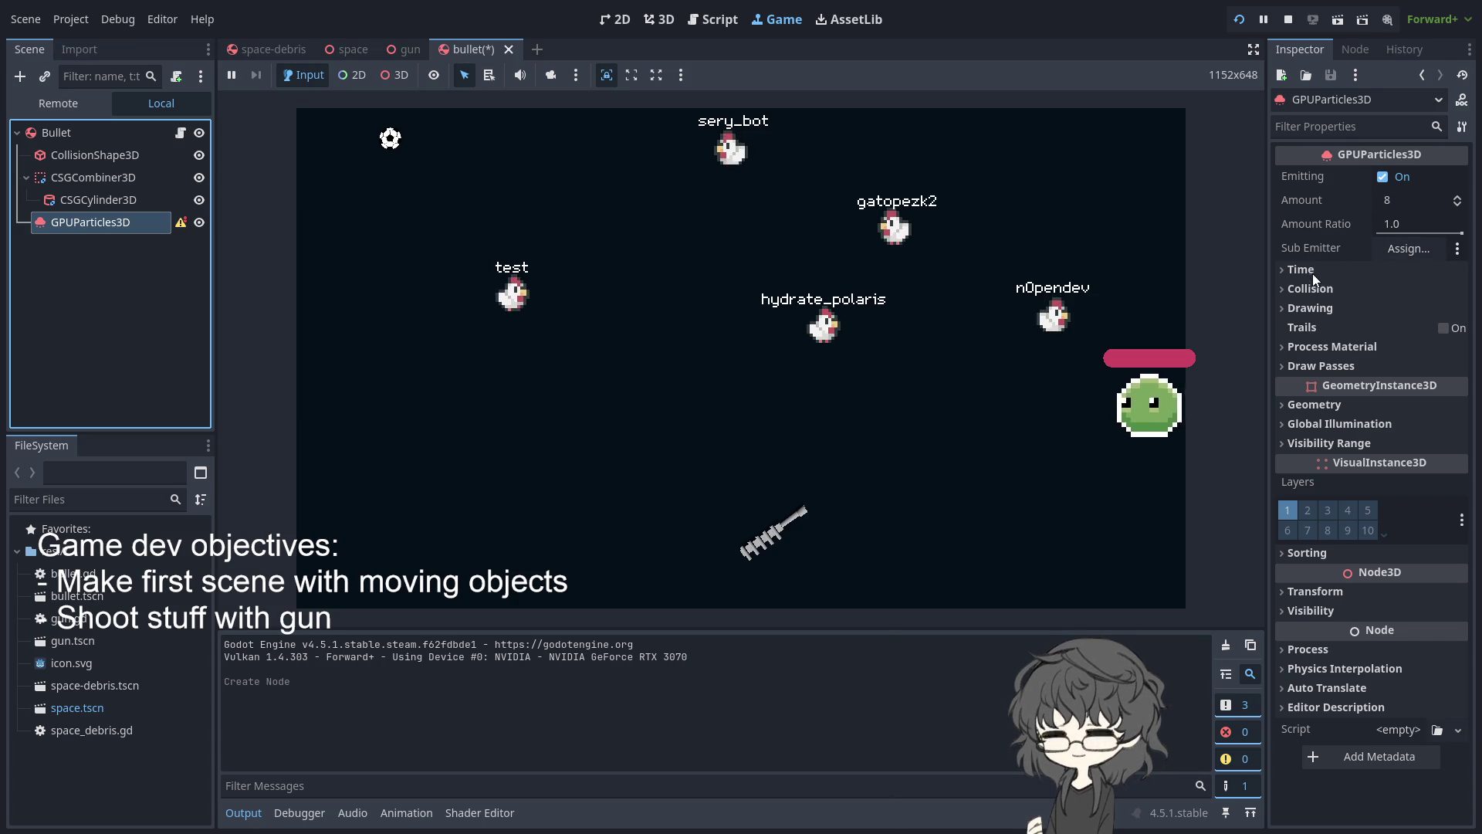
Check the GPUParticles3D Geometry and Drawing properties, then start assigning a sub emitter
left_click(1308, 407)
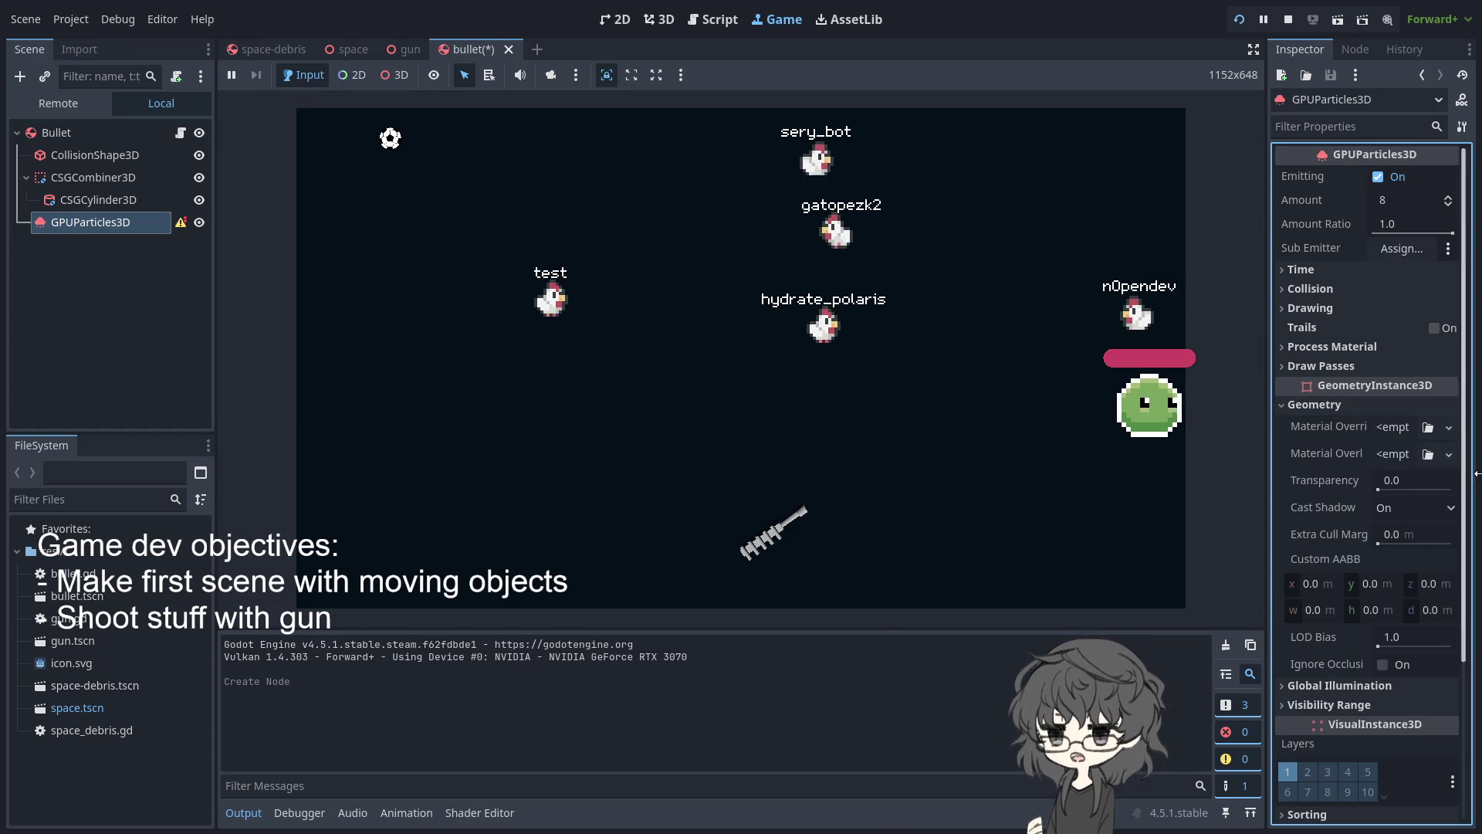
left_click(1322, 409)
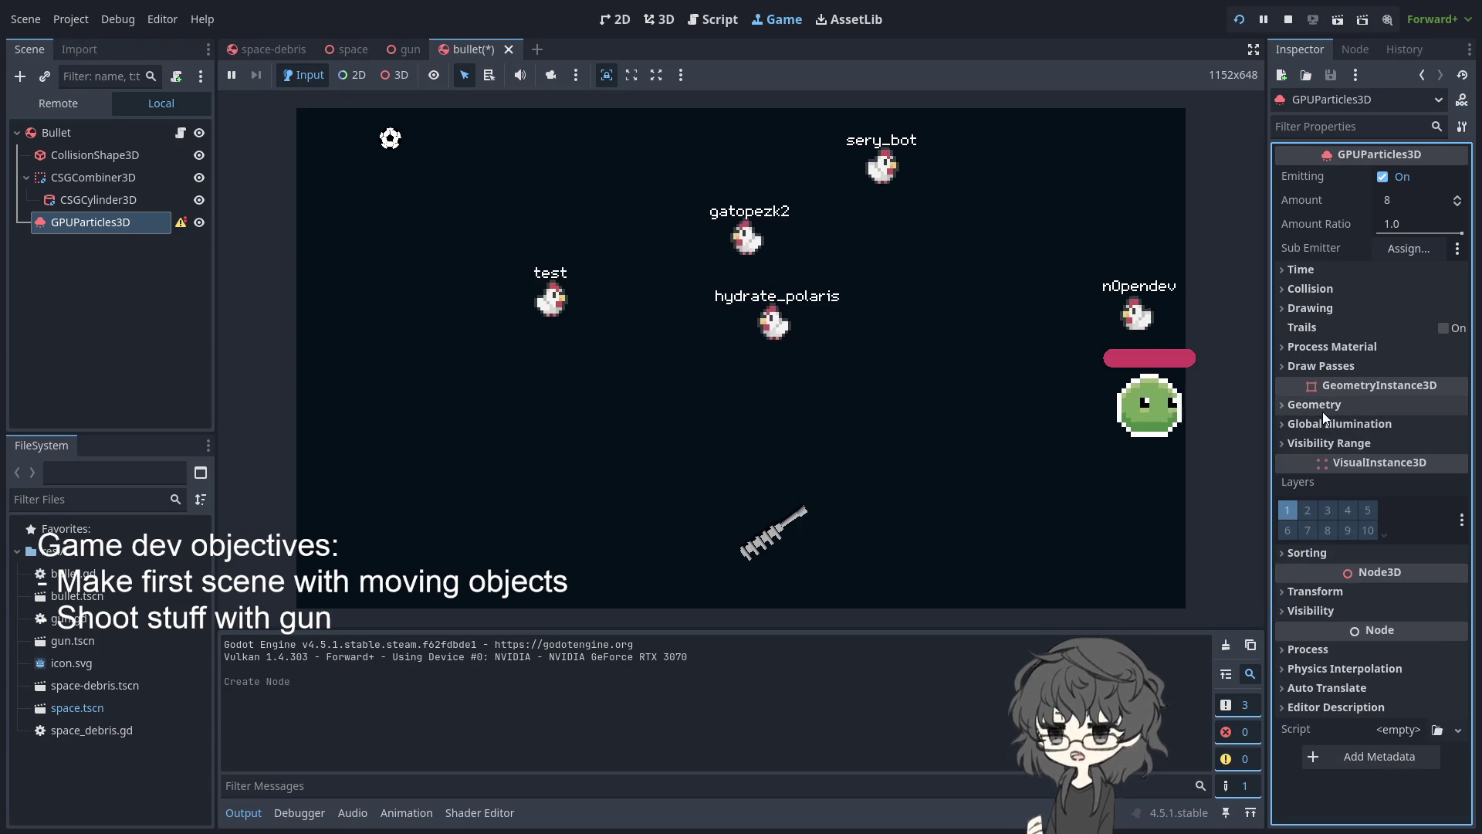
left_click(1316, 309)
left_click(1318, 308)
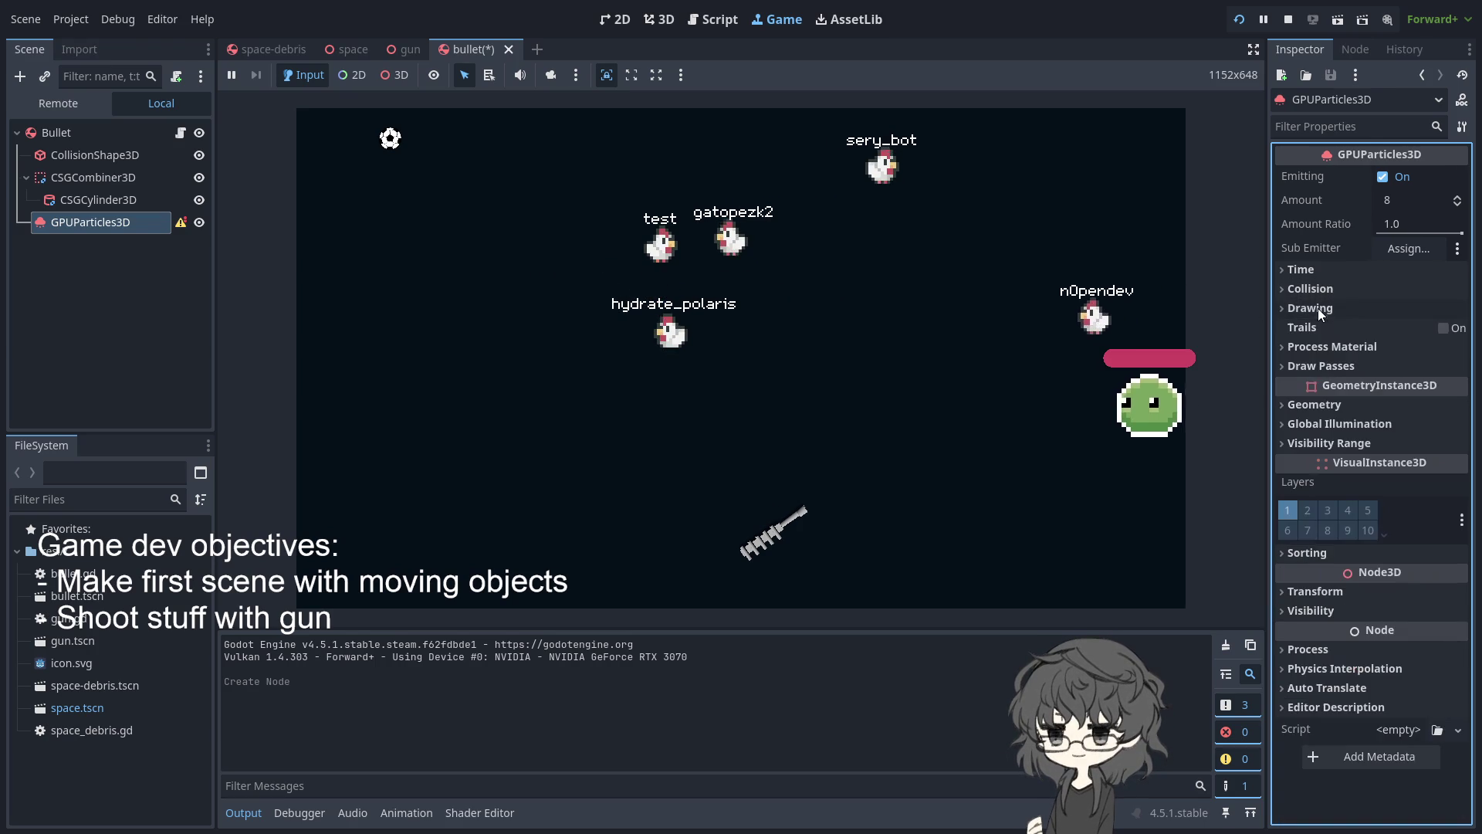
left_click(1400, 248)
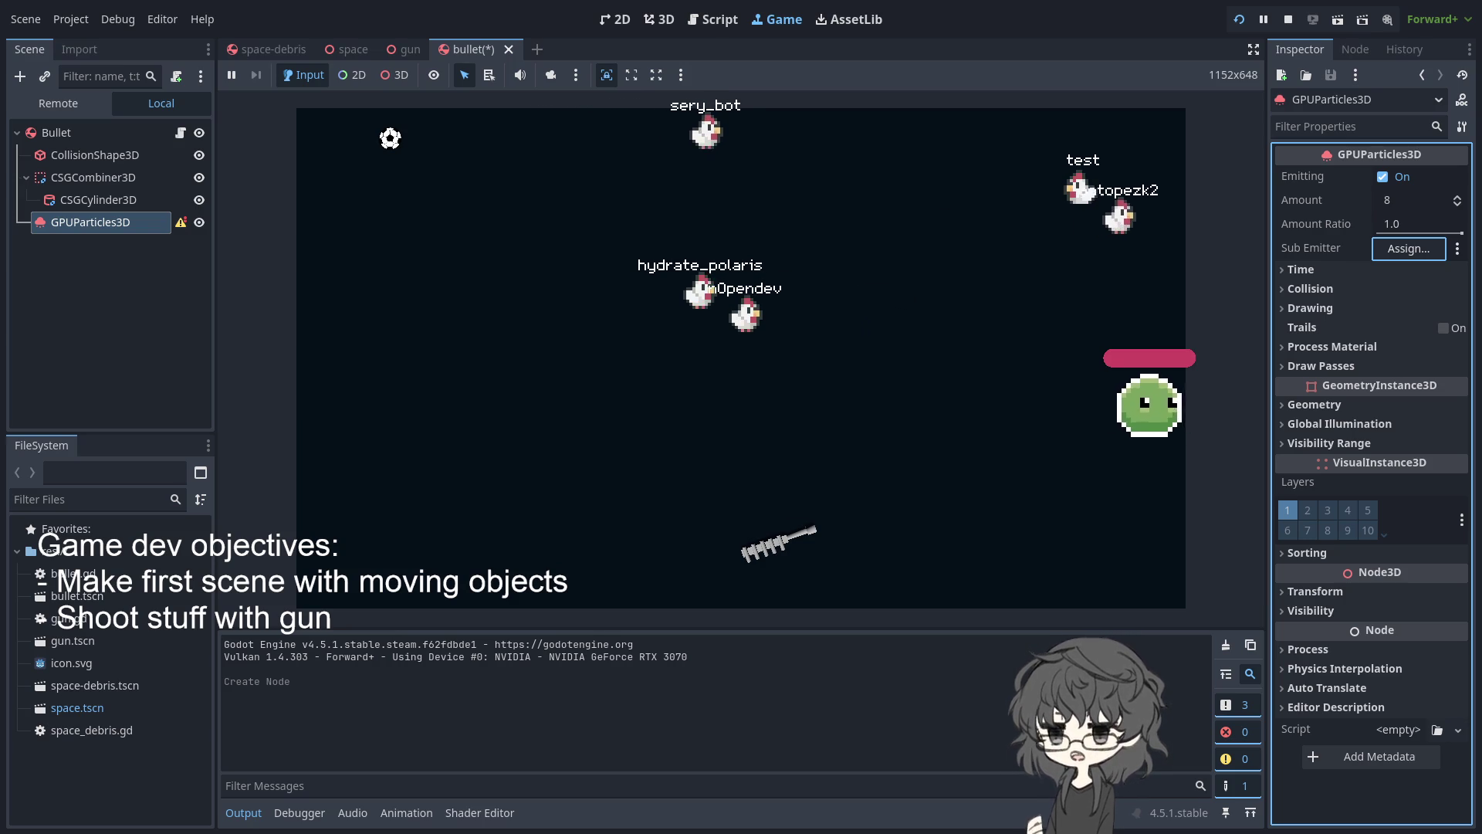
Read through the 'Creating a 3D particle system' docs page, then return to the editor
key("alt+Tab")
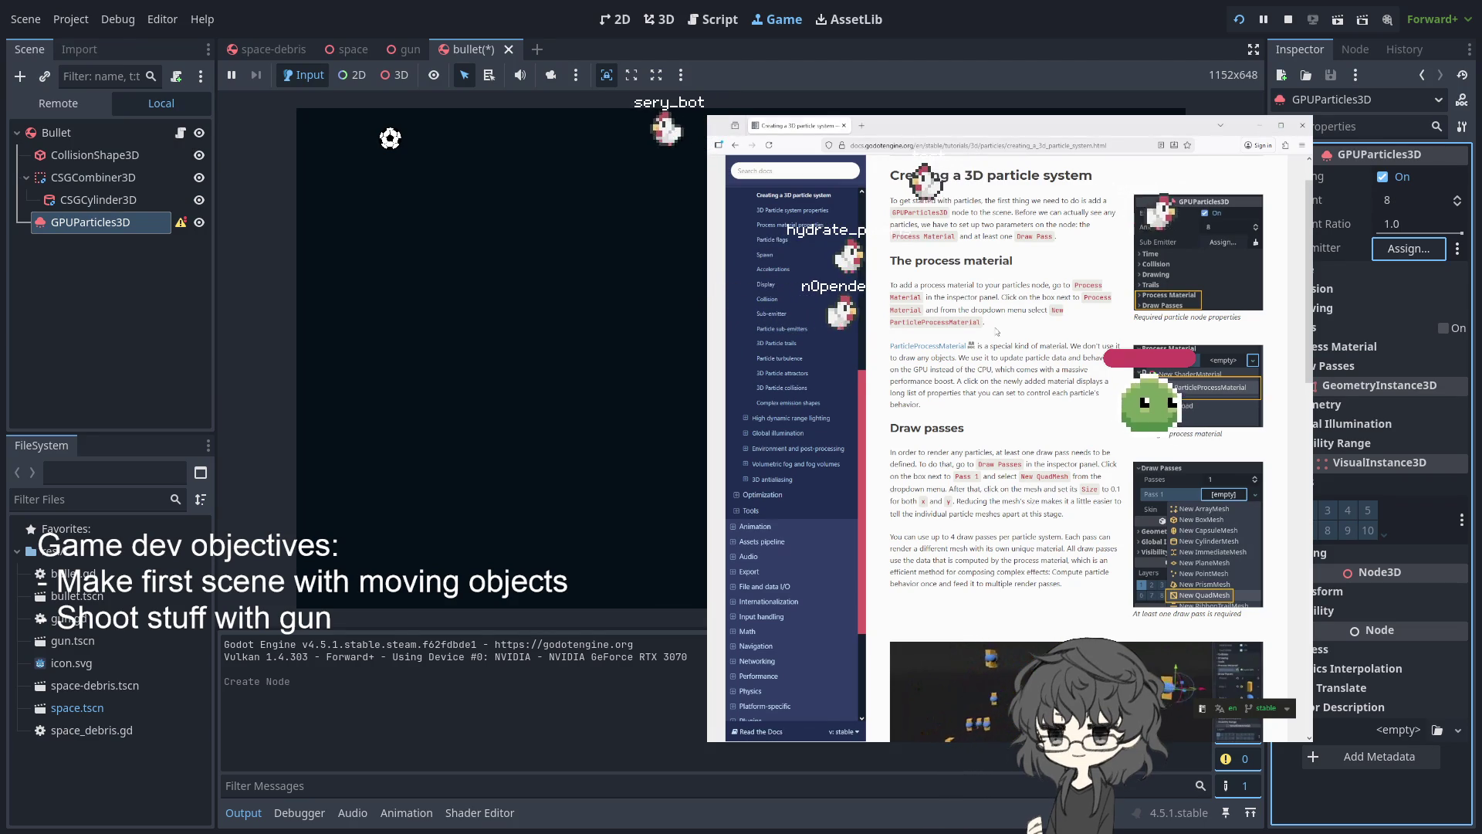
scroll(982, 351, "down", 3)
scroll(983, 351, "up", 3)
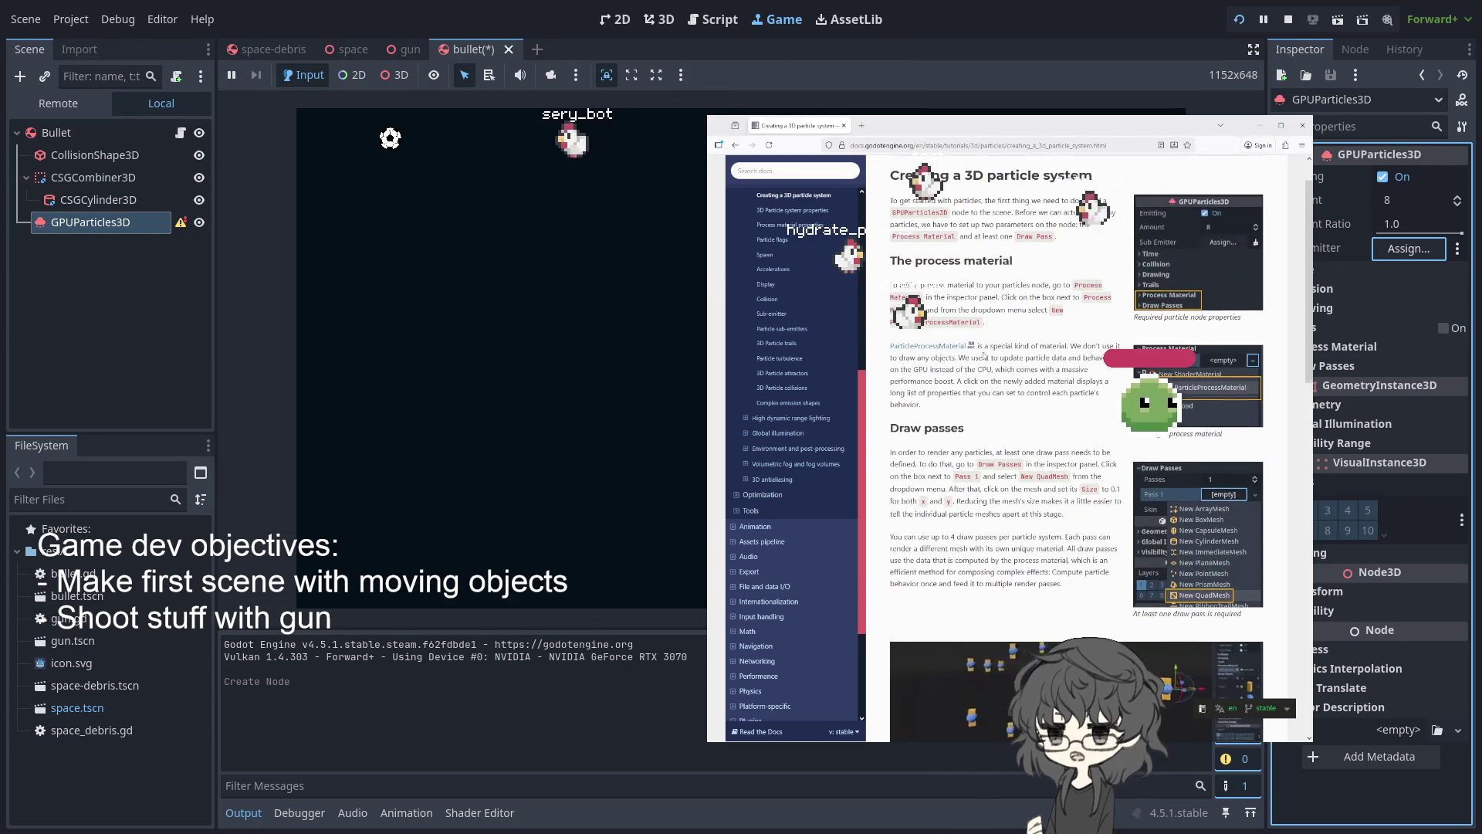
scroll(983, 353, "up", 2)
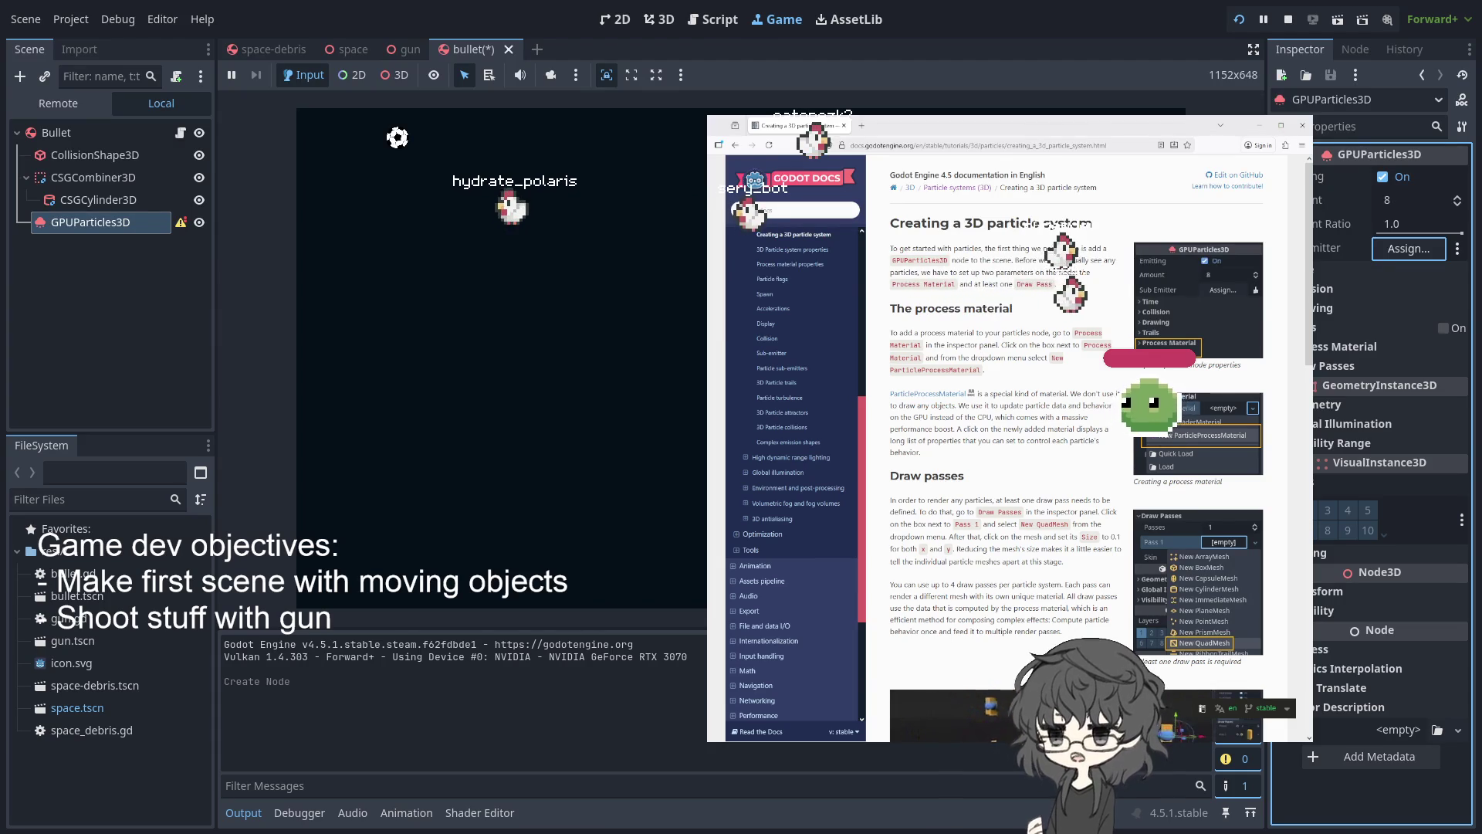
left_click(108, 772)
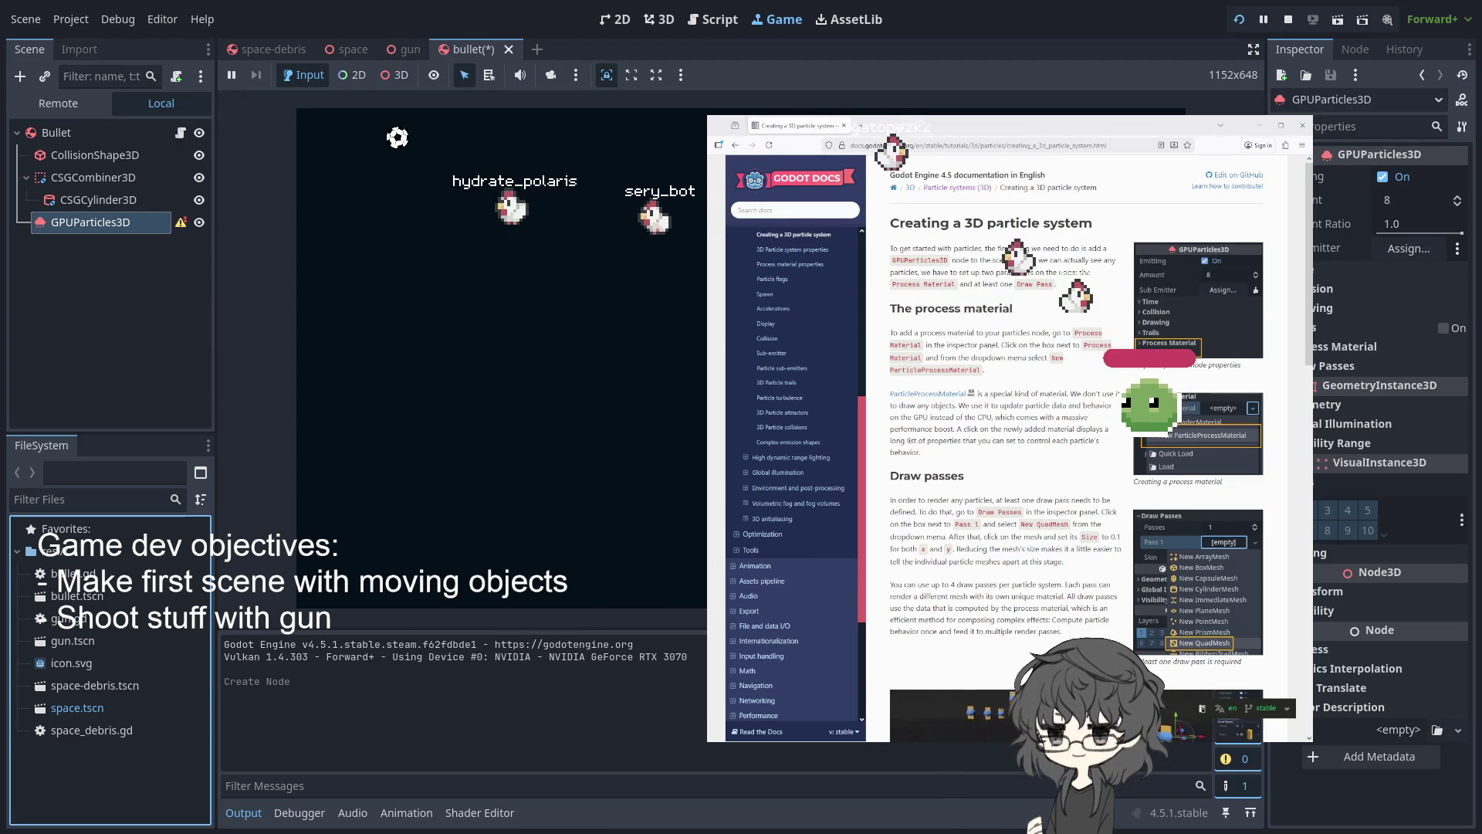
left_click(478, 347)
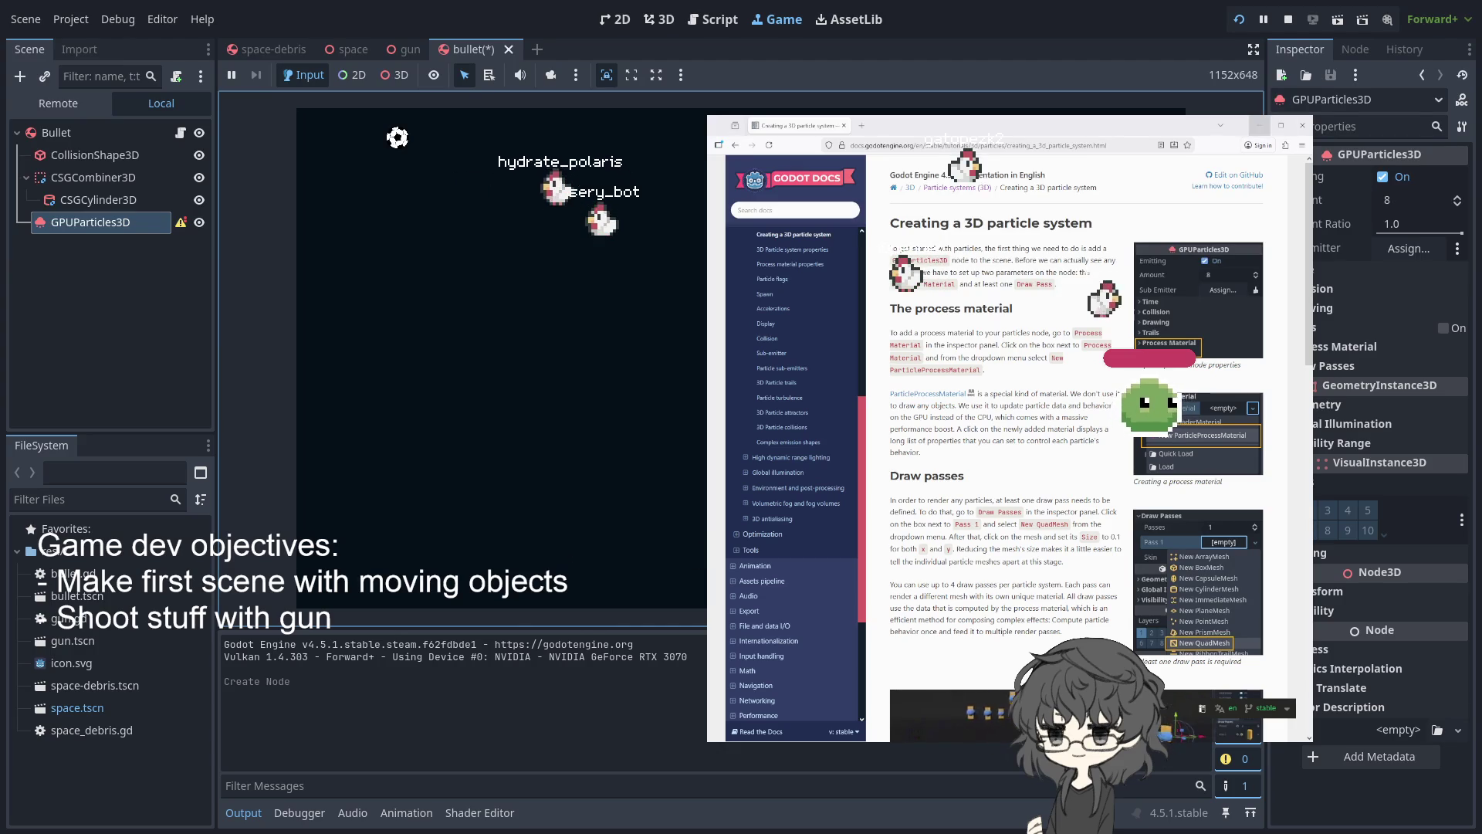
key("alt+Tab")
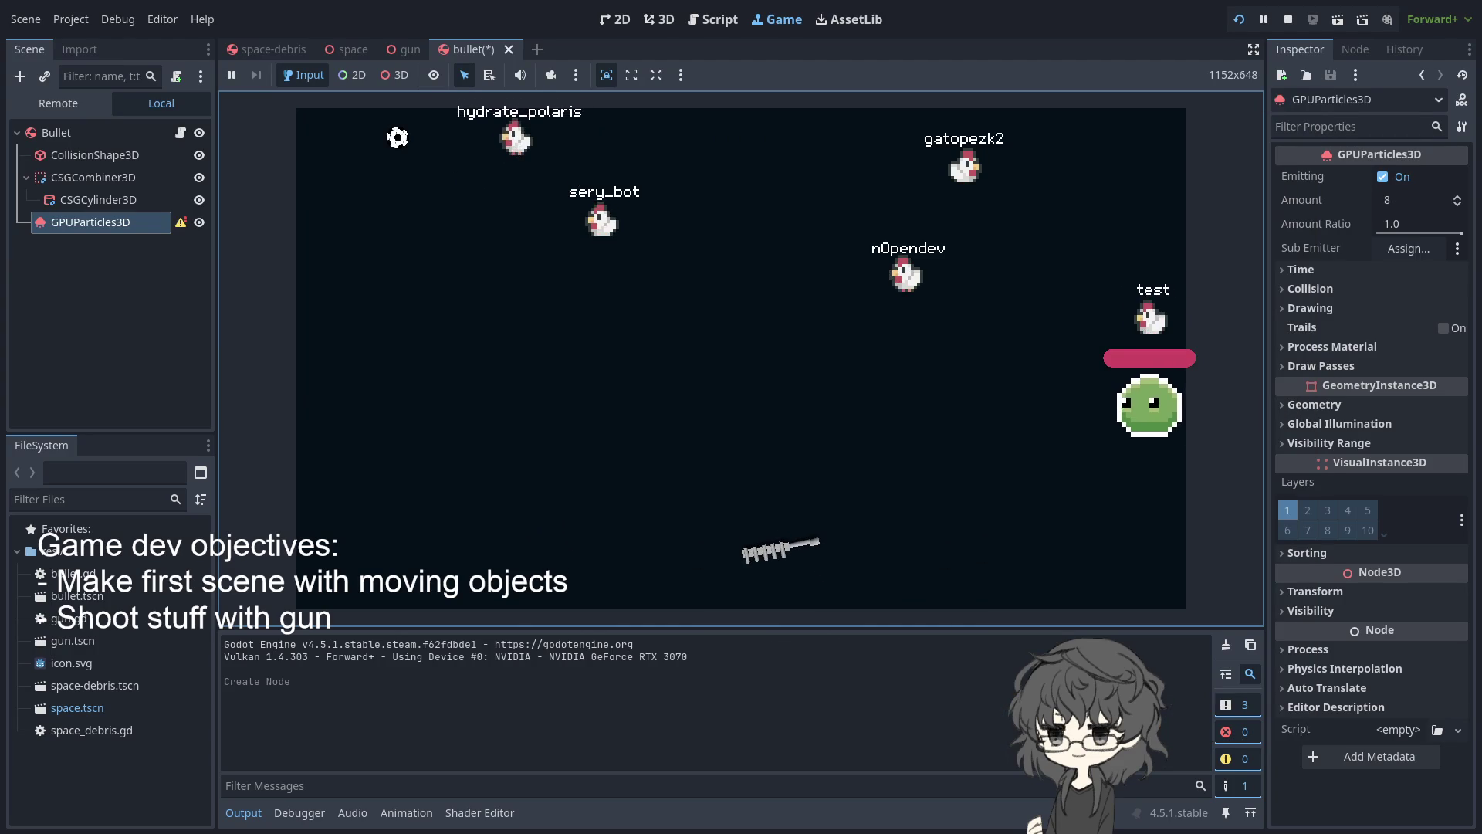
Aim the gun toward the upper right in the running game and expand the Process Material slot
left_click(199, 236)
left_click(1076, 267)
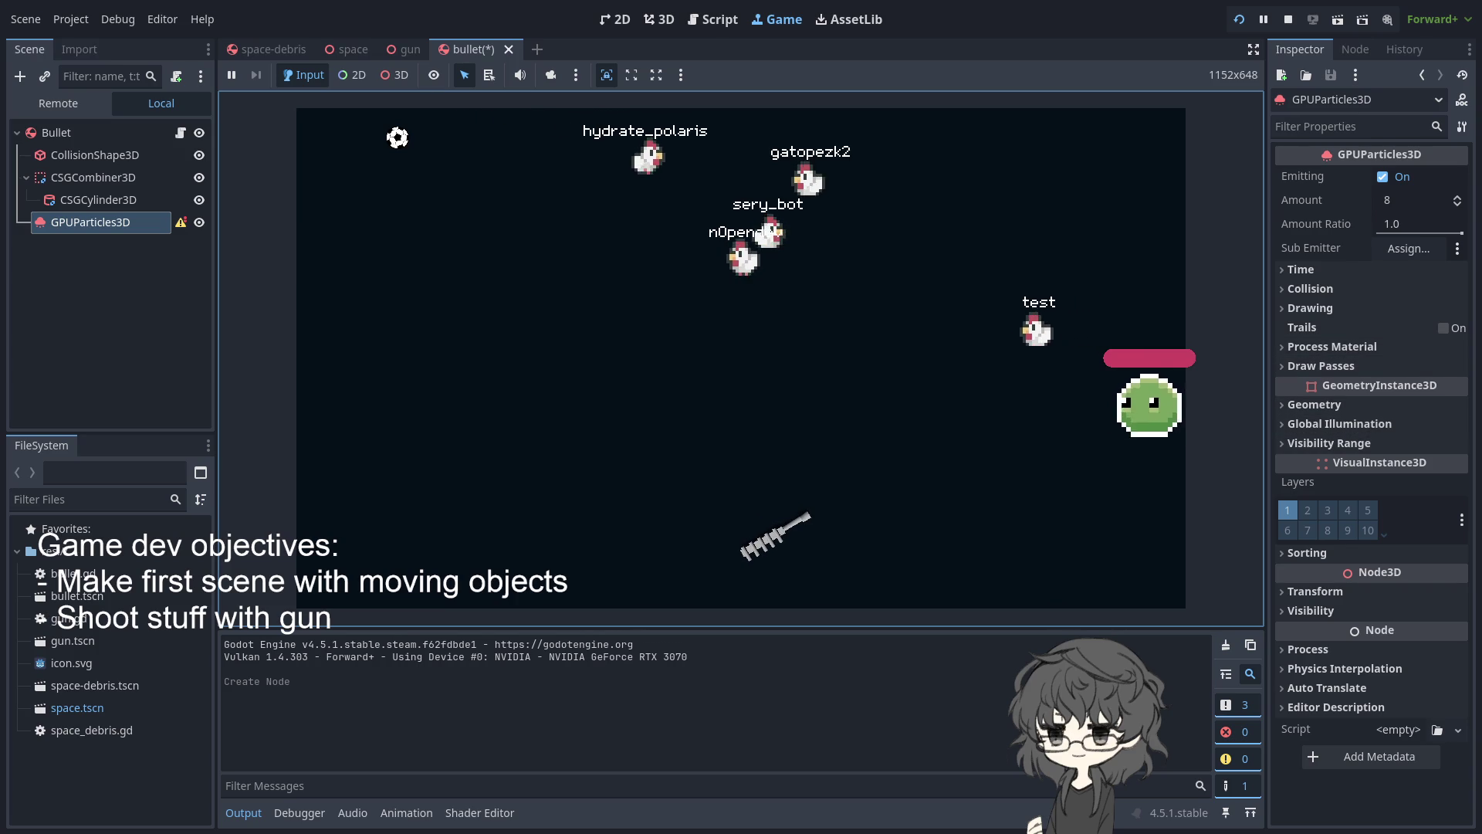
left_click(1289, 365)
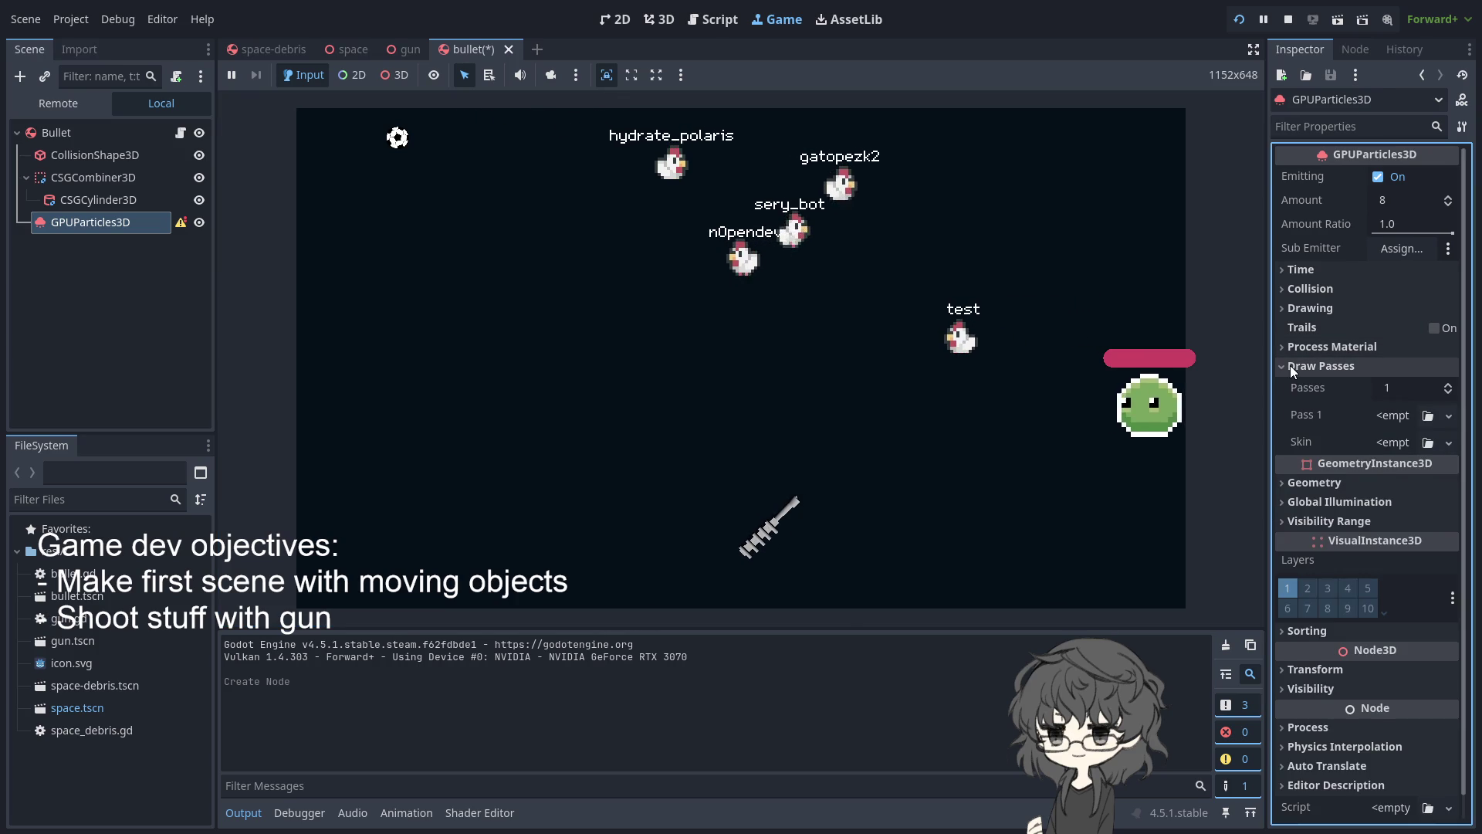
left_click(1290, 364)
left_click(1331, 344)
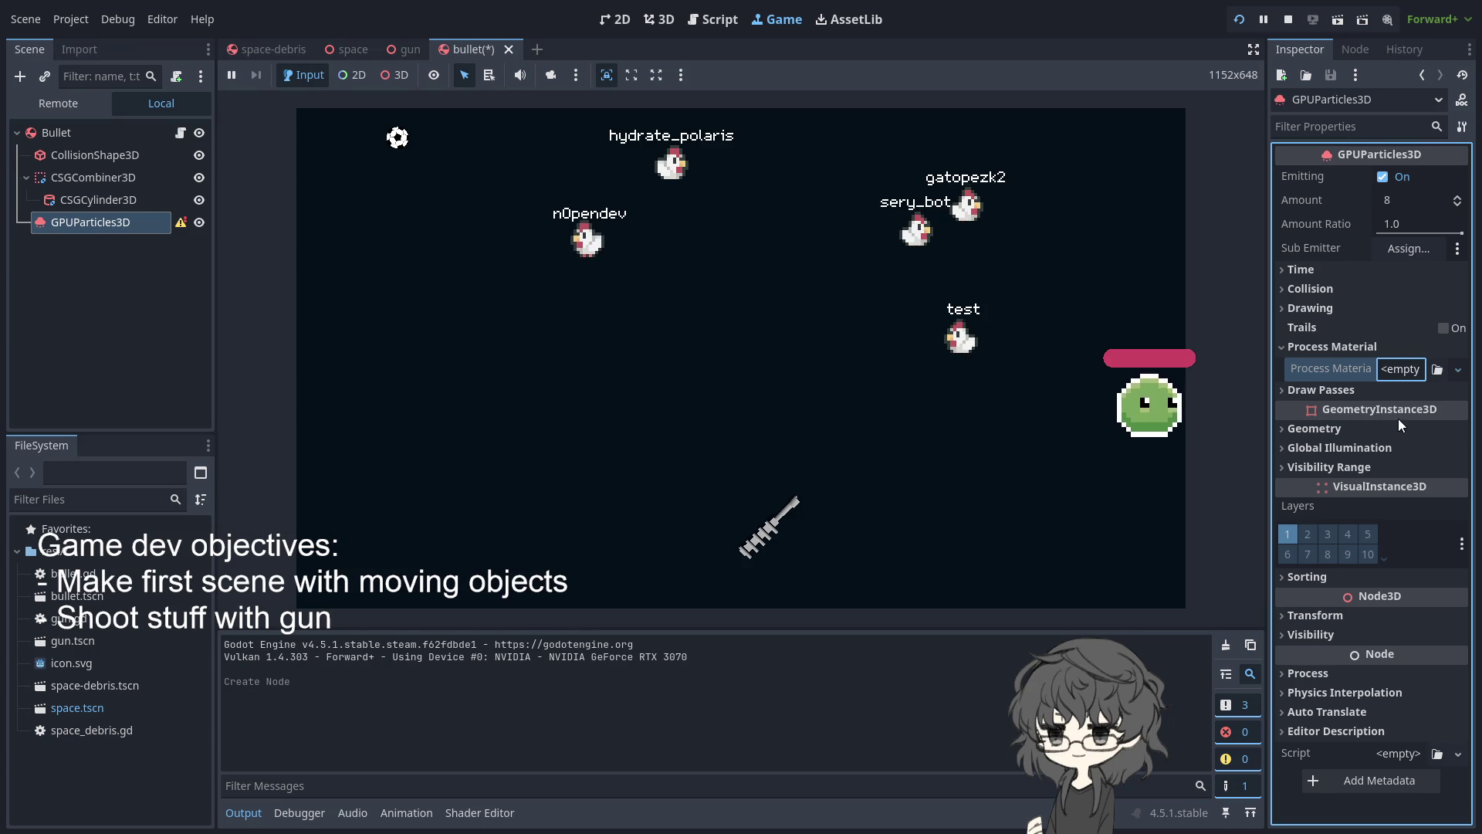
Create a new ParticleProcessMaterial, glance at its Spawn settings, and expand Draw Passes
left_click(1405, 369)
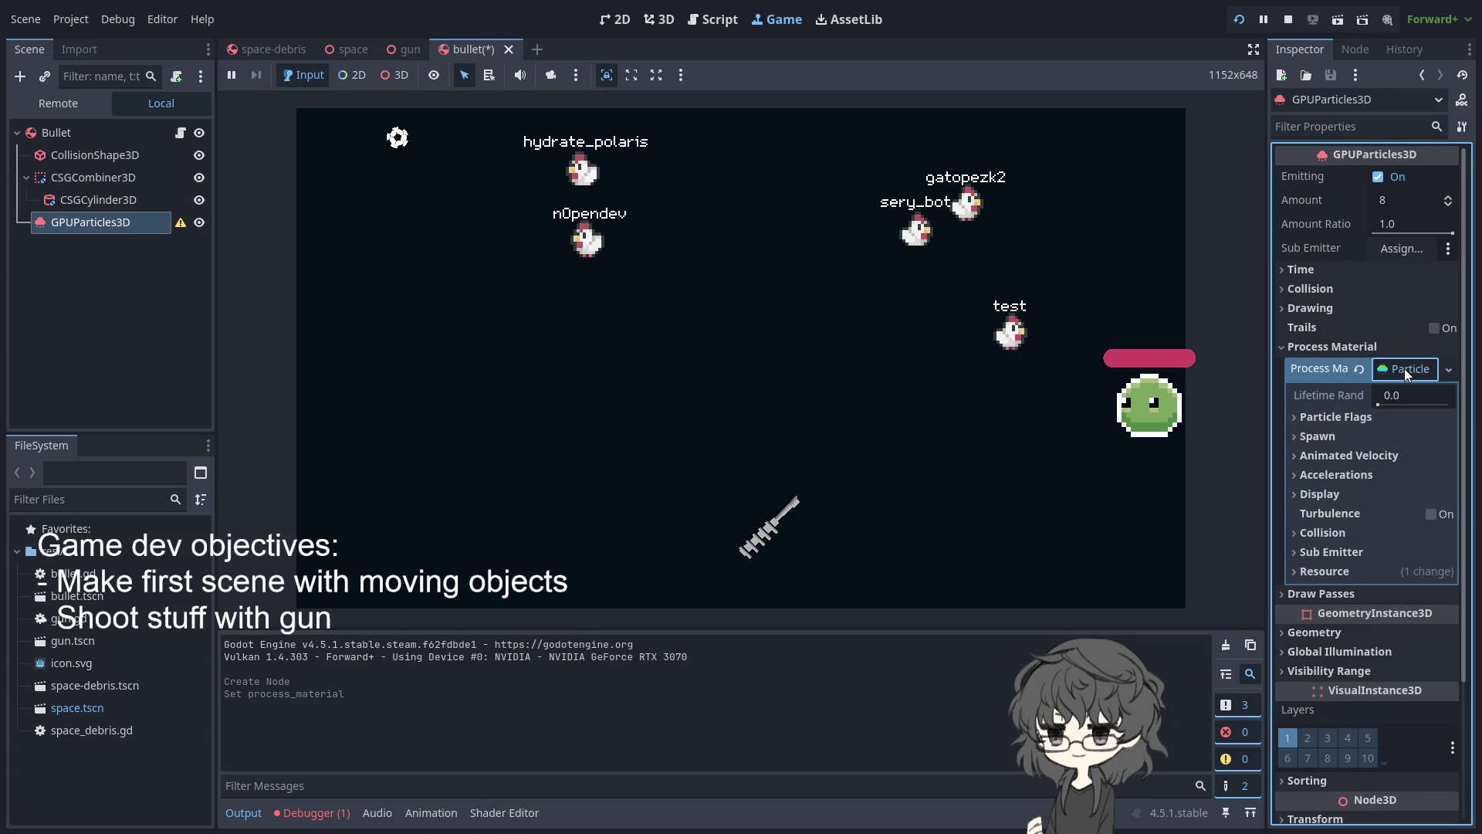
left_click(1320, 435)
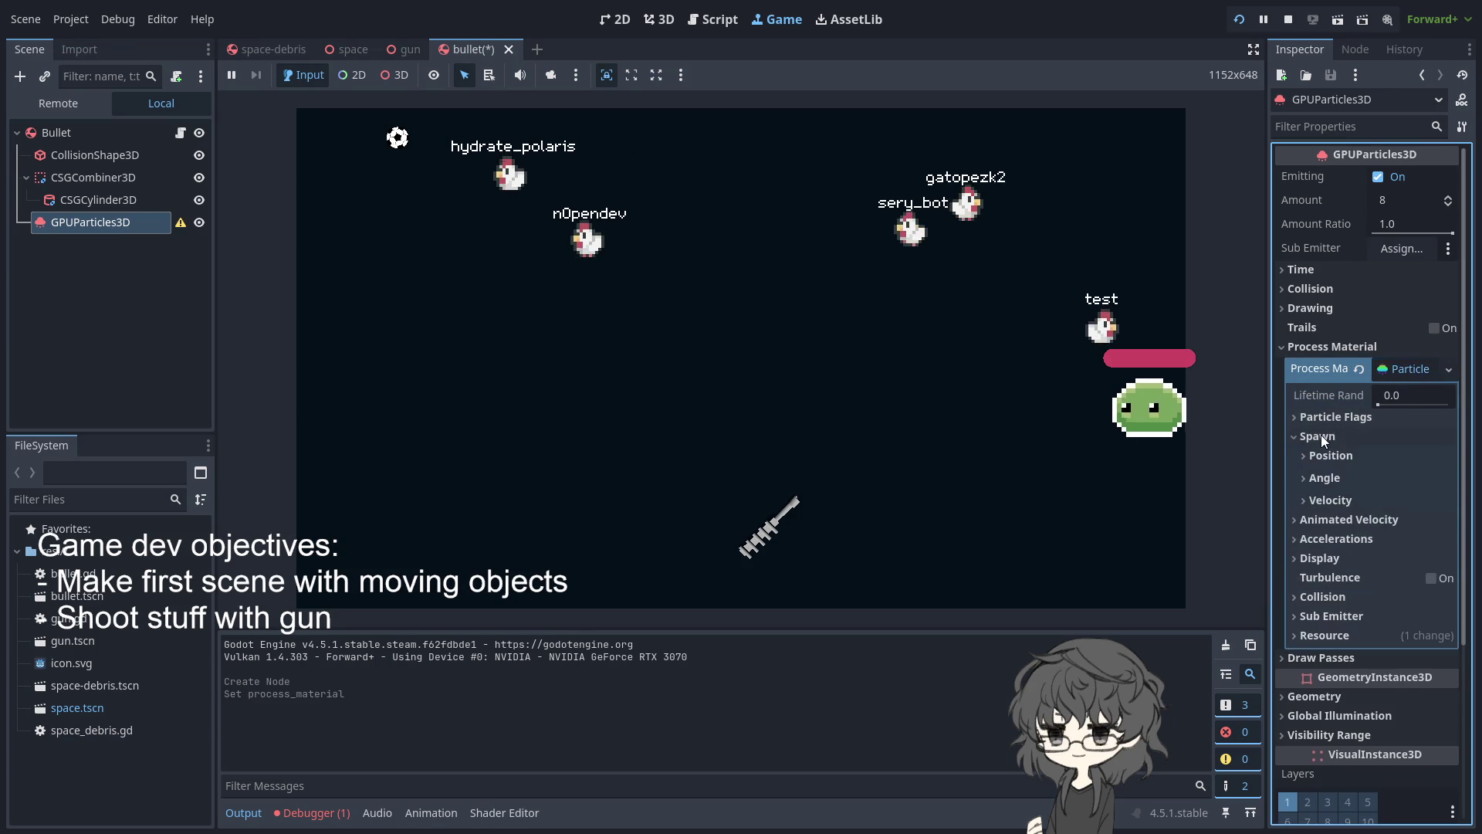
left_click(1322, 434)
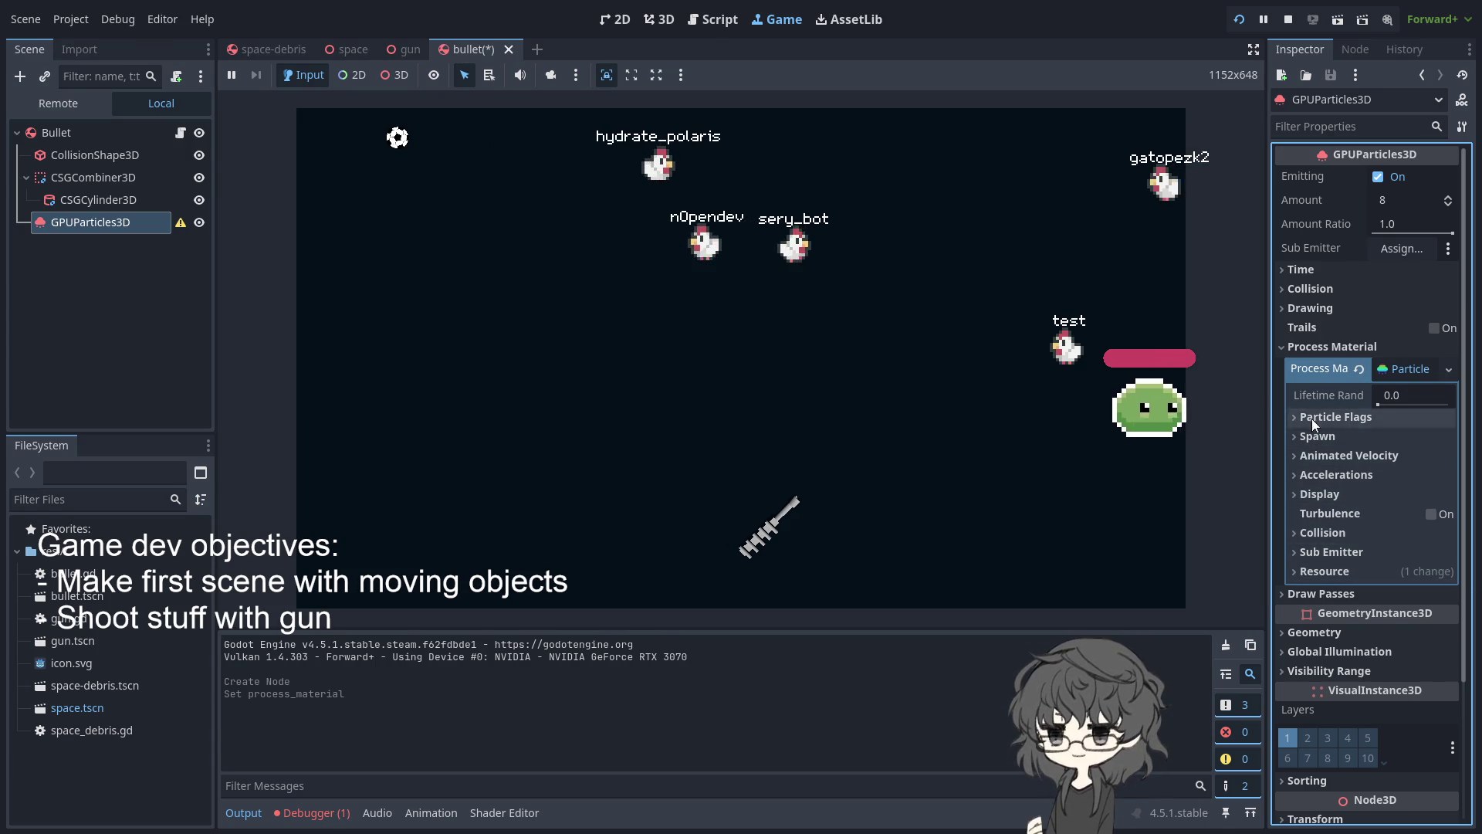
left_click(1310, 595)
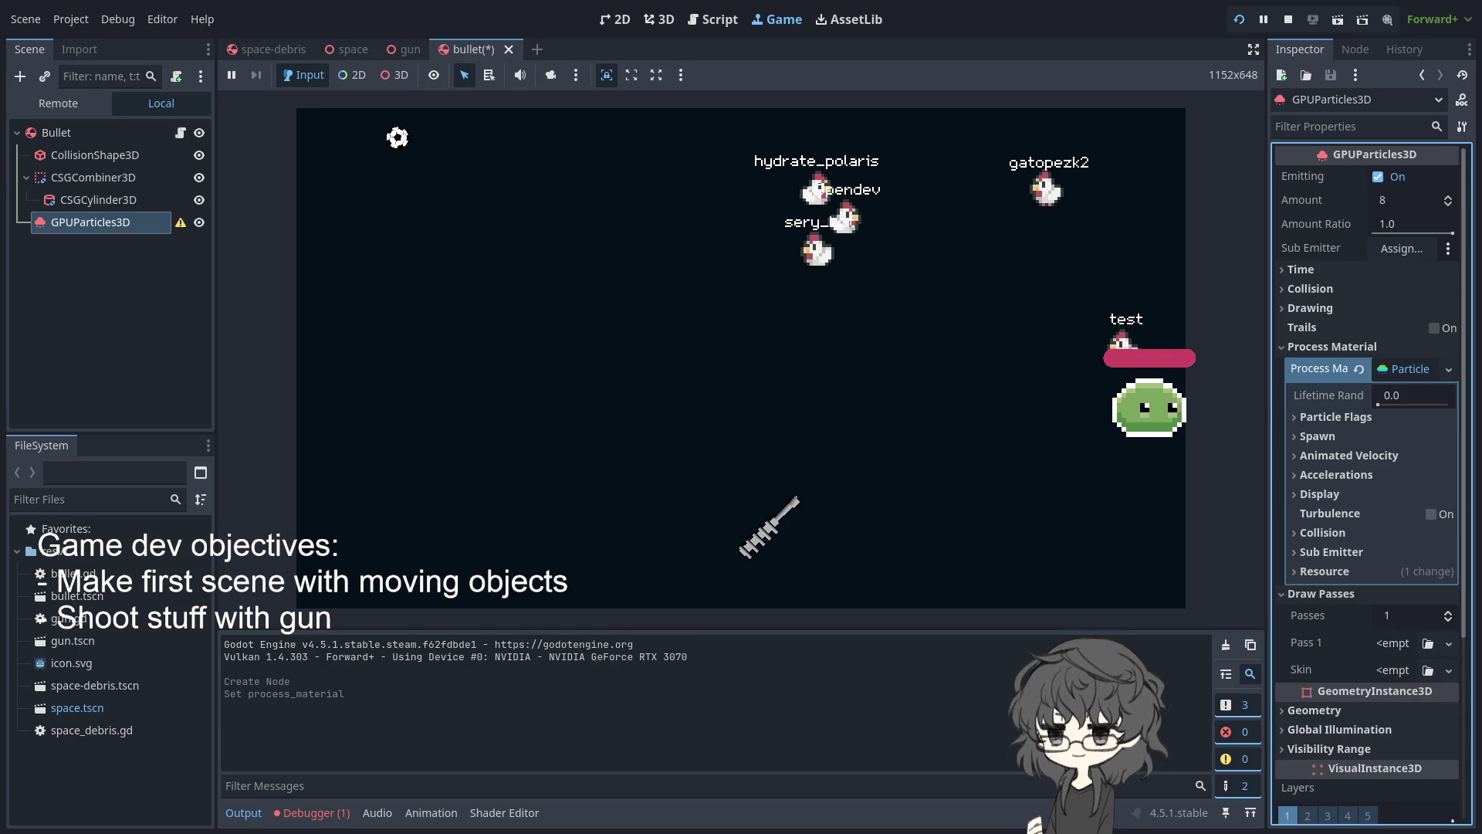
Scroll the docs down to Draw passes, deselect the GPUParticles3D node, and switch to AssetLib
scroll(961, 491, "down", 1)
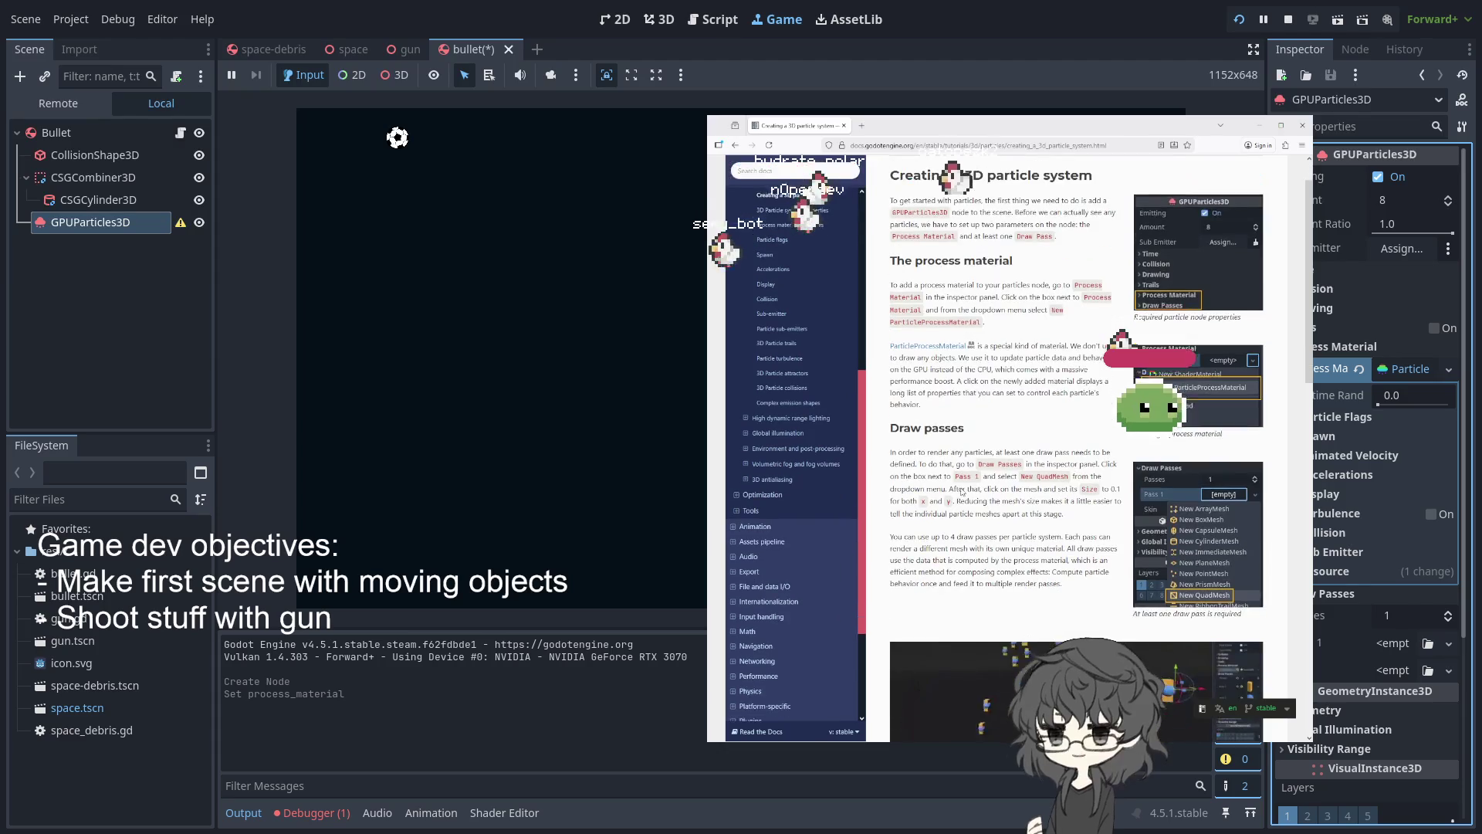
scroll(962, 491, "down", 2)
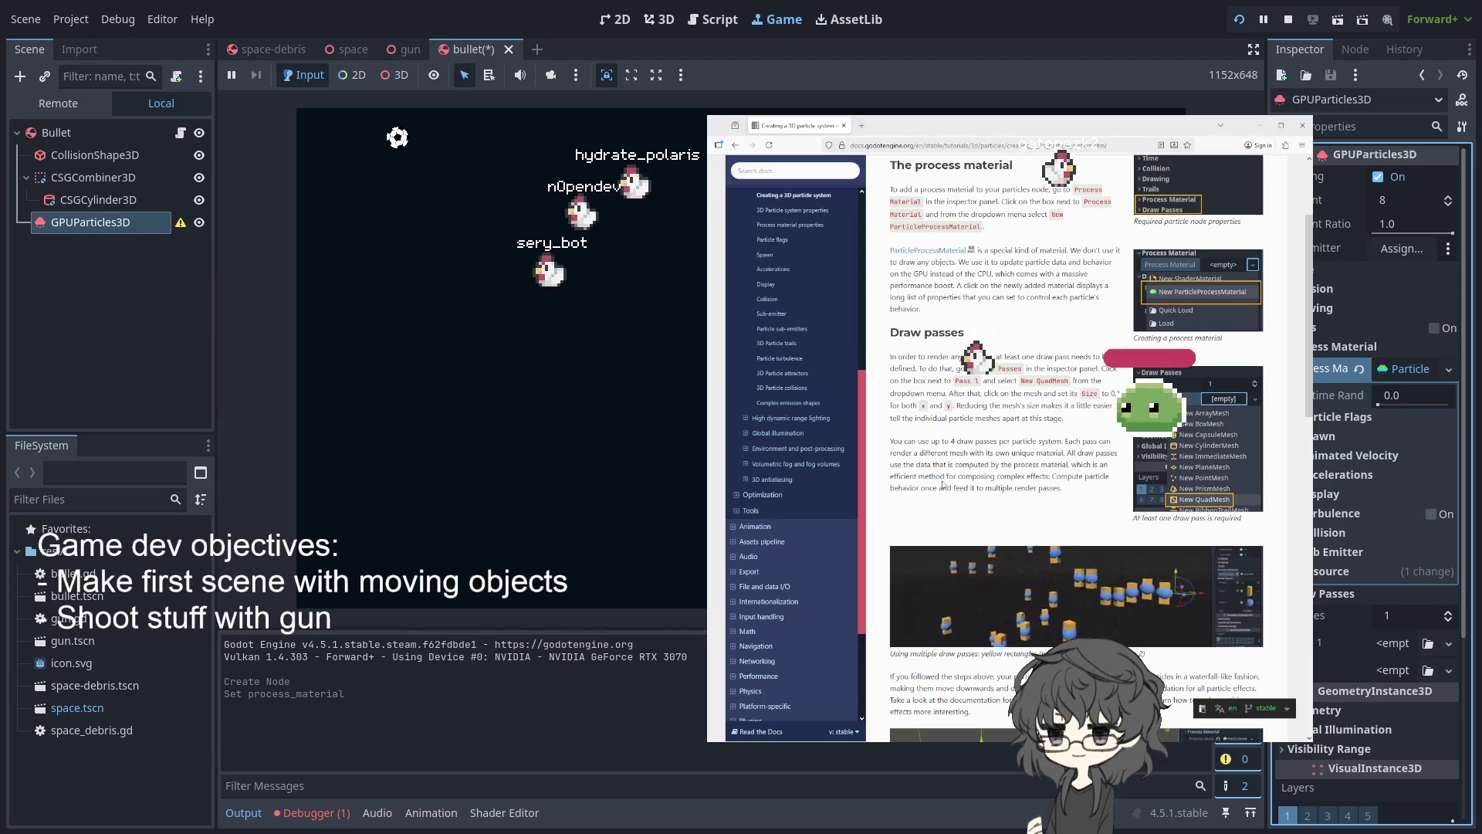
left_click(108, 324)
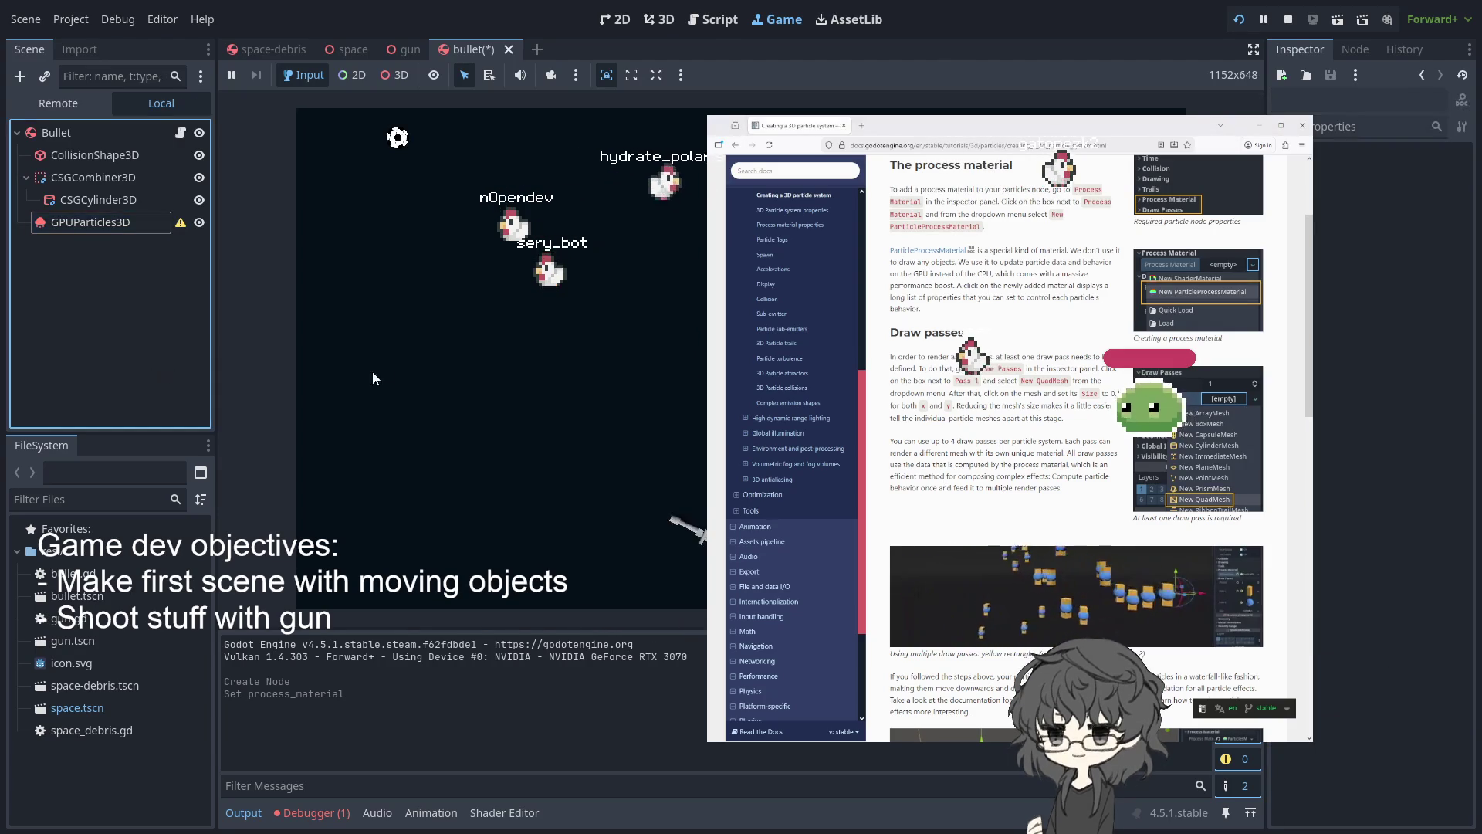
left_click(852, 21)
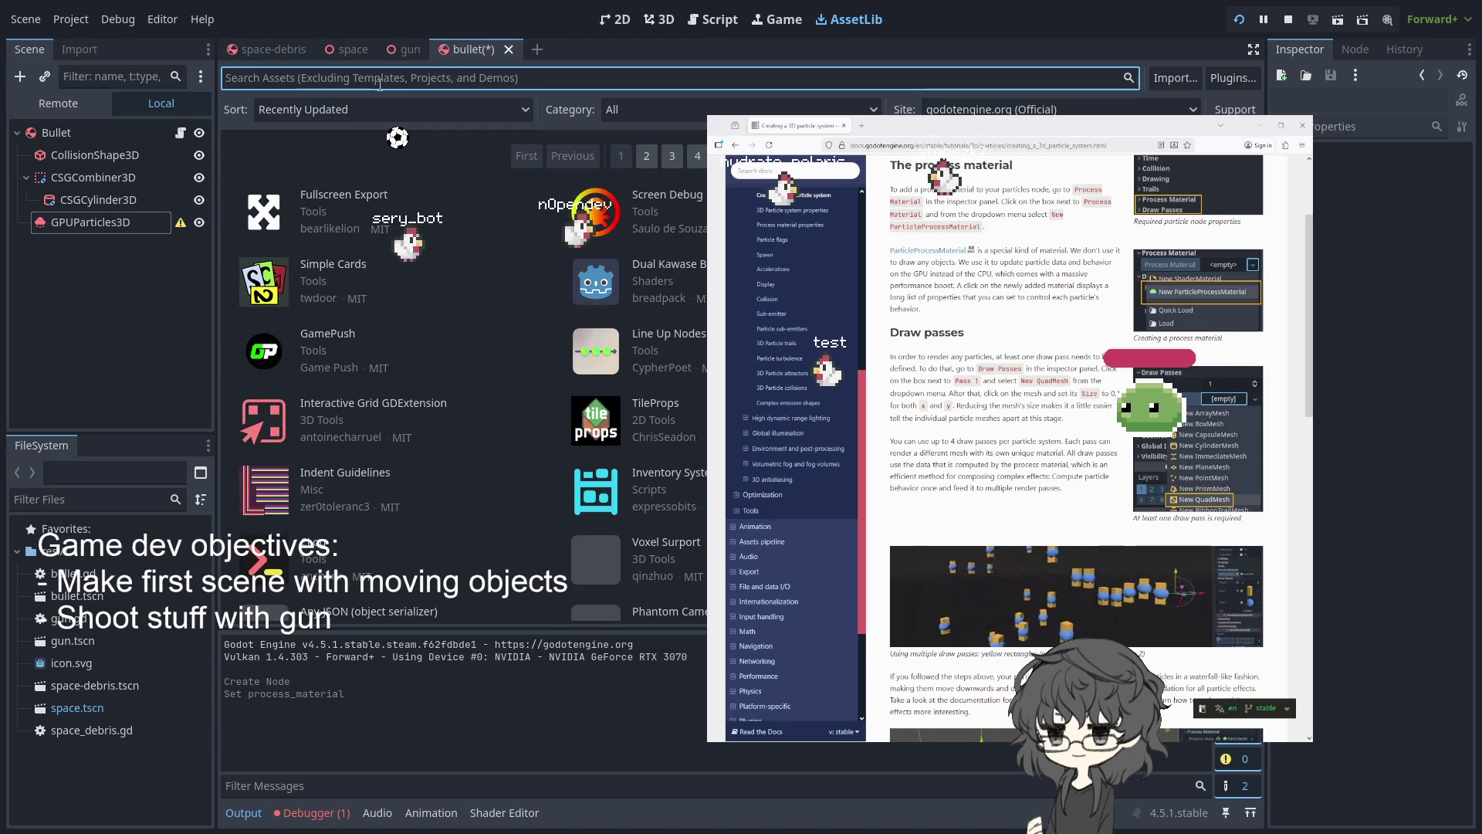
Search AssetLib for 'particle' and view the vkaParticleTool and UniParticles3D entries
type("particle")
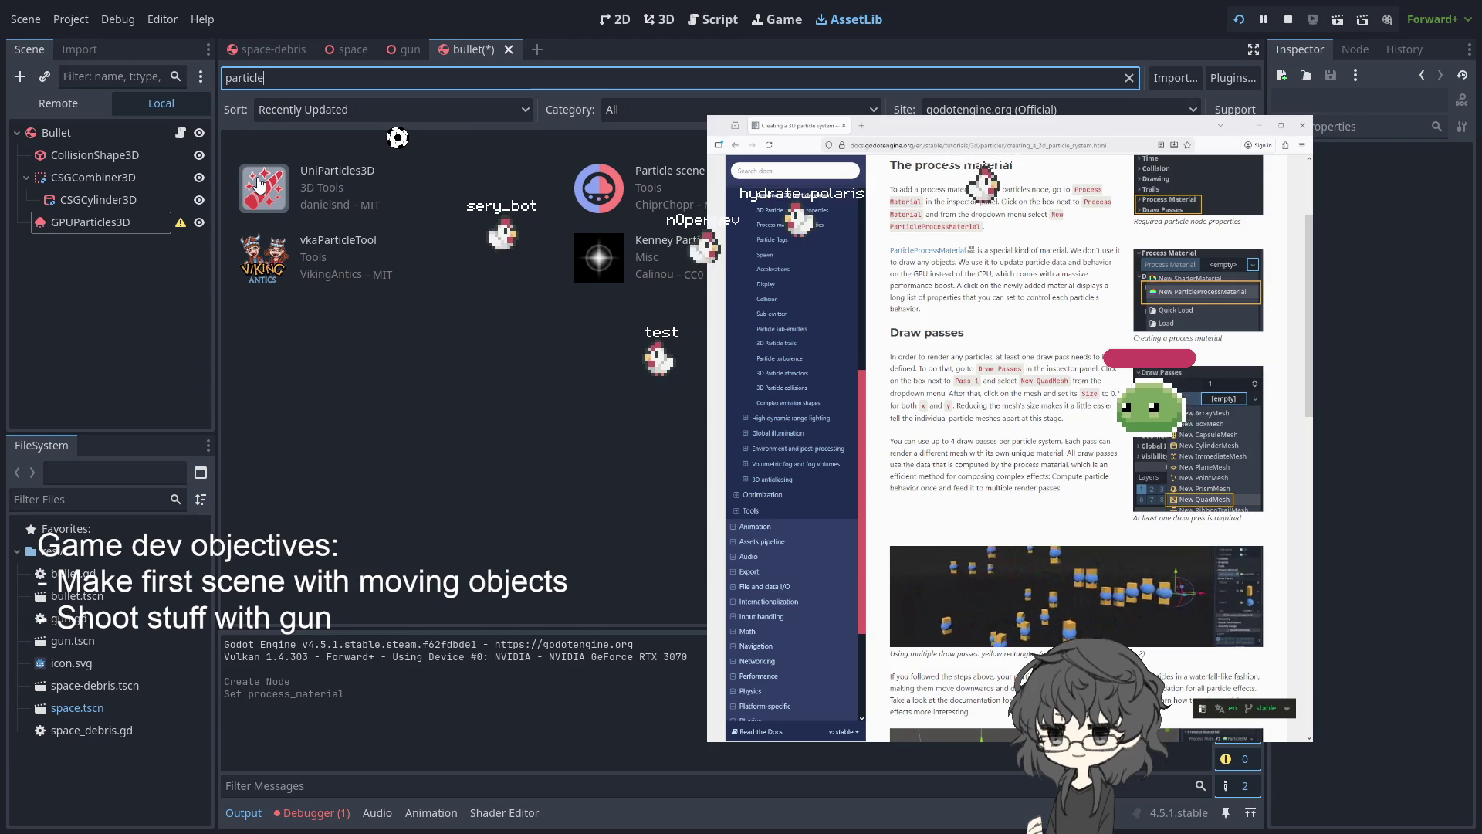
left_click(268, 268)
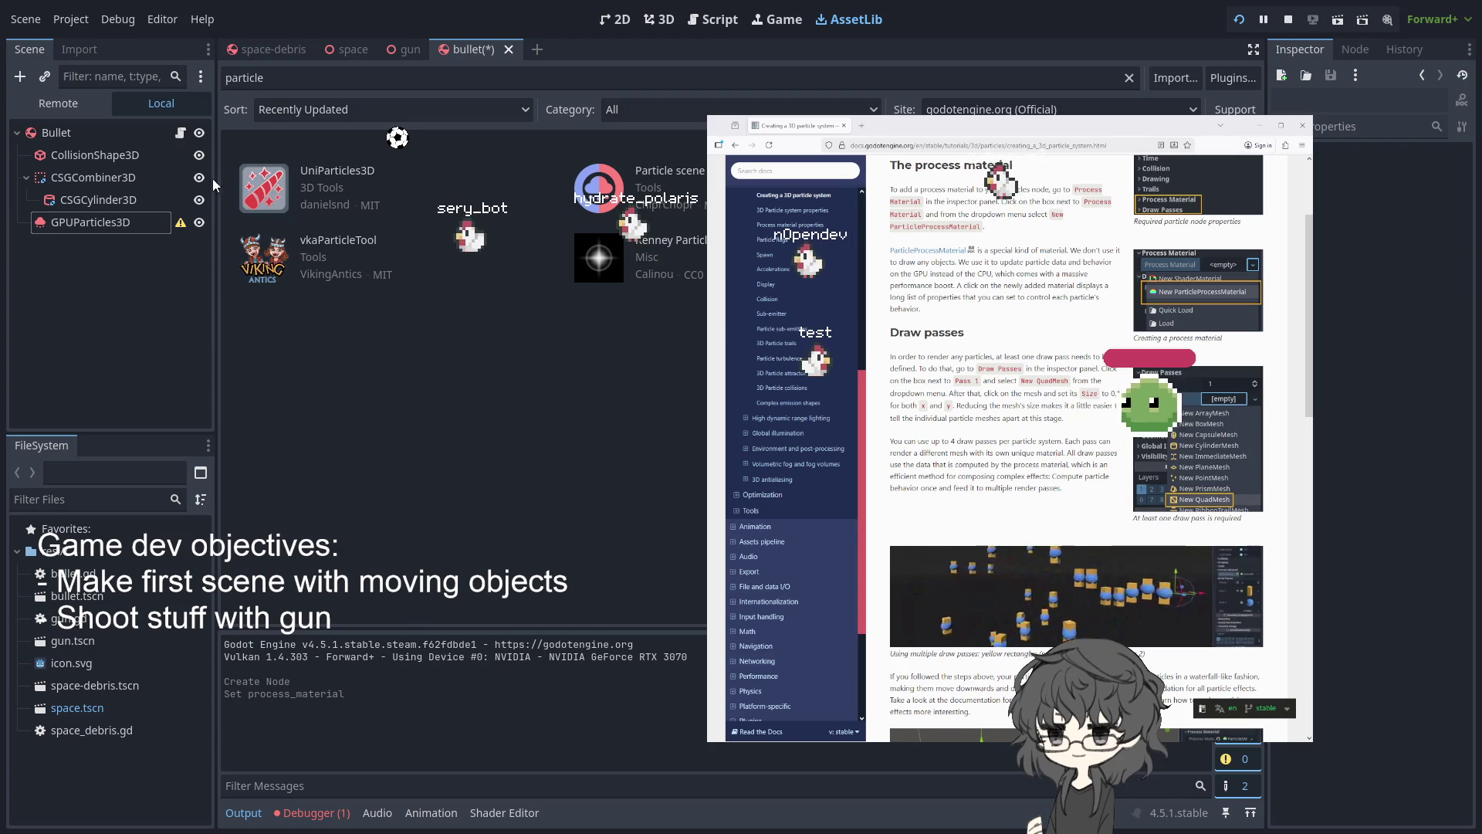
left_click(262, 177)
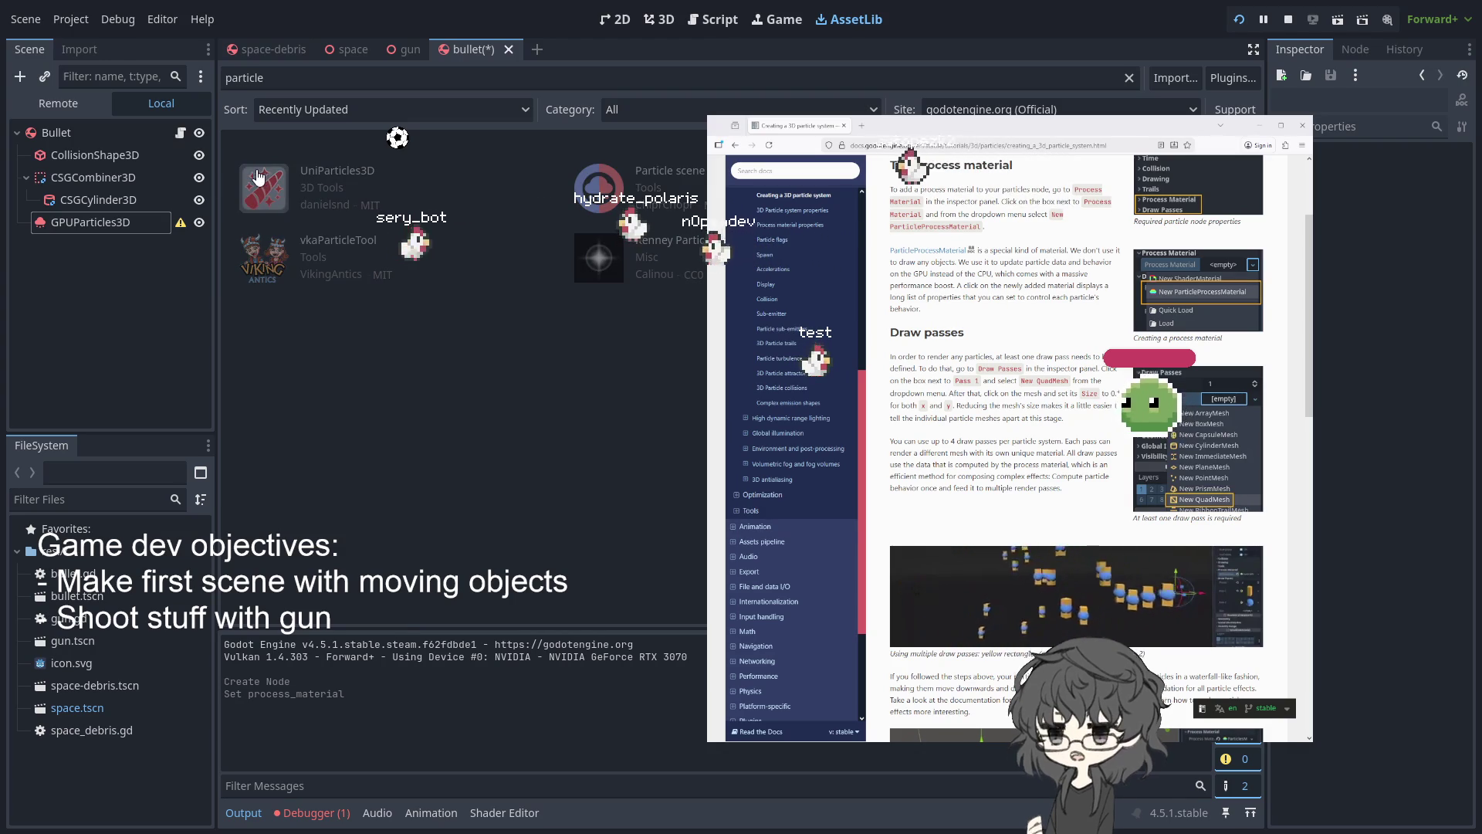